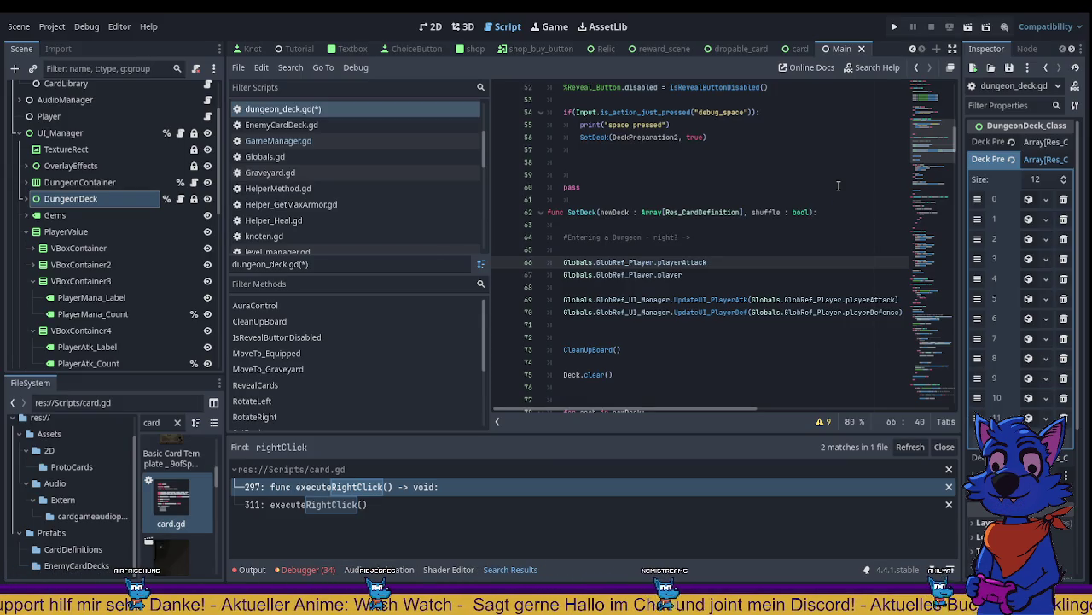
Step: Add blank lines after the pass line, above the SetDeck function in dungeon_deck.gd
left_click(587, 197)
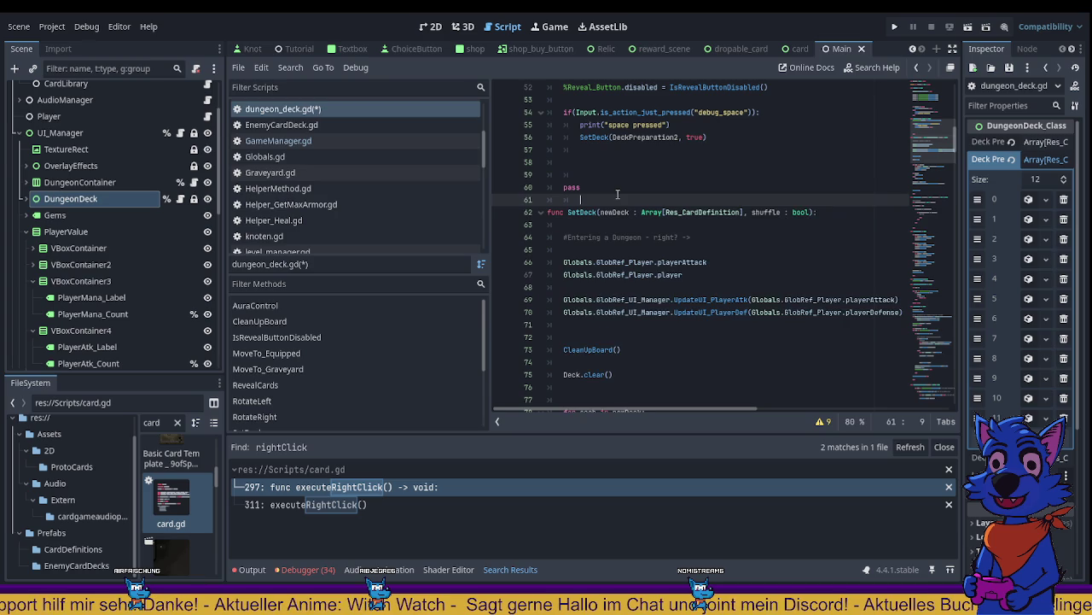
key("Return")
key("Return")
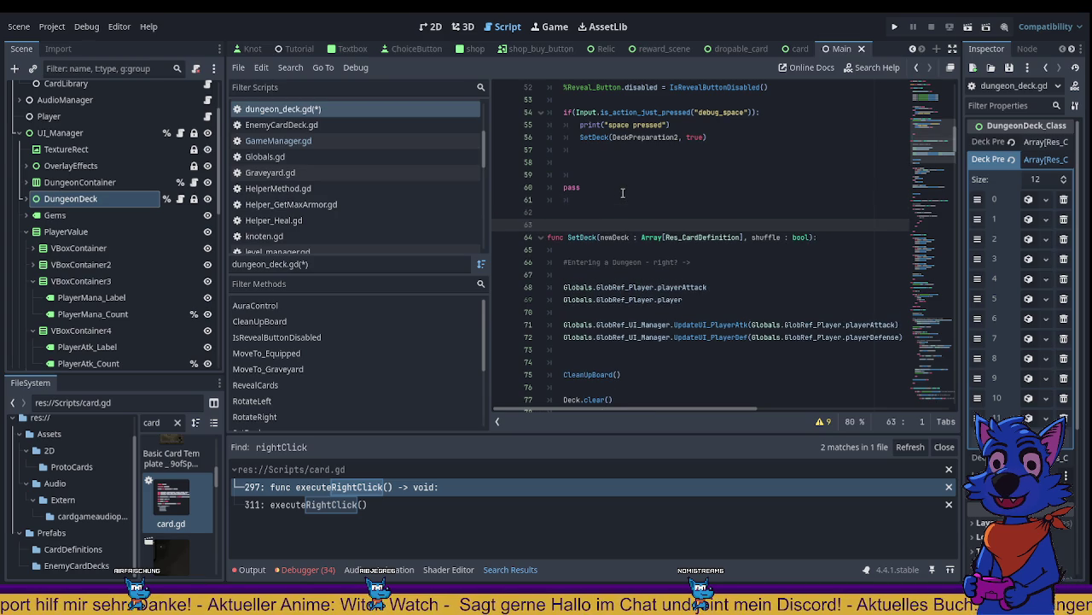
key("Up")
left_click(663, 262)
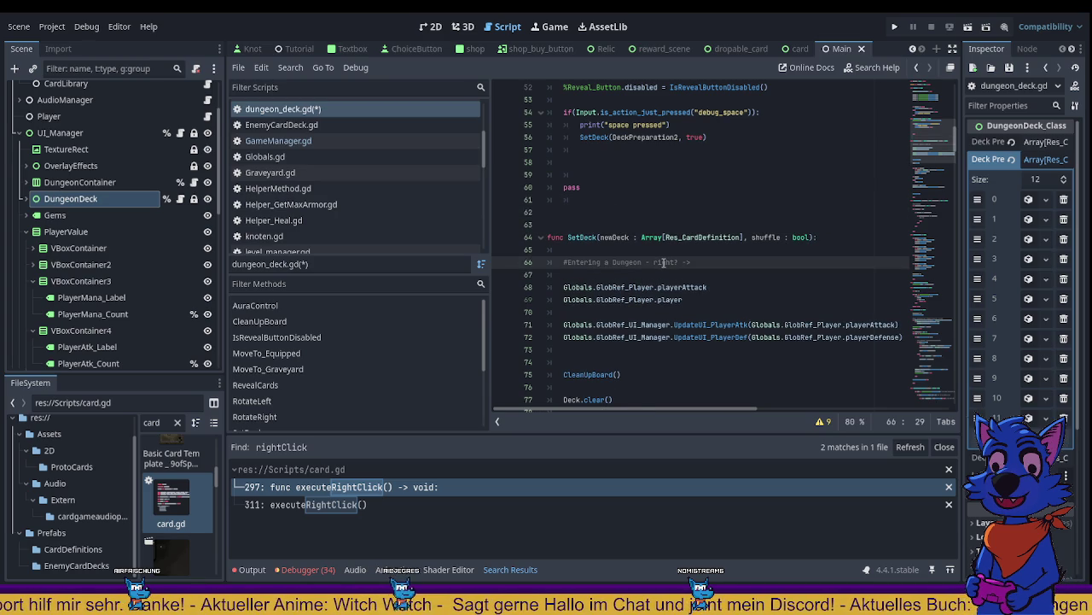
scroll(663, 262, "down", 1)
scroll(663, 262, "up", 1)
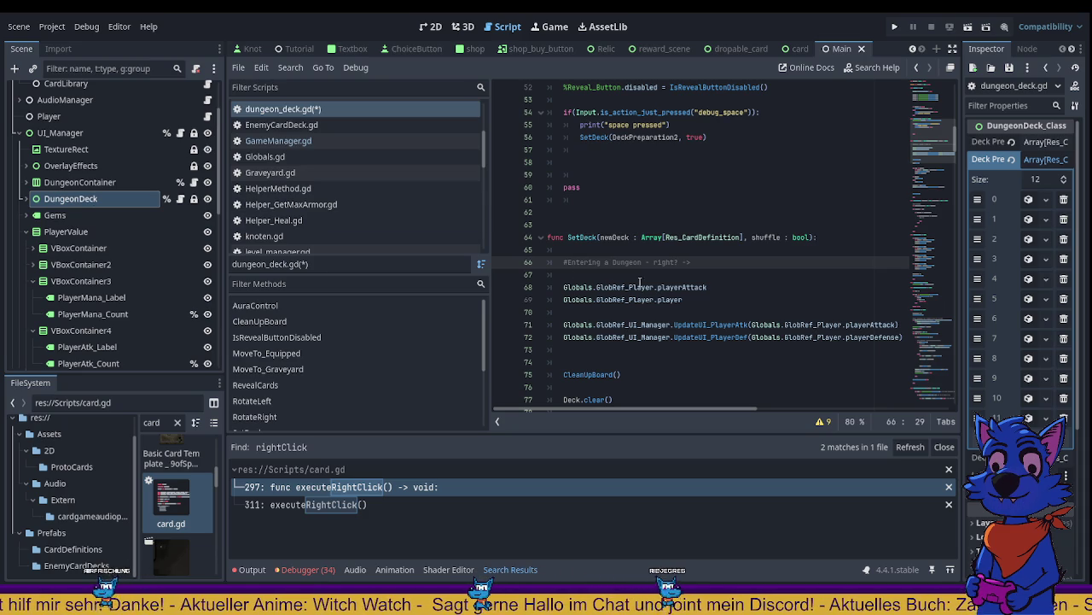
Step: Change line 69 to playerDef, comment out lines 68–69 with Ctrl+K, and save the script
left_click_drag(702, 295, 595, 299)
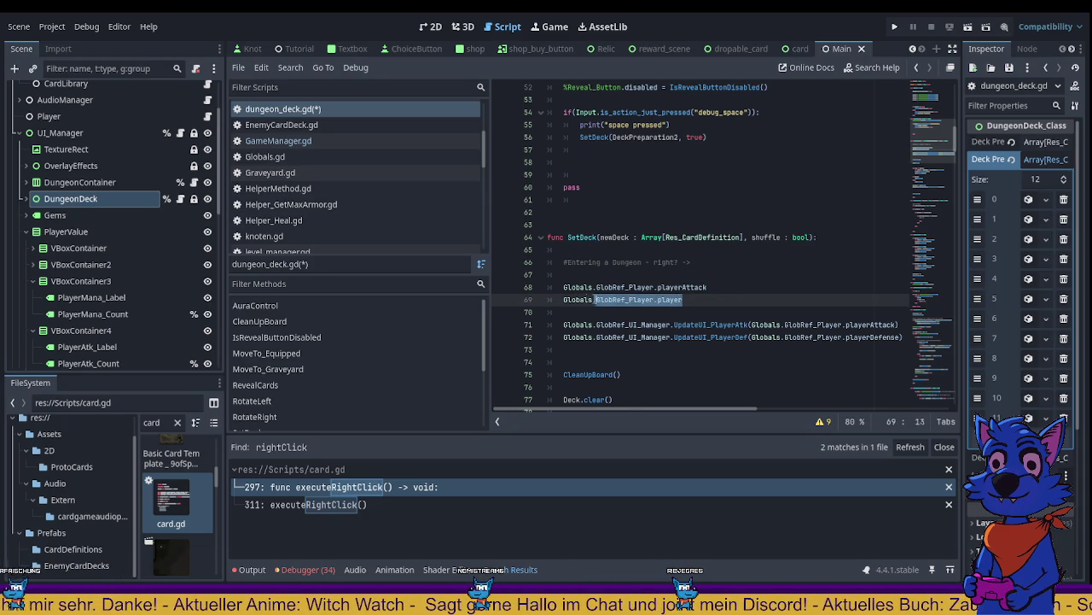
left_click(690, 296)
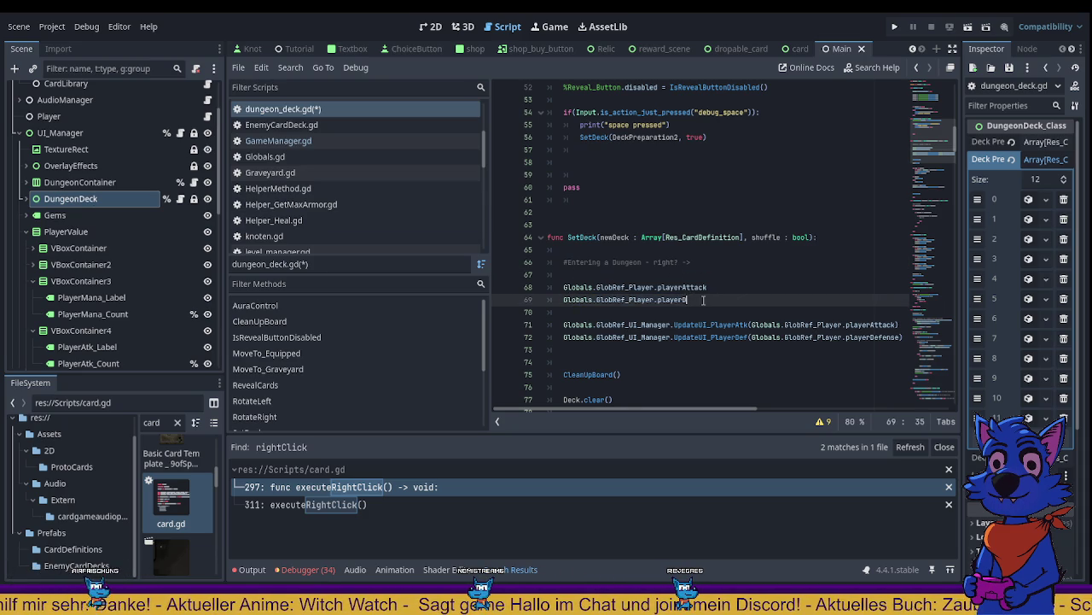
type("ef")
left_click_drag(696, 300, 539, 290)
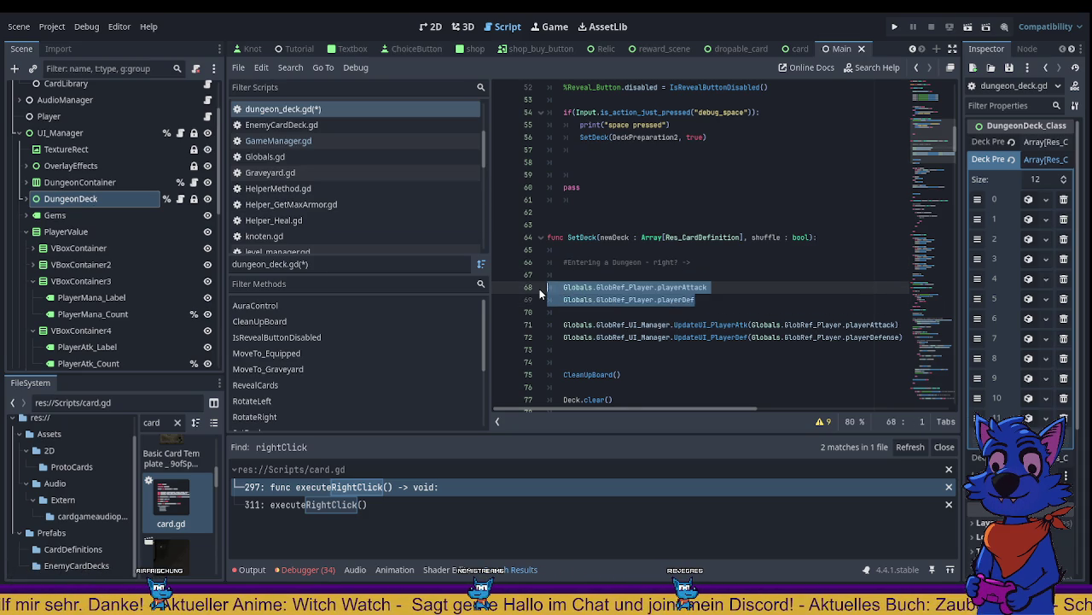
key("ctrl+k")
left_click(714, 238)
key("ctrl+s")
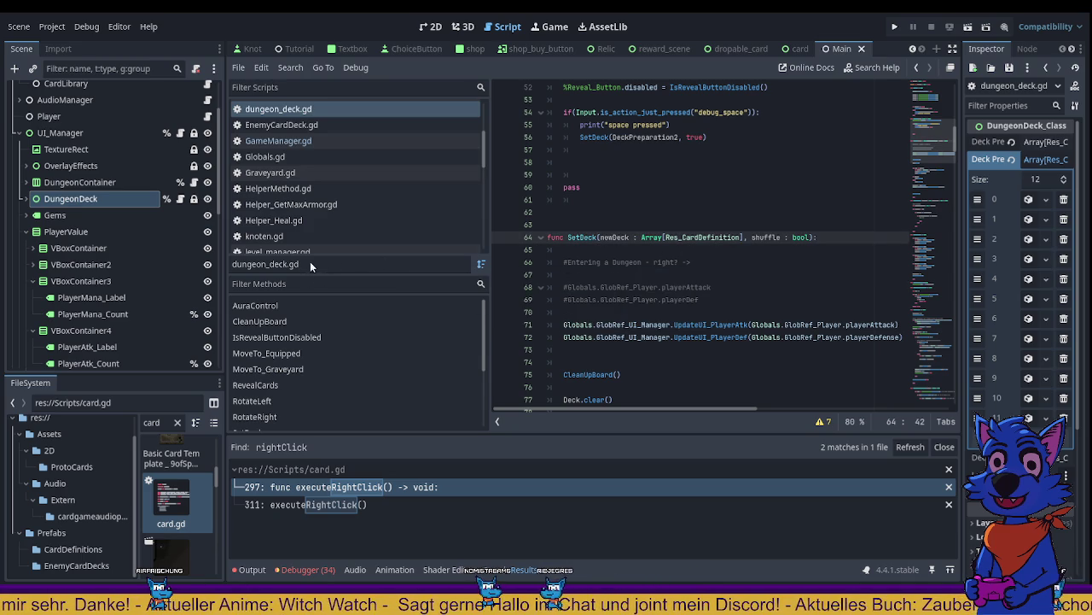
Step: Open level_manager.gd from the LevelManager node's script icon and scroll up to func KnotClicked
left_click(195, 183)
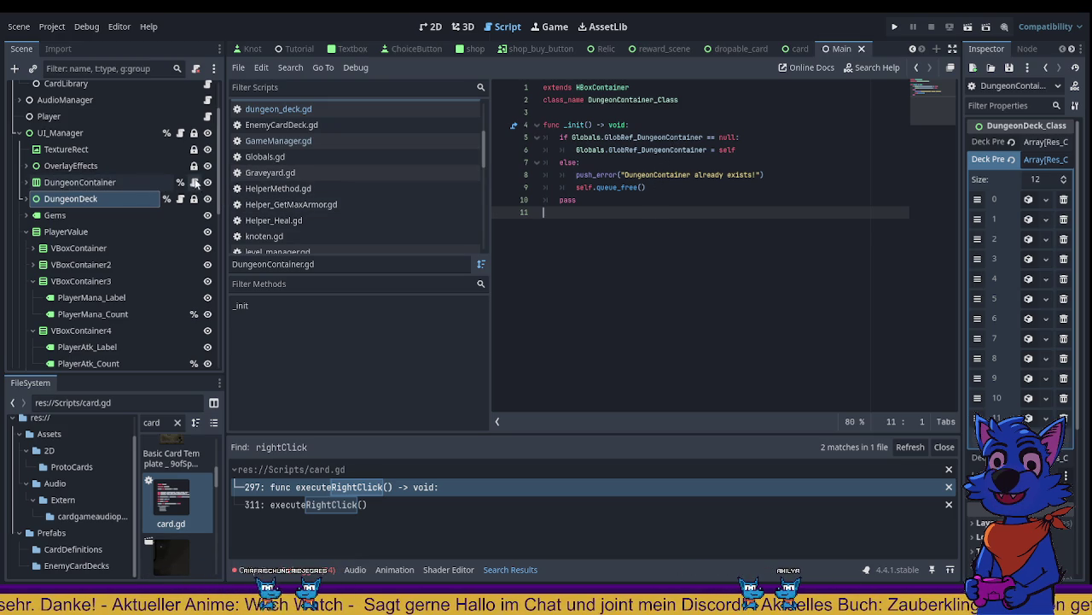
scroll(194, 135, "up", 2)
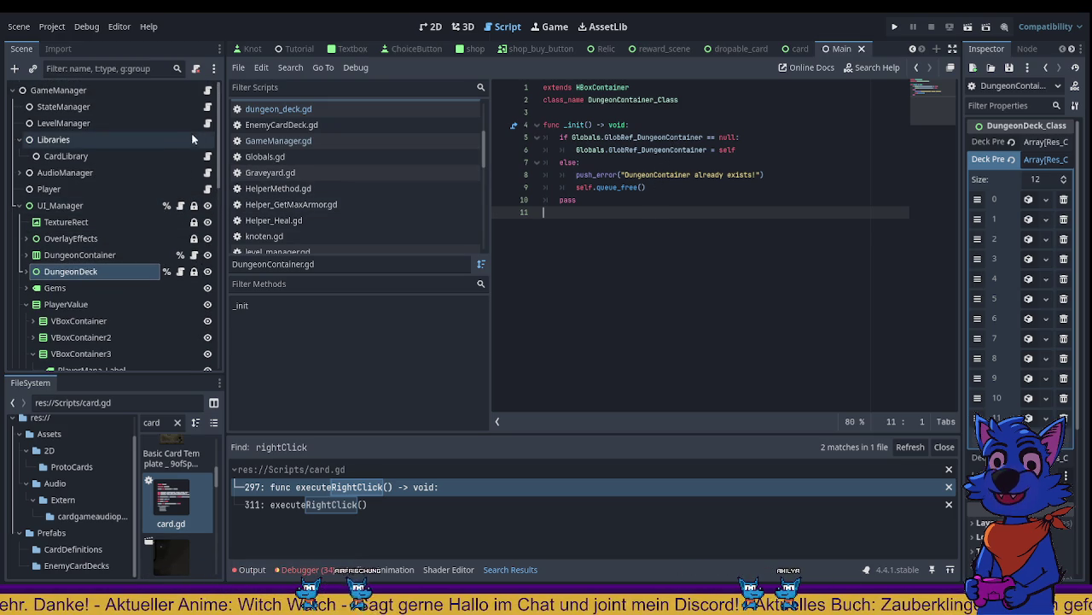
left_click(207, 123)
scroll(717, 260, "up", 1)
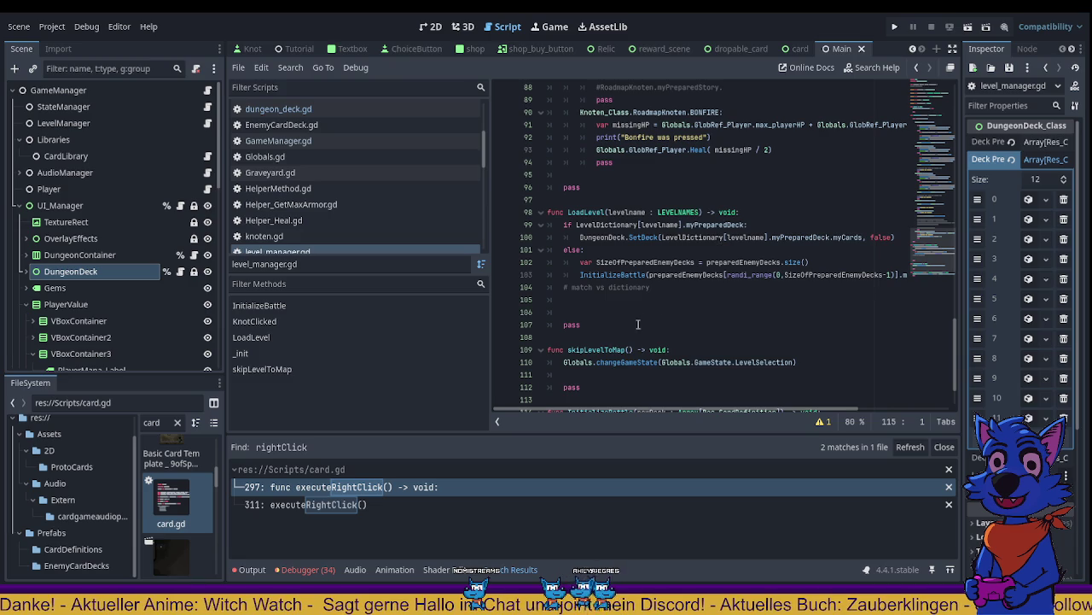
scroll(635, 346, "down", 2)
scroll(671, 341, "up", 4)
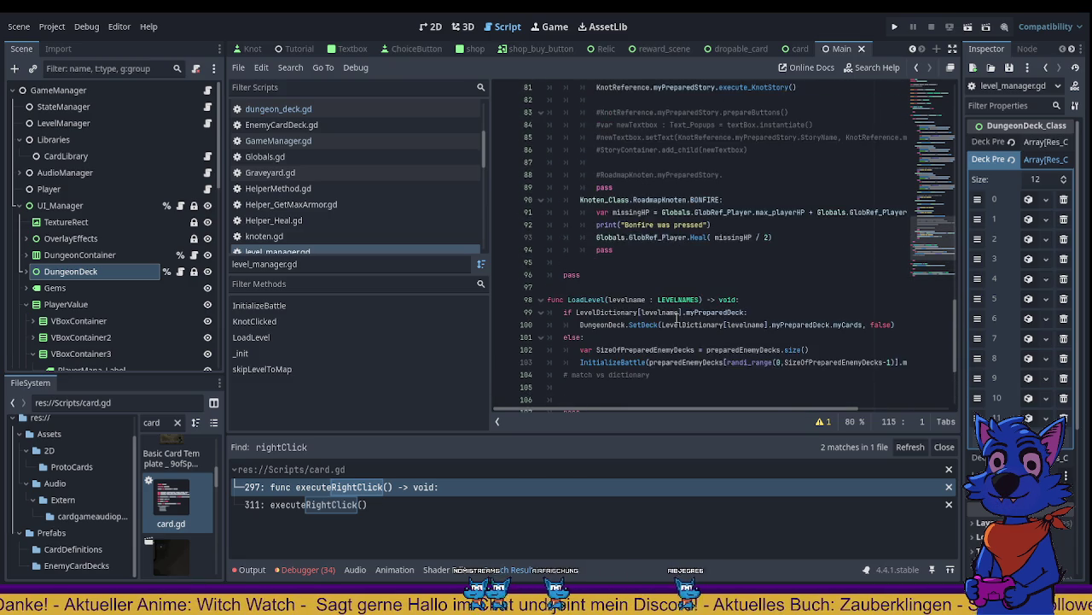
scroll(677, 317, "up", 4)
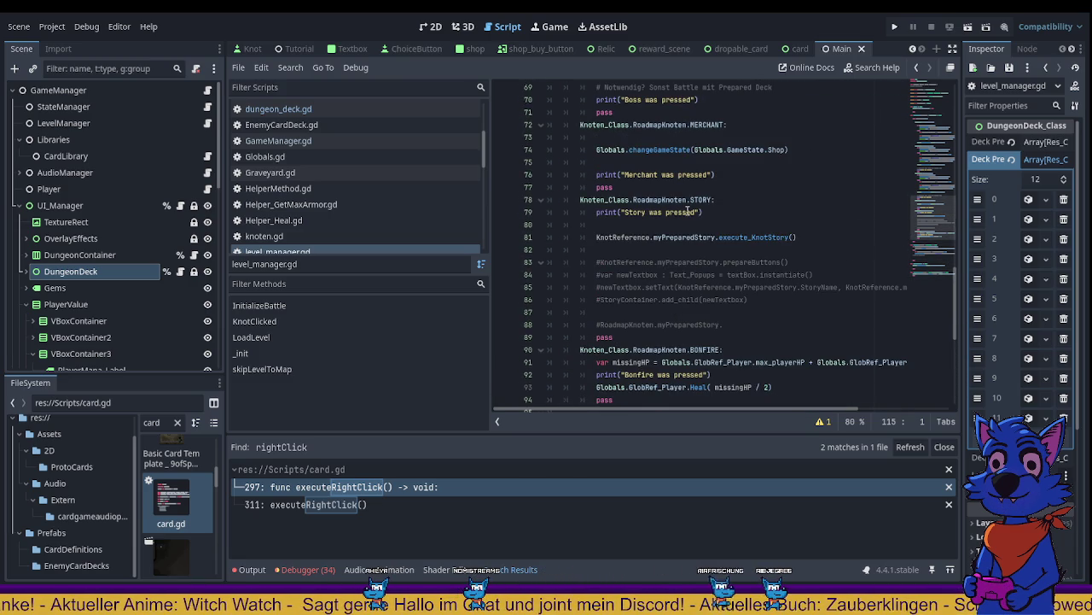
scroll(688, 210, "up", 6)
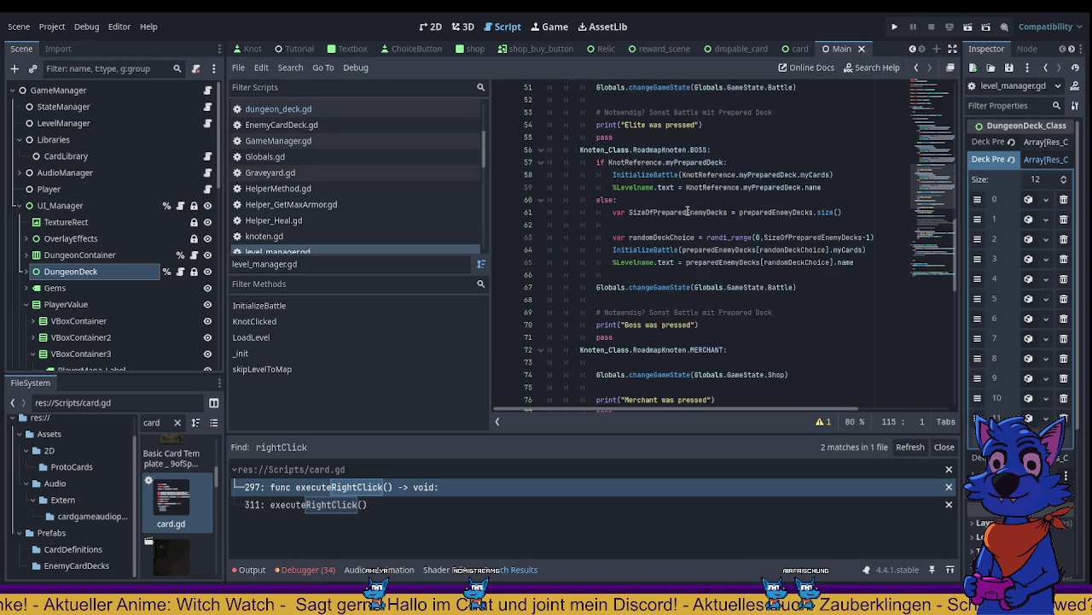
scroll(706, 148, "up", 6)
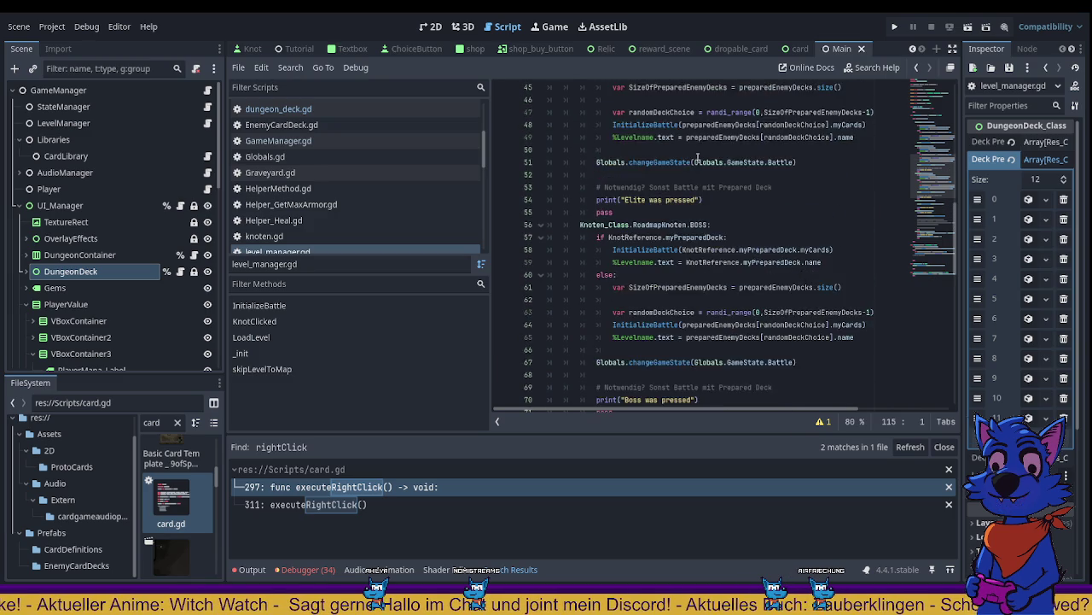
scroll(700, 166, "up", 4)
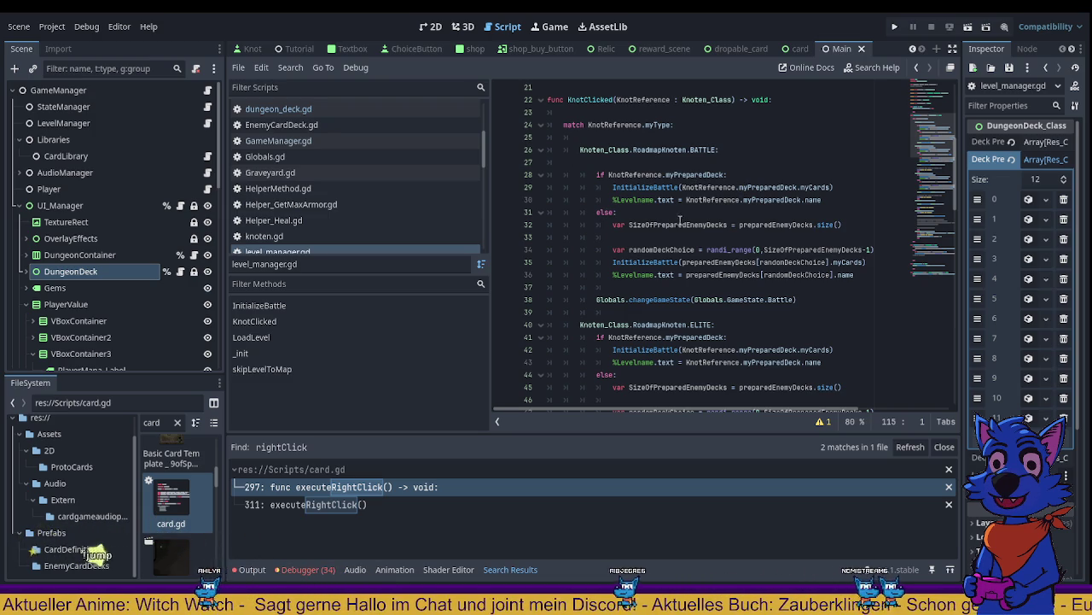
Step: Jump from the InitializeBattle call on line 29 to its function definition
left_click(646, 187)
double_click(646, 187)
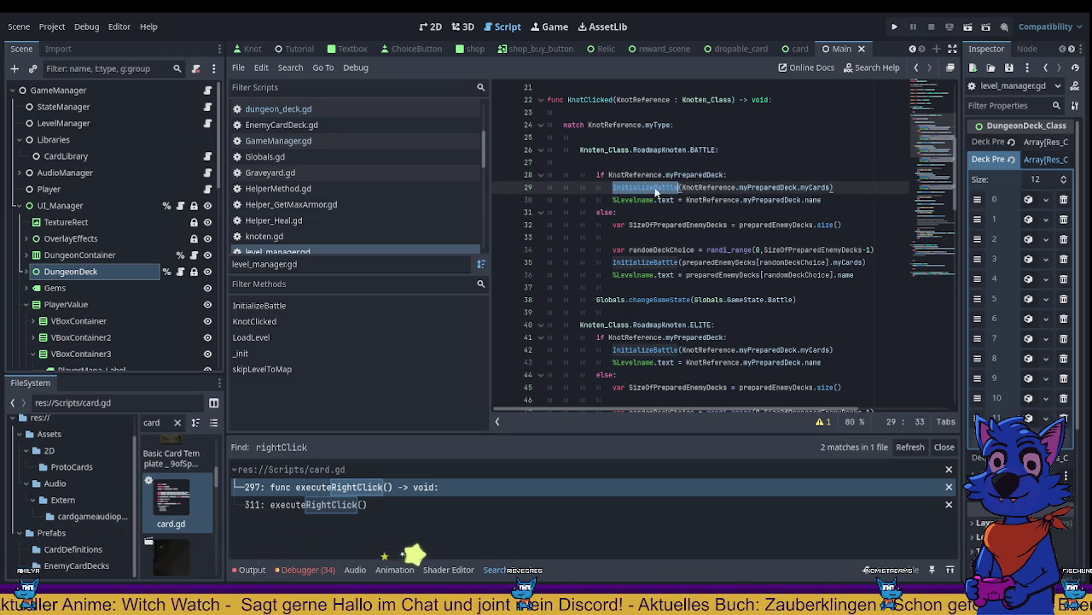
left_click(649, 187, "ctrl")
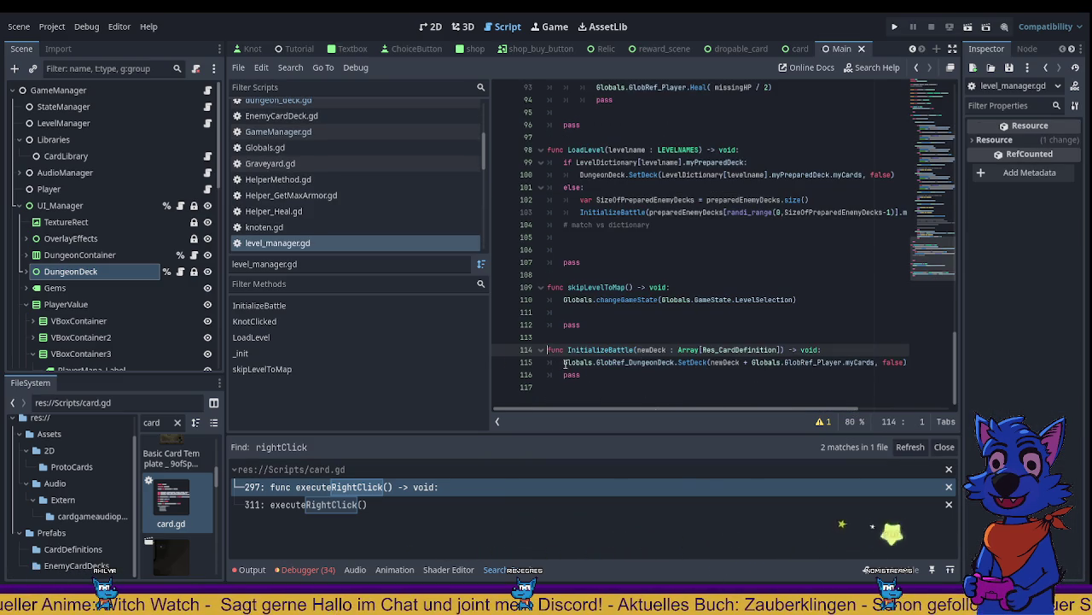
Step: Insert two blank lines above the SetDeck call at the top of InitializeBattle
left_click(696, 362)
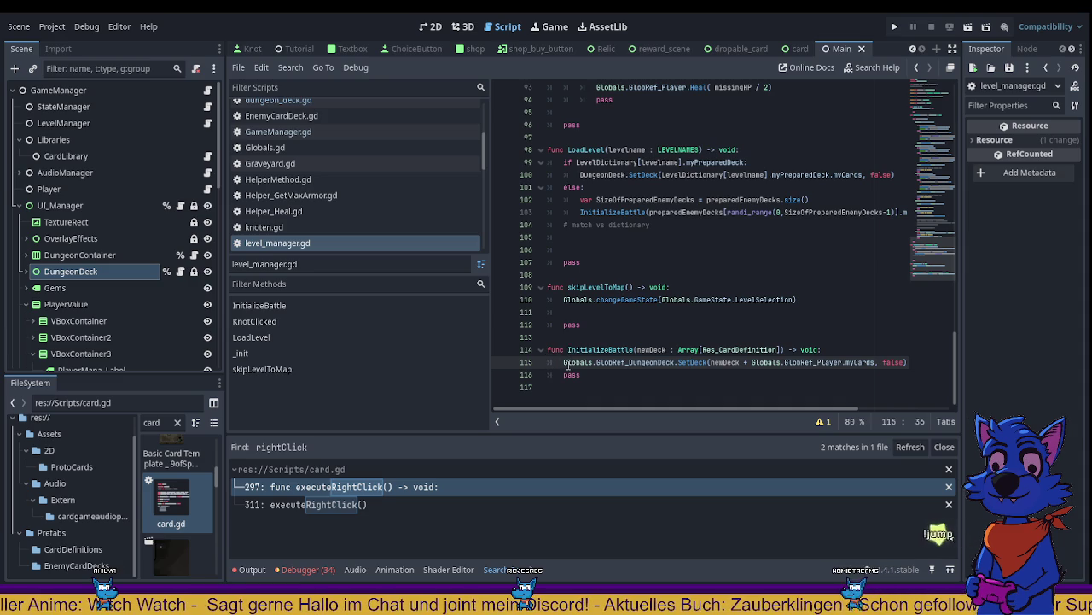
left_click(564, 363)
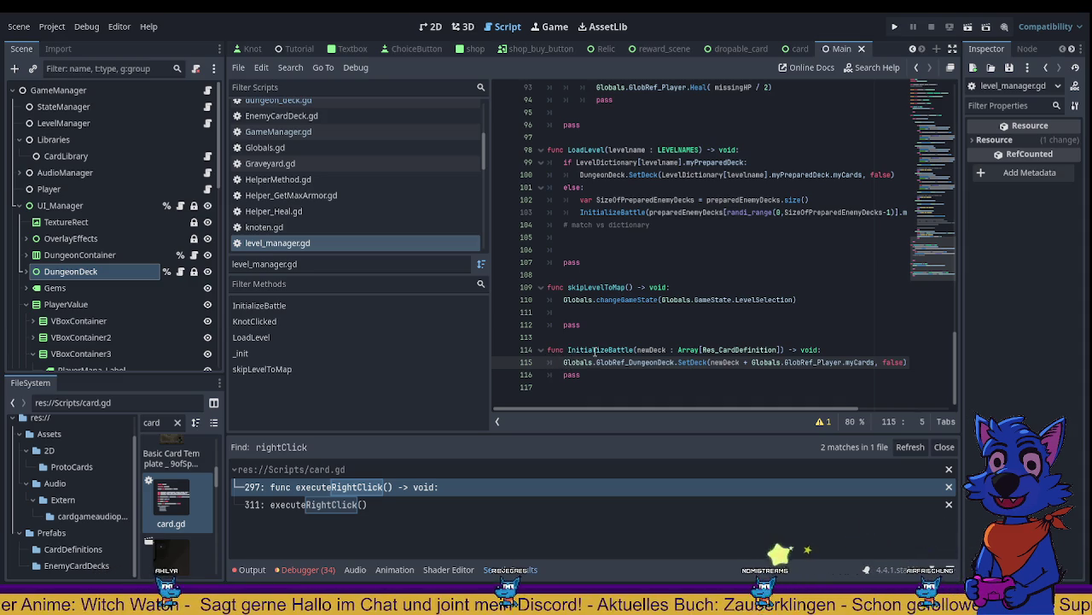
key("Return")
key("Return")
key("Up")
key("Up")
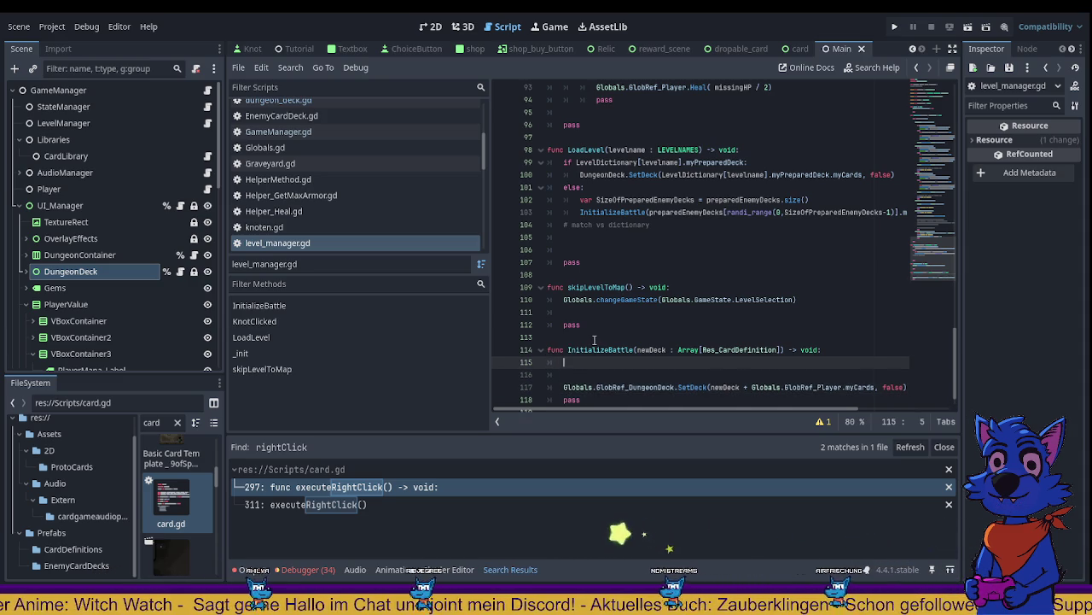
key("Return")
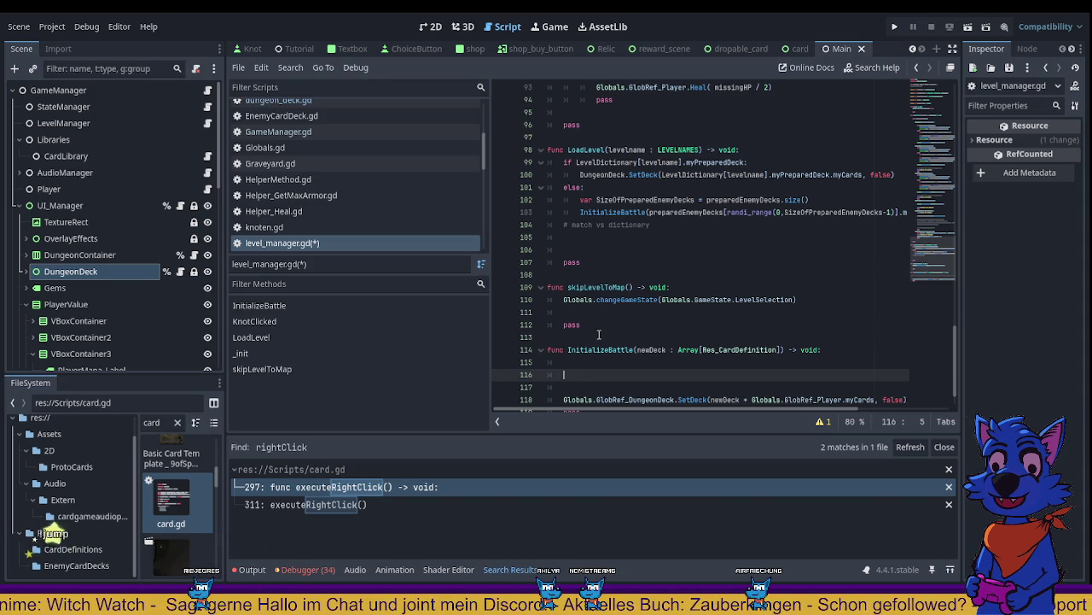
Step: Open player.gd and fold _ready, PickUpRelic, _init, Skill and DungeonCardClicked
left_click(208, 190)
scroll(685, 263, "down", 10)
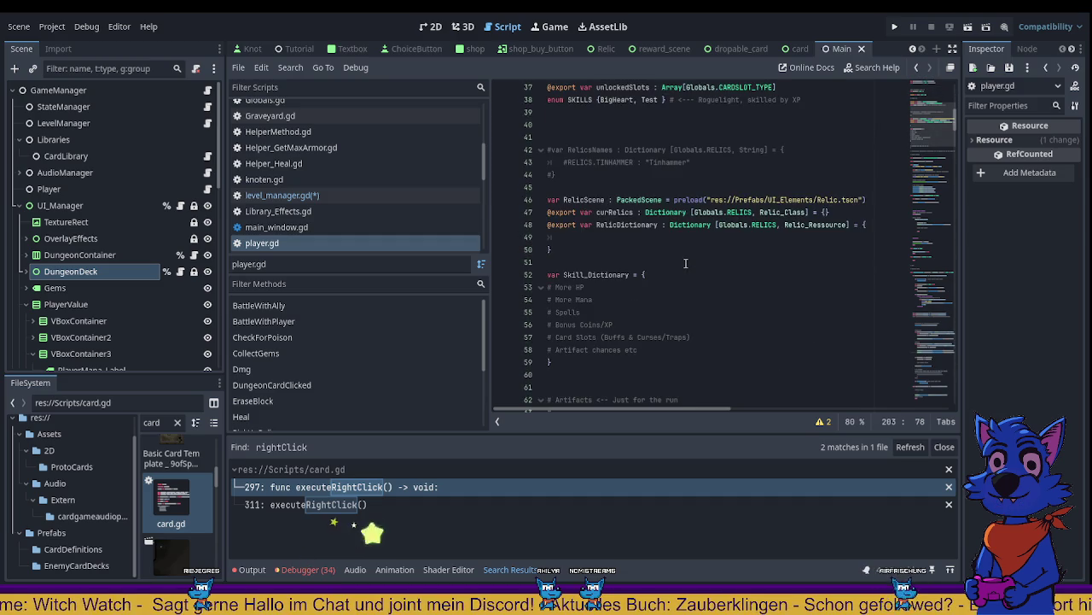
scroll(686, 263, "down", 8)
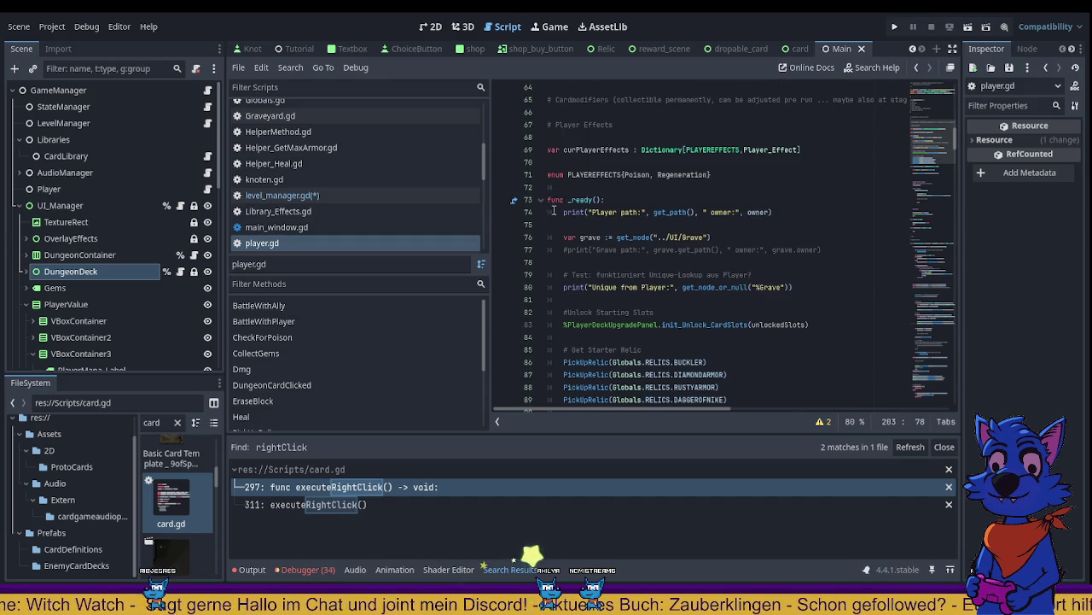
left_click(540, 200)
left_click(540, 224)
left_click(541, 249)
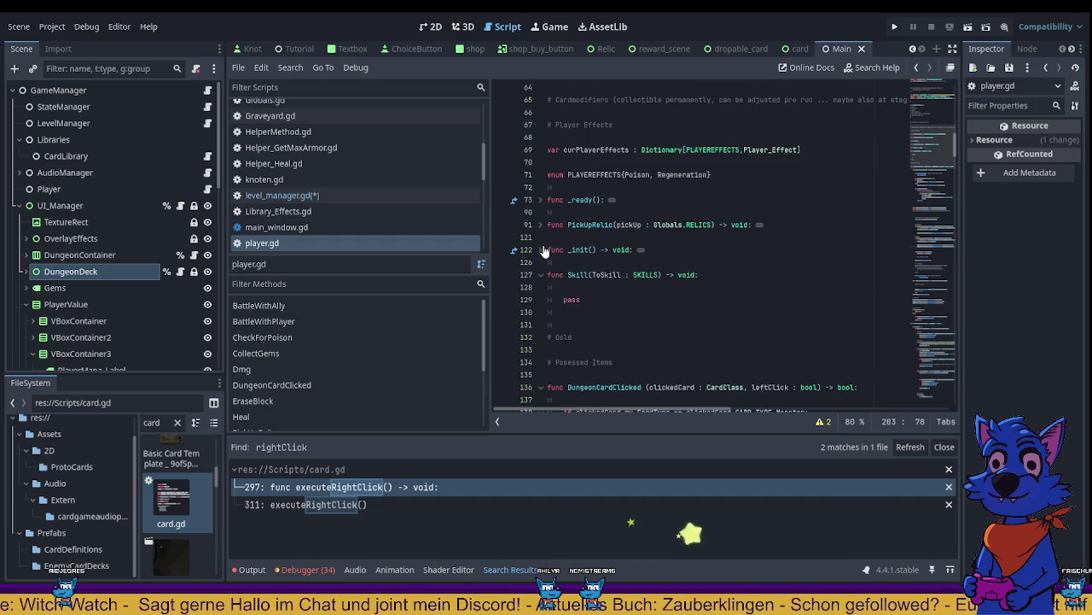
left_click(541, 274)
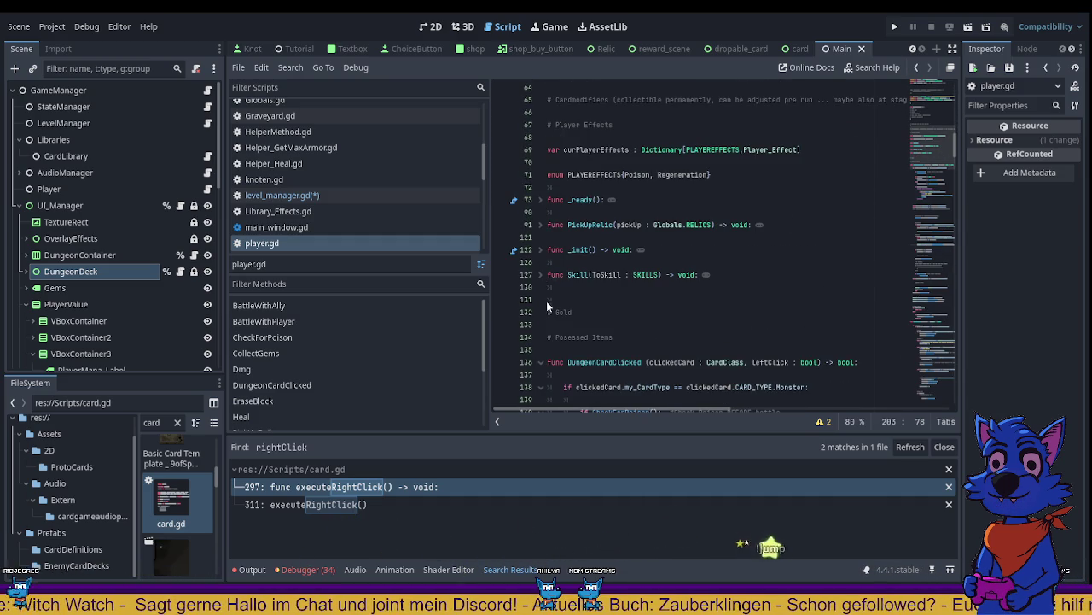
left_click(541, 362)
Step: Fold the functions from BattleWithAlly through RepairShields and place the caret on the empty last line 473
scroll(550, 333, "down", 3)
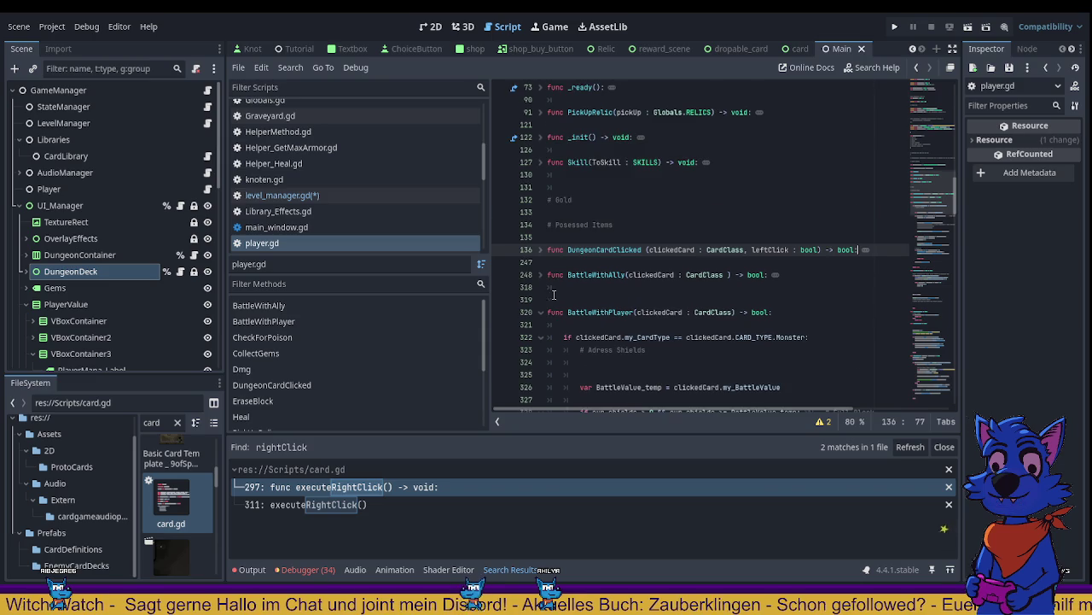
scroll(554, 294, "down", 2)
left_click(554, 214)
left_click(540, 251)
left_click(541, 225, "shift")
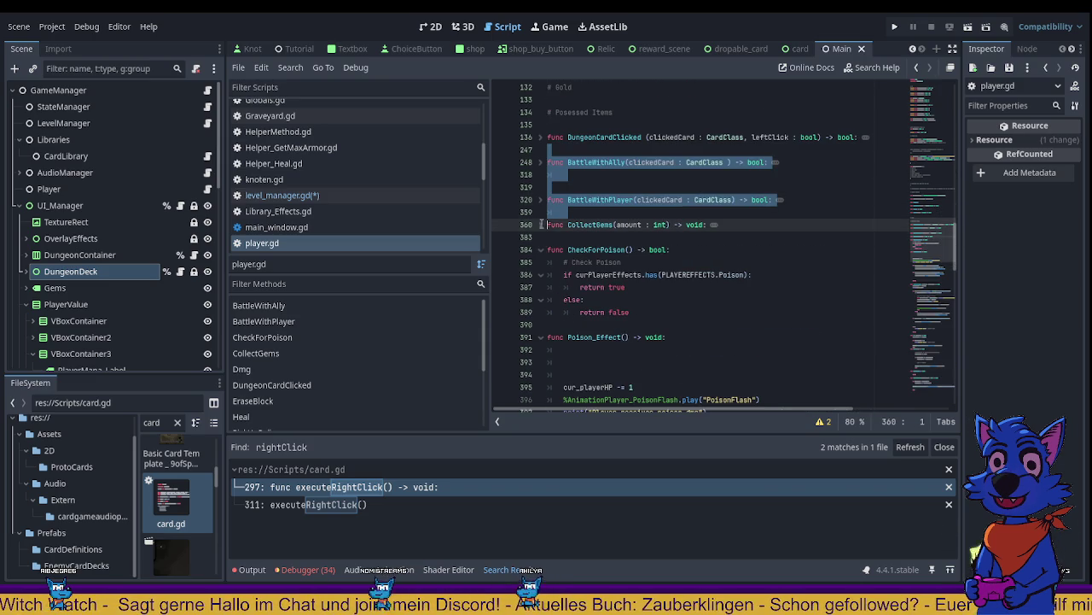
left_click(540, 249)
left_click(539, 274)
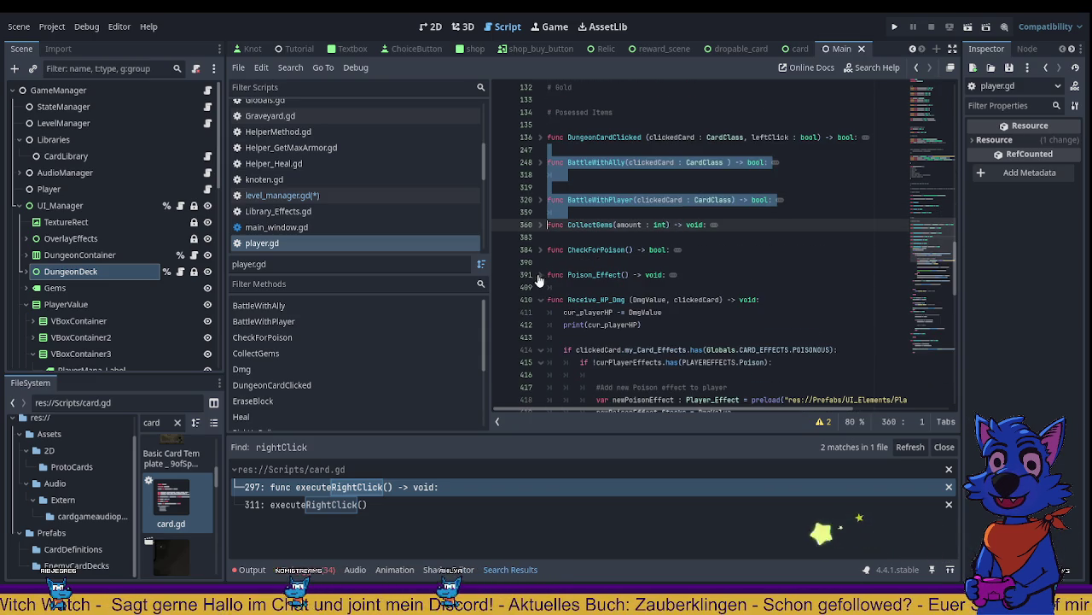
left_click(541, 300)
scroll(541, 290, "down", 1)
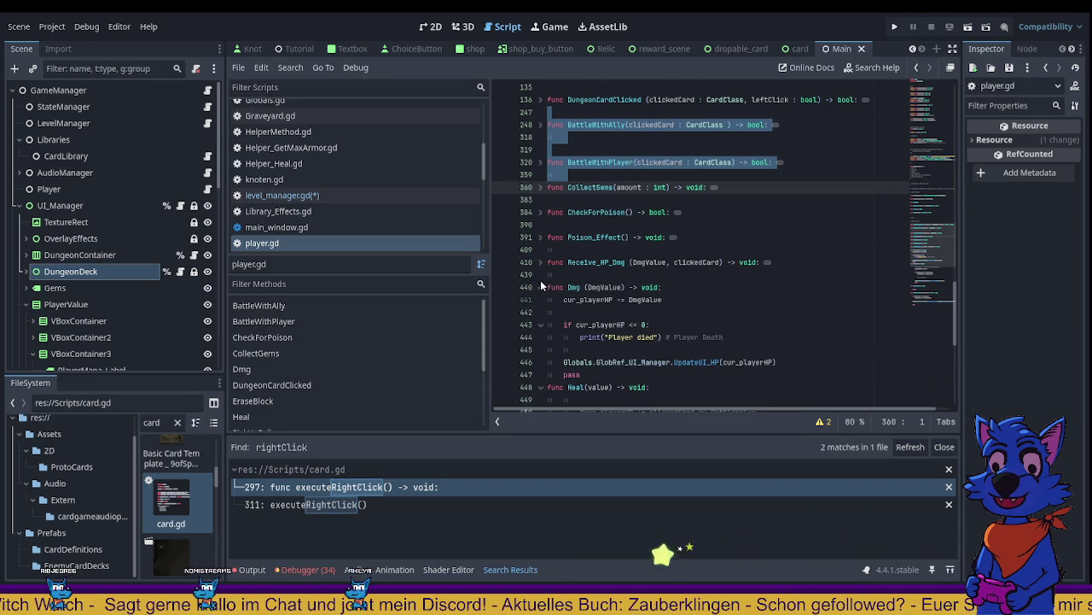
left_click(540, 287)
left_click(540, 300)
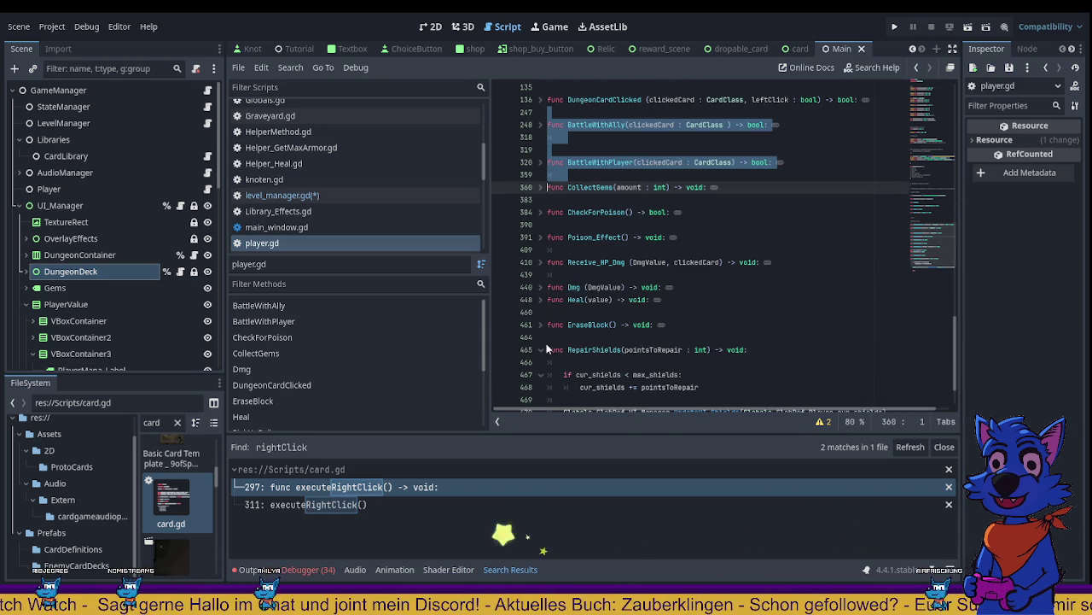
left_click(541, 349)
left_click(596, 361)
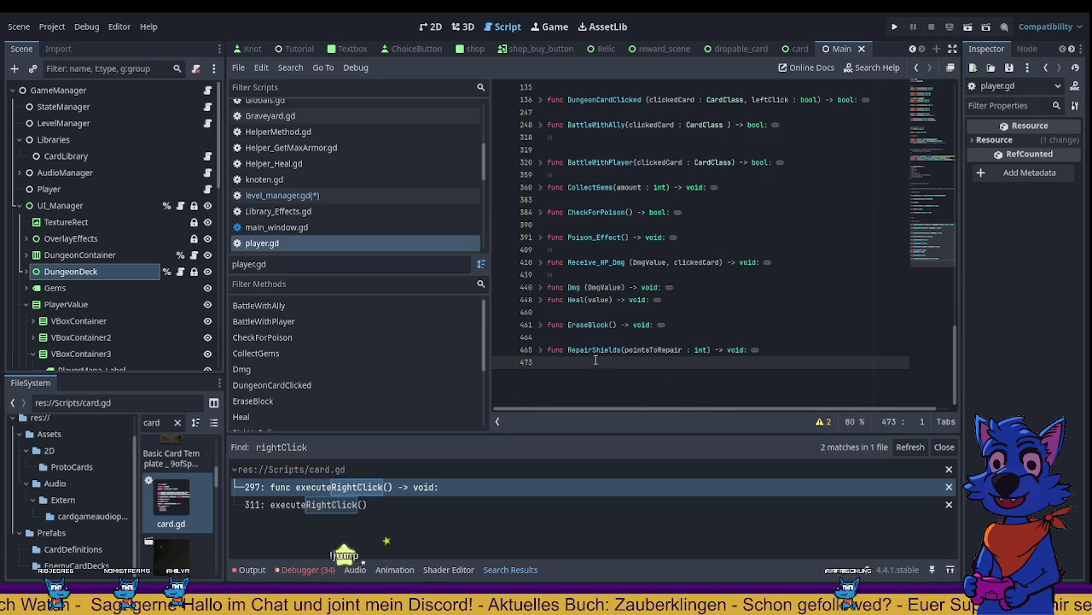
Step: Add 'func ResetToBase -> void:' with a pass body at the end of player.gd
key("Return")
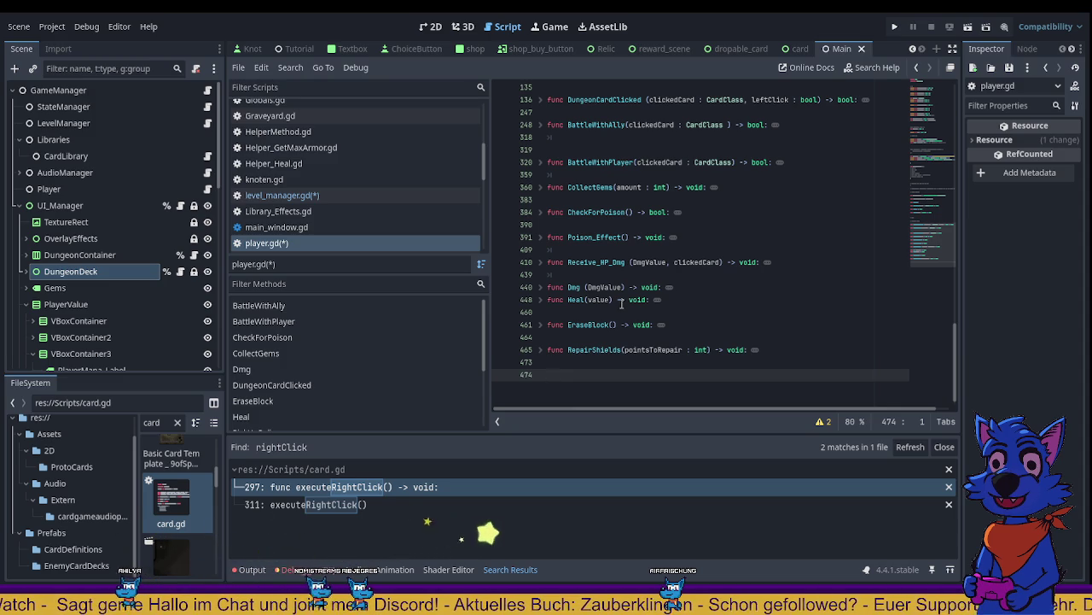
type("fun")
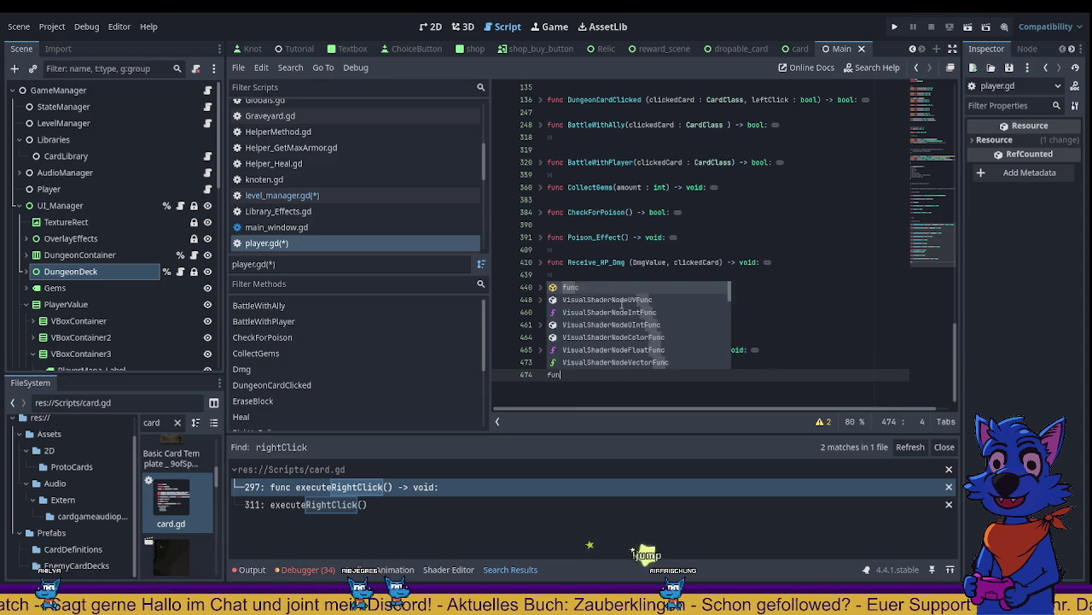
type("c ResetTo")
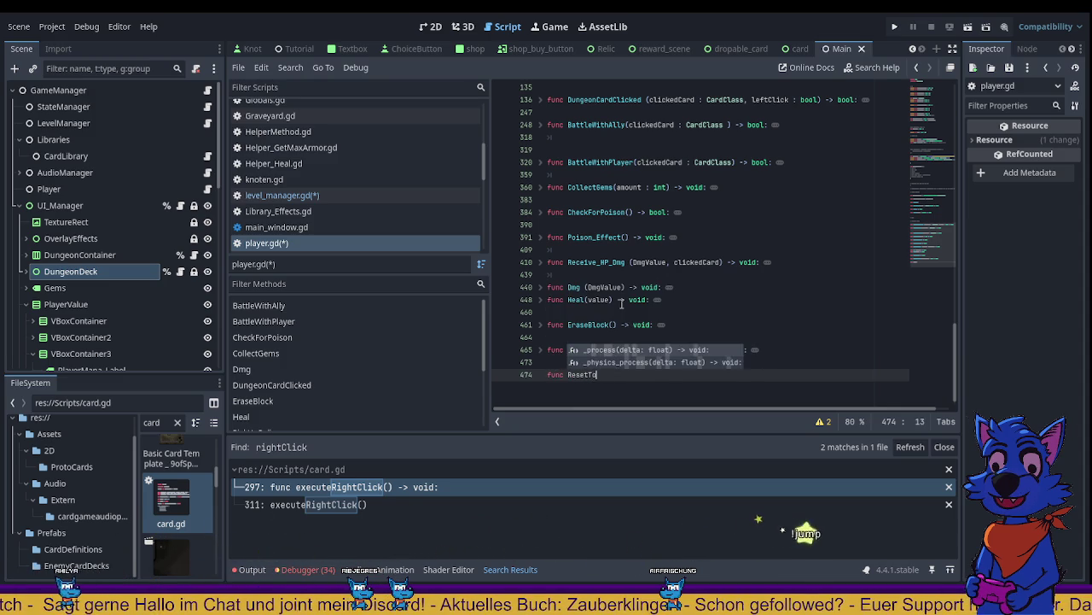
type("Base(")
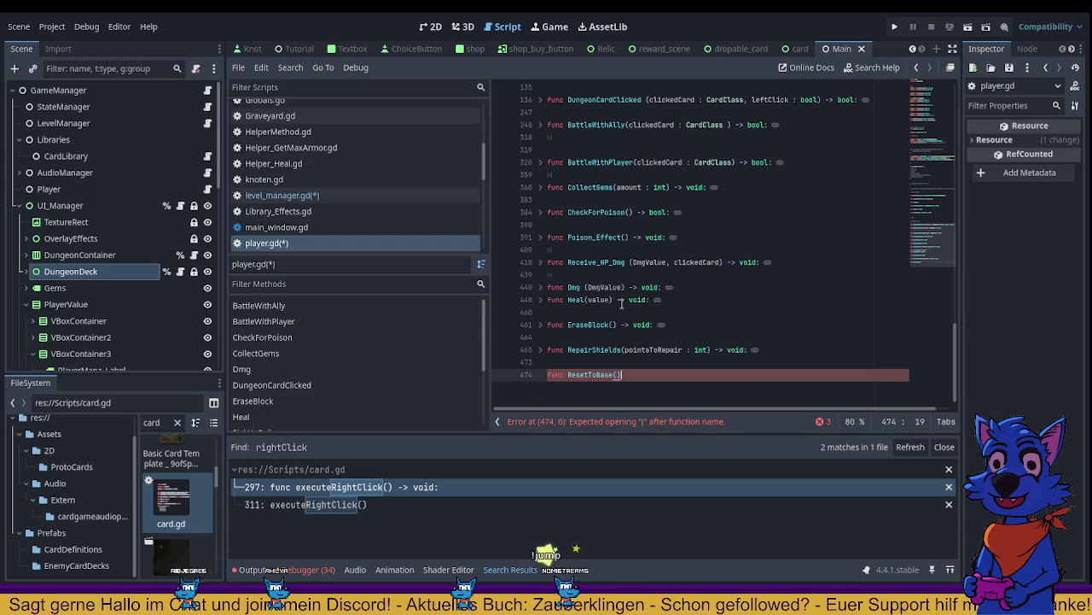
type("-> v")
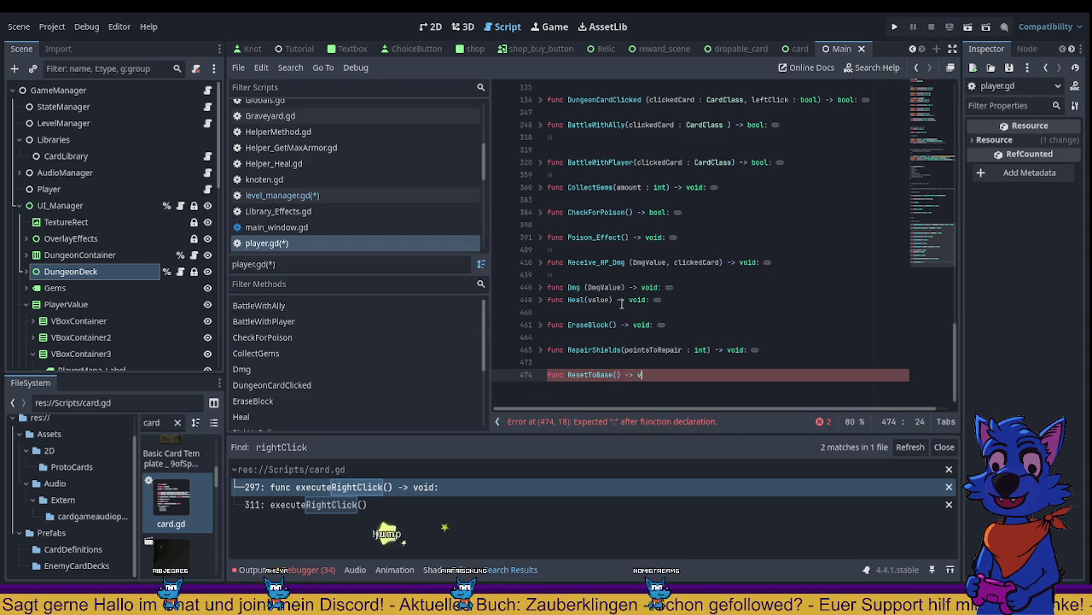
type("oid:")
key("Return")
key("Return")
key("Return")
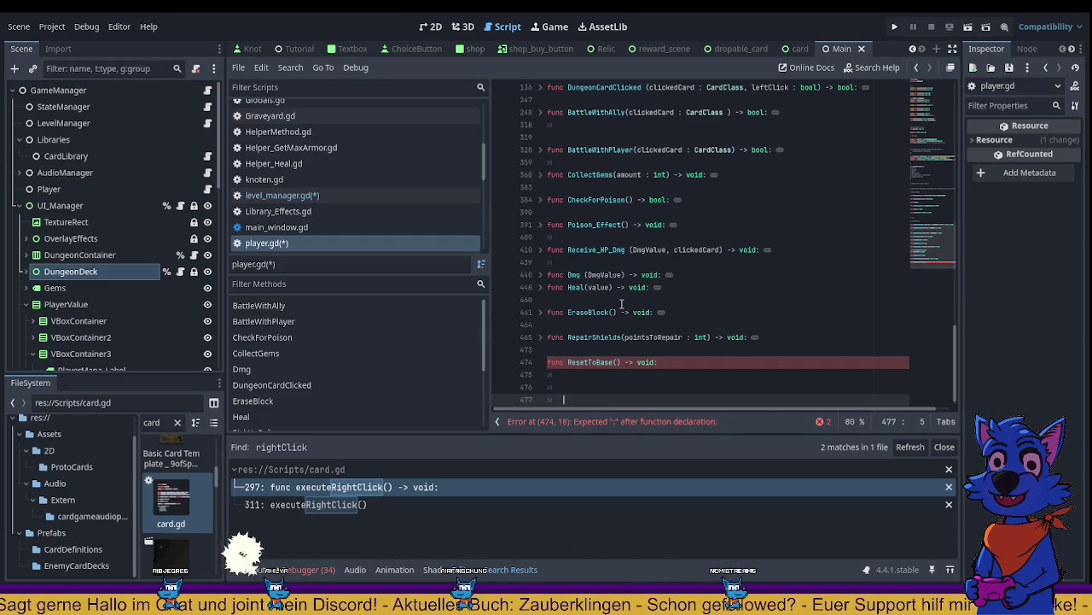
type("pass")
Step: Rename the new function to ResetToBase_soft()
key("Up")
key("Up")
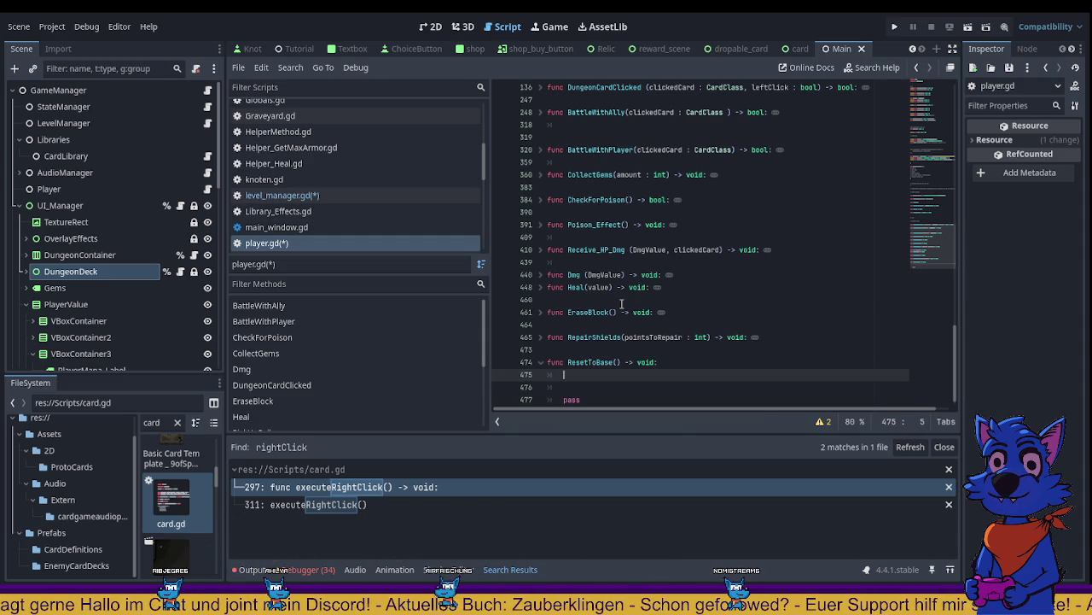
key("Up")
key("Right")
key("Right")
key("Right")
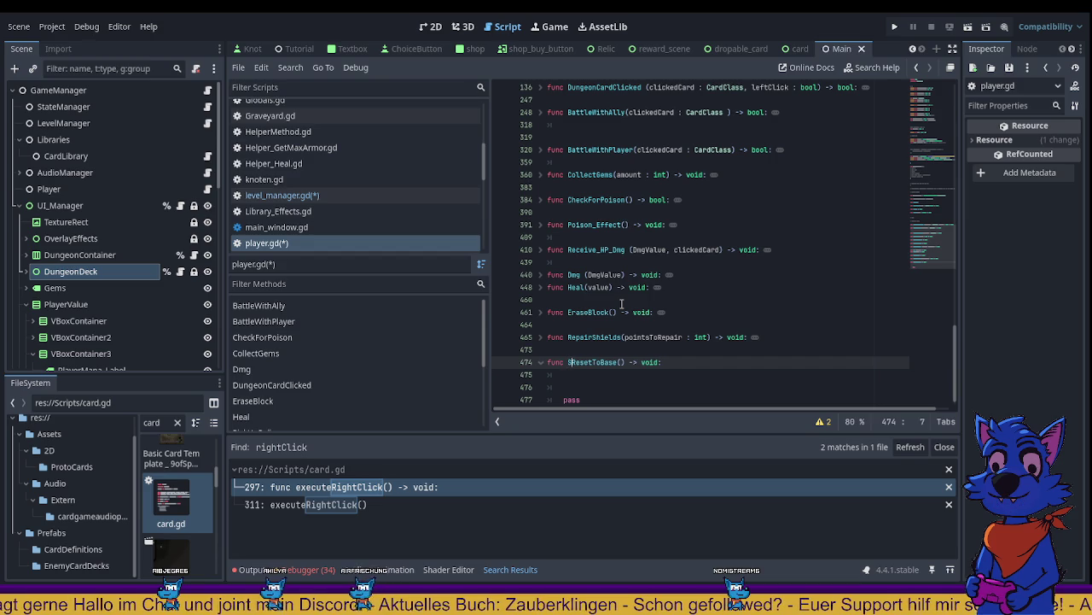
type("oft")
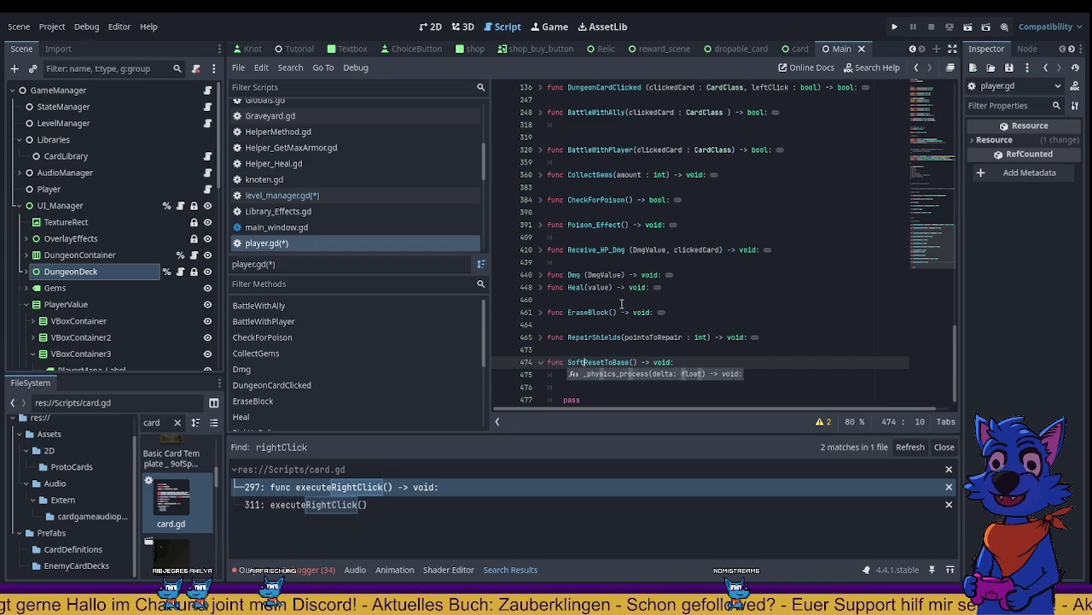
left_click(664, 340)
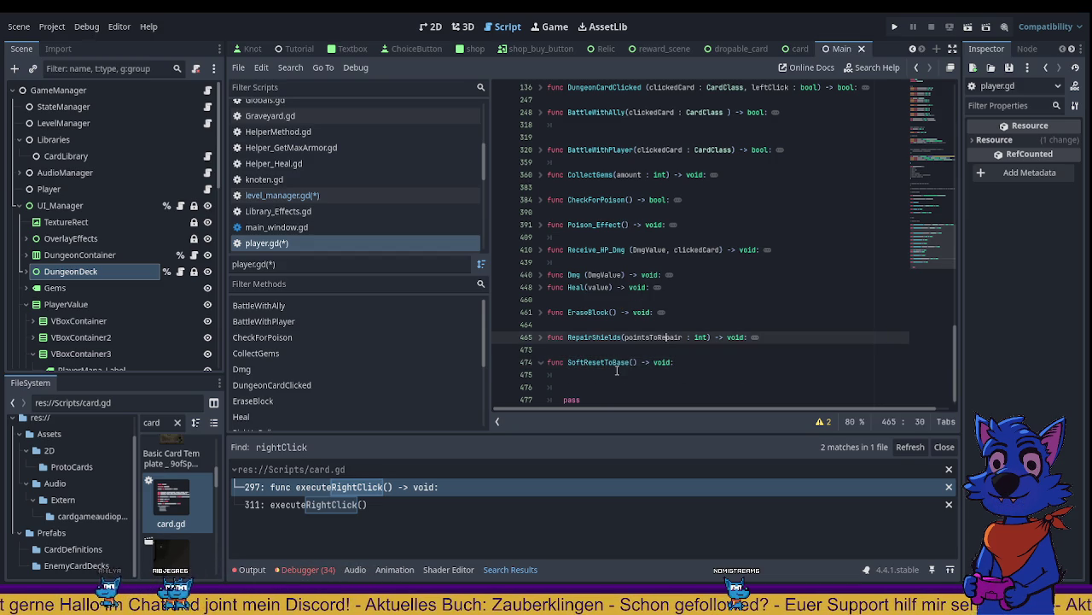
left_click(586, 362)
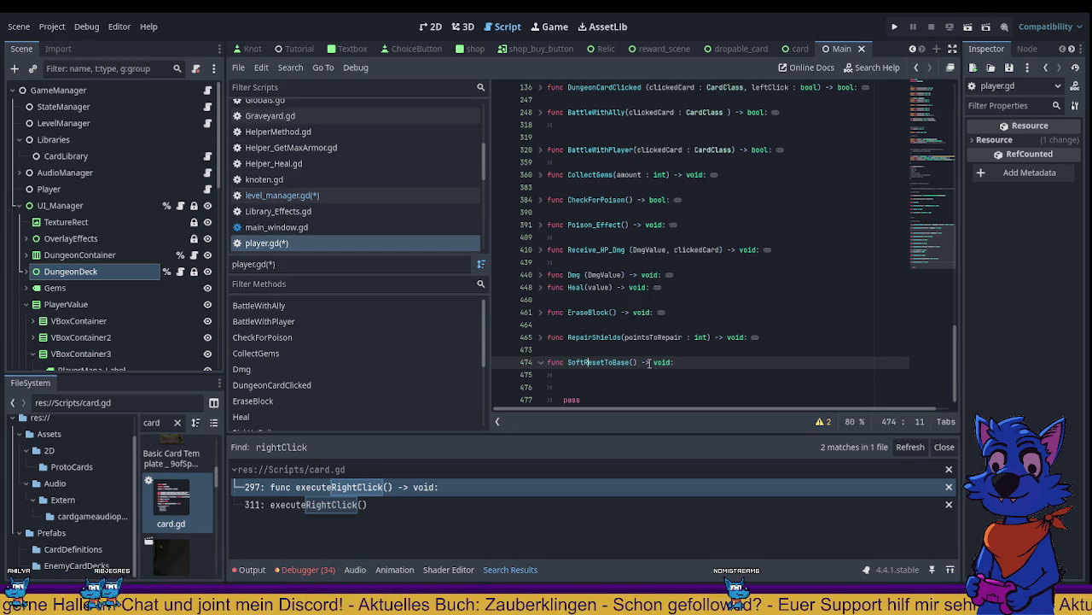
key("BackSpace")
key("BackSpace")
key("BackSpace")
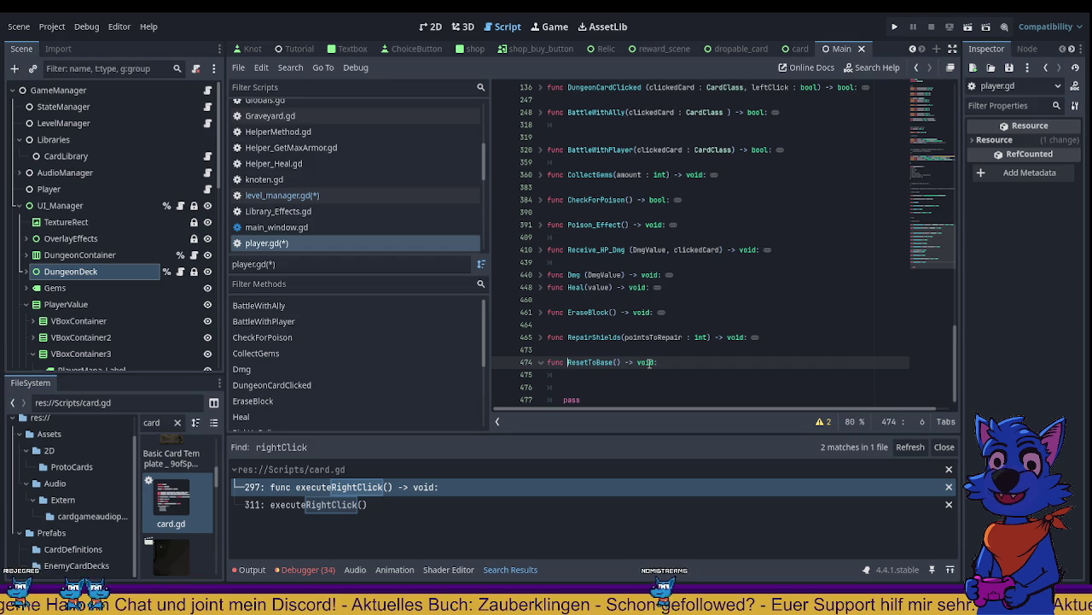
type("R")
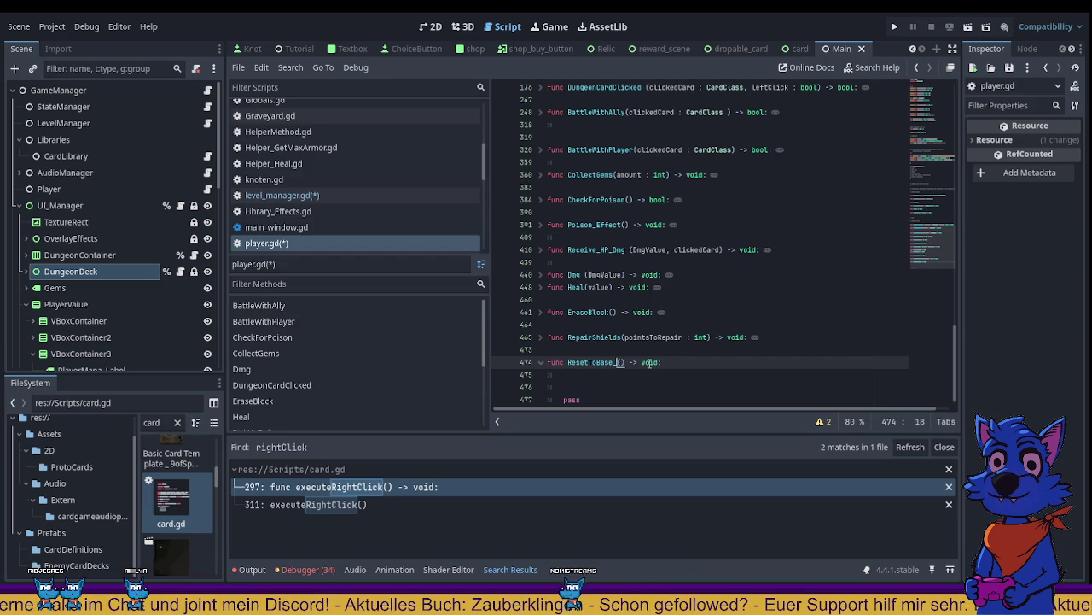
type("soft")
left_click(717, 262)
Step: Save player.gd with the empty ResetToBase_soft() -> void function
scroll(695, 291, "down", 1)
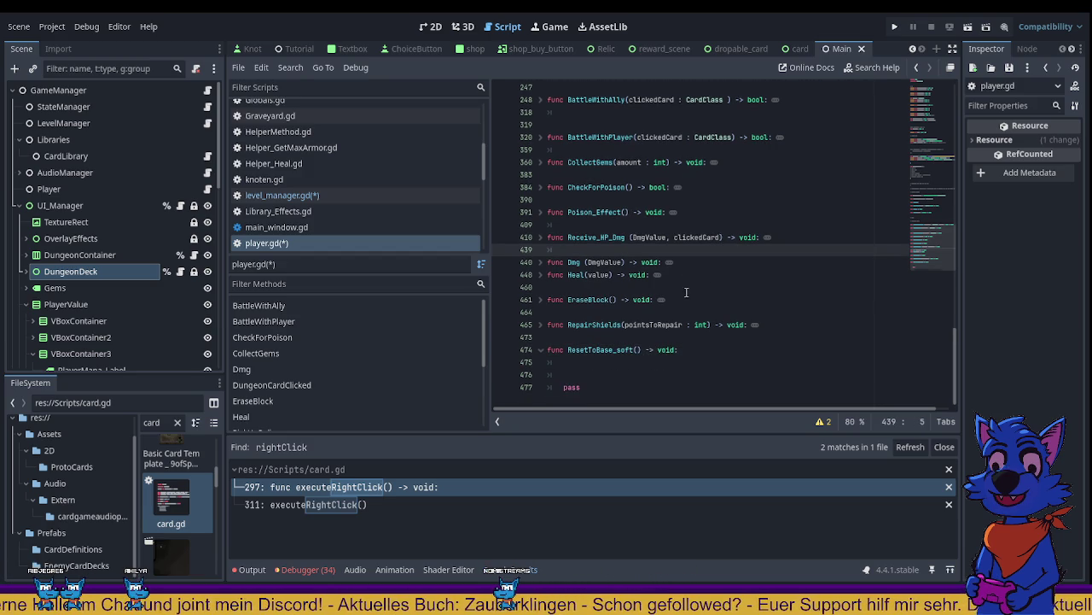
left_click(591, 362)
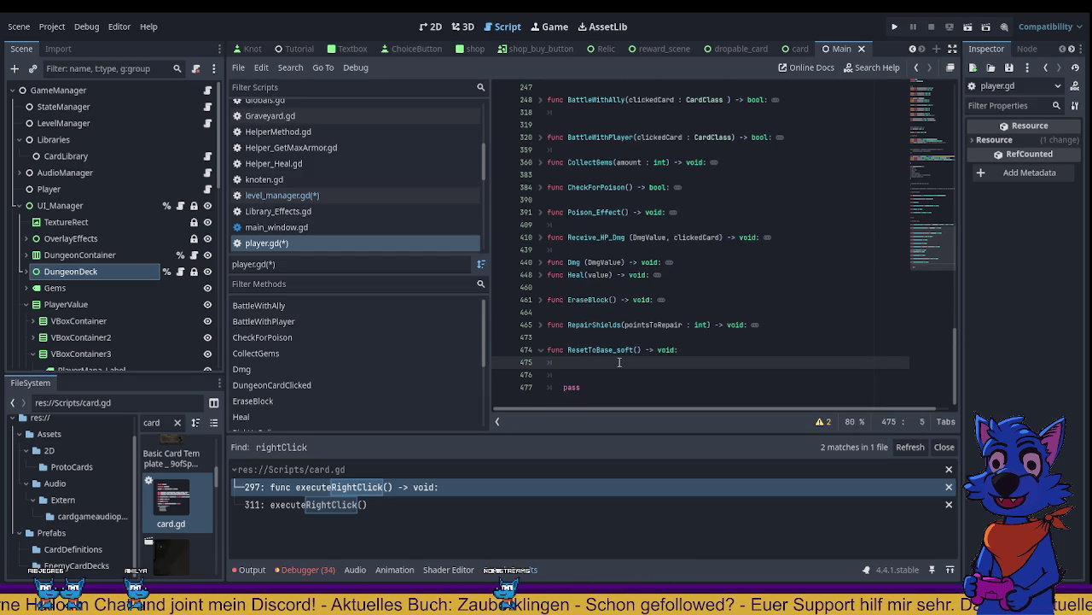
key("ctrl+s")
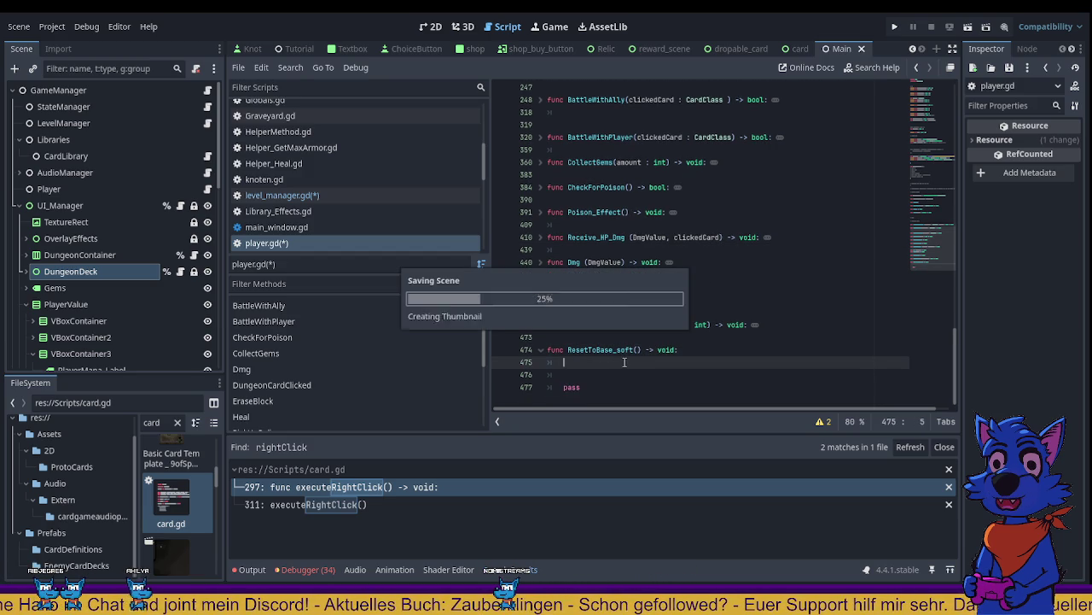
double_click(601, 349)
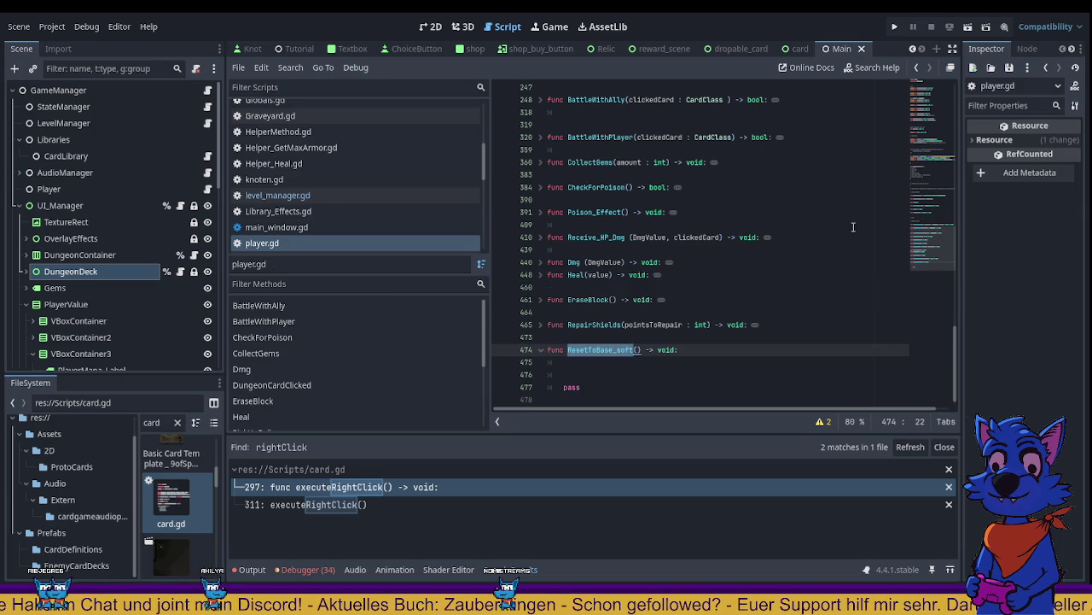
left_click(917, 68)
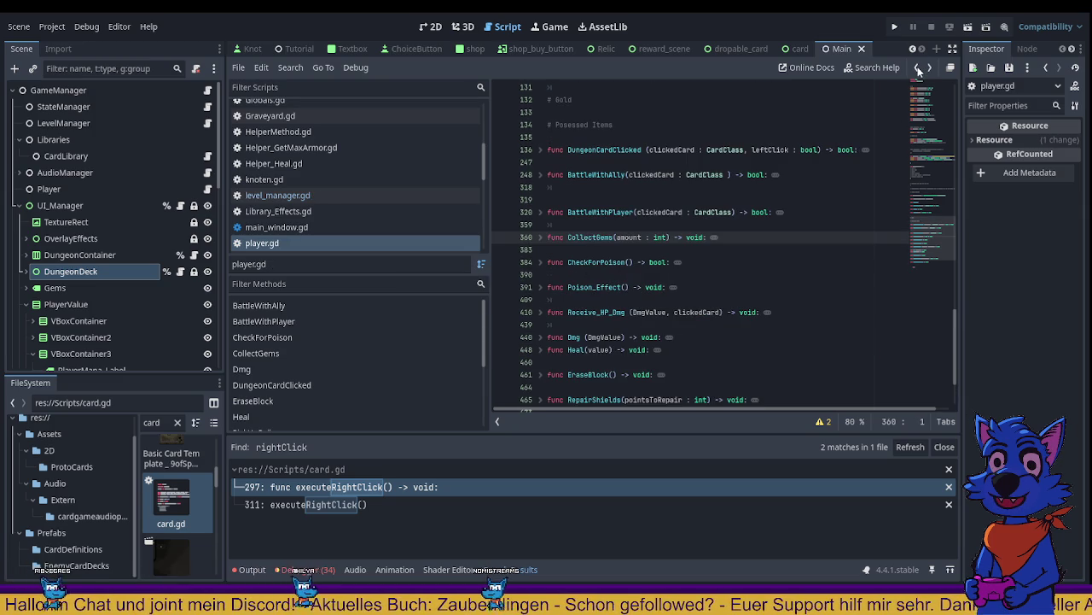
Step: Return to InitializeBattle in level_manager.gd and add a ResetToBase_soft() call on line 116
left_click(917, 68)
left_click(917, 68)
left_click(917, 69)
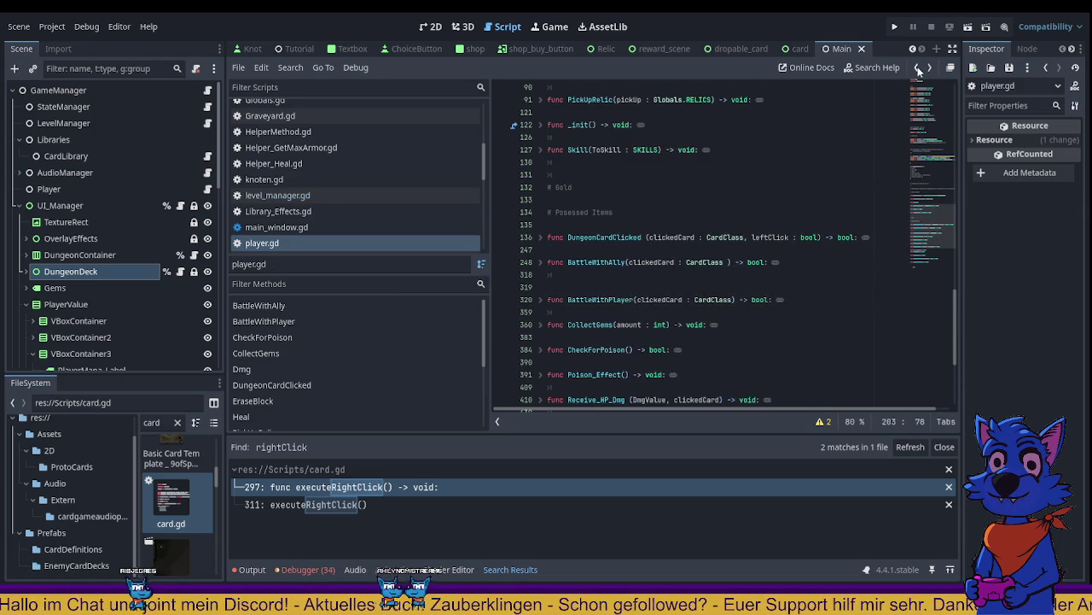
left_click(918, 68)
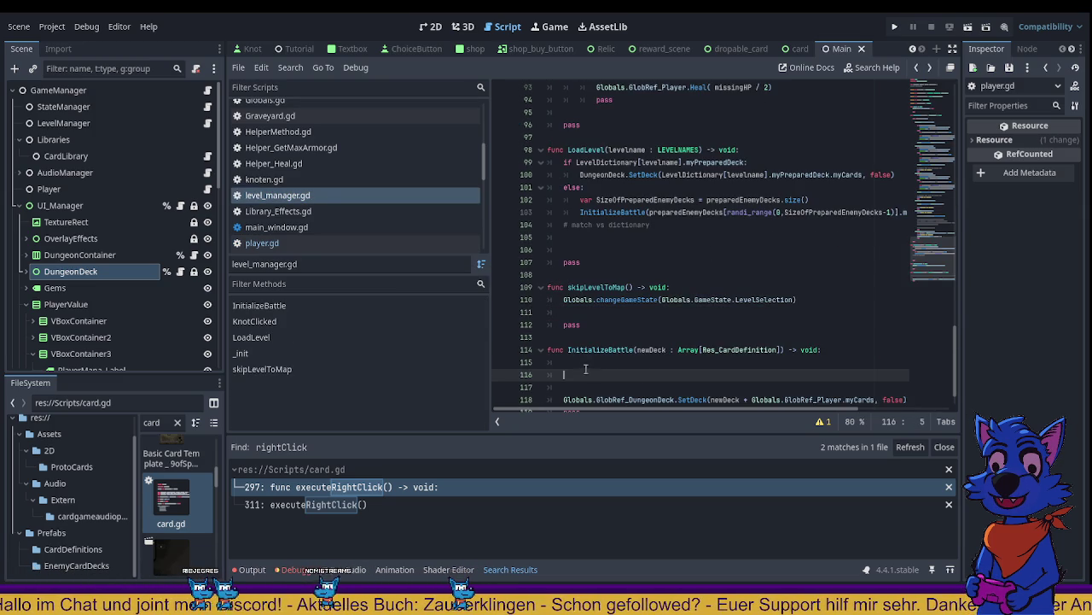
scroll(586, 369, "down", 1)
type("v")
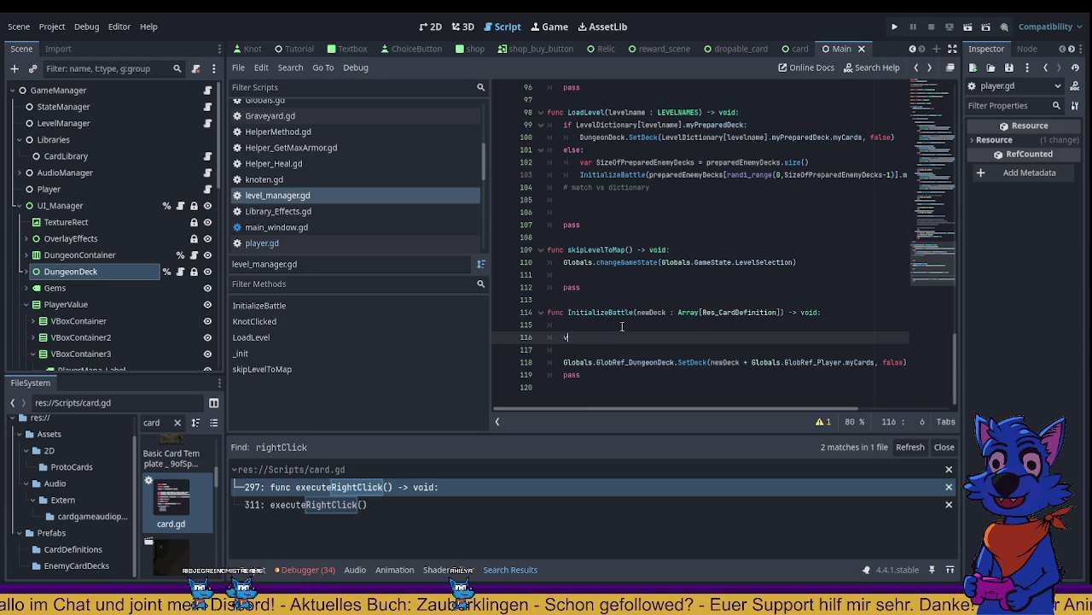
type("es")
key("Return")
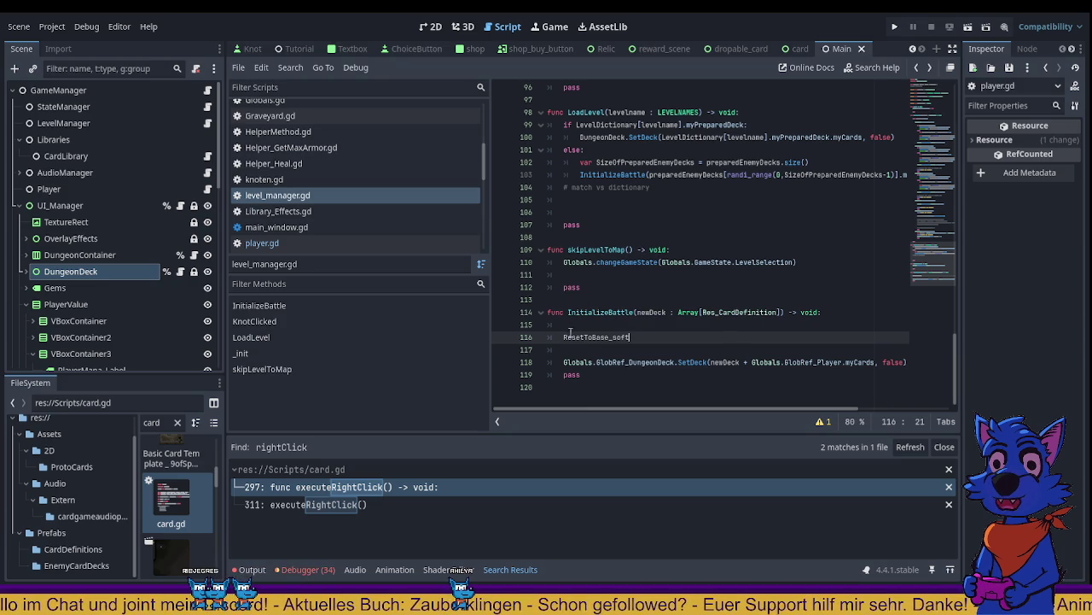
key("Home")
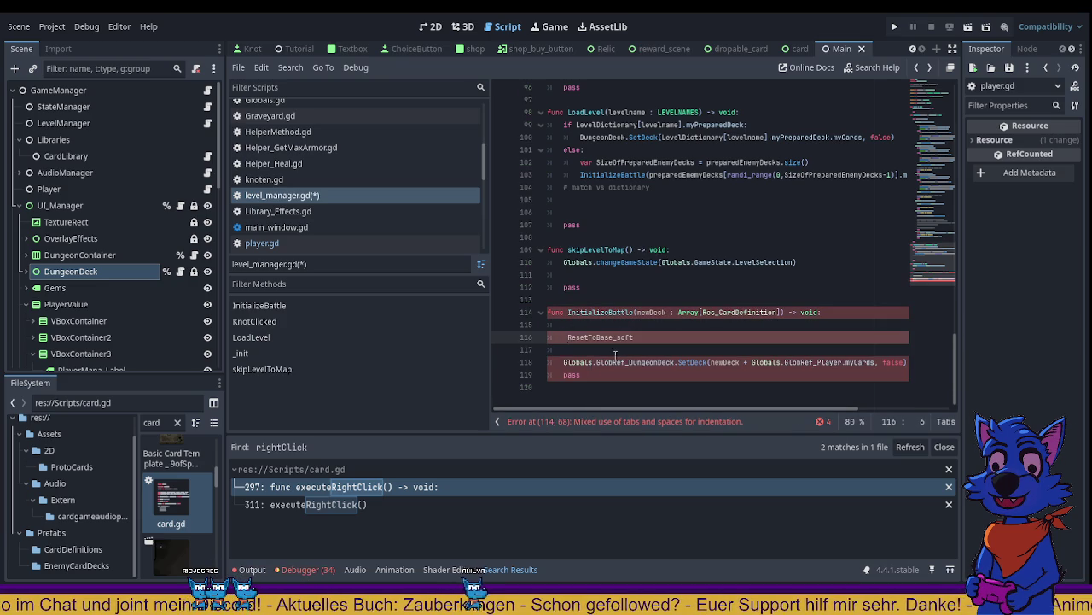
Step: Make the call Globals.GlobRef_Player.ResetToBase_soft() and save level_manager.gd
left_click_drag(561, 362, 629, 362)
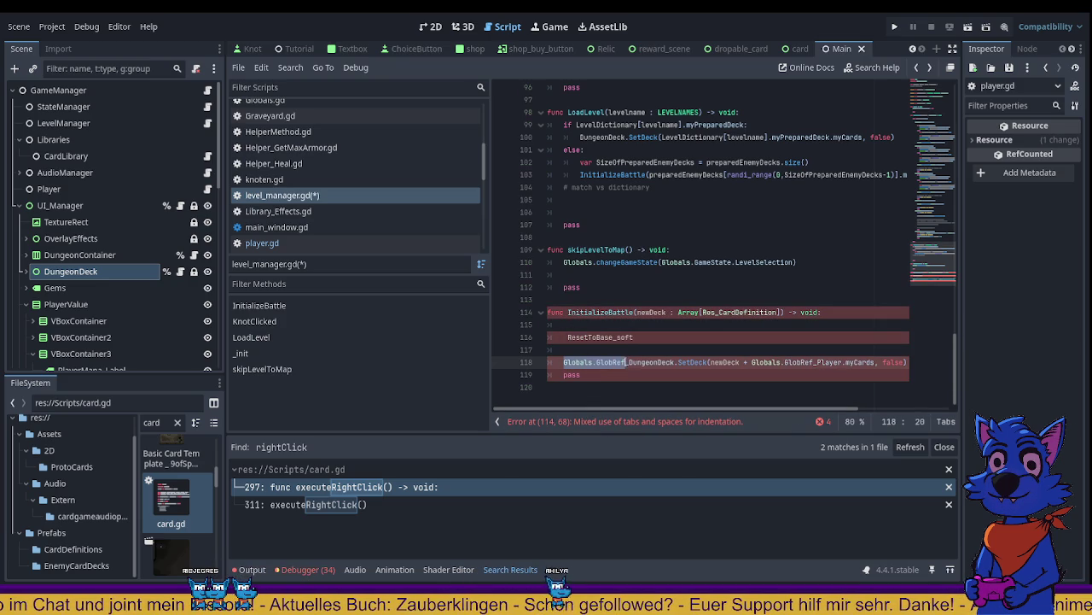
key("ctrl+c")
left_click(566, 337)
key("ctrl+v")
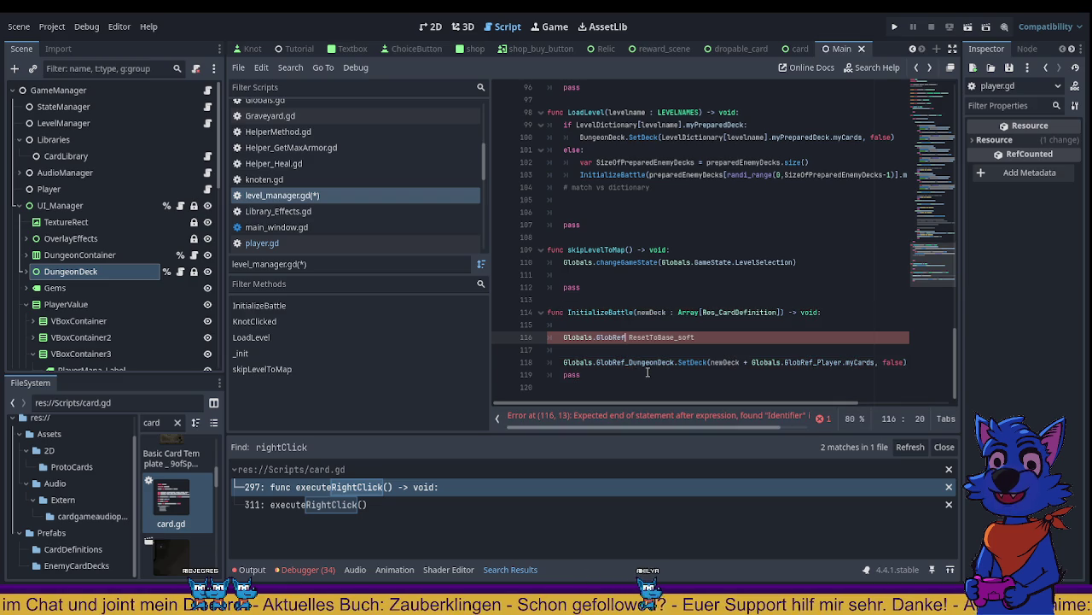
type("_P")
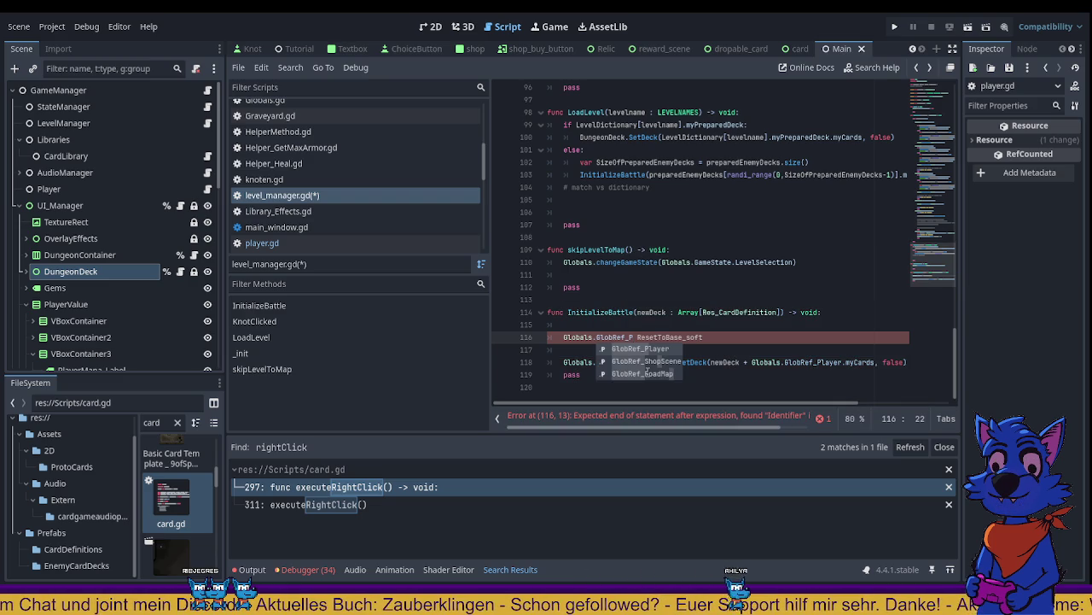
key("Return")
type(".")
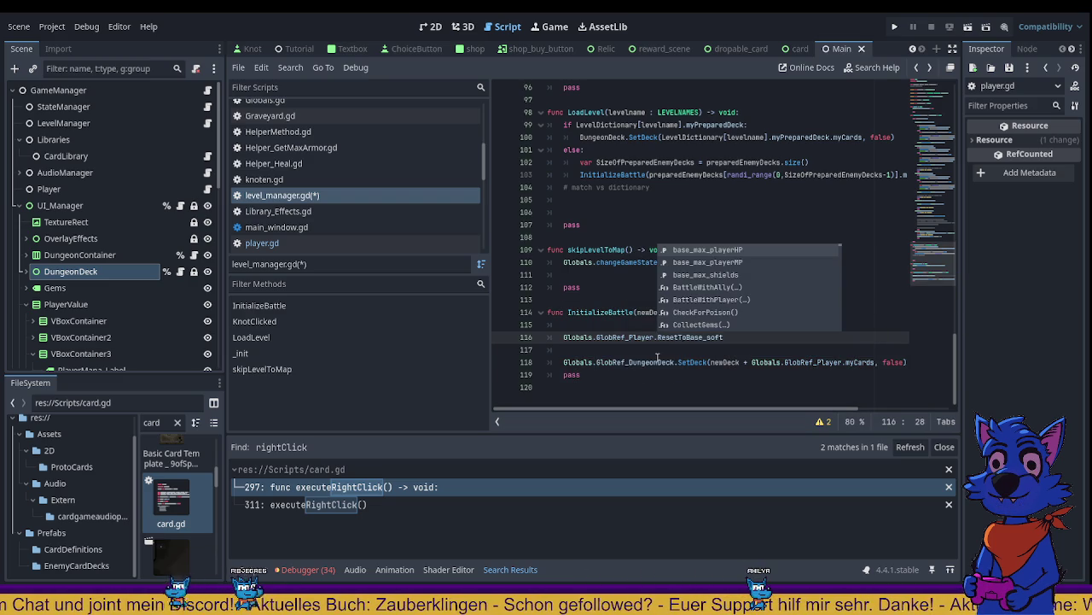
left_click(760, 338)
type("()")
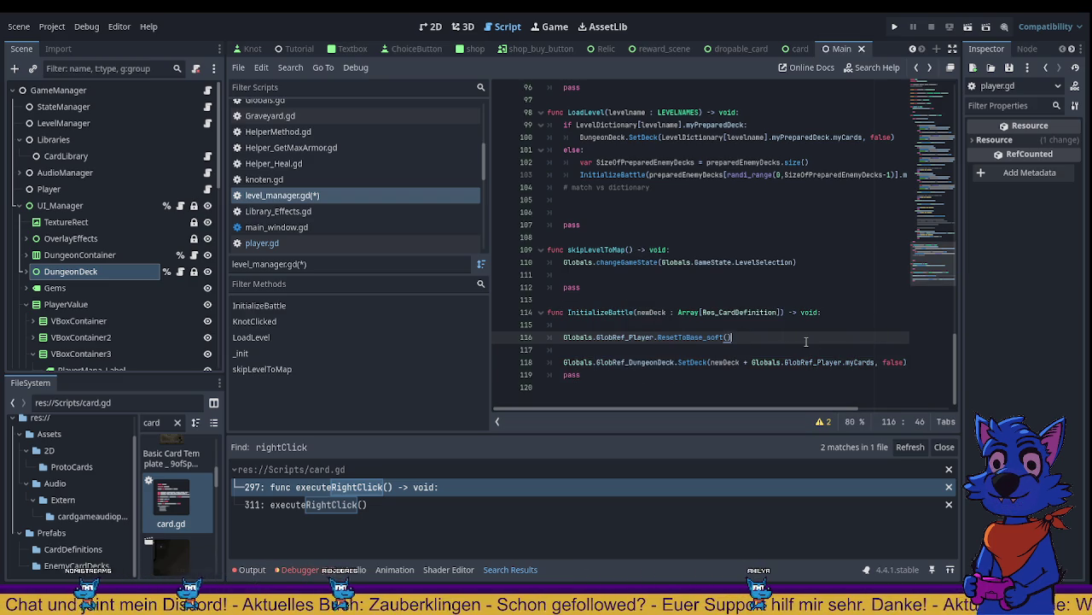
key("ctrl+s")
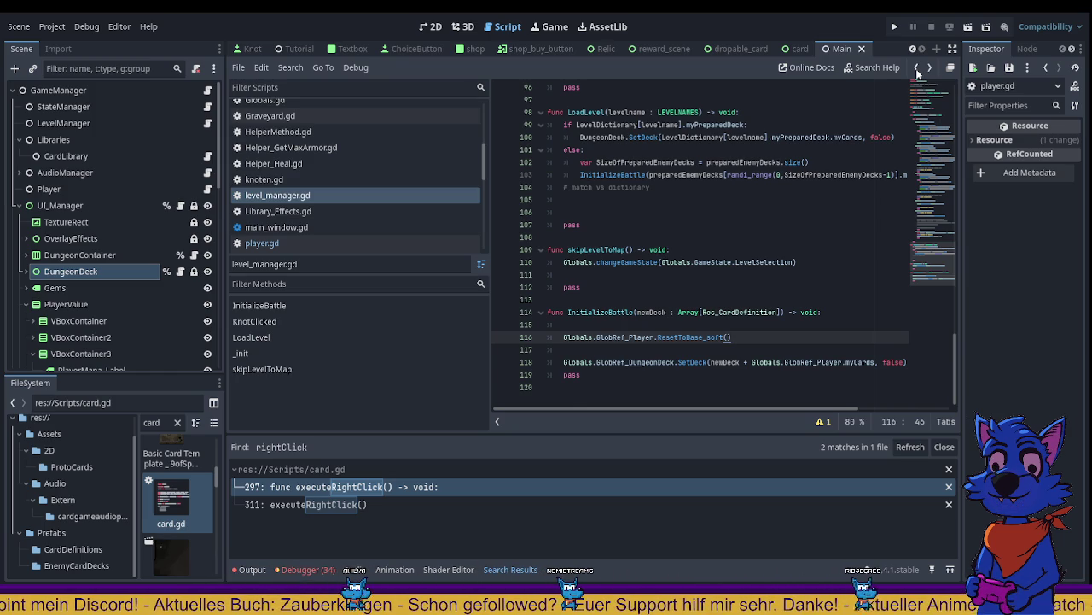
Step: Jump to the ResetToBase_soft definition in player.gd and insert empty lines in its body
left_click(701, 338)
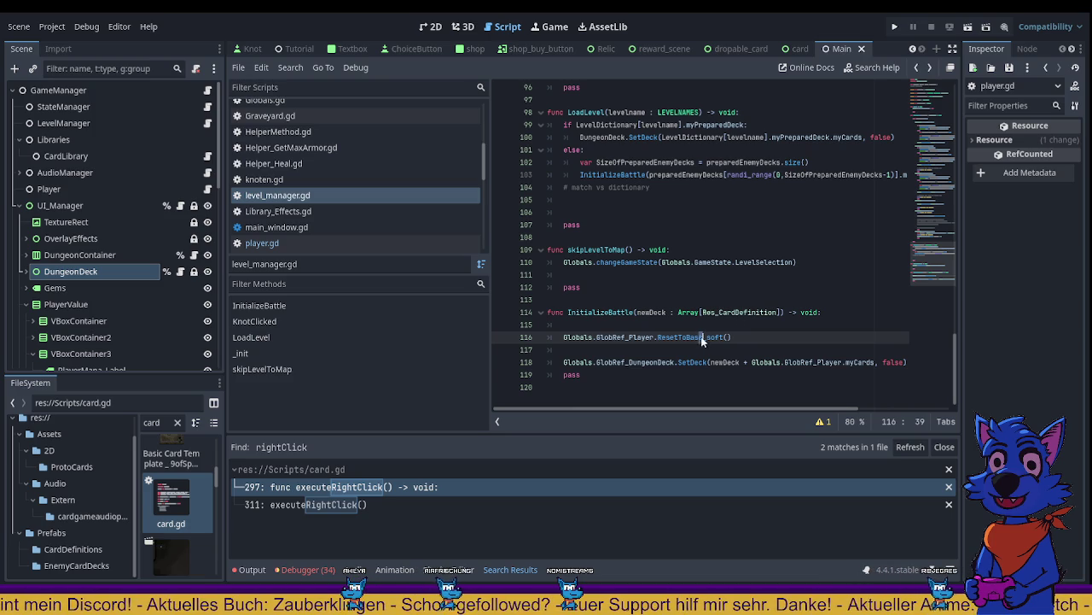
double_click(702, 337)
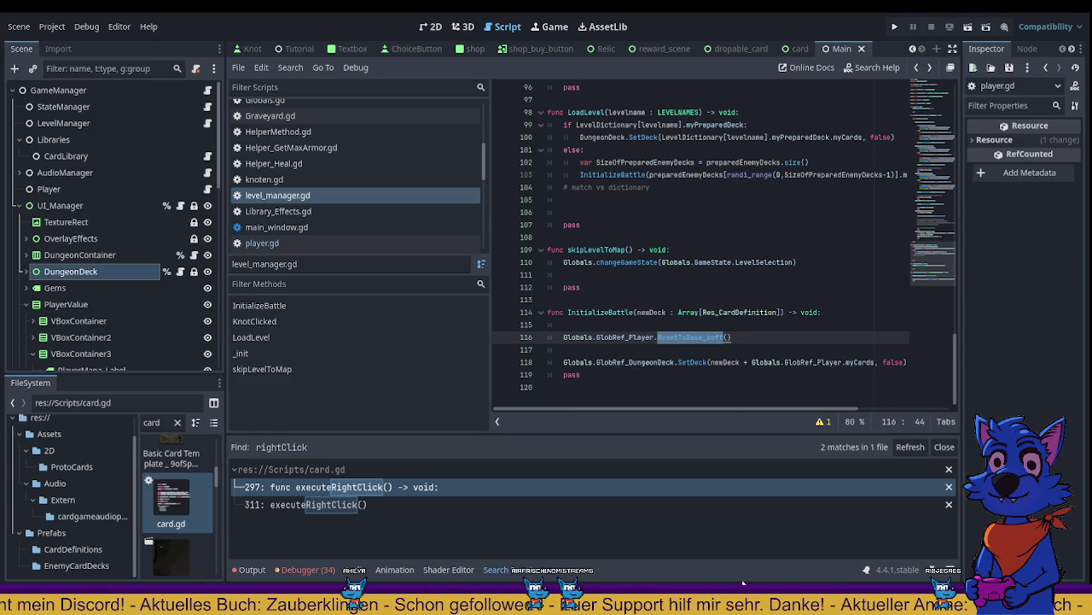
key("F12")
left_click(725, 365)
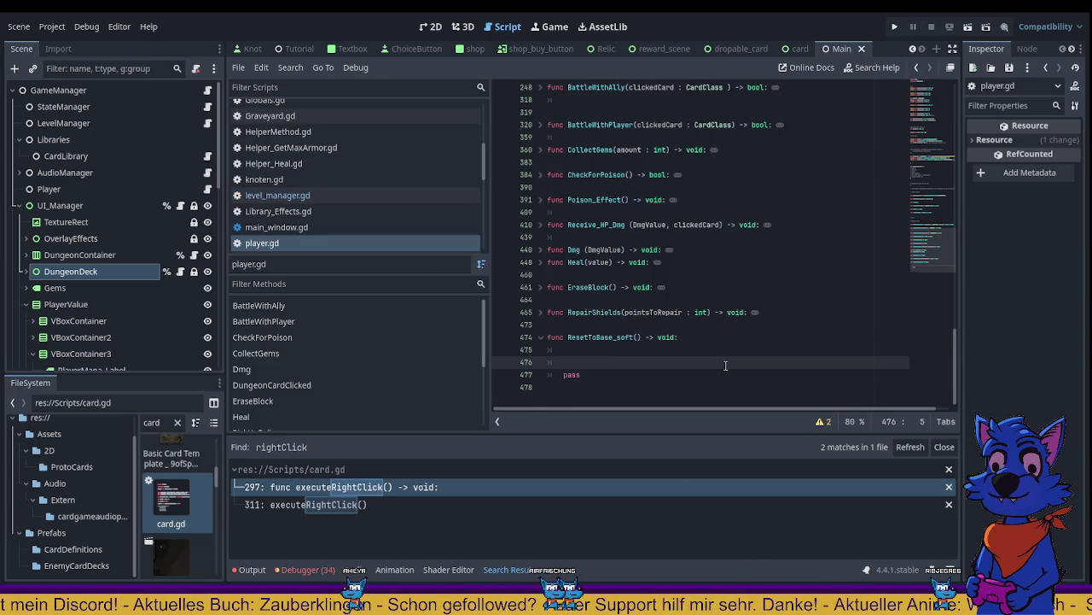
key("Return")
key("Return")
key("Up")
key("Up")
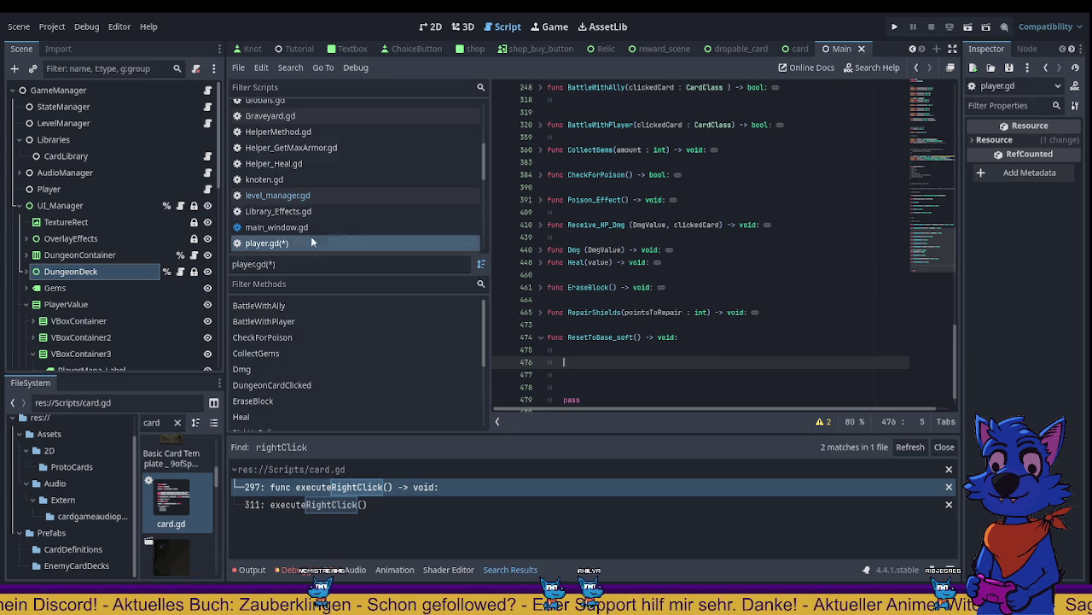
Step: Cut the stat and UI-update lines from SetDeck in dungeon_deck.gd and paste them into ResetToBase_soft
left_click(180, 270)
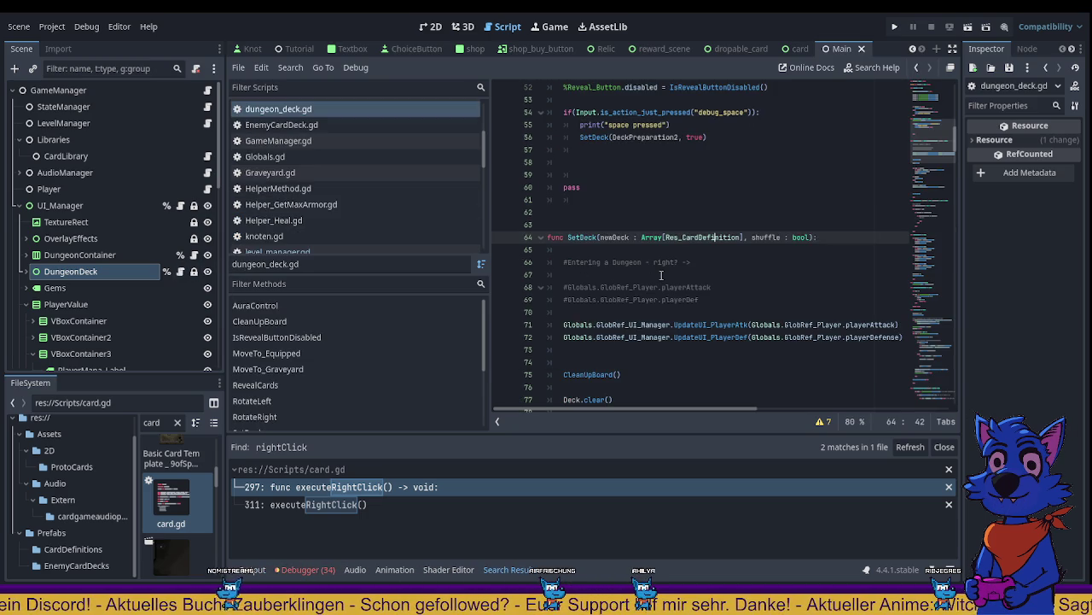
scroll(661, 275, "down", 1)
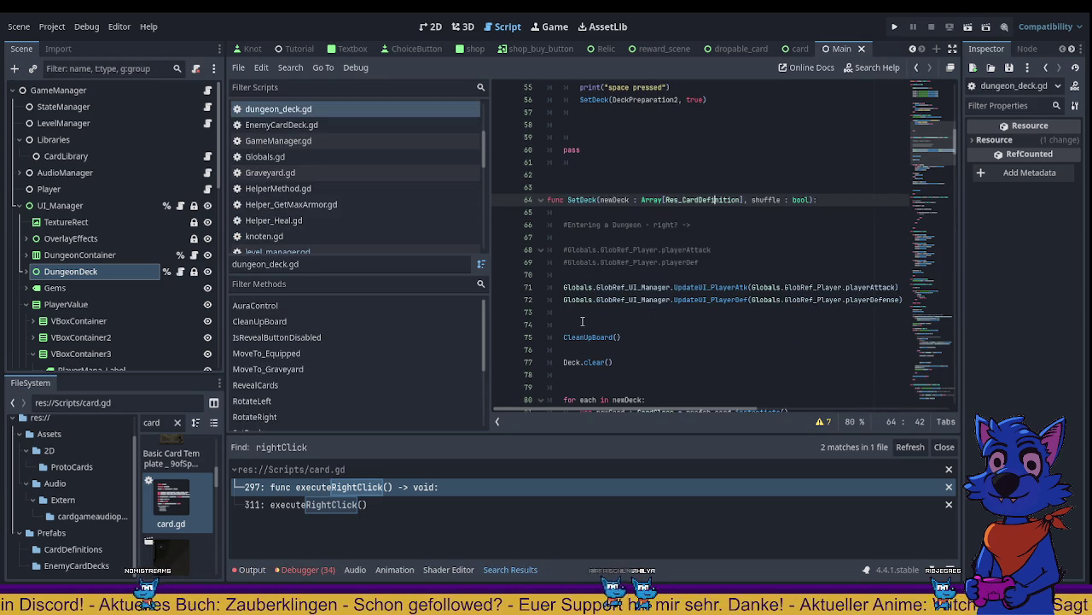
mouse_move(582, 323)
left_mouse_down()
mouse_move(549, 301)
mouse_move(551, 224)
left_mouse_up()
key("BackSpace")
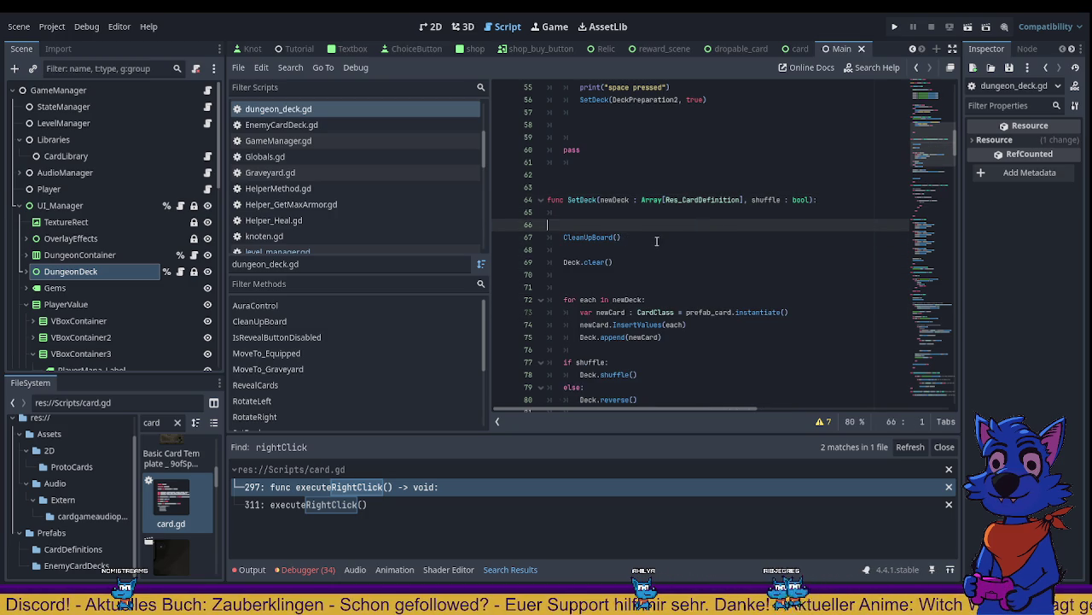
left_click(917, 69)
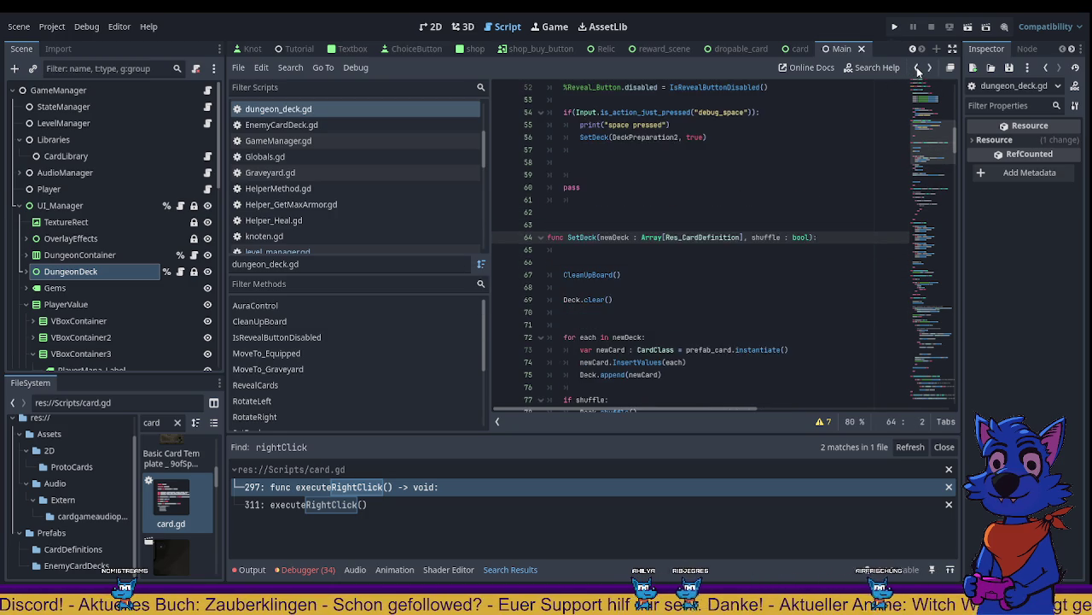
left_click(917, 70)
key("ctrl+v")
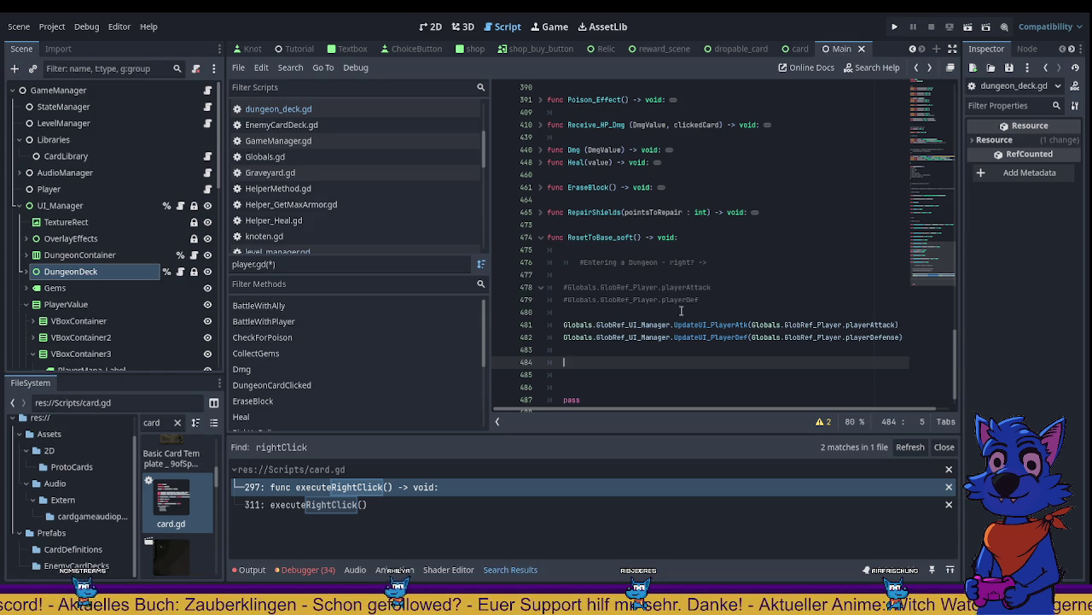
Step: Uncomment the pasted playerAttack and playerDef lines 478–479 and fix the indentation
left_click(564, 299)
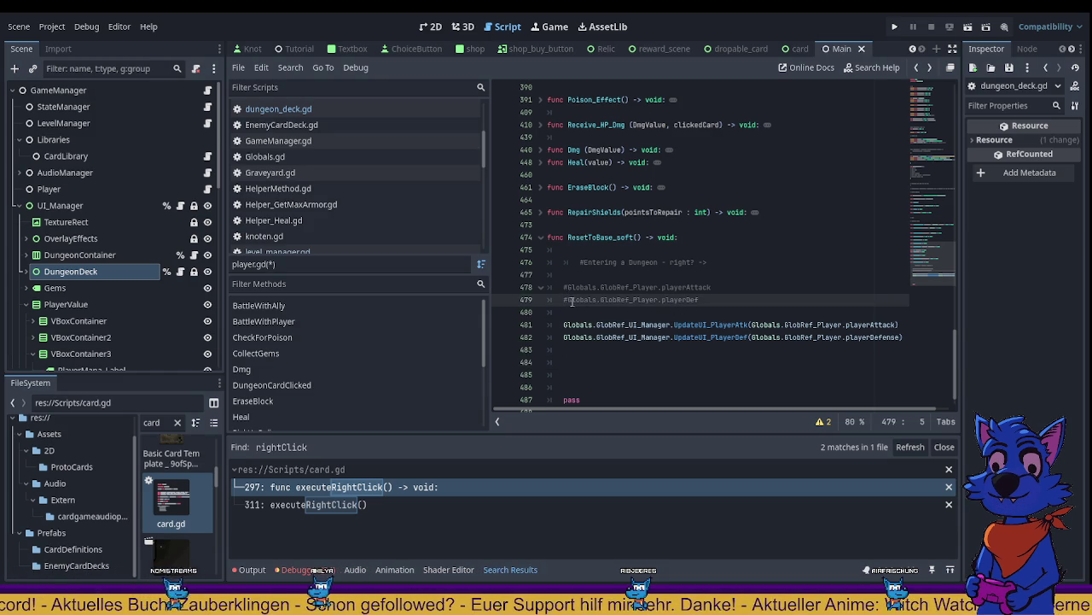
key("Delete")
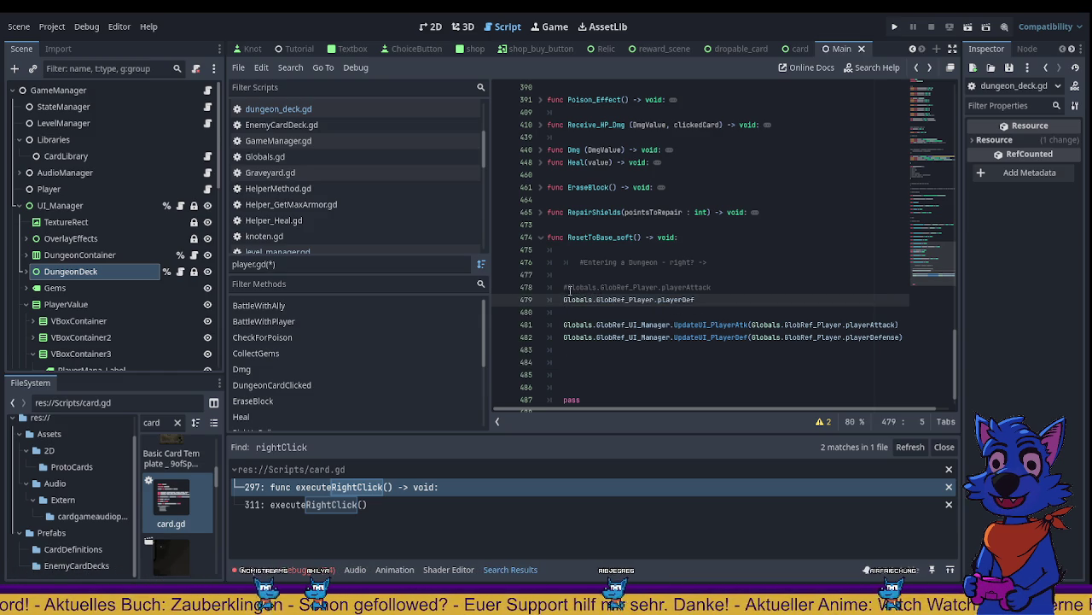
left_click(661, 262)
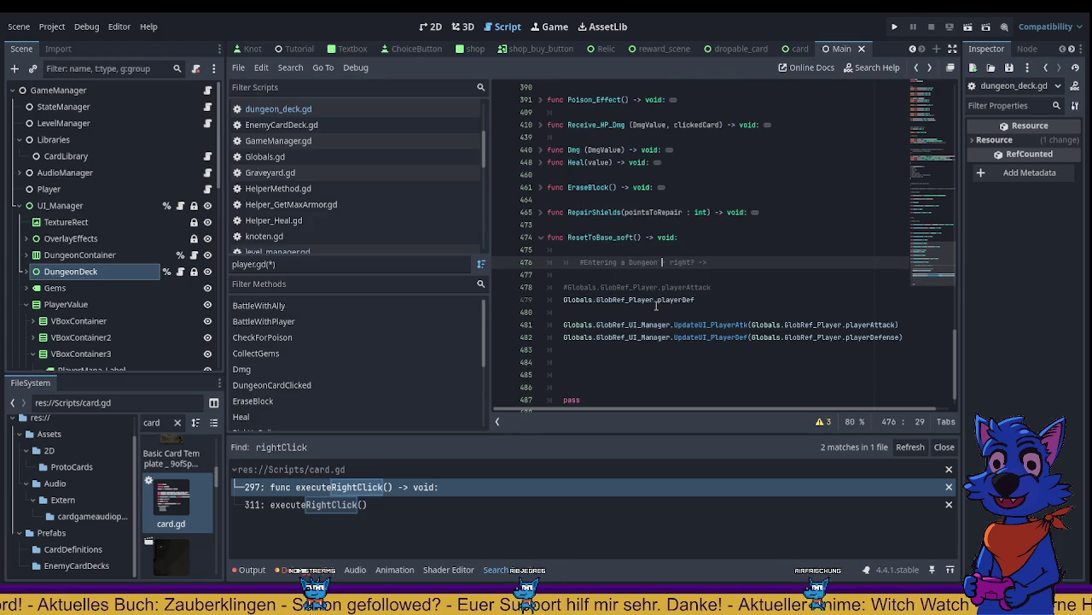
scroll(664, 302, "down", 1)
scroll(665, 306, "up", 2)
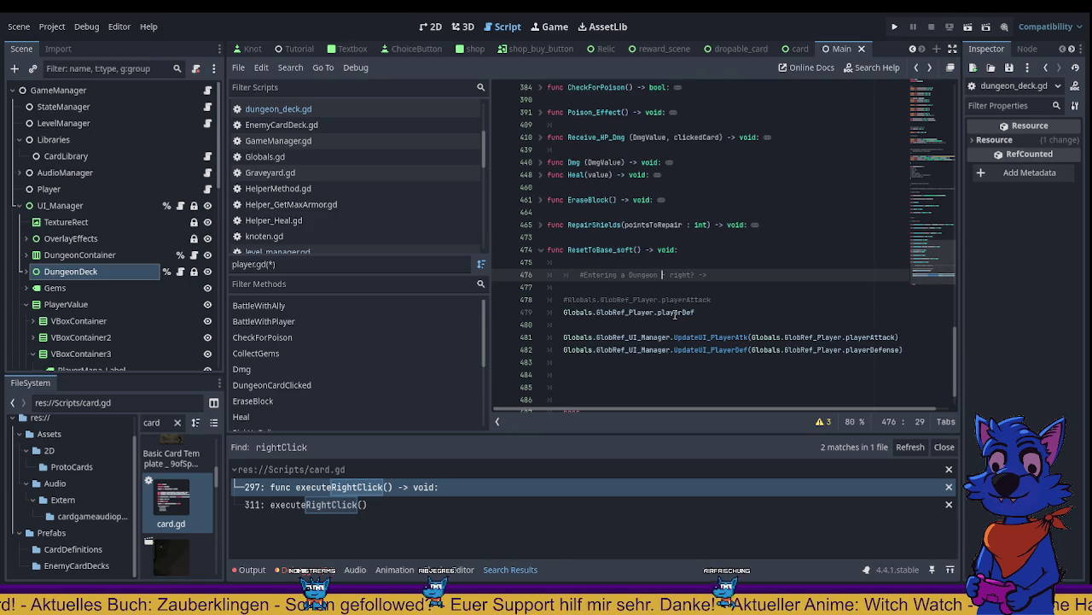
left_click(667, 312)
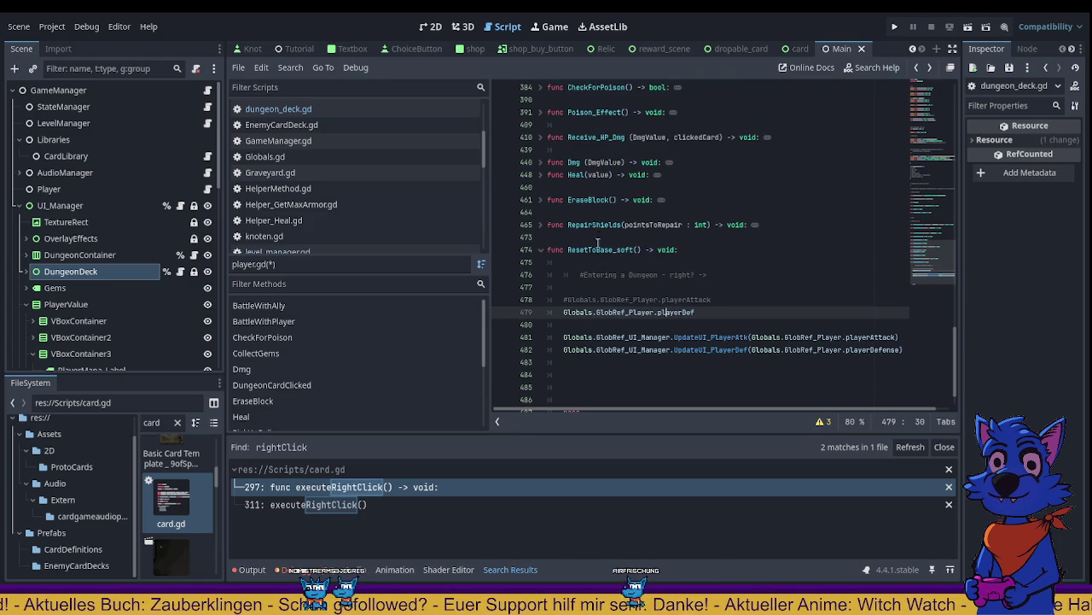
left_click(566, 301)
key("BackSpace")
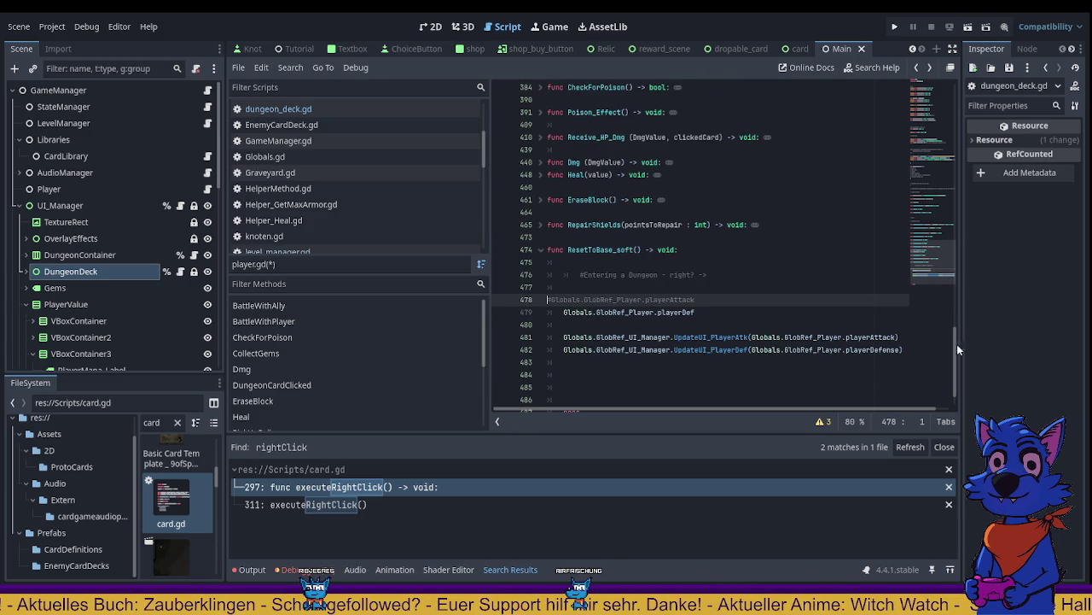
key("Tab")
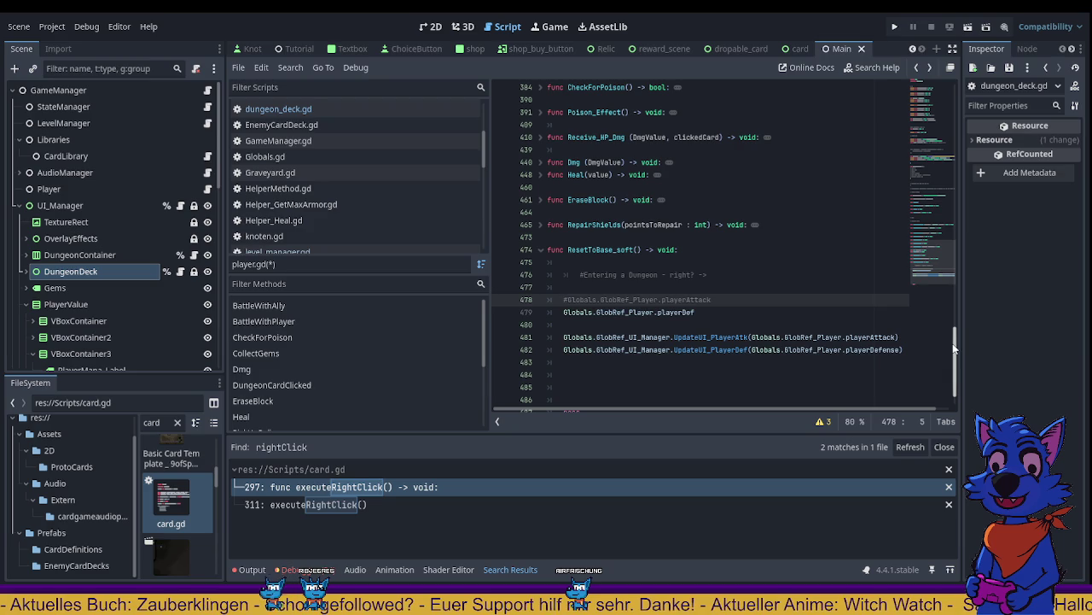
key("Delete")
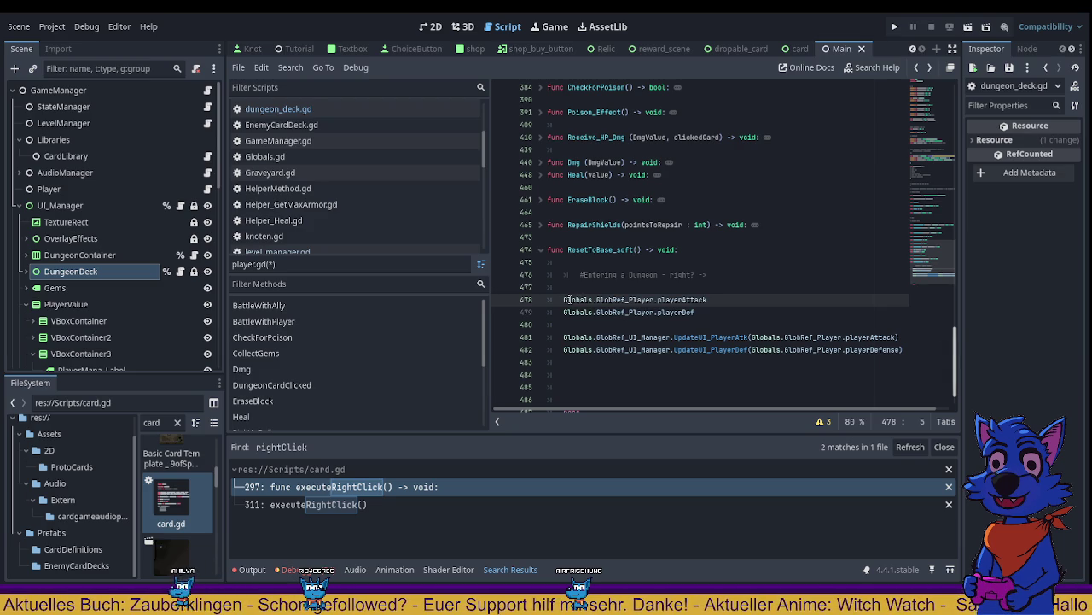
Step: Strip the Globals.GlobRef_Player. prefixes and make line 478 'playerAttack_temp = playerAttack'
left_click_drag(563, 300, 658, 300)
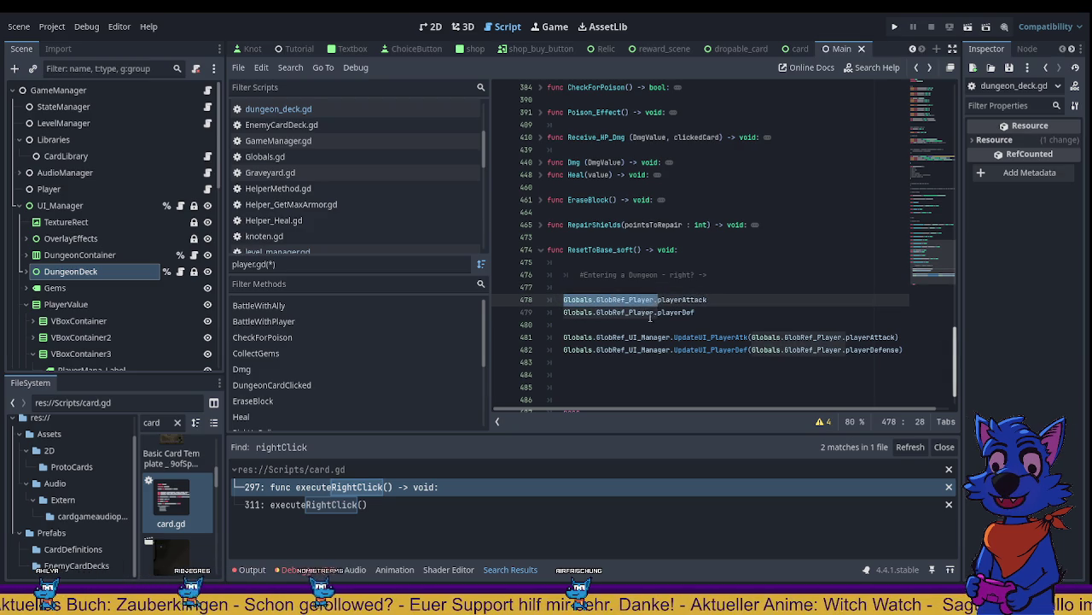
key("Delete")
left_click_drag(564, 312, 655, 314)
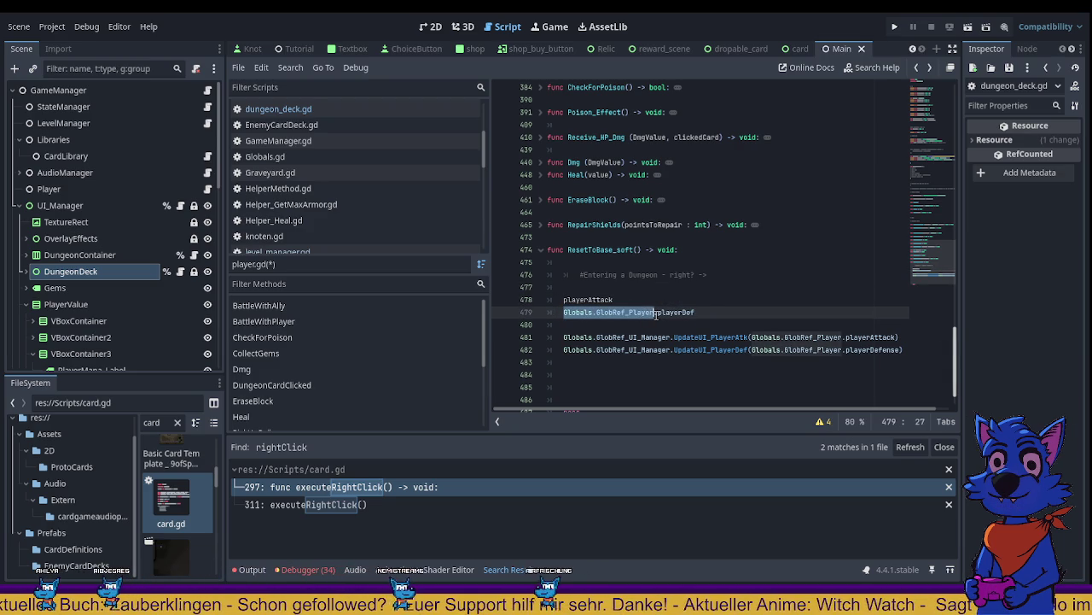
key("Delete")
left_click(622, 300)
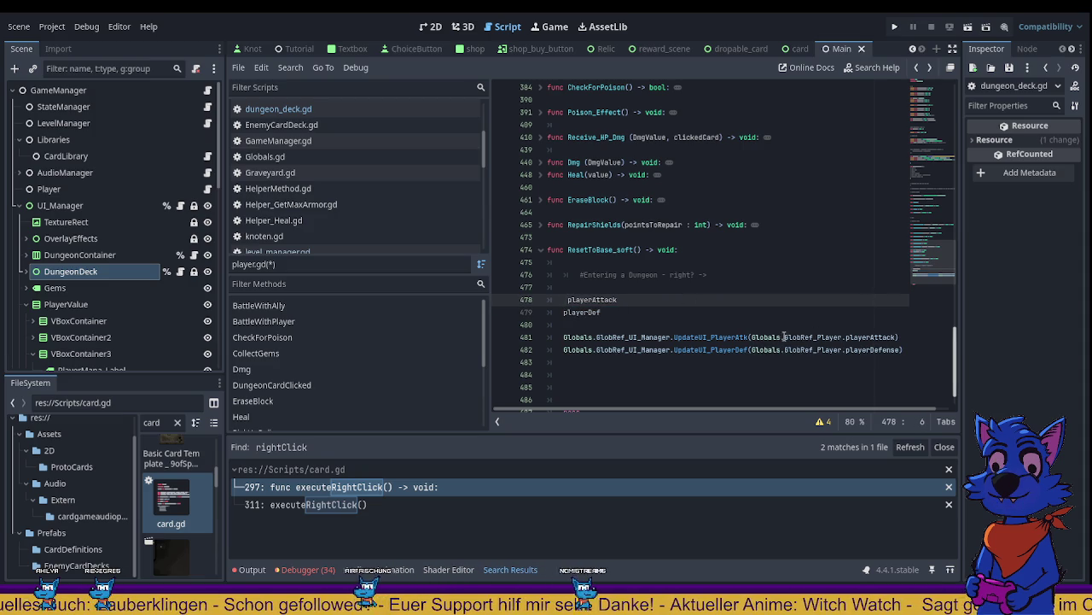
key("BackSpace")
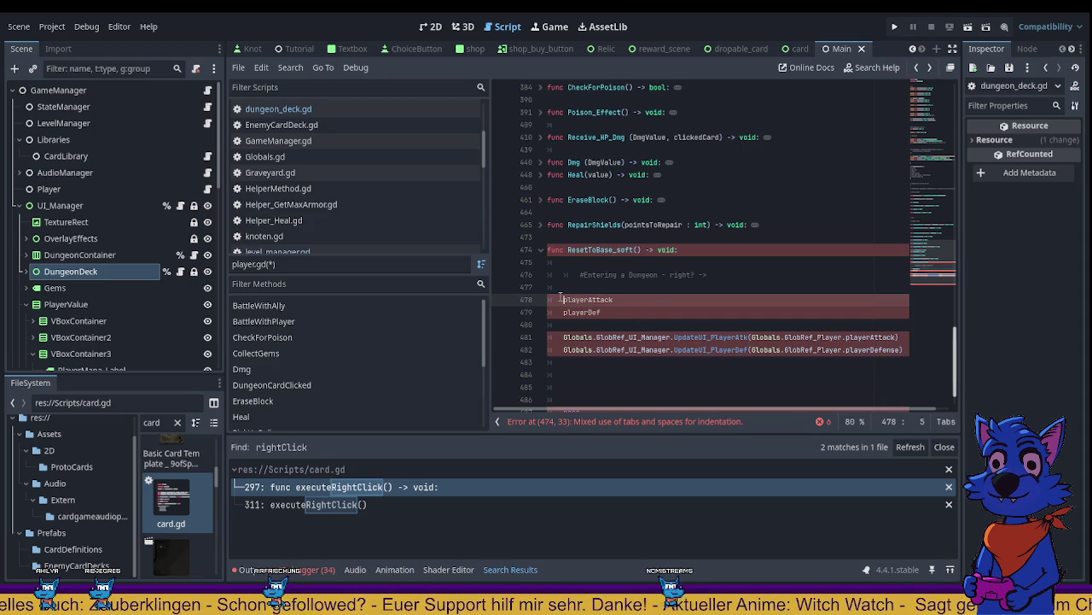
key("shift+End")
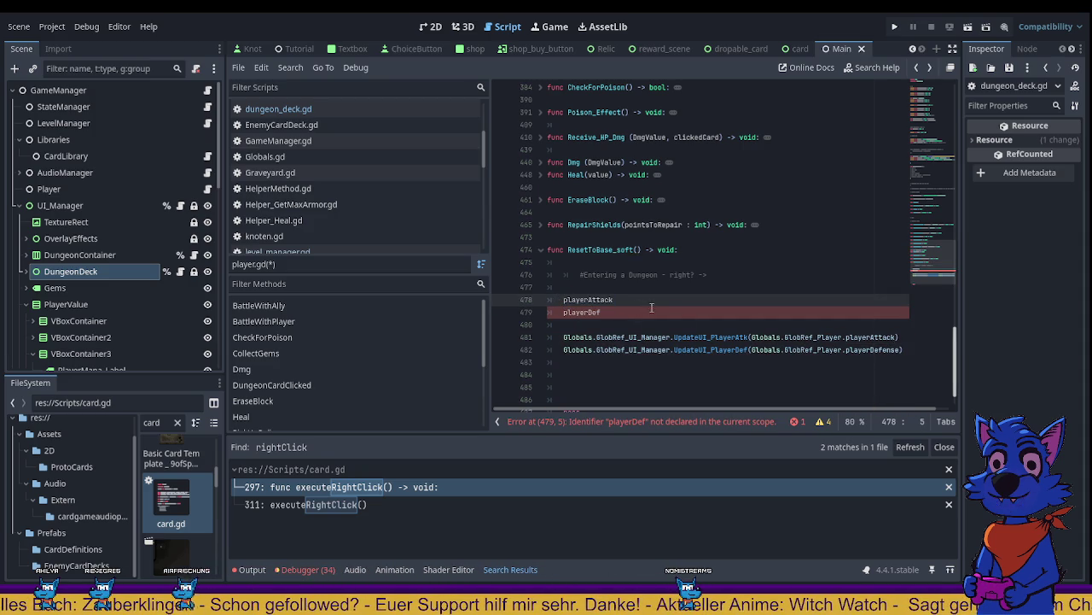
key("ctrl+shift+d")
type("_temp")
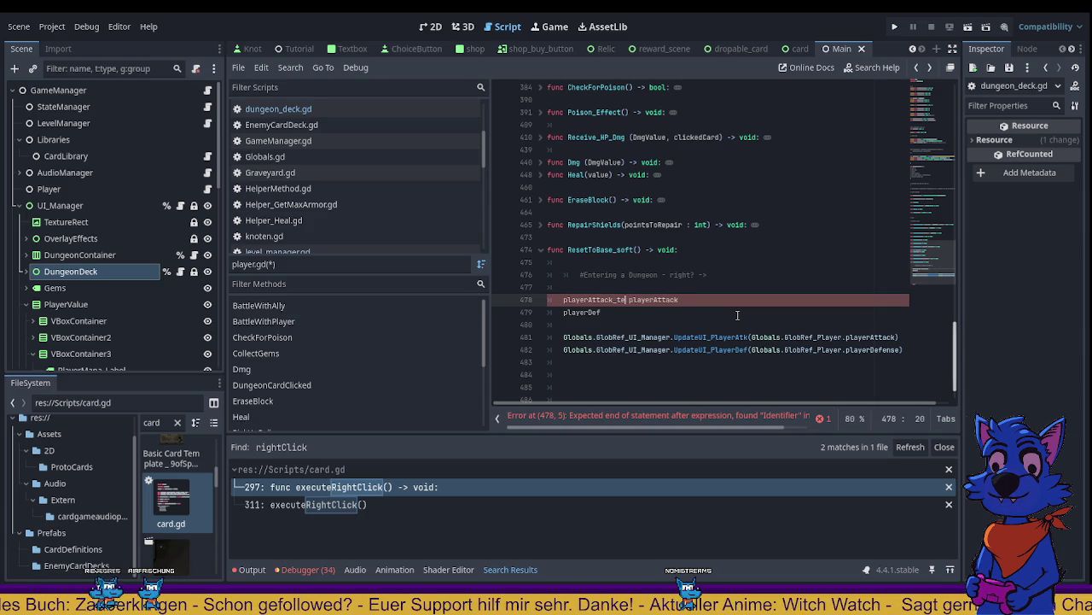
type(" =")
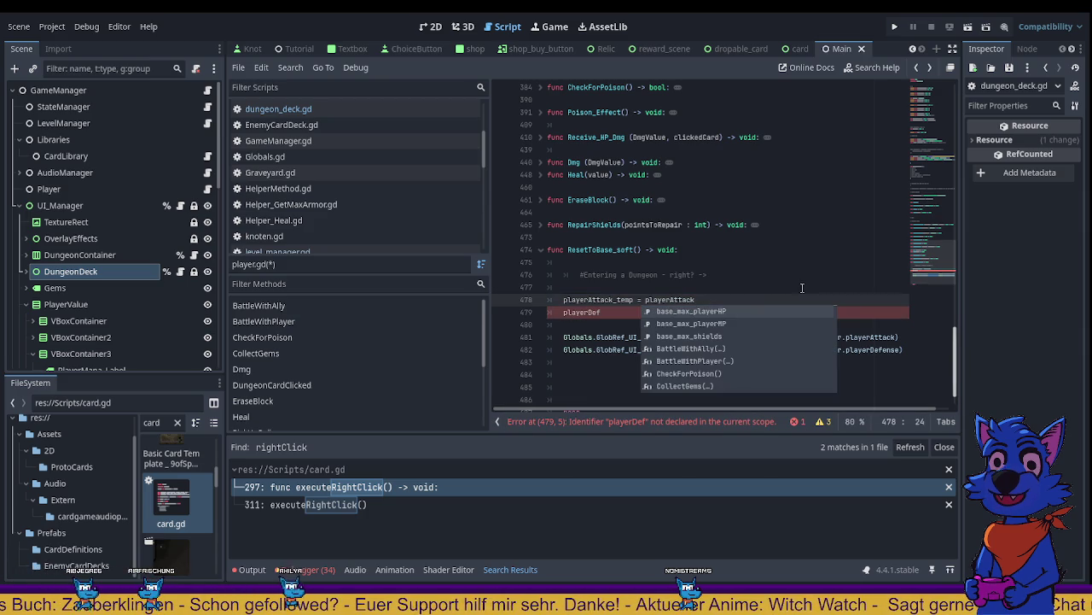
left_click(716, 277)
Step: Make line 479 read 'playerDef_temp = playerDef'
left_click(601, 299)
double_click(589, 311)
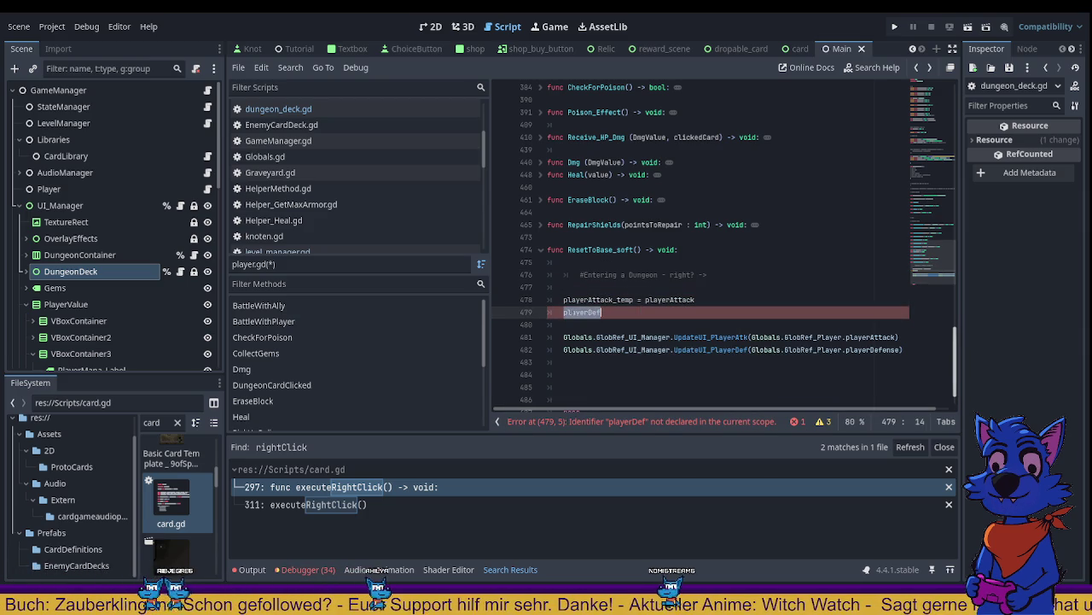
key("Left")
type("_tem")
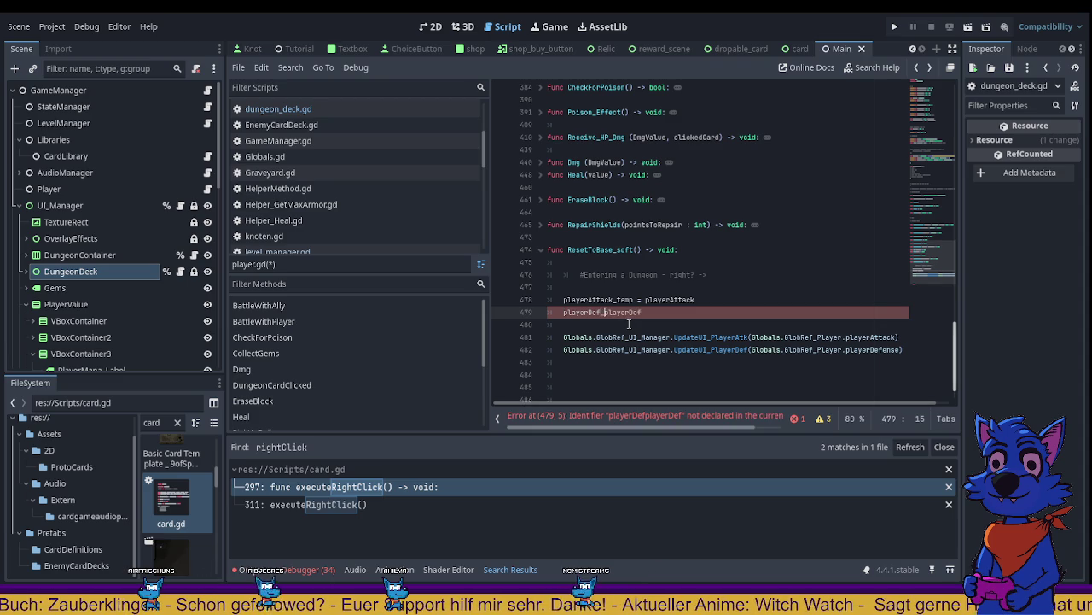
type("p =")
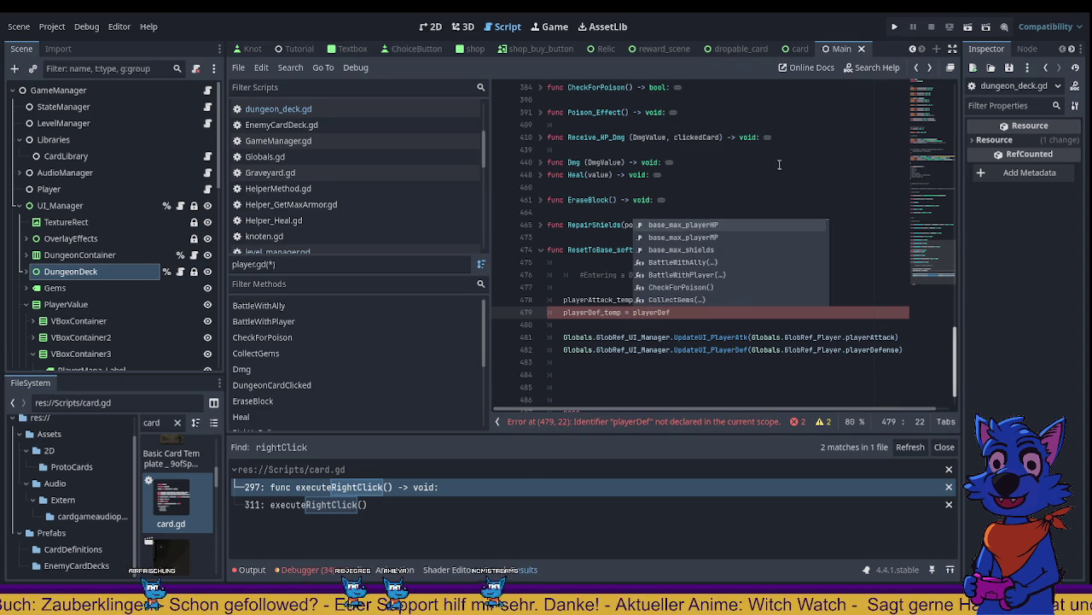
left_click(792, 176)
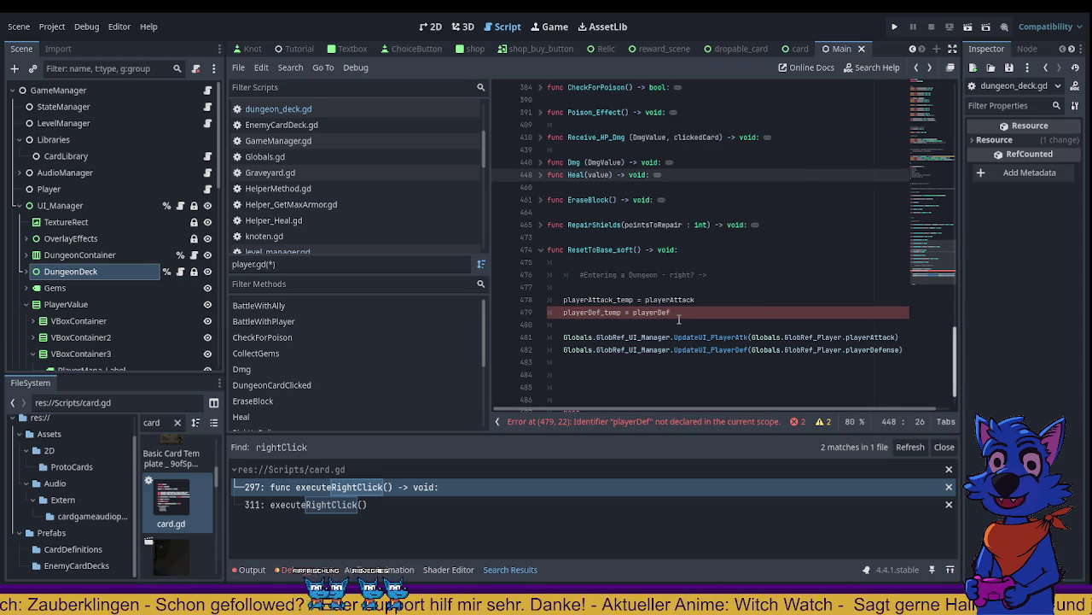
double_click(646, 313)
double_click(591, 312)
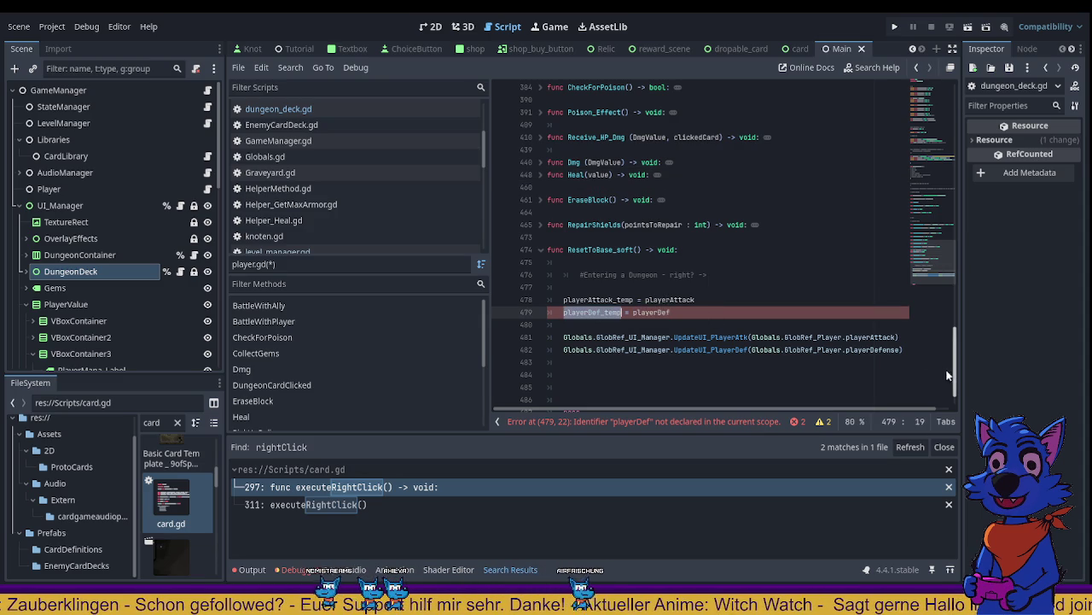
left_click_drag(956, 373, 955, 128)
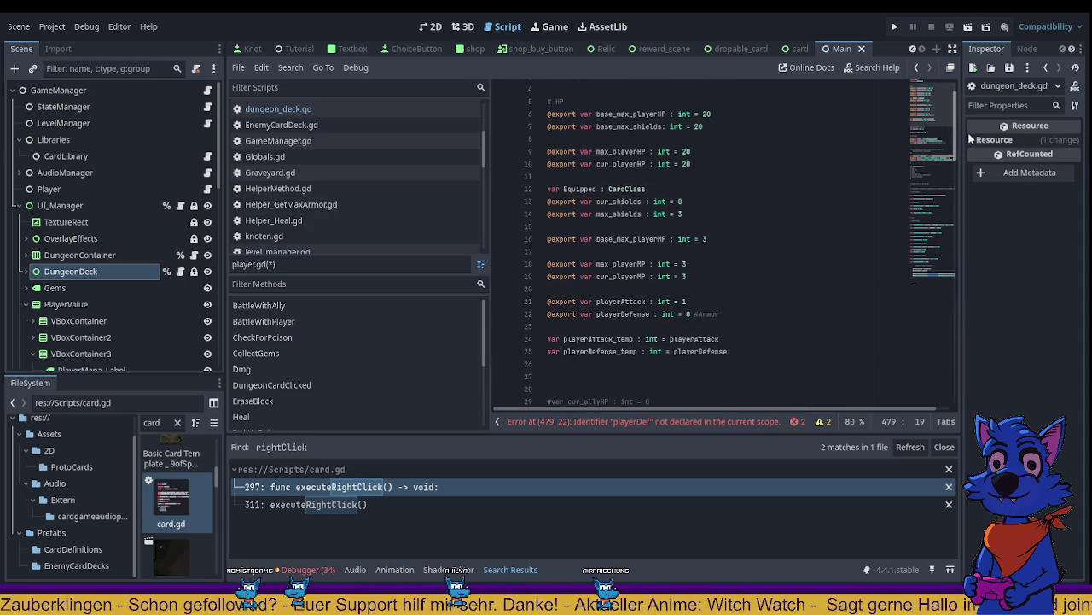
double_click(624, 314)
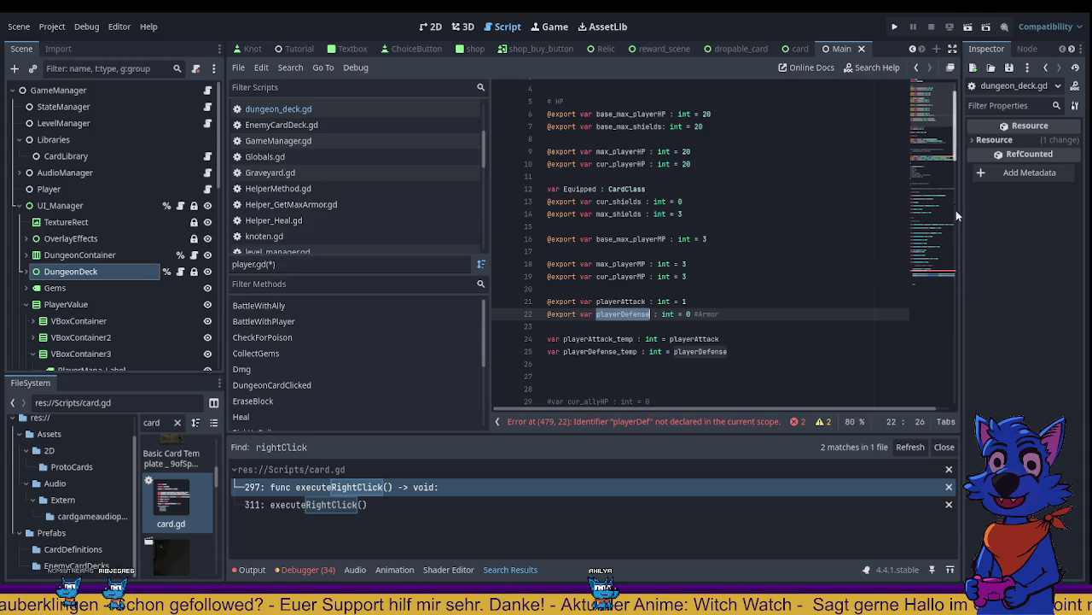
left_click_drag(955, 166, 954, 401)
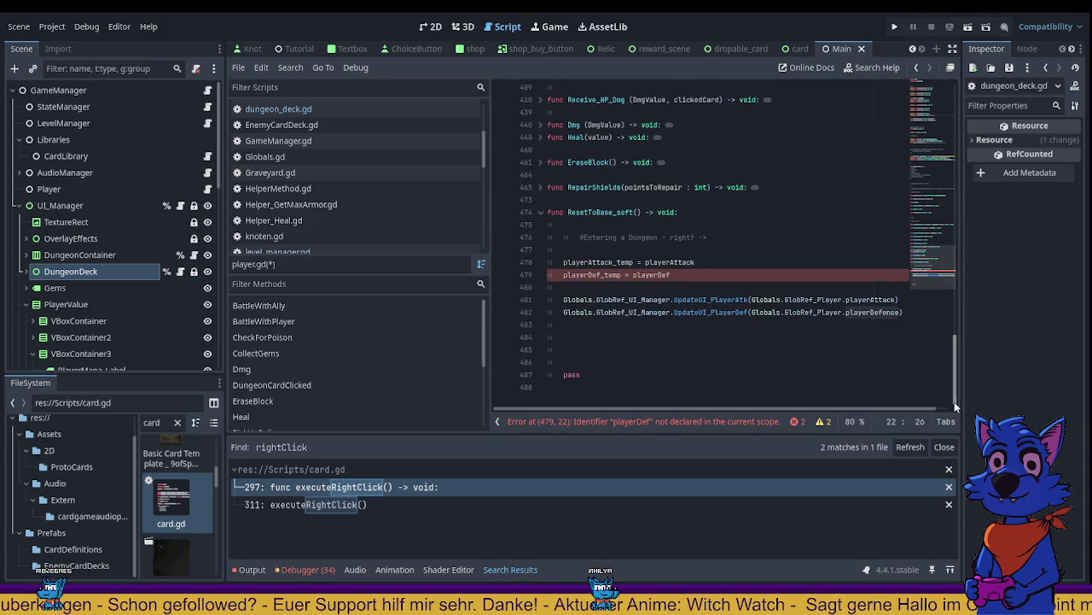
Step: Correct line 479 to 'playerDefense_temp = playerDefense' and save player.gd
left_click(671, 275)
type("ense")
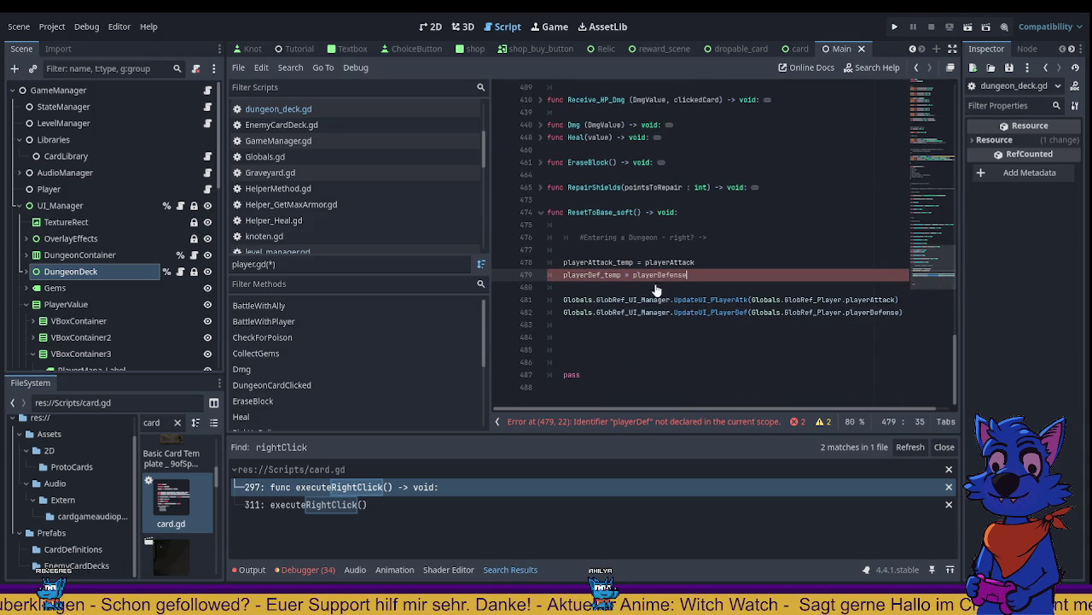
left_click_drag(563, 275, 621, 275)
type("playerDefense_")
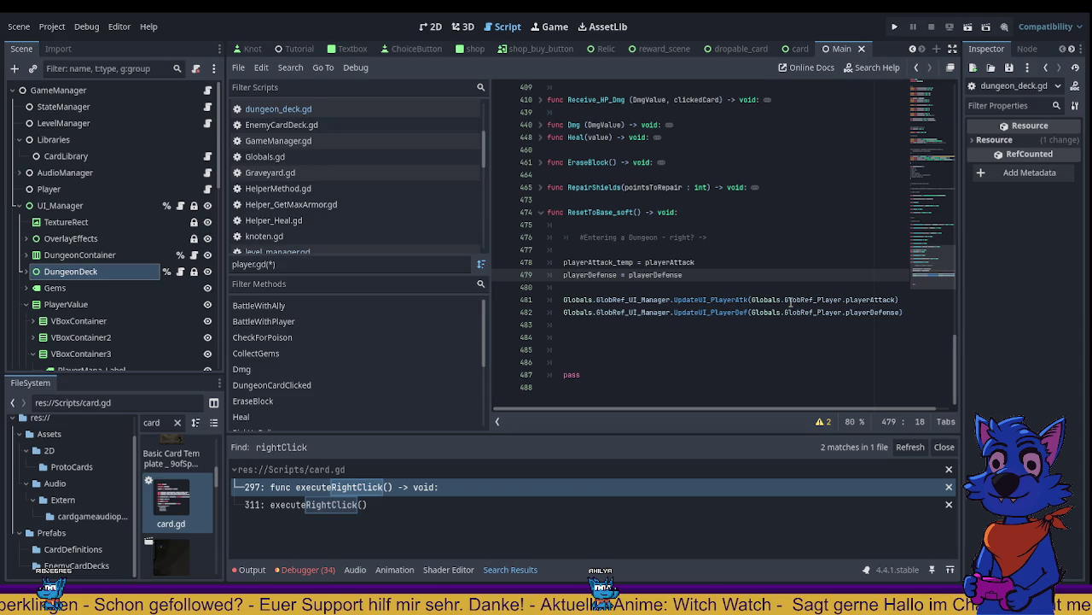
type("temp")
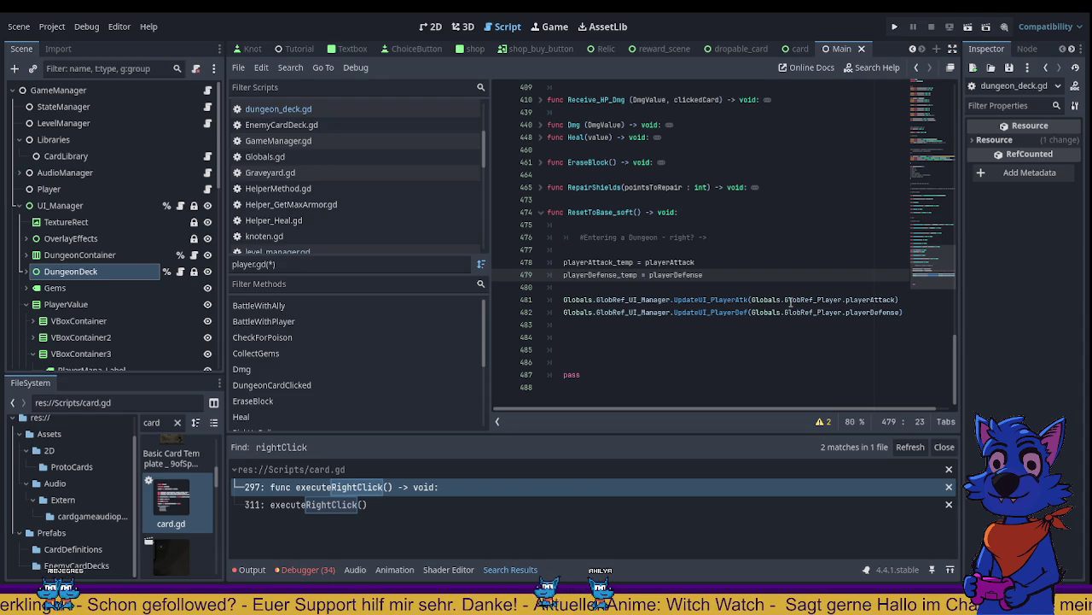
left_click(749, 212)
key("ctrl+s")
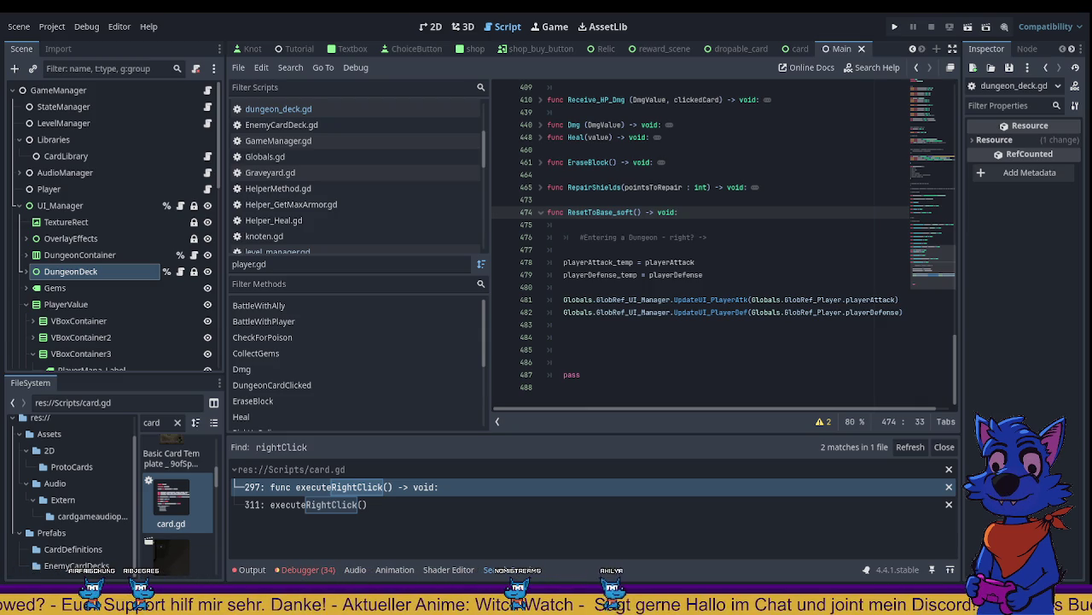
left_click(664, 262)
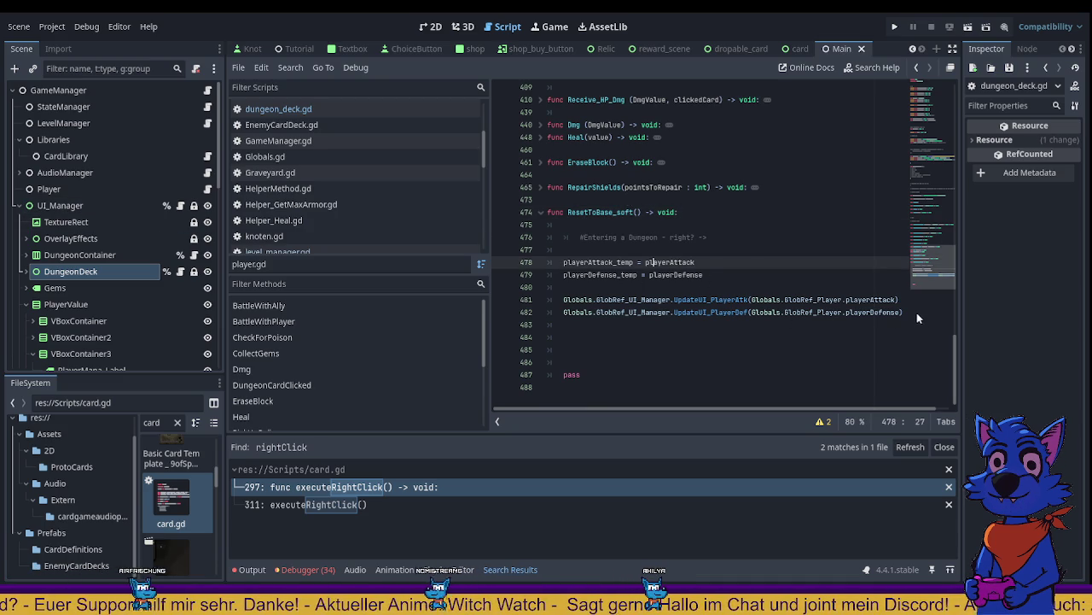
mouse_move(908, 312)
left_mouse_down()
mouse_move(548, 312)
mouse_move(551, 299)
left_mouse_up()
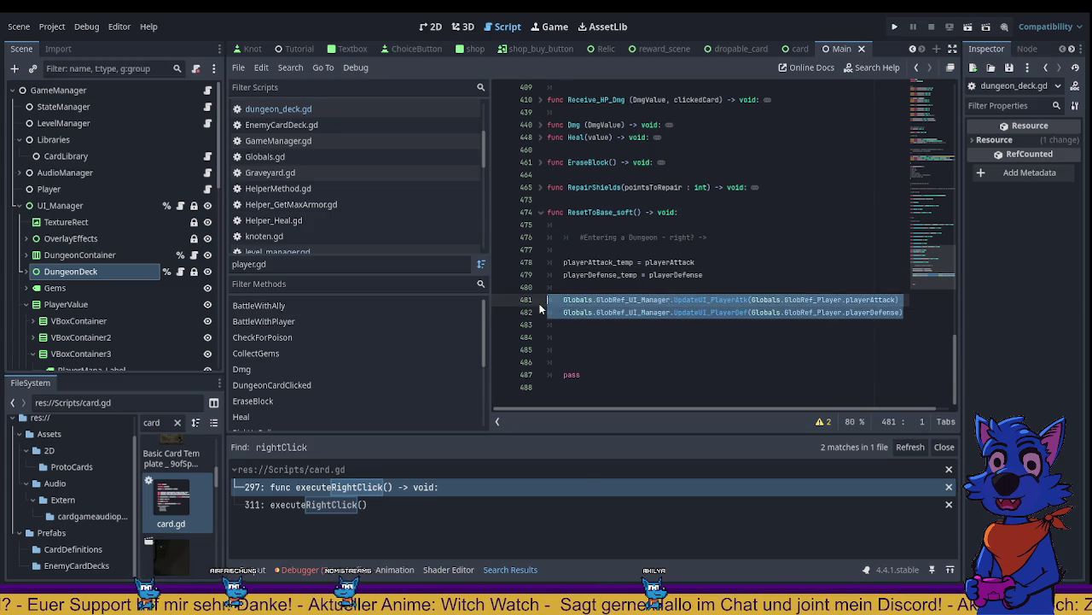
left_click(688, 337)
double_click(600, 212)
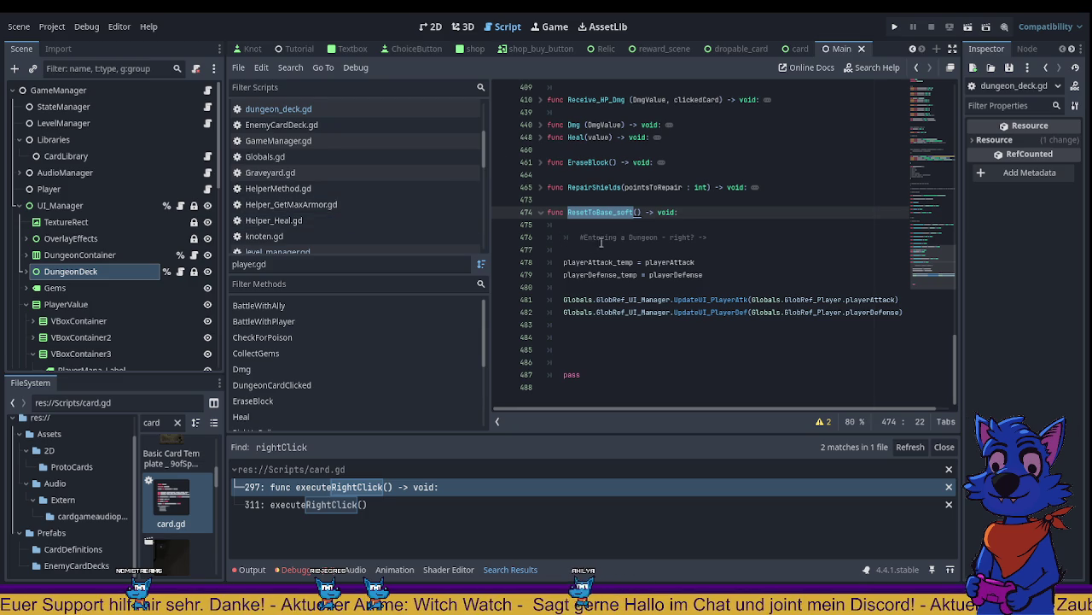
Step: Step back through the editing history to level_manager.gd, where InitializeBattle calls ResetToBase_soft()
left_click(916, 70)
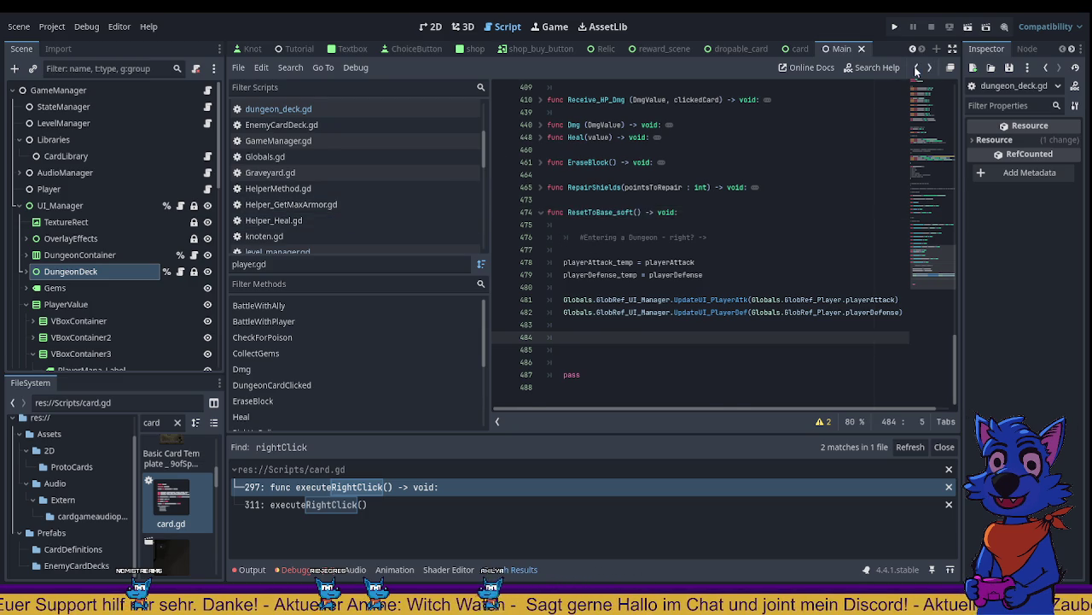
left_click(916, 70)
left_click(916, 70)
left_click(917, 70)
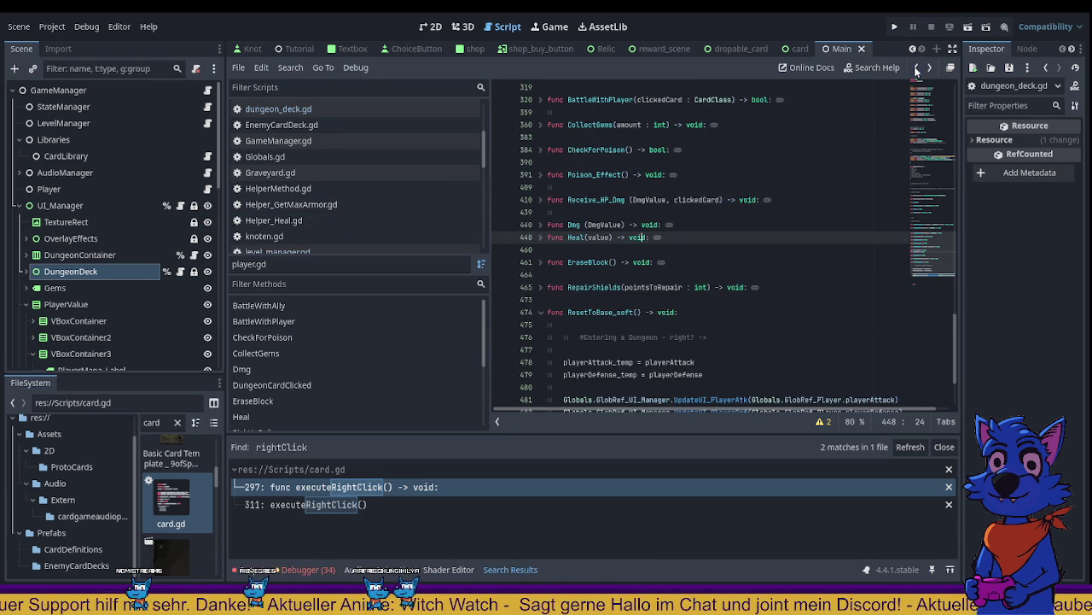
left_click(917, 70)
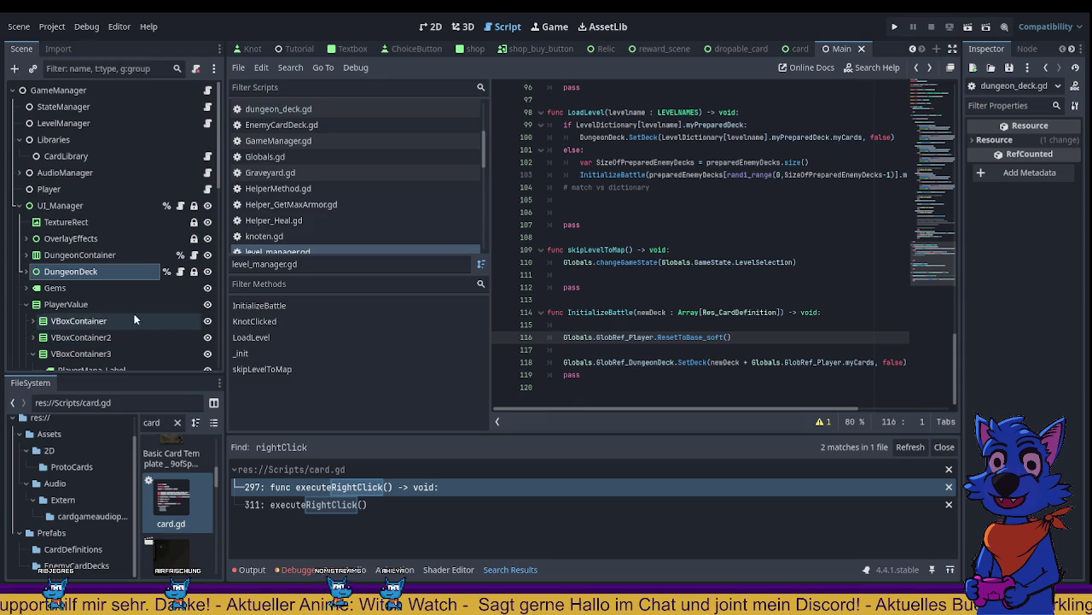
scroll(138, 318, "down", 3)
scroll(138, 321, "down", 1)
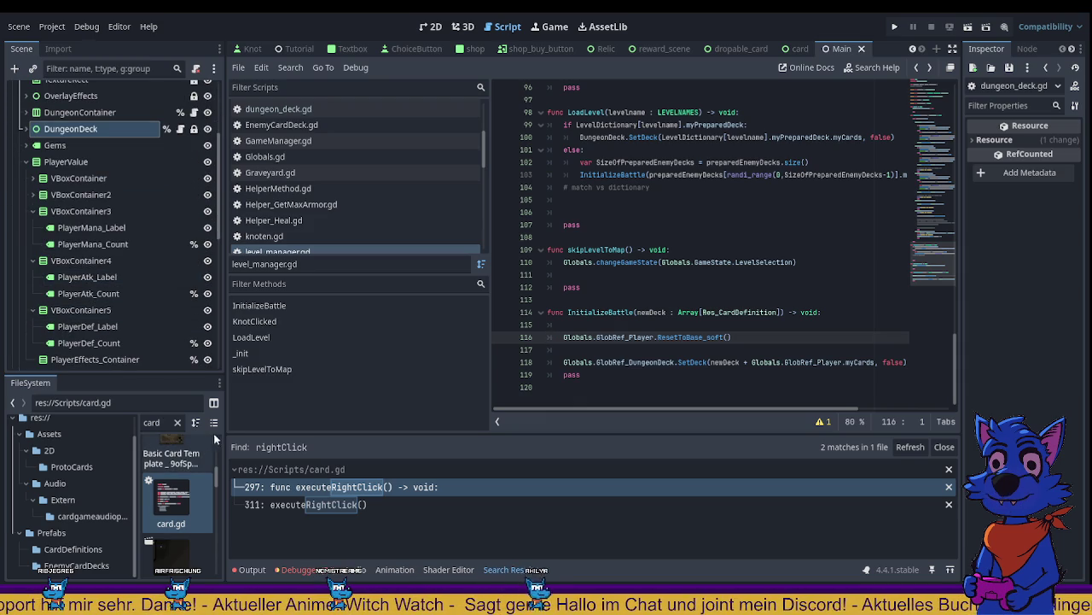
Step: Enlarge the FileSystem dock and clear its file filter to list all files
left_click_drag(224, 440, 348, 437)
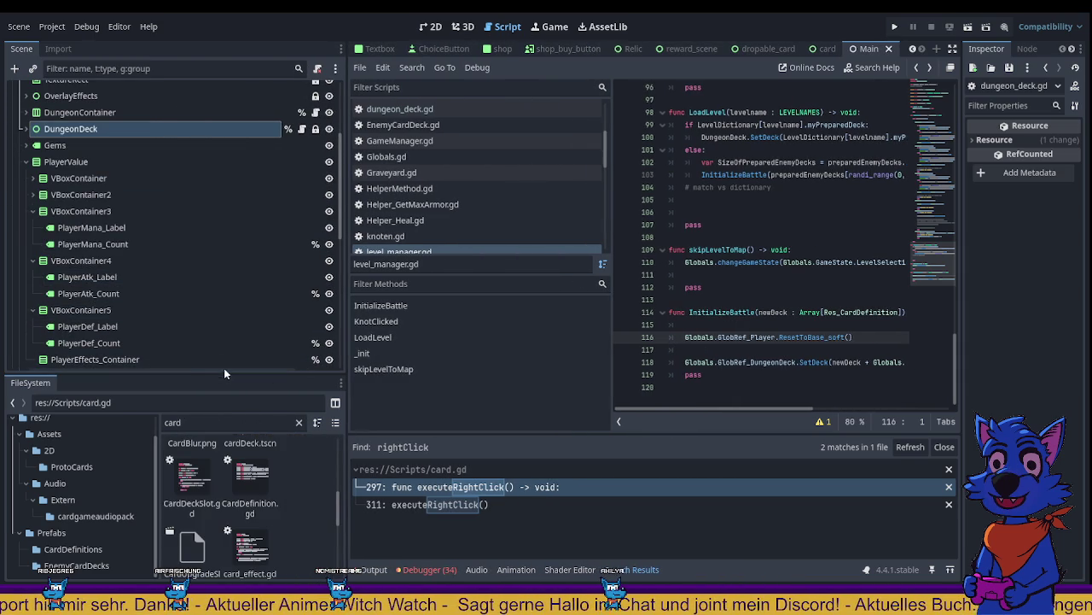
left_click_drag(224, 373, 219, 245)
left_click(223, 294)
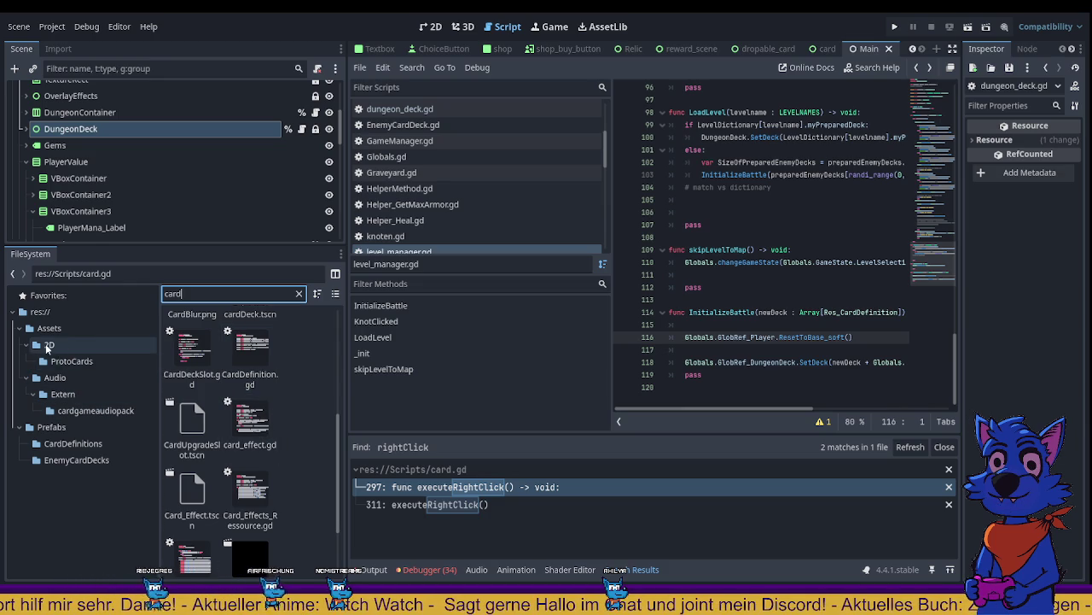
left_click(76, 364)
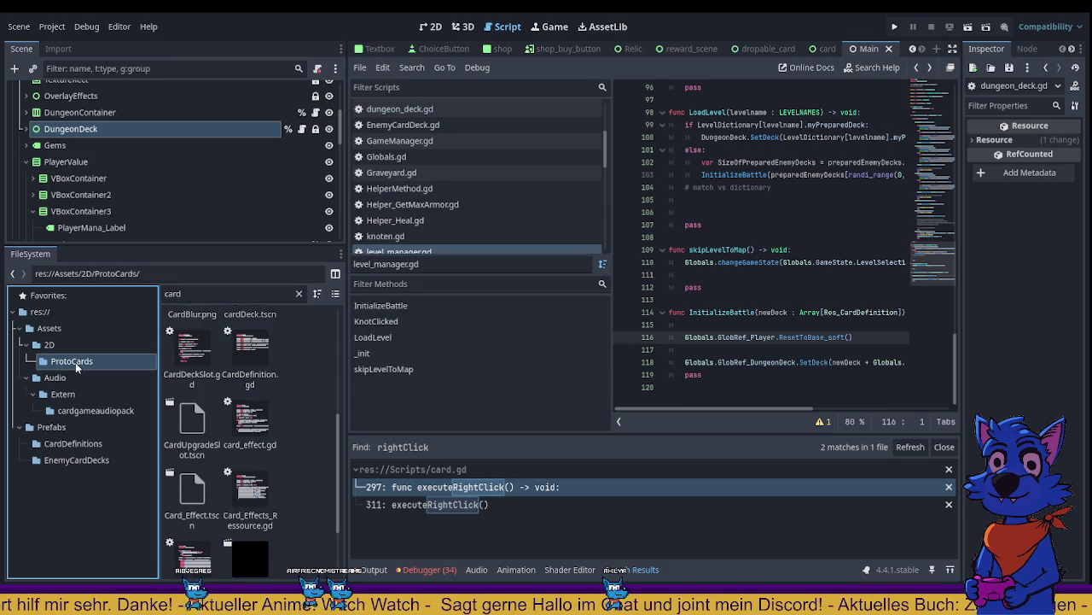
left_click(299, 293)
Step: Browse into CardDefinitions/Diamonds/Special and select Merchant_D6.tres
scroll(68, 452, "down", 1)
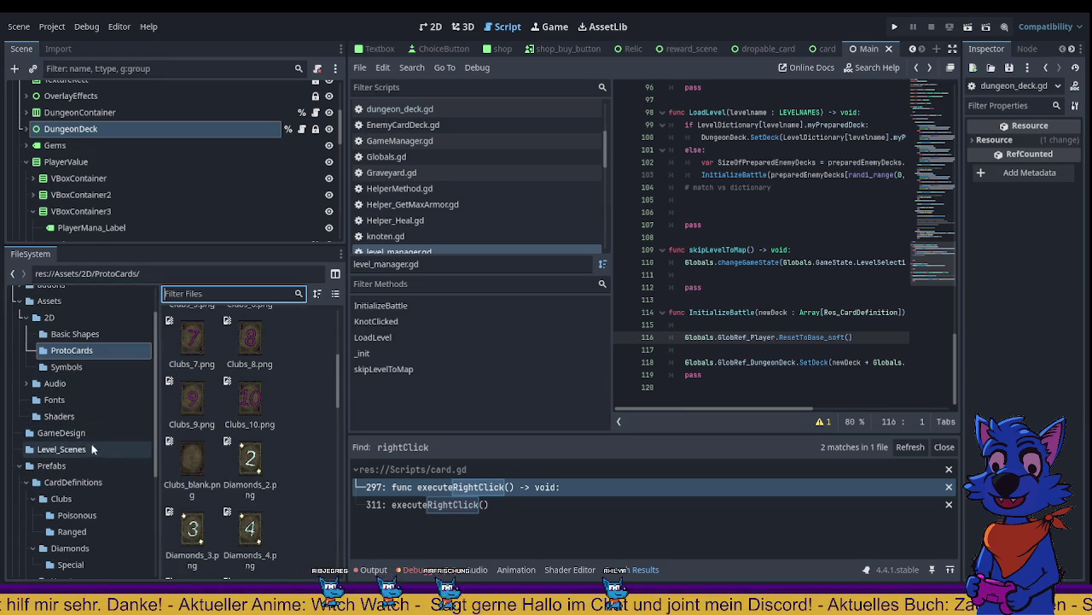
double_click(90, 483)
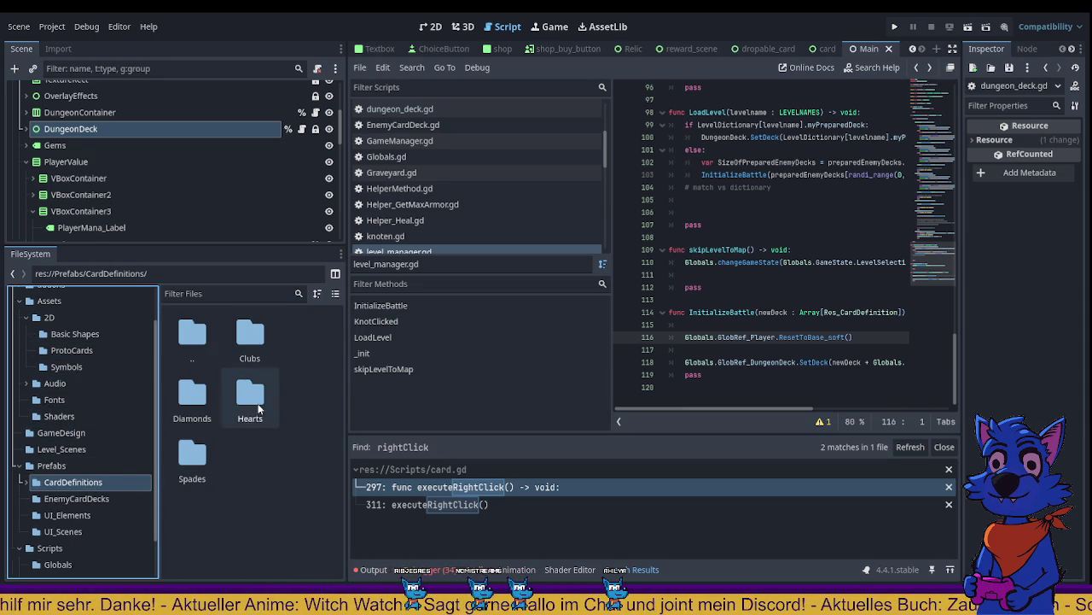
double_click(193, 398)
left_click(250, 394)
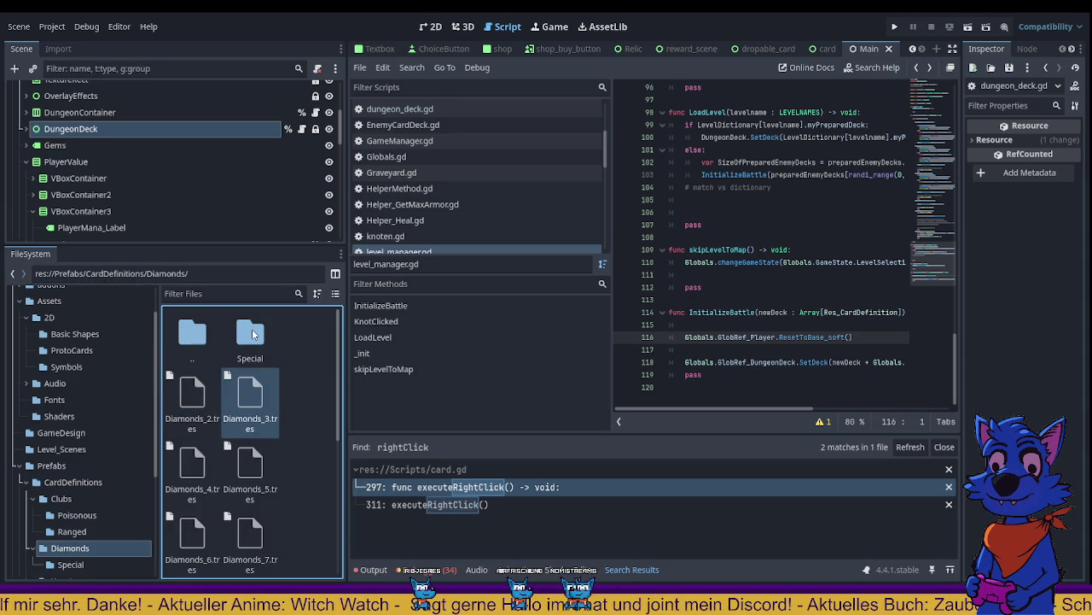
key("Up")
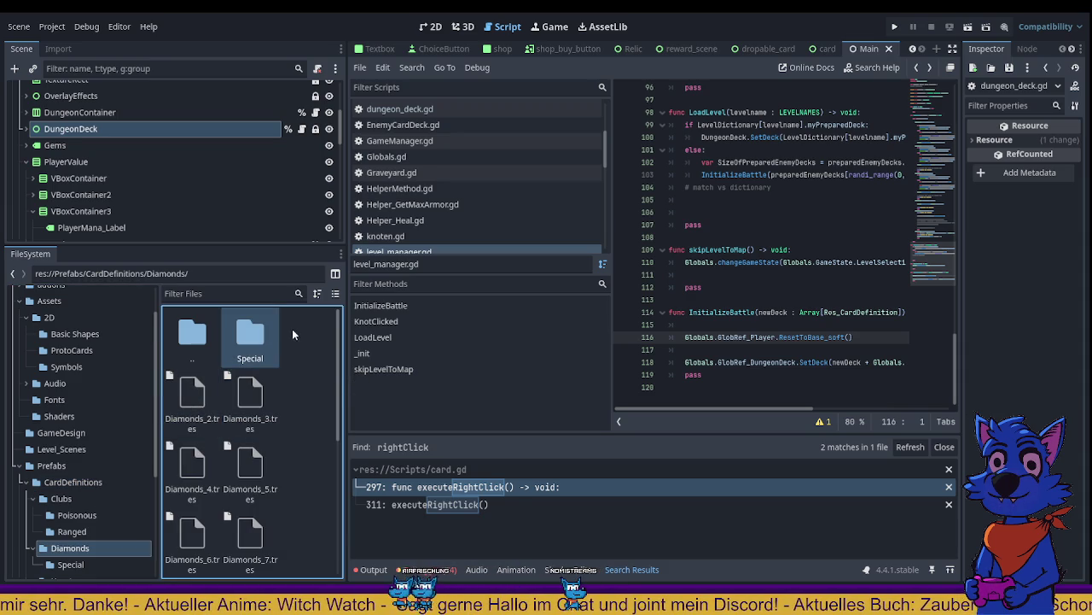
double_click(262, 329)
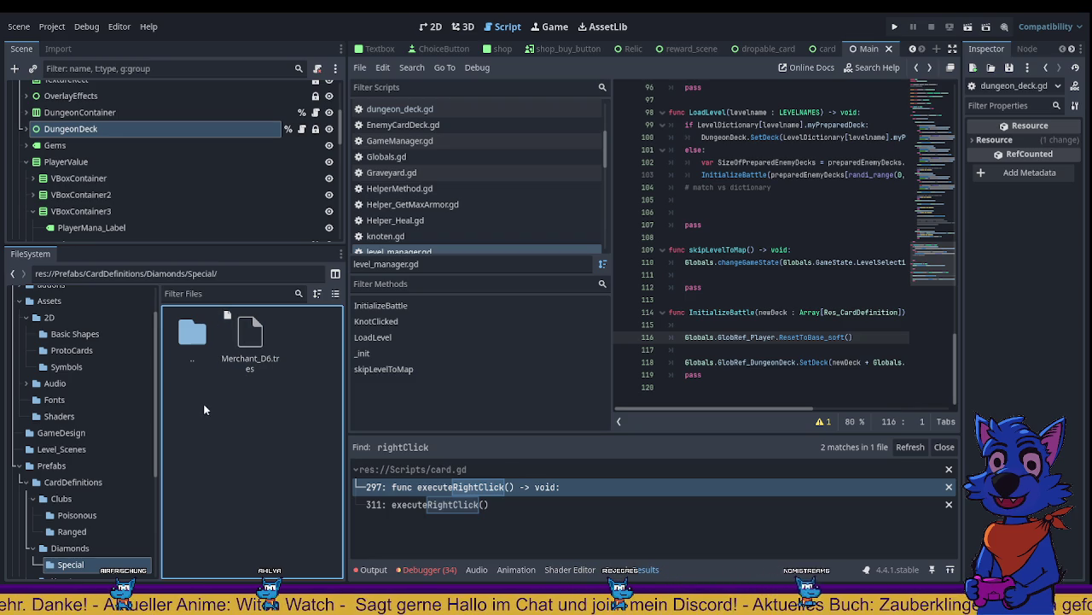
left_click(252, 377)
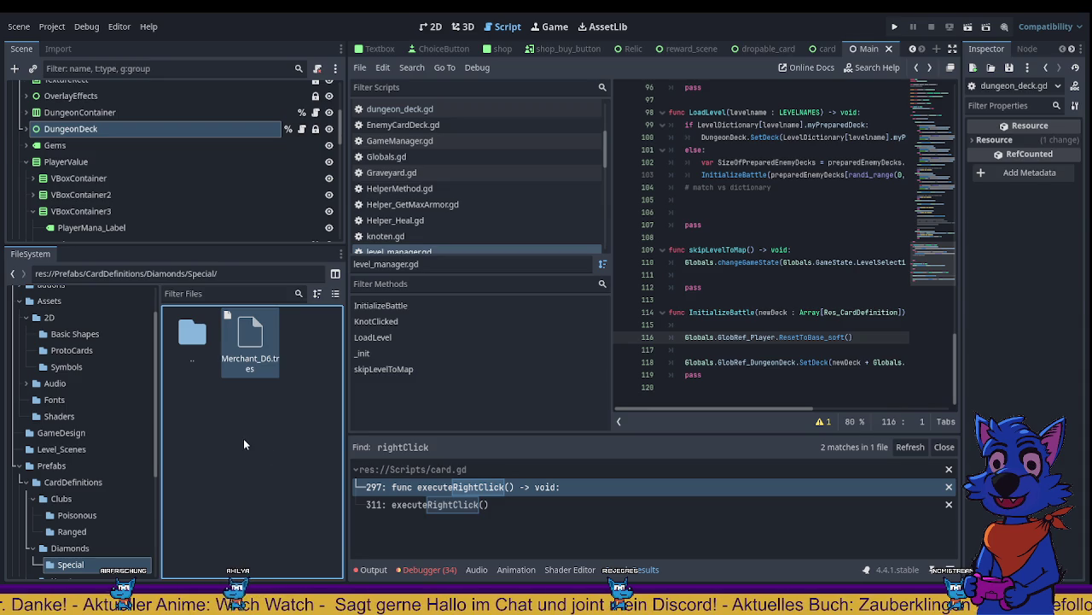
Step: Save the scene, then select the new Dagger_D4.tres to show its card properties
key("ctrl+s")
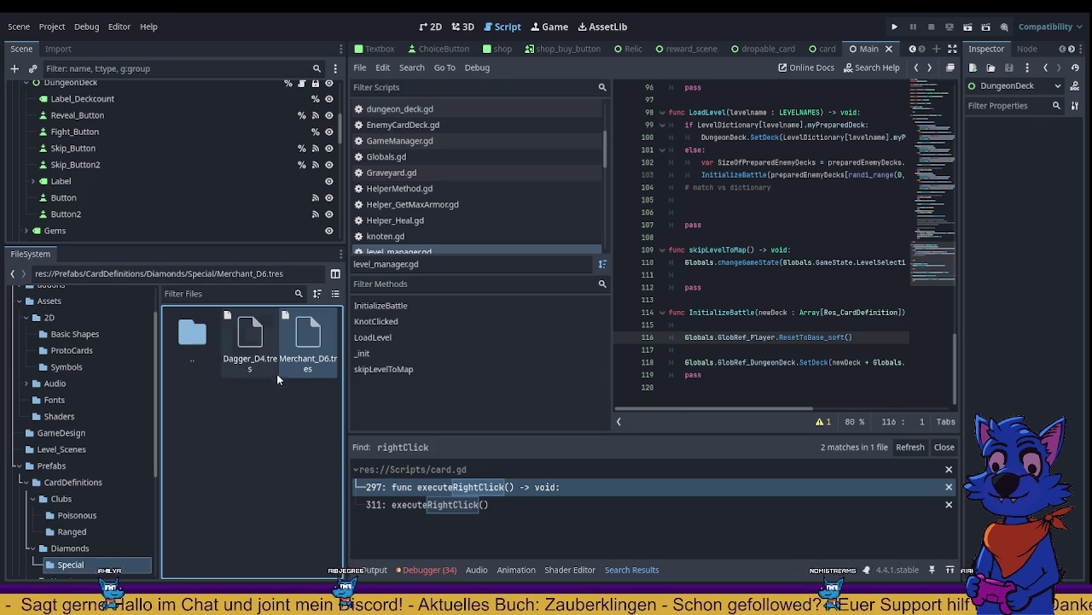
left_click(253, 358)
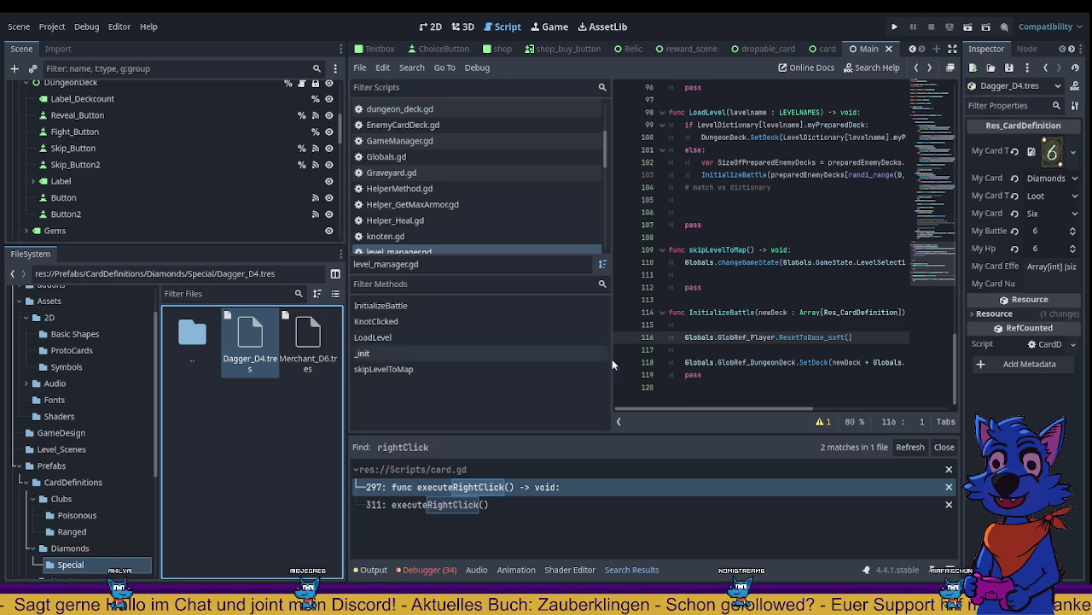
Step: Widen the Inspector and set the Dagger_D4 card's My Card Name to 'Dagger'
left_click_drag(961, 339, 688, 339)
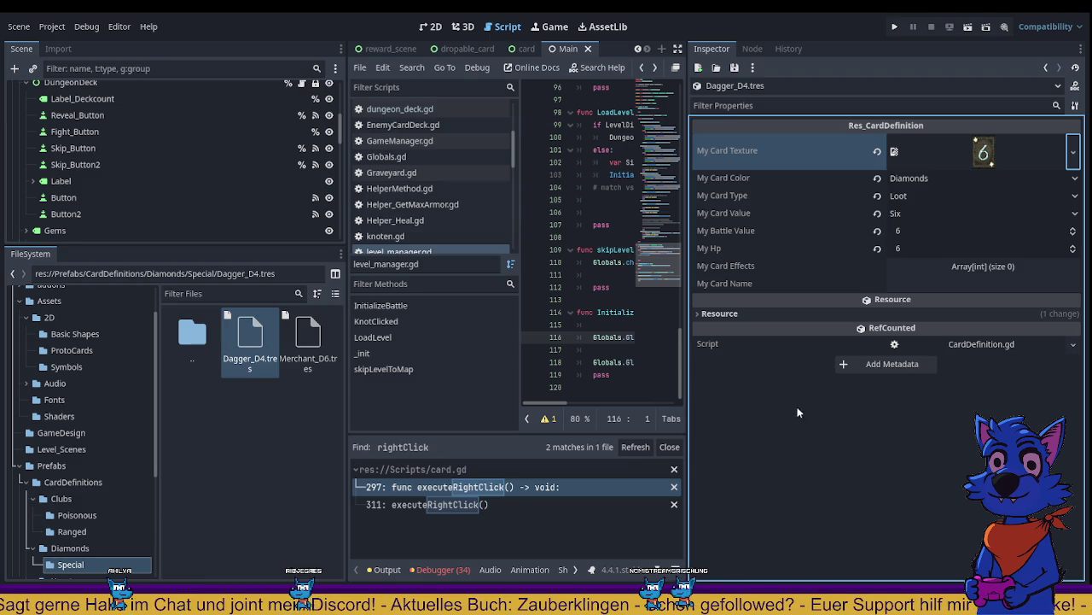
left_click(959, 285)
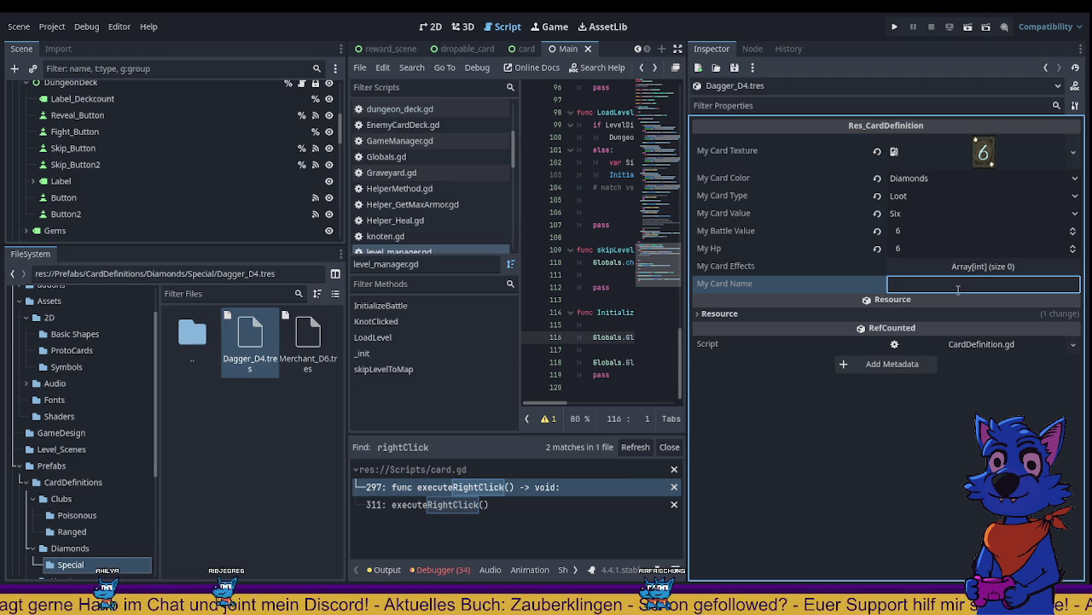
type("Dagger")
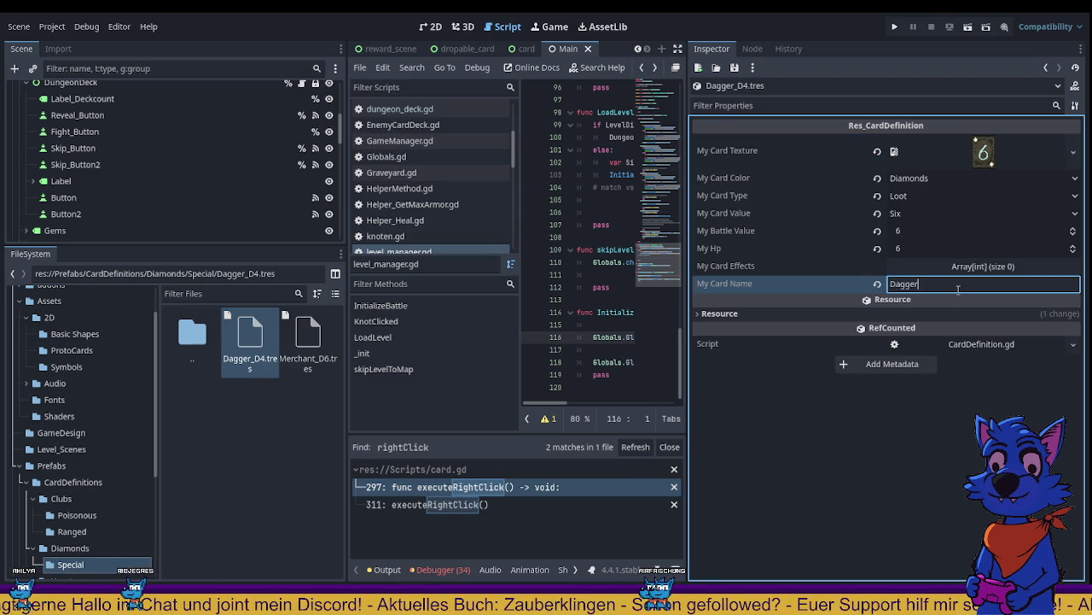
key("Return")
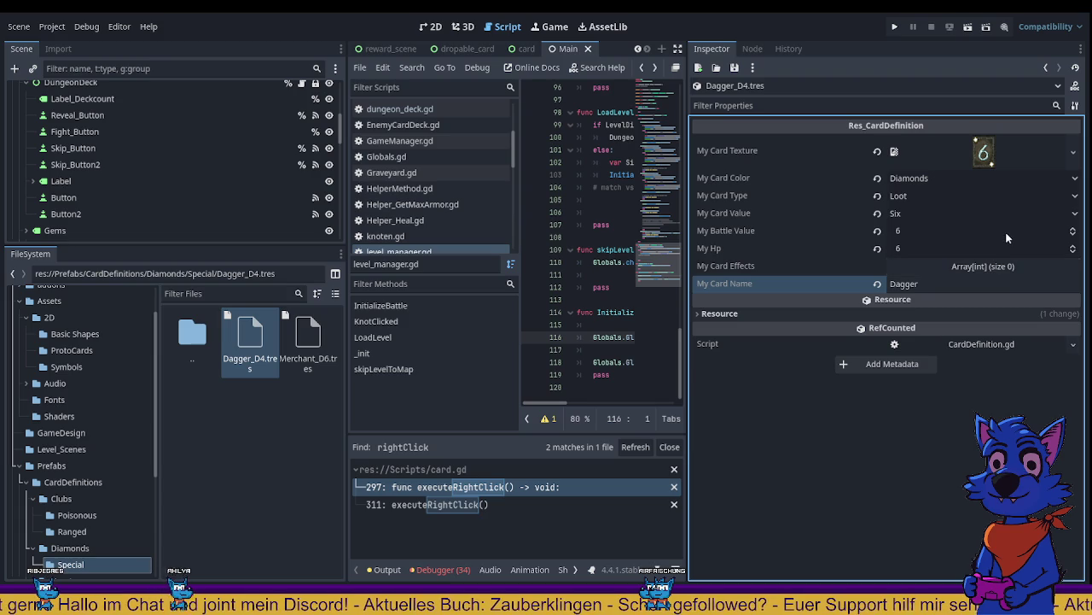
left_click(1072, 154)
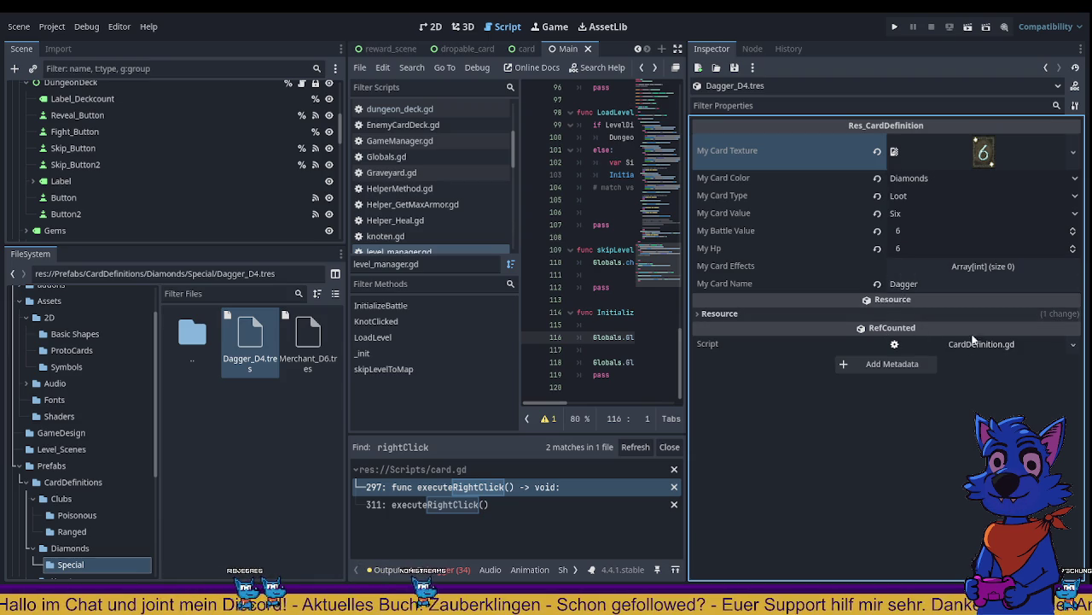
Step: Add a Poisonous entry to the Dagger card's My Card Effects and open CardDefinition.gd
left_click(952, 266)
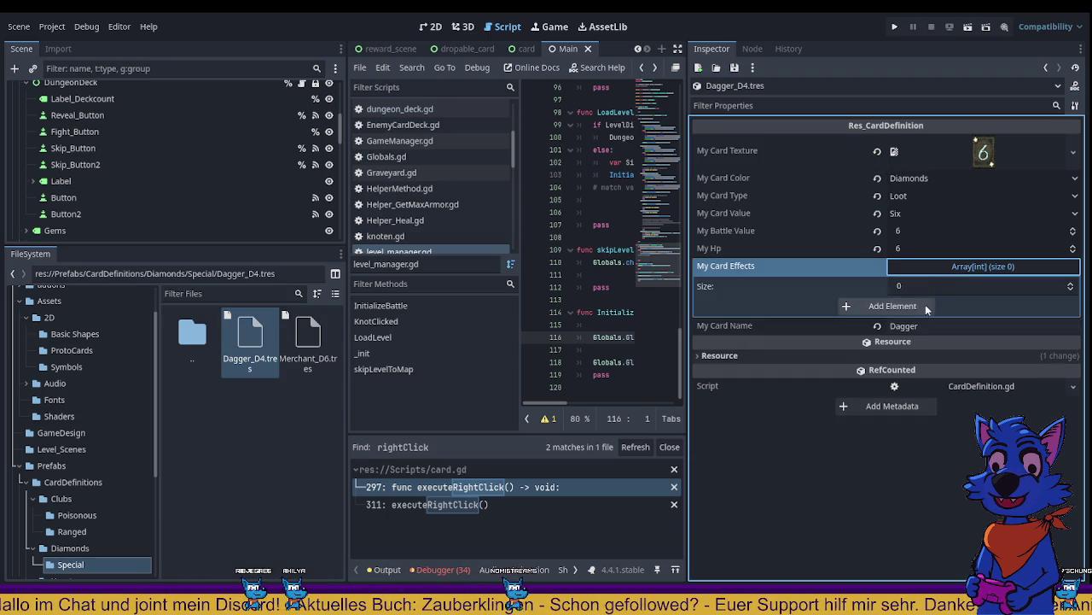
left_click(888, 305)
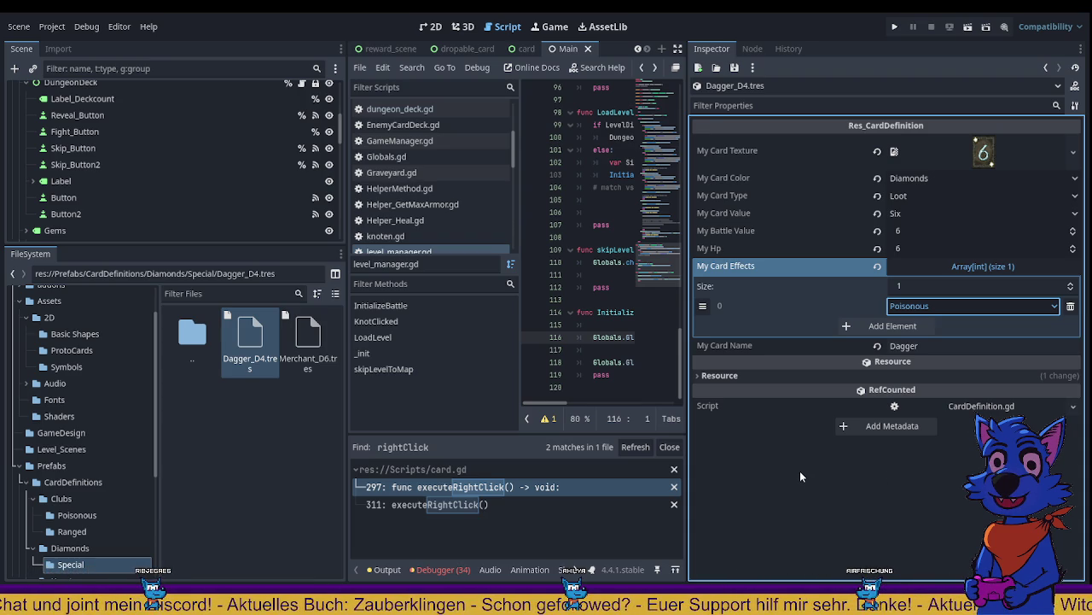
left_click(957, 407)
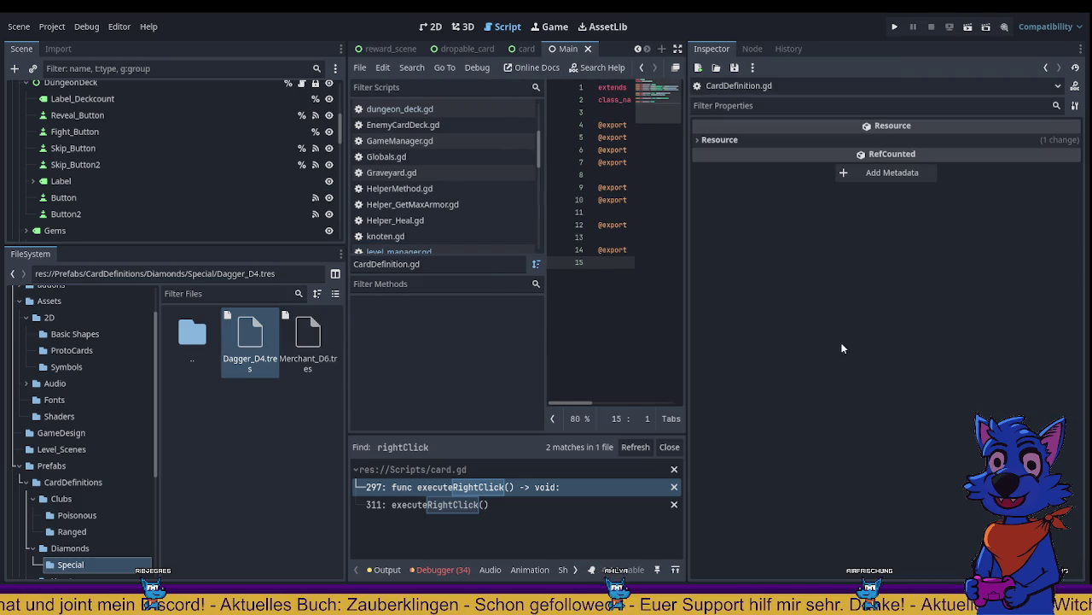
Step: Widen the code area and jump from CARD_EFFECTS to its enum definition in Globals.gd
key("ctrl+backslash")
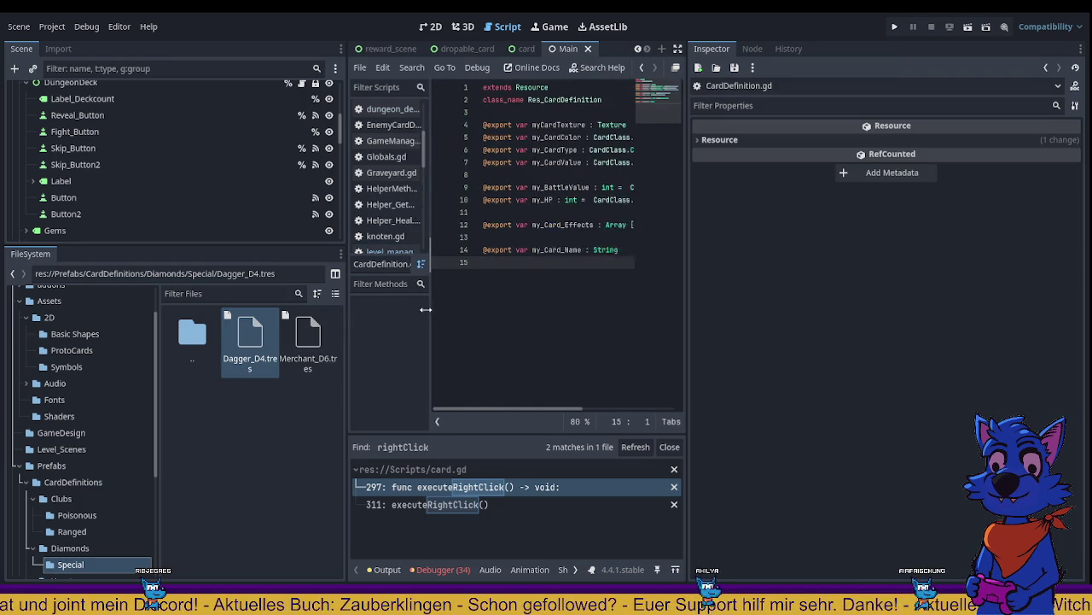
left_click_drag(687, 312, 906, 309)
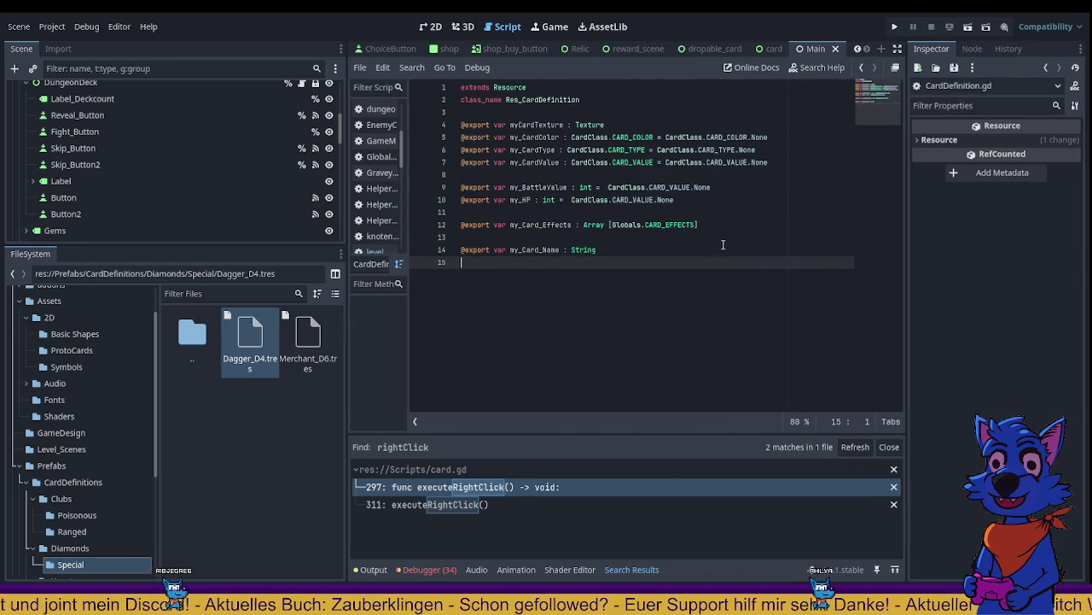
double_click(665, 224)
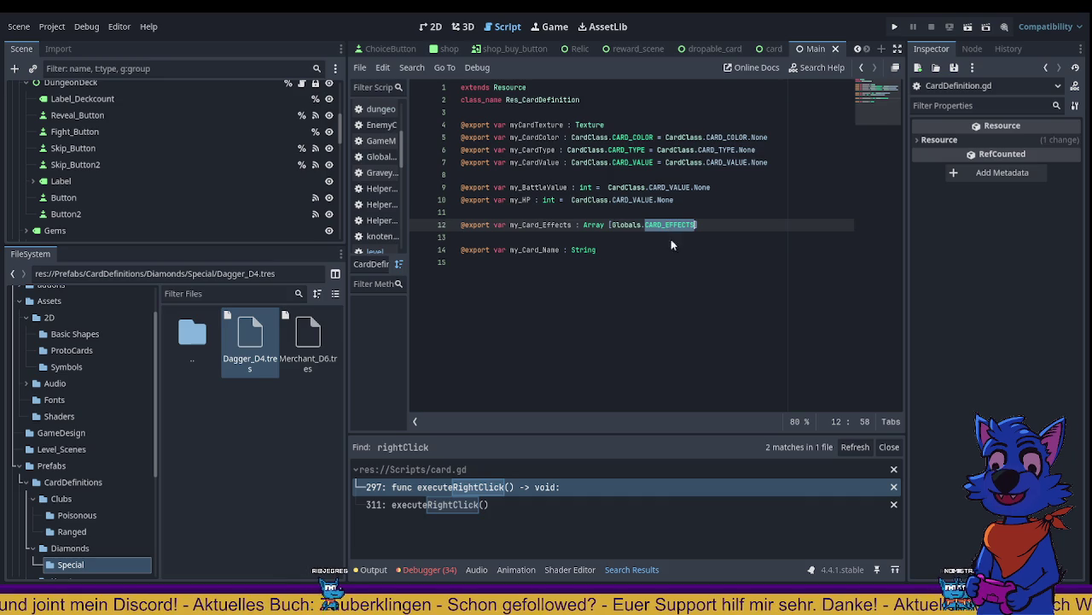
left_click(670, 225, "ctrl")
scroll(584, 309, "down", 4)
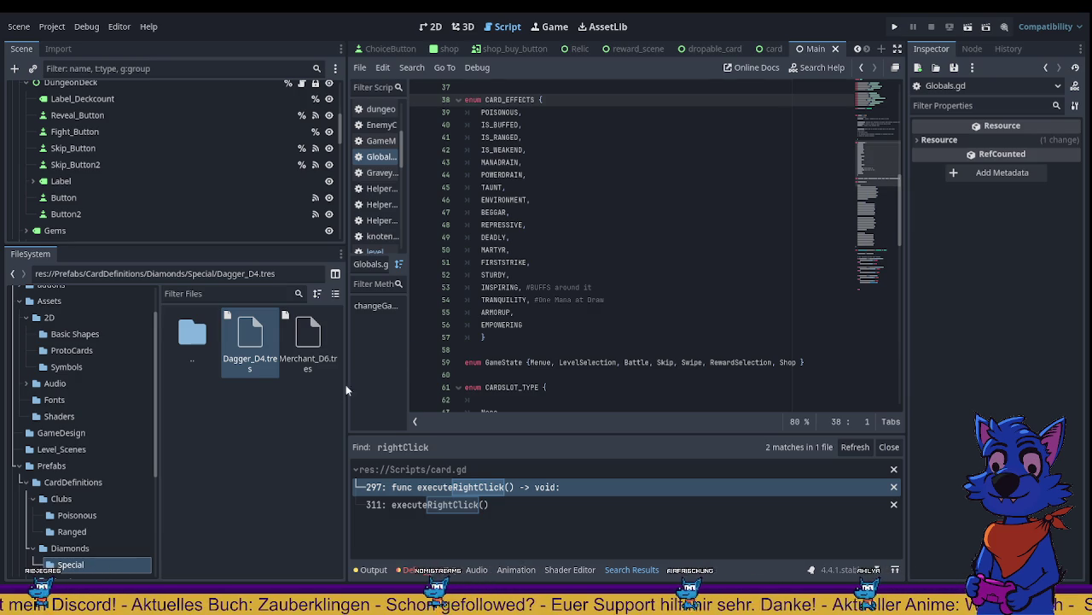
Step: Load Dagger_D4.tres and inspect its single Poisonous effect entry
left_click(250, 337)
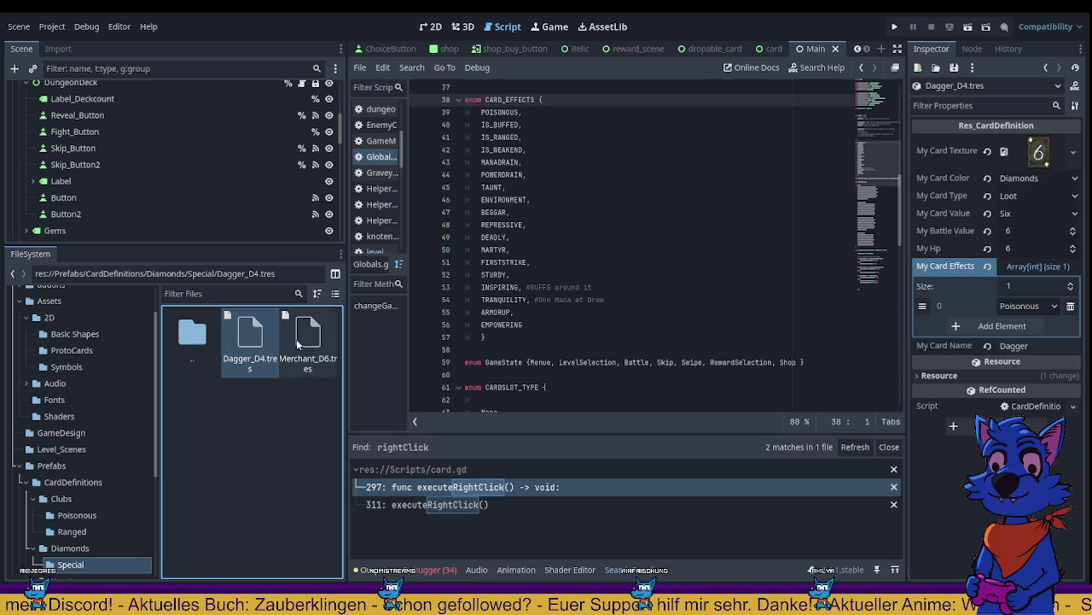
left_click(1029, 306)
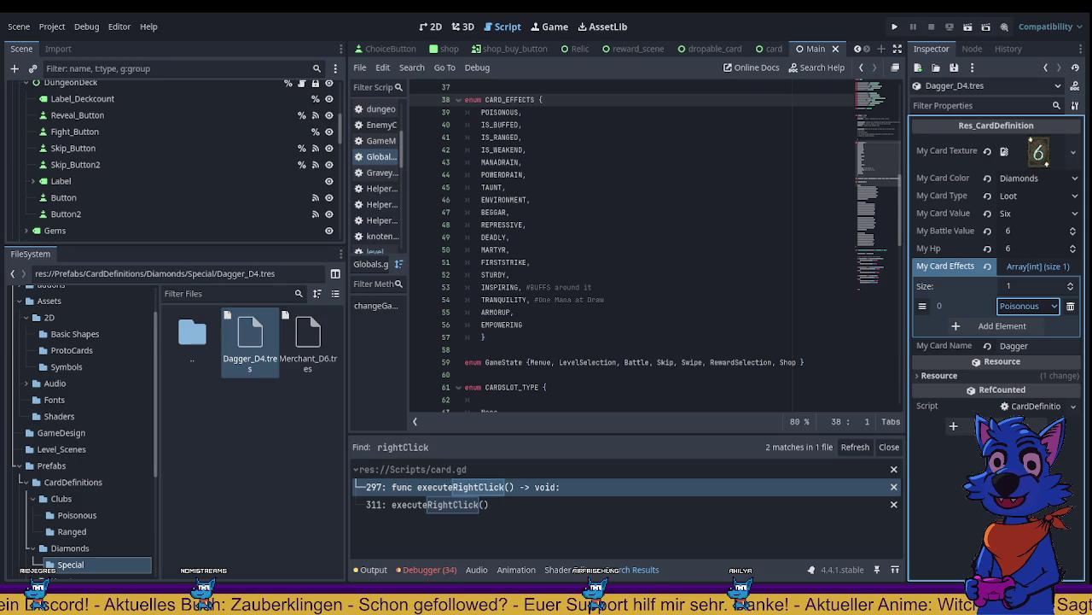
double_click(853, 15)
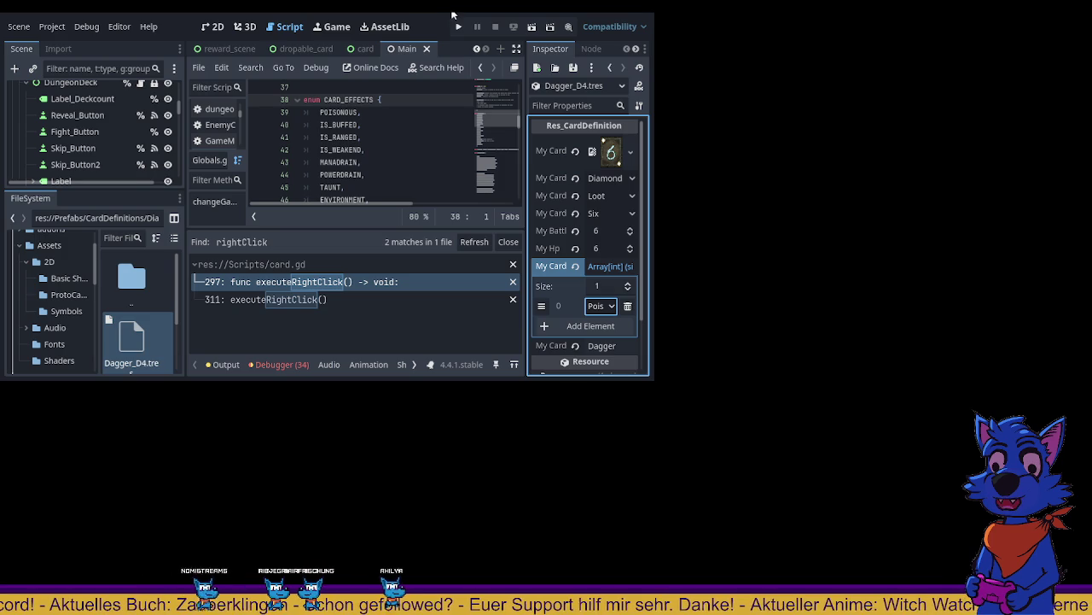
double_click(626, 17)
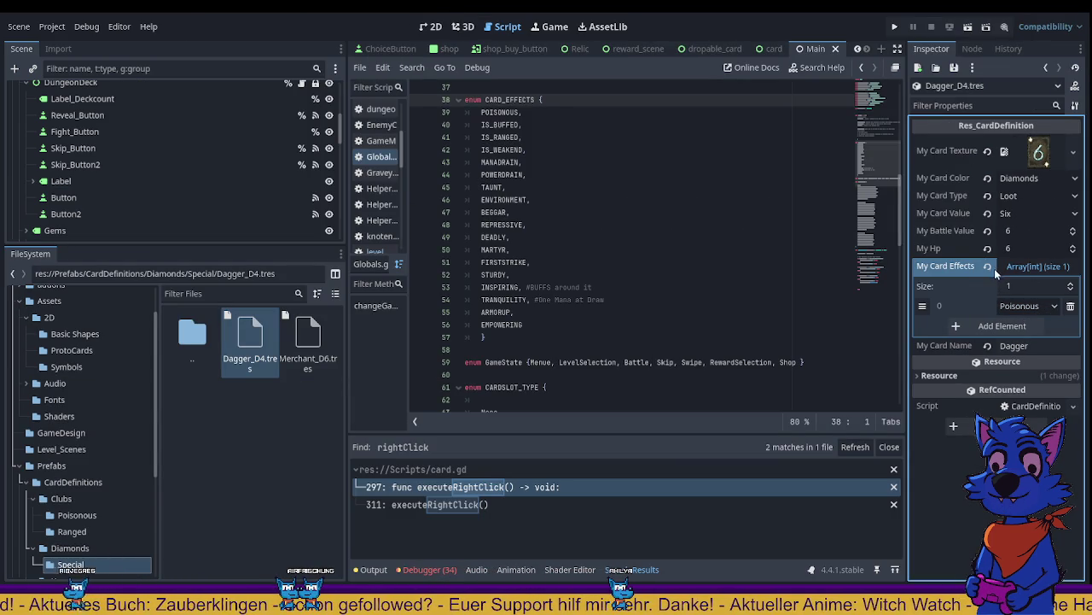
Step: Empty the Dagger_D4 effects list by setting Size to 0, then add five effect entries
left_click(1071, 290)
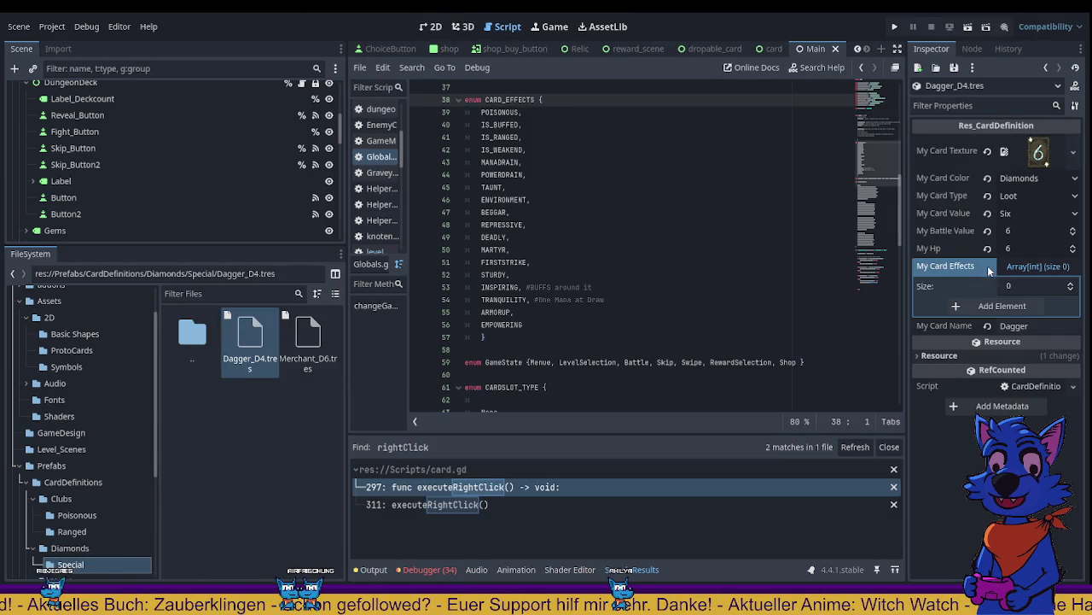
left_click(1025, 307)
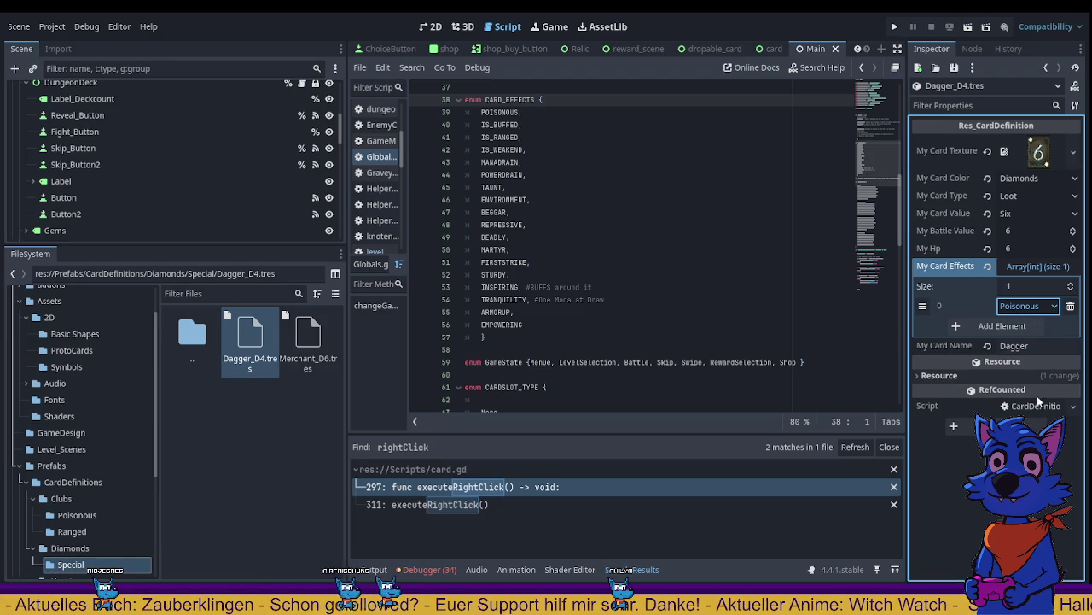
left_click(978, 326)
left_click(1006, 346)
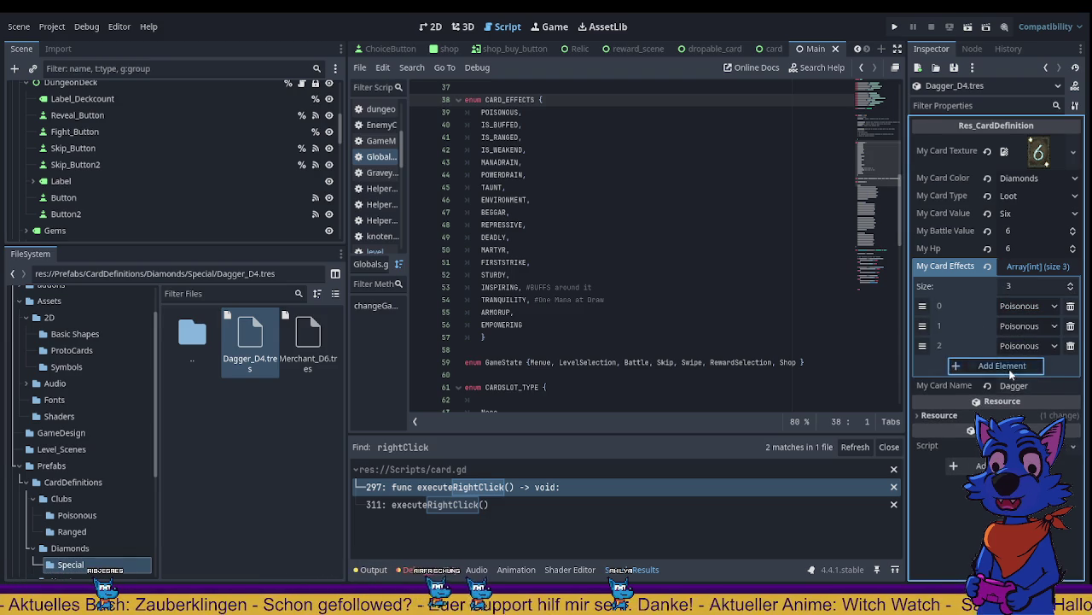
left_click(1010, 365)
left_click(1002, 385)
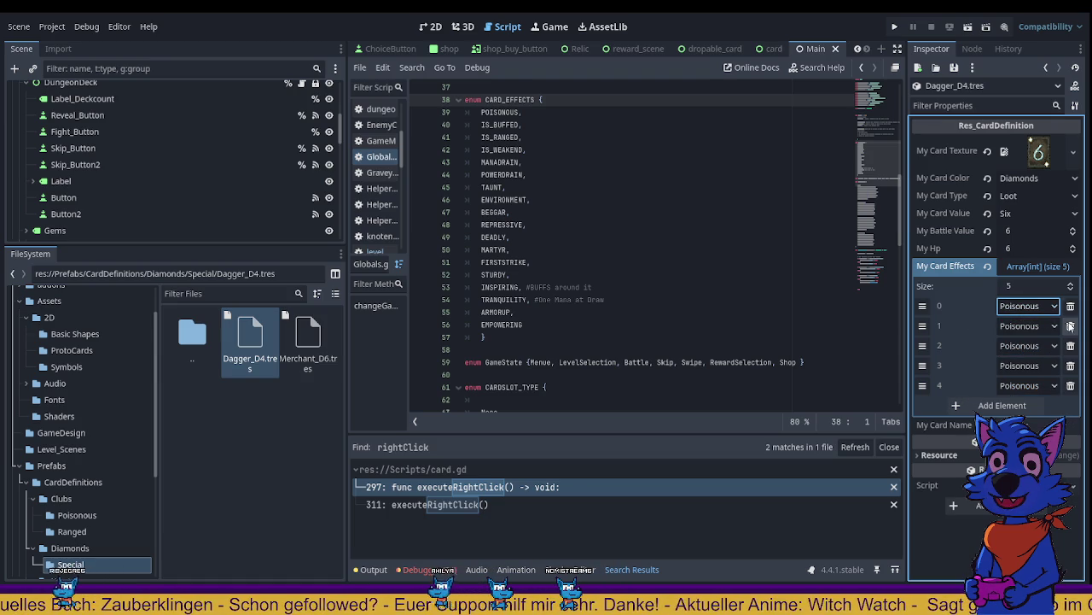
Step: Delete three extra effect entries and reselect the Merchant_D6 and Dagger_D4 card files
left_click(1070, 326)
left_click(1070, 325)
left_click(1070, 325)
left_click(1070, 325)
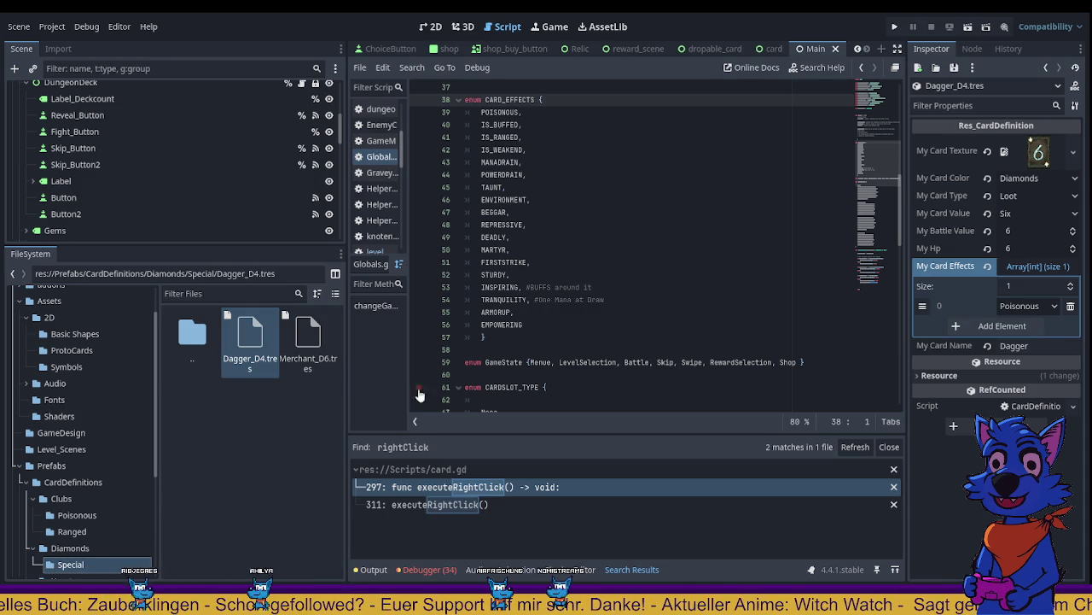
left_click(307, 340)
left_click(261, 339)
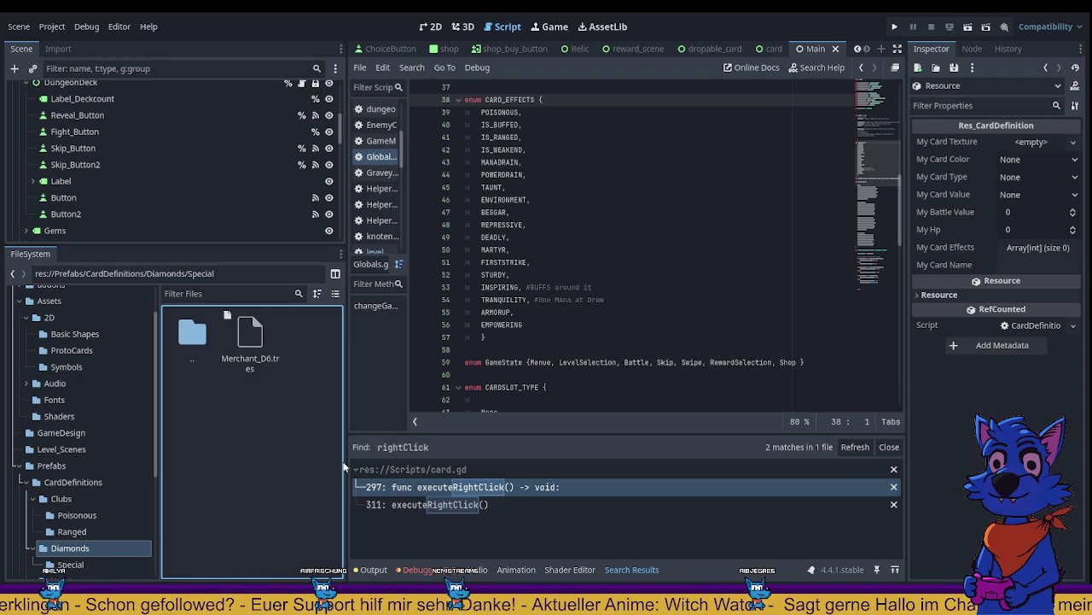
Step: Reopen Dagger_D4.tres and add one Poisonous entry to its My Card Effects list
left_click(260, 350)
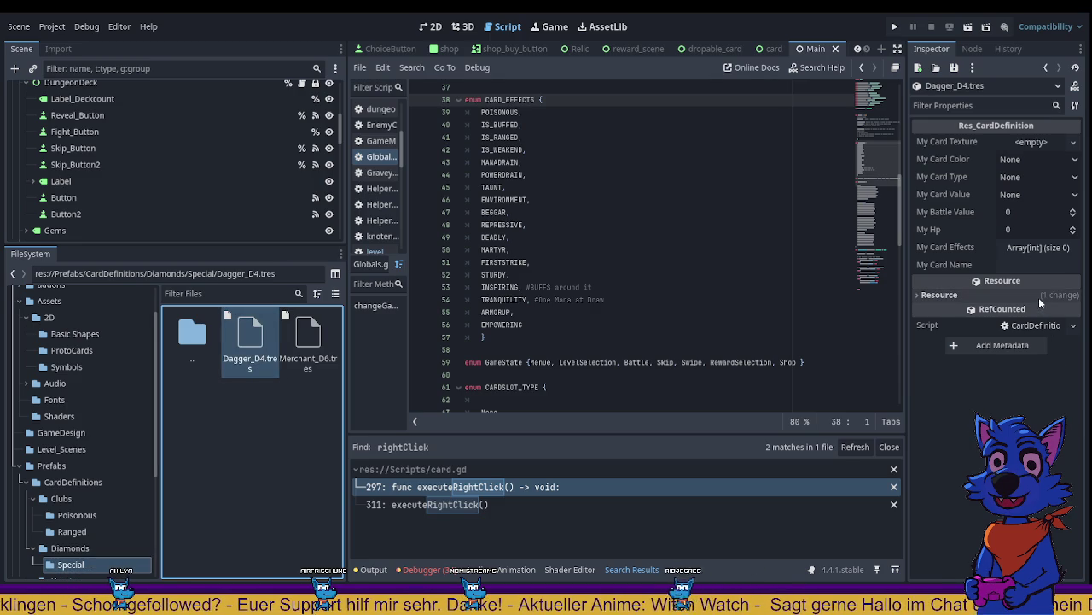
left_click(1036, 247)
left_click(1021, 248)
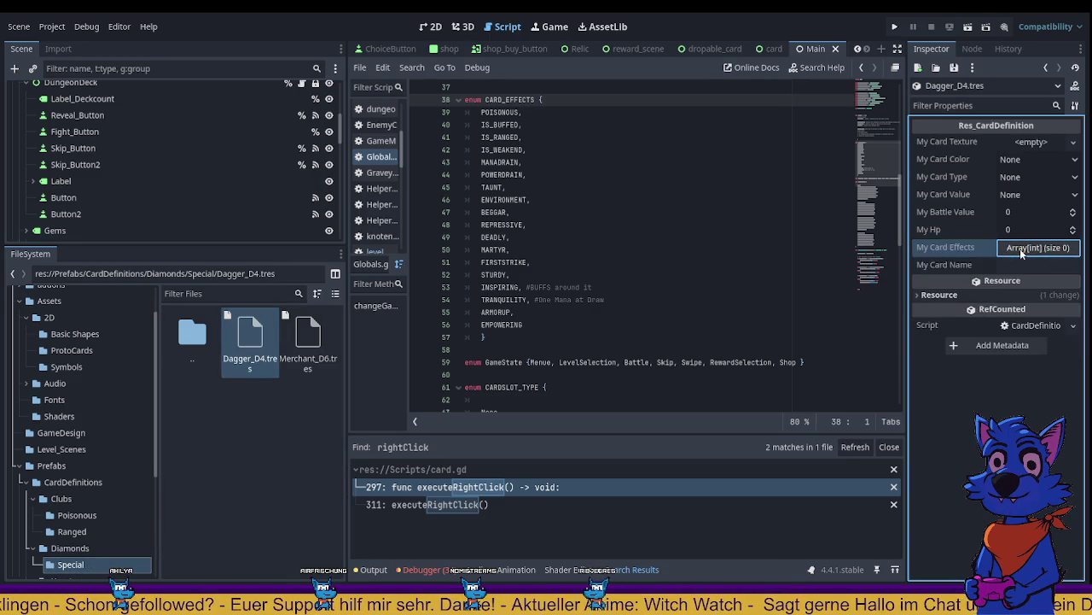
left_click(1022, 250)
left_click(990, 287)
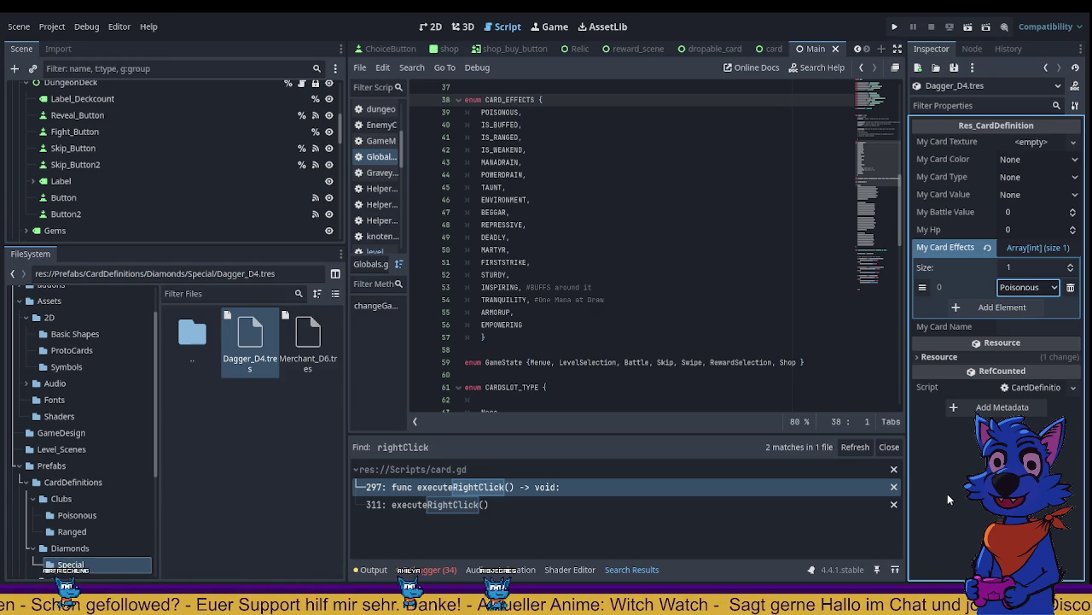
double_click(508, 326)
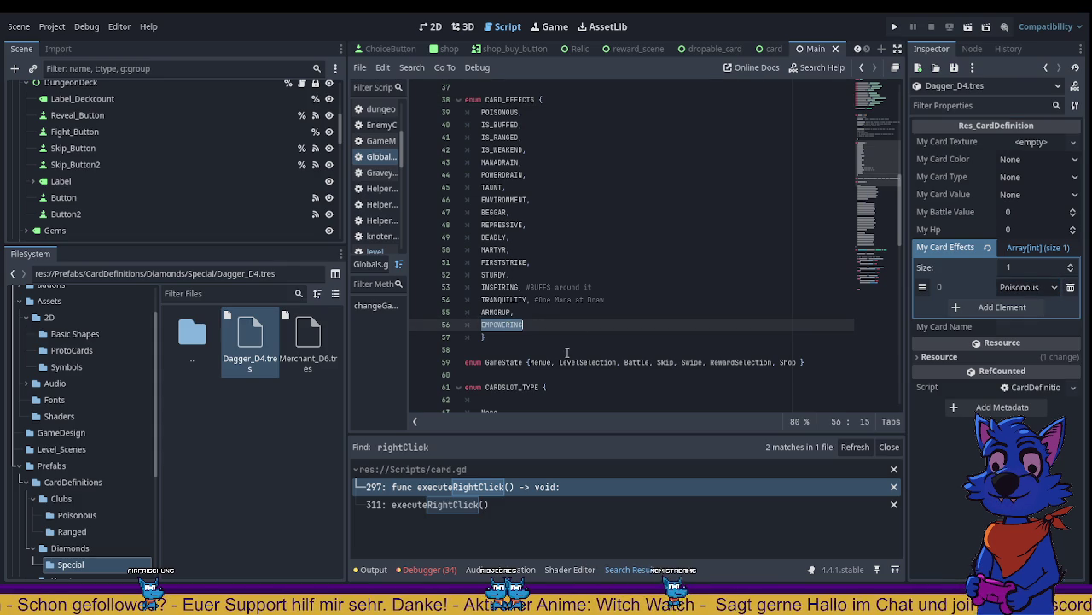
left_click_drag(563, 350, 527, 325)
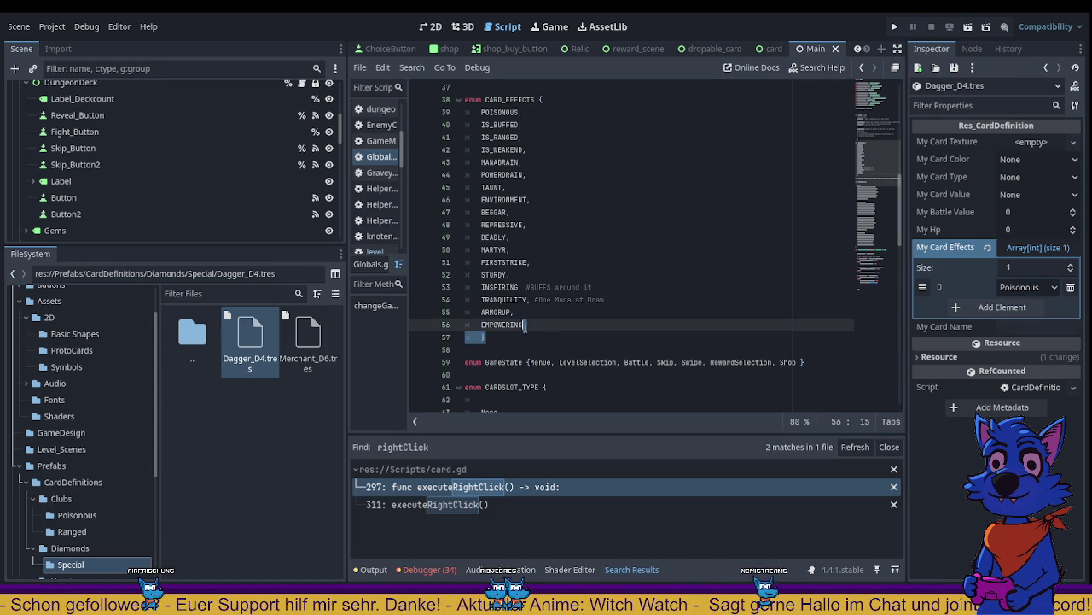
key("shift+Up")
left_click(588, 314)
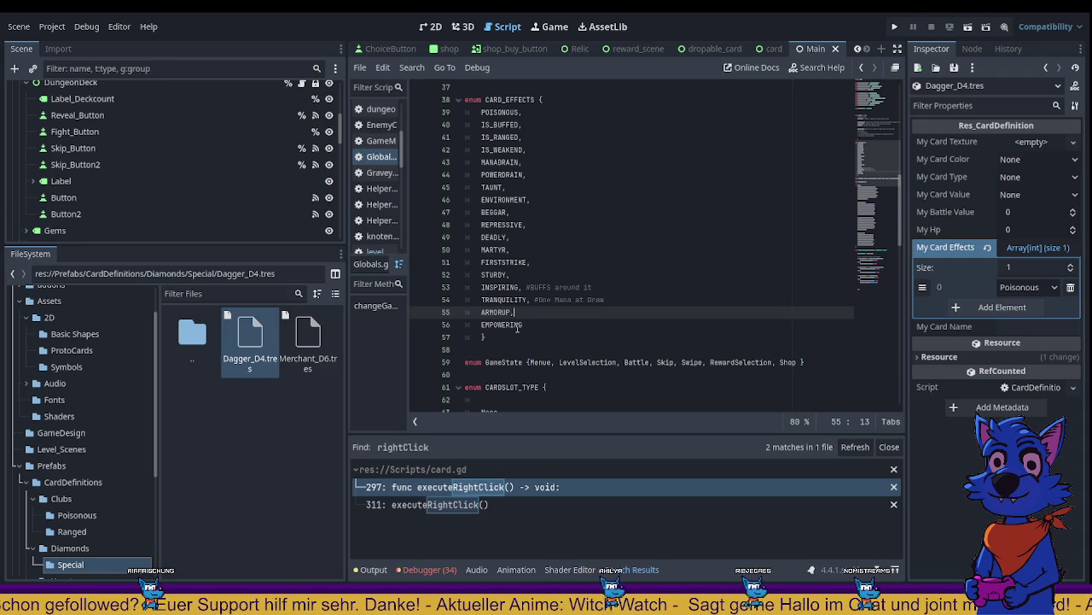
scroll(517, 329, "up", 5)
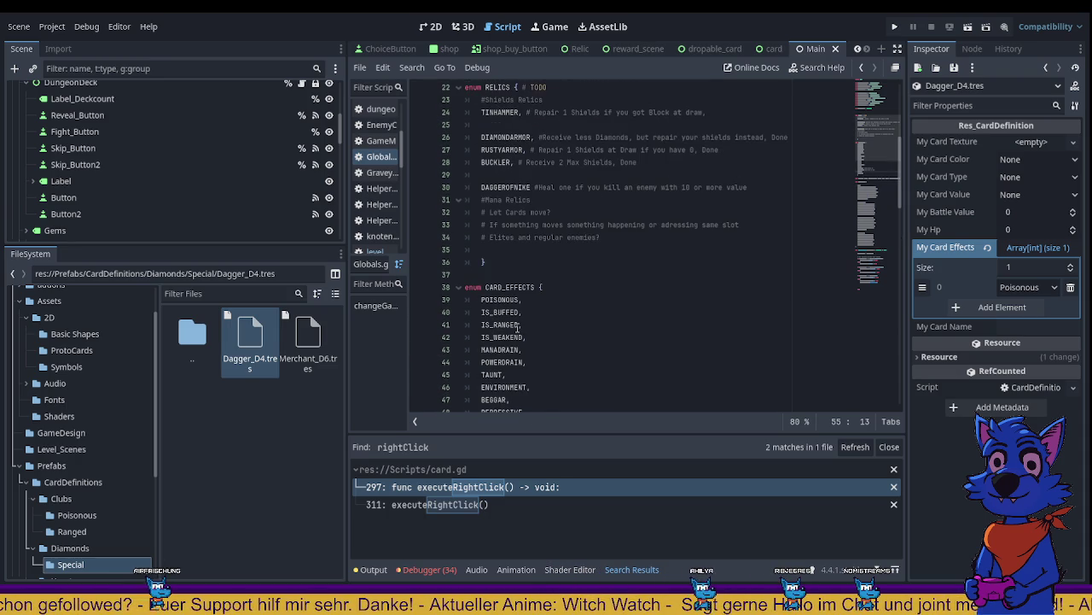
scroll(518, 328, "up", 7)
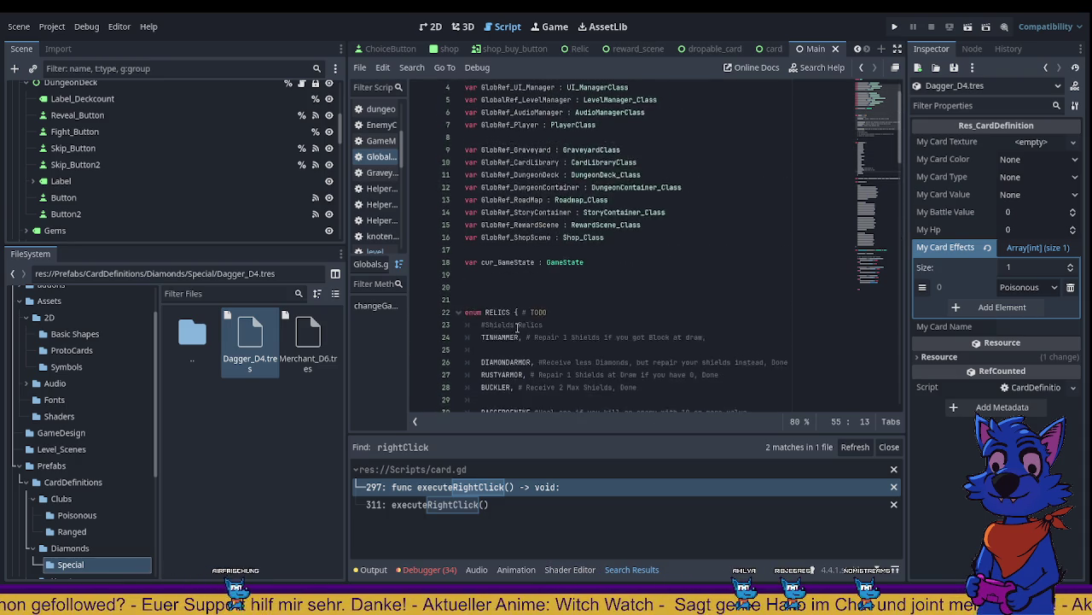
scroll(518, 327, "down", 12)
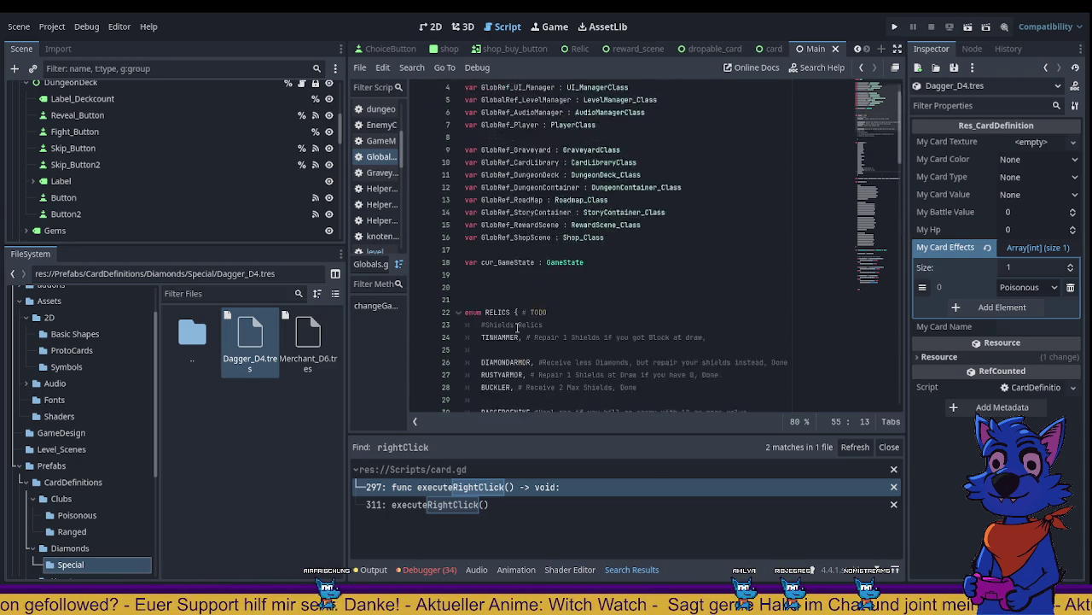
Step: Reopen the Digital Scoundrel project from the Project Manager
scroll(521, 315, "down", 1)
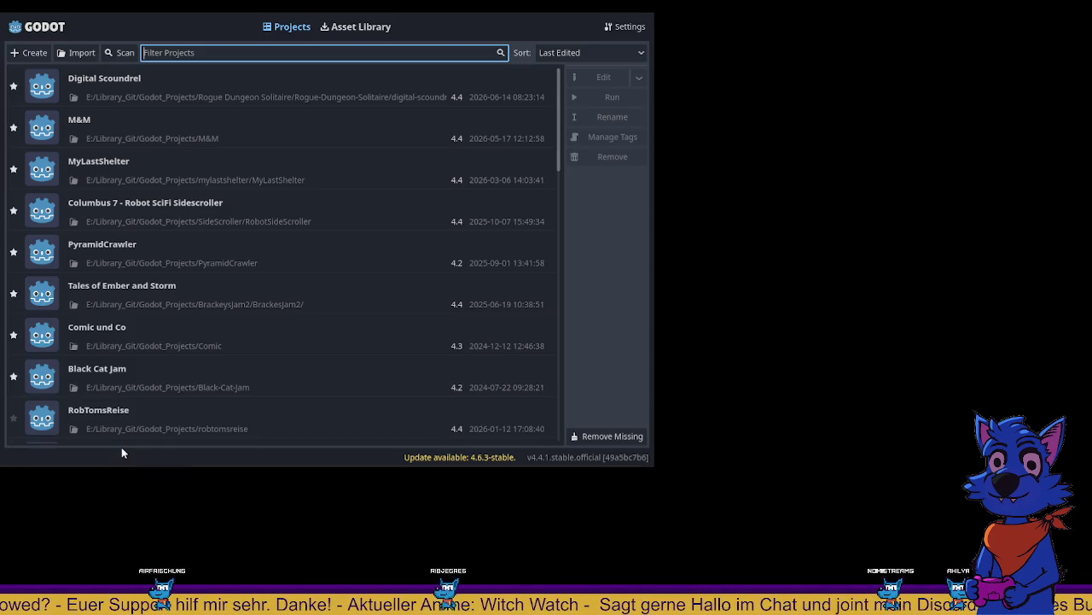
double_click(126, 80)
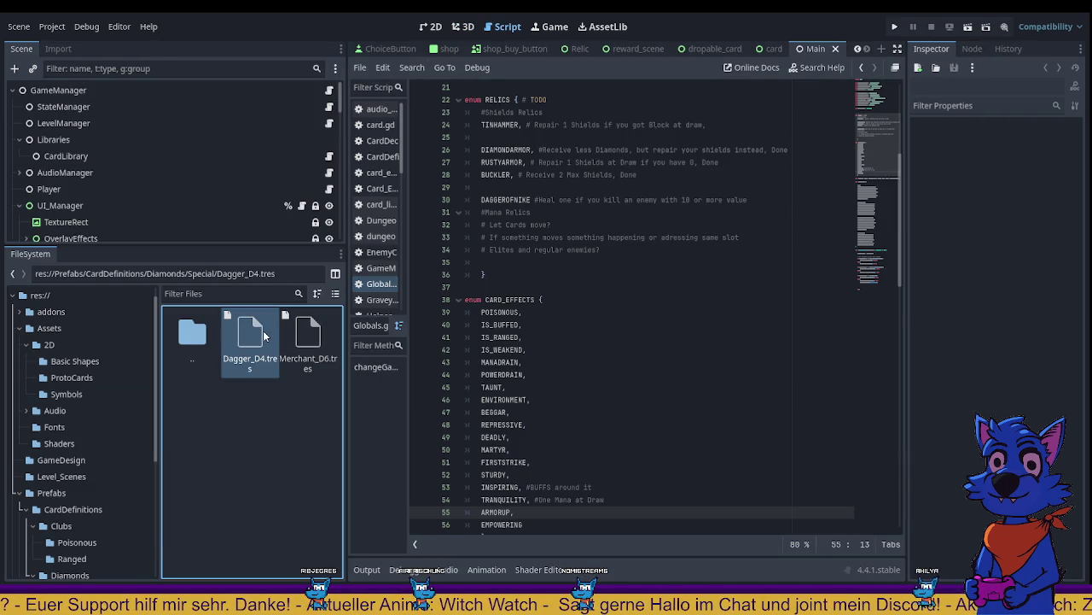
Step: Open the Dagger_D4 card resource and set its card value to Four
left_click(263, 330)
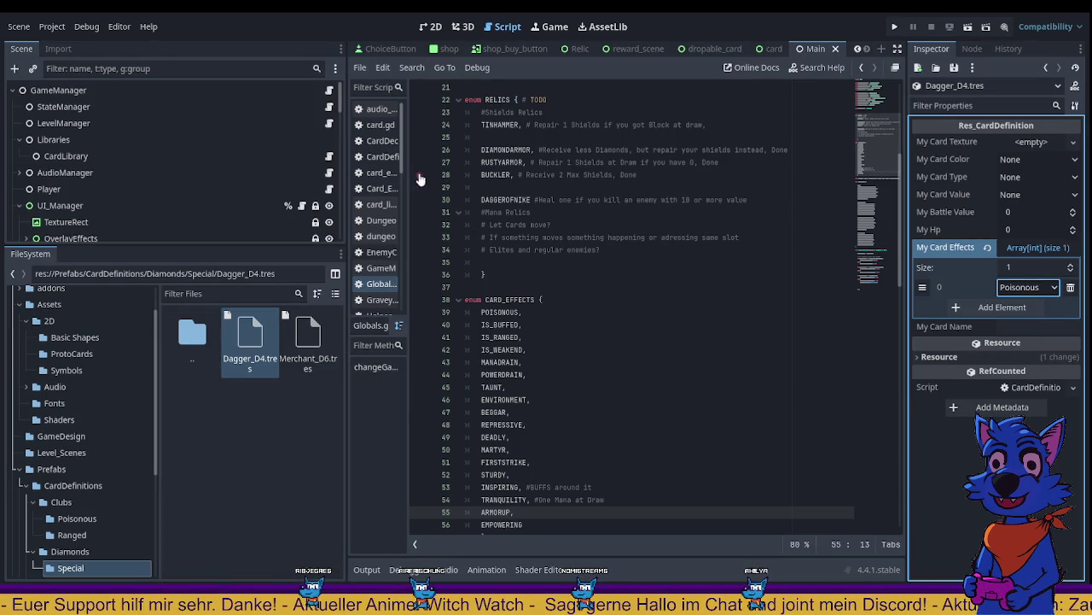
left_click(256, 384)
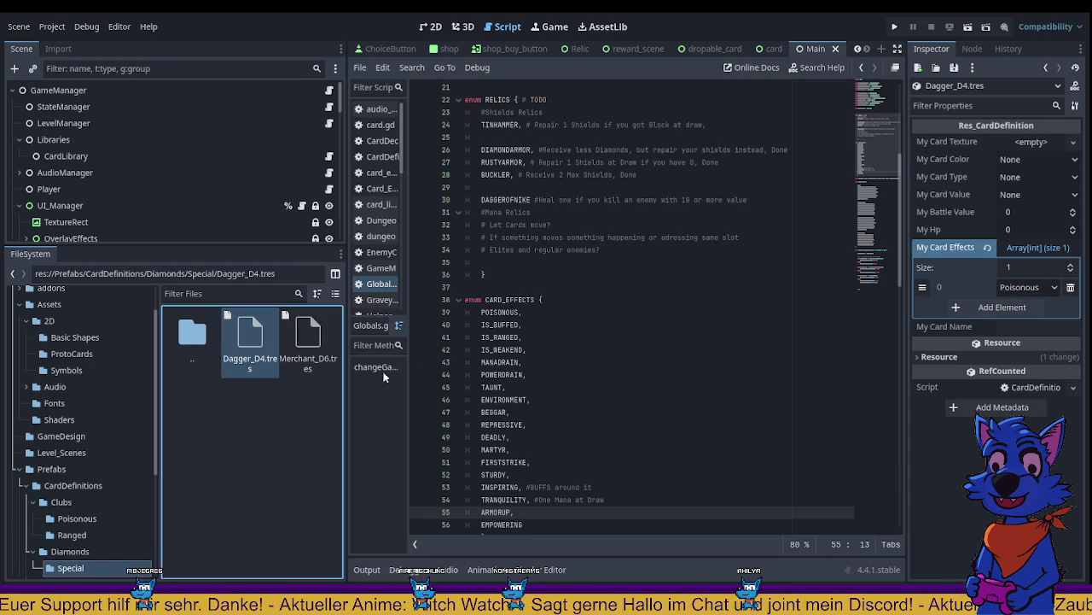
left_click(272, 341)
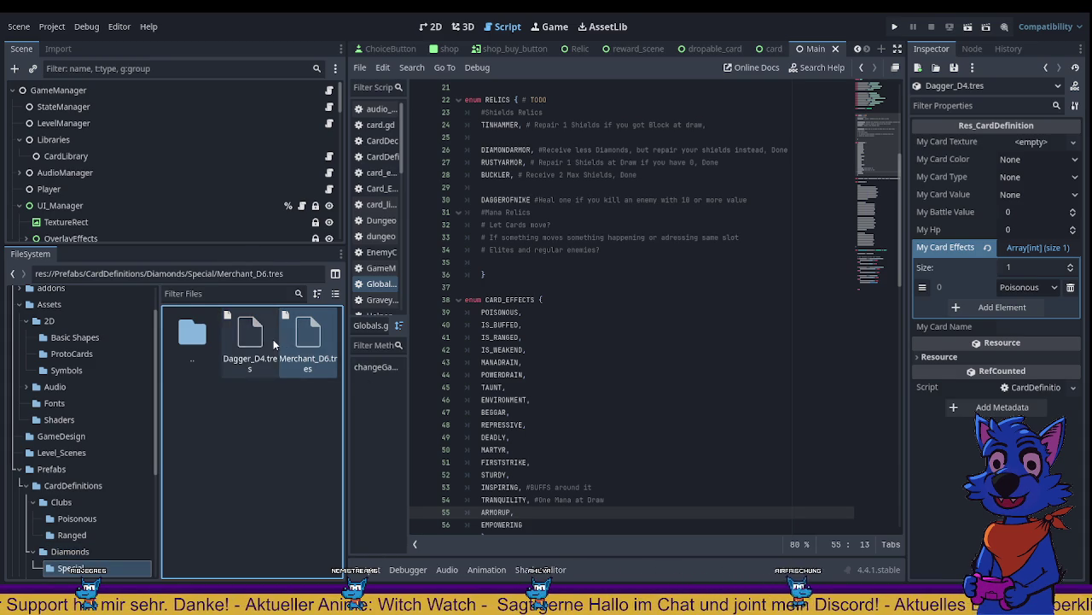
left_click(270, 338)
left_click(1027, 212)
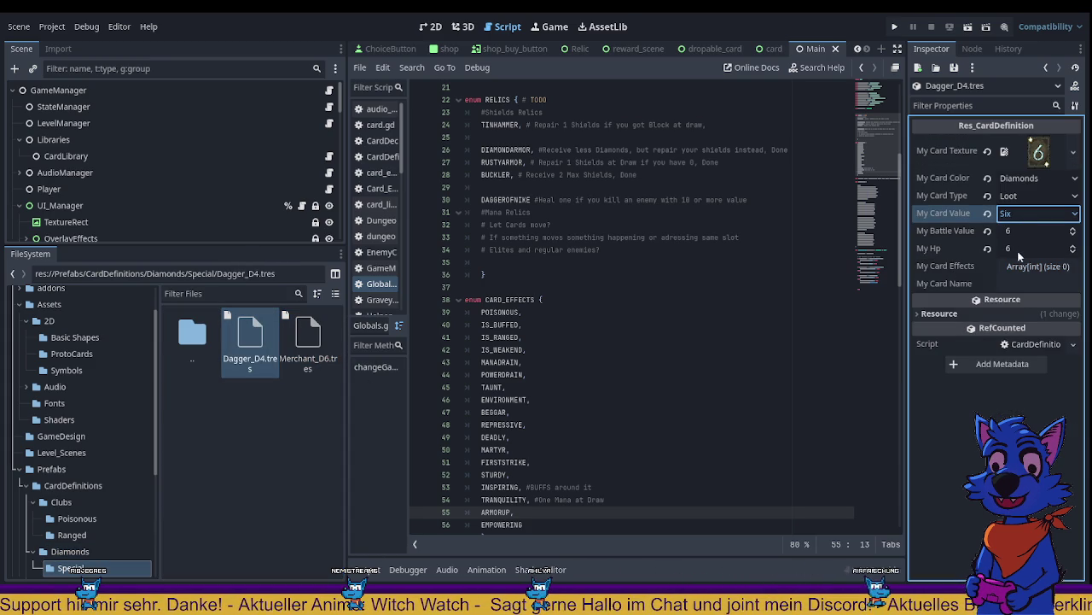
left_click(1023, 292)
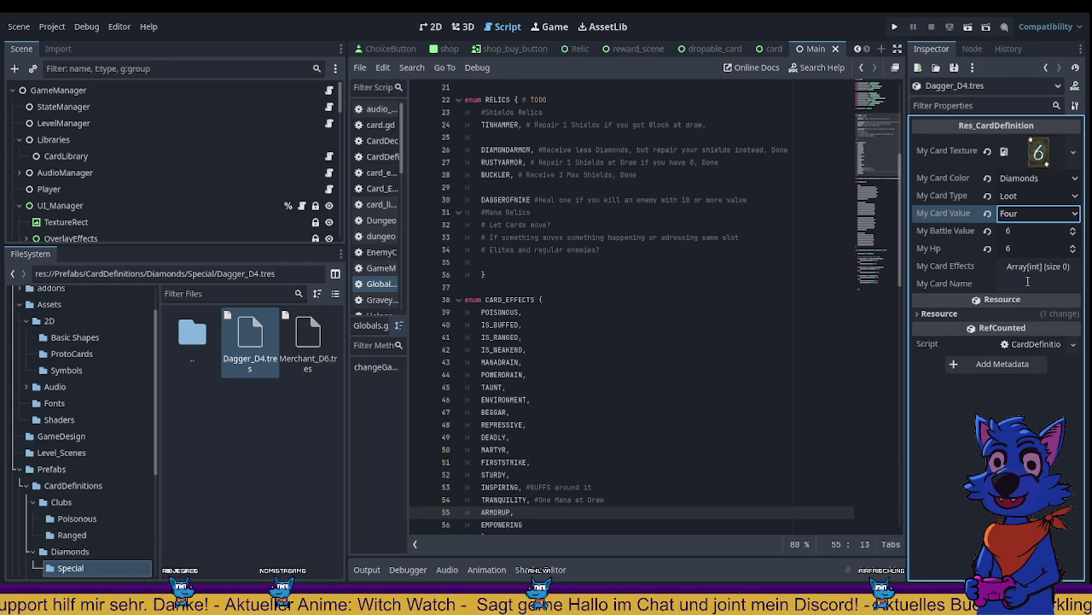
Step: Set battle value 4 and HP 4, name it Dagger, and add one card effect entry
left_click(1027, 229)
type("4")
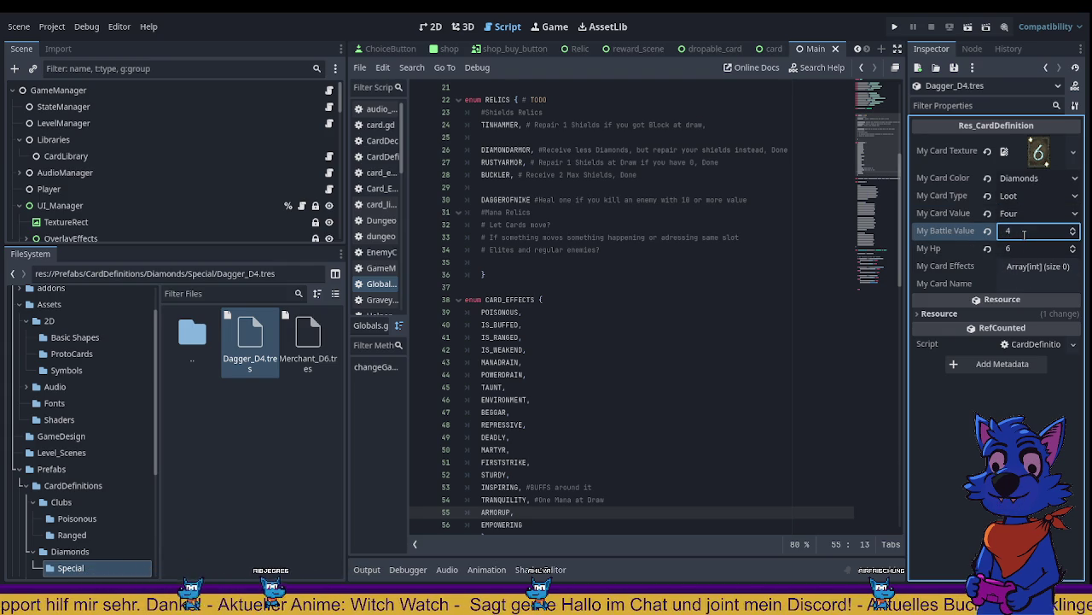
left_click(1047, 248)
type("4")
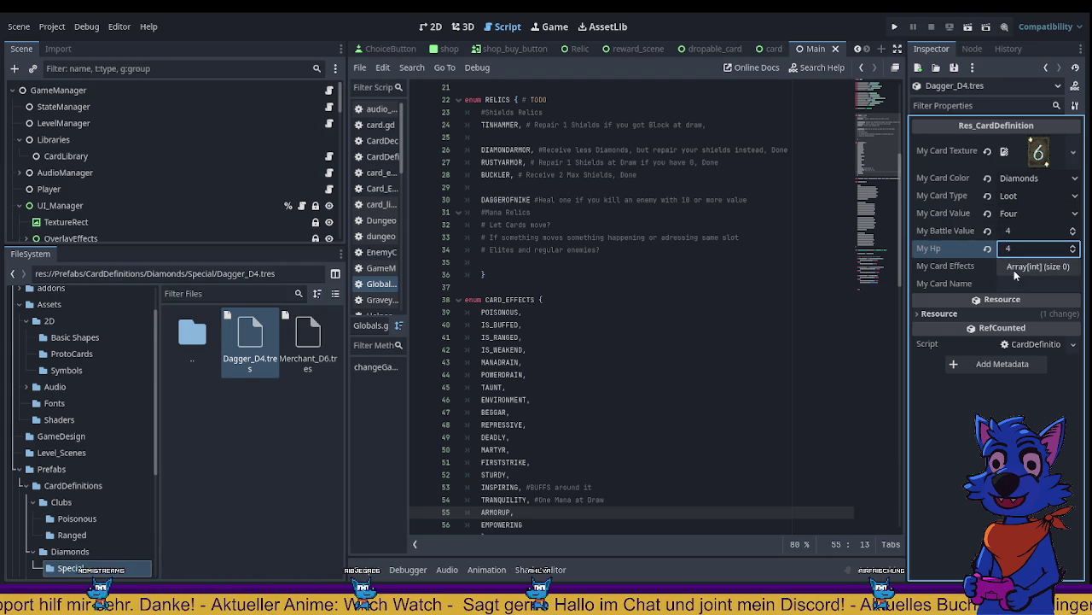
left_click(1017, 282)
type("Dagger")
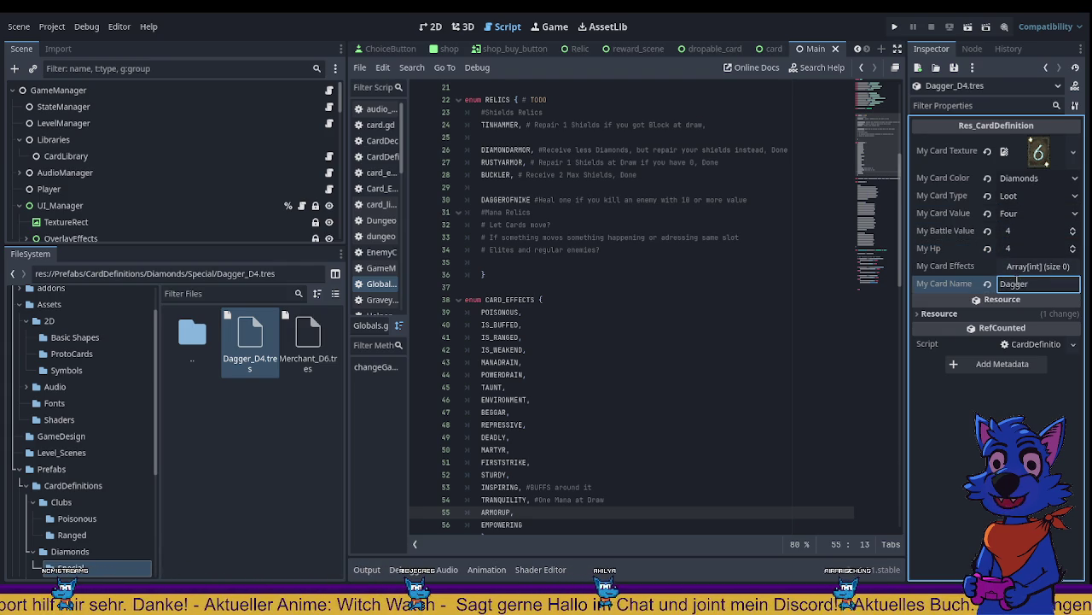
left_click(1038, 266)
left_click(1002, 305)
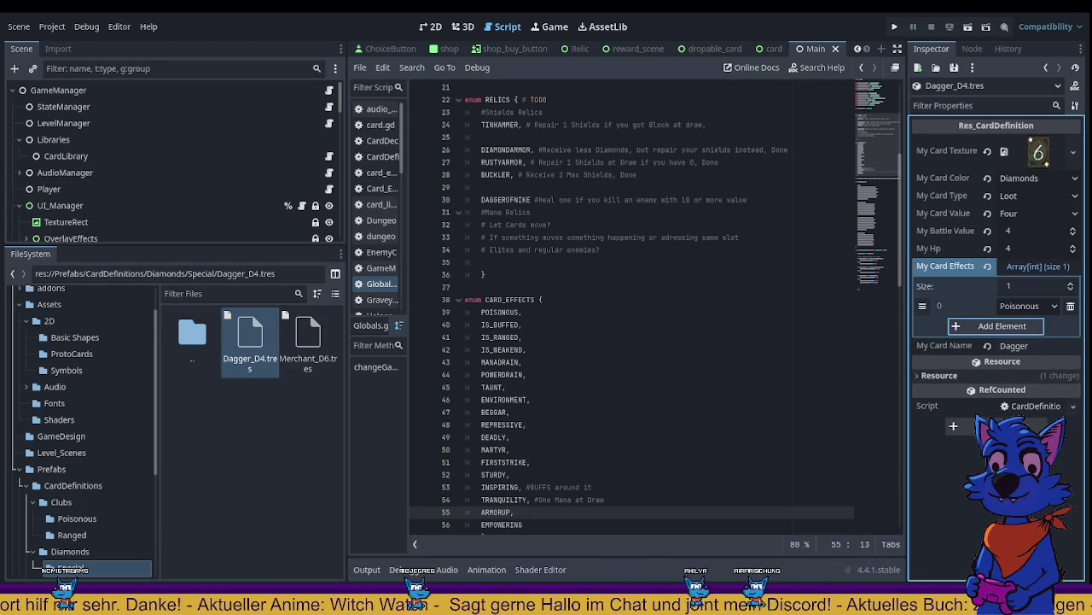
left_click(1029, 305)
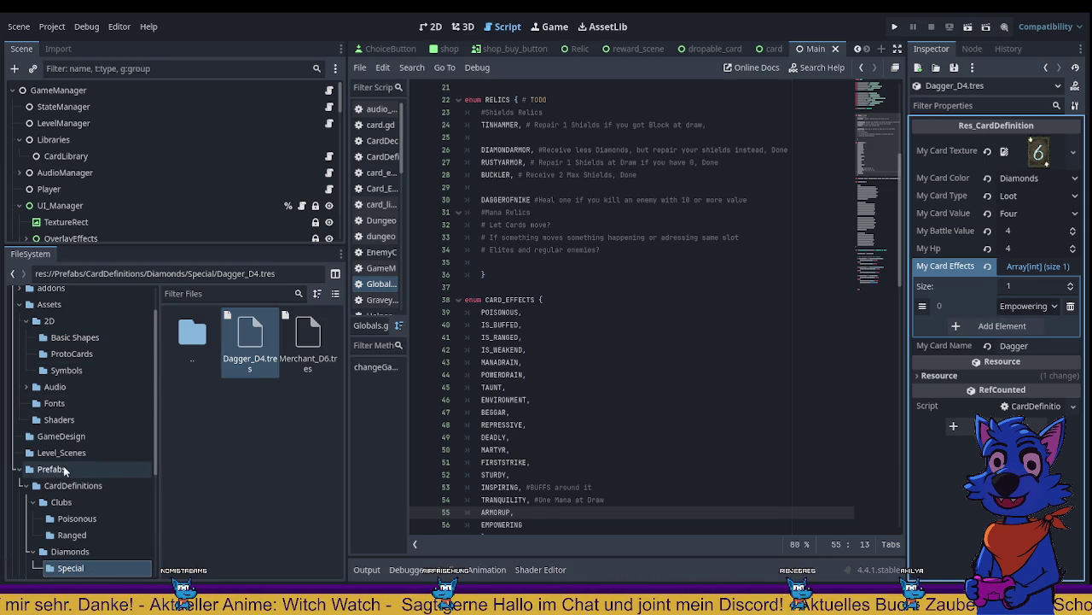
Step: Use ProtoCards' Diamonds_blank.png as the Dagger card texture and save the card
scroll(77, 468, "down", 3)
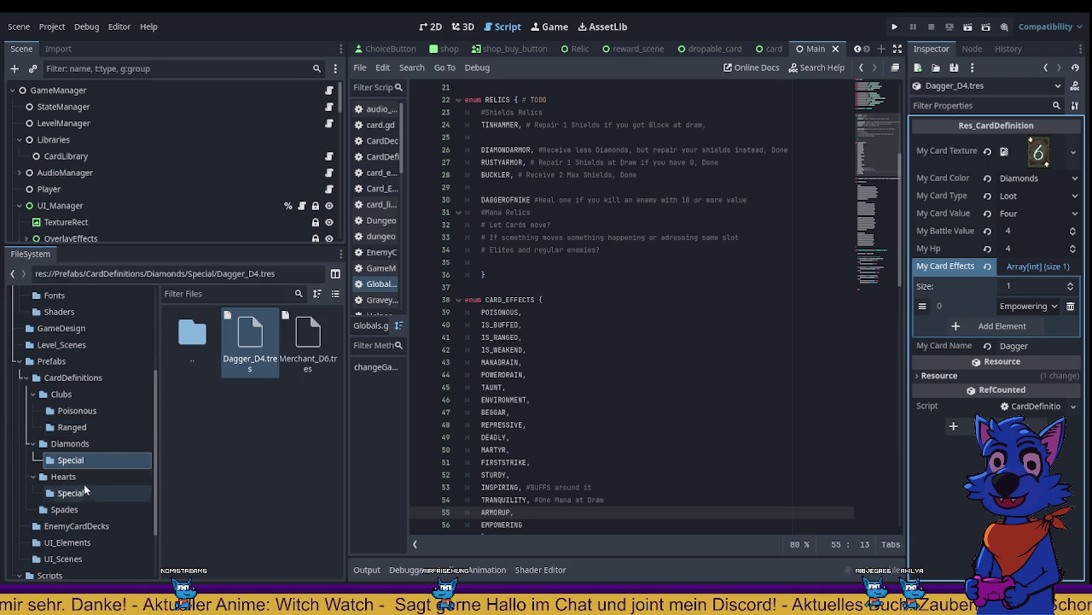
left_click(74, 383)
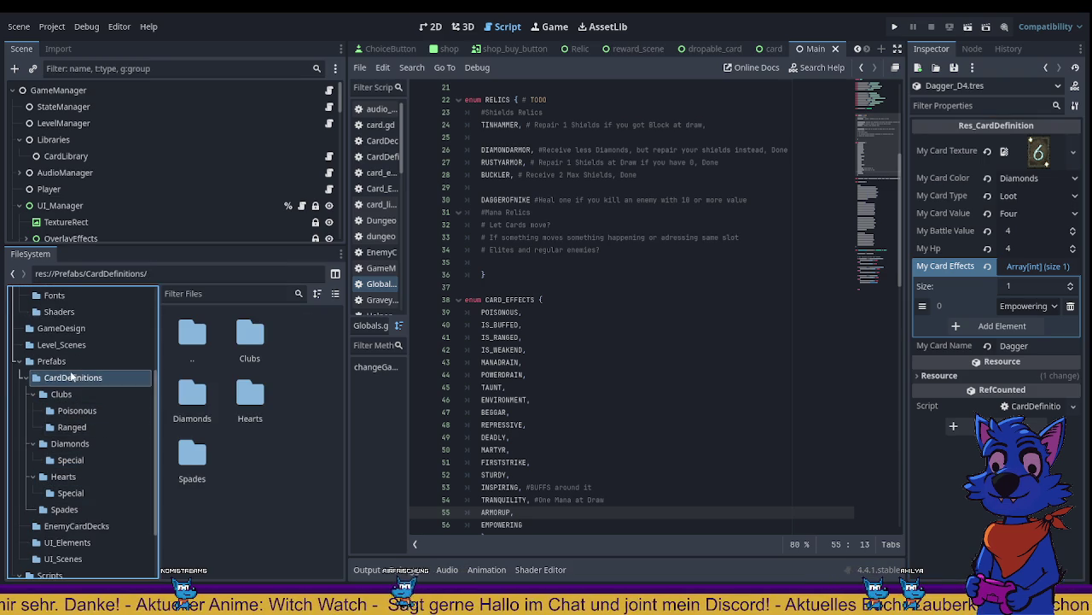
scroll(77, 393, "up", 4)
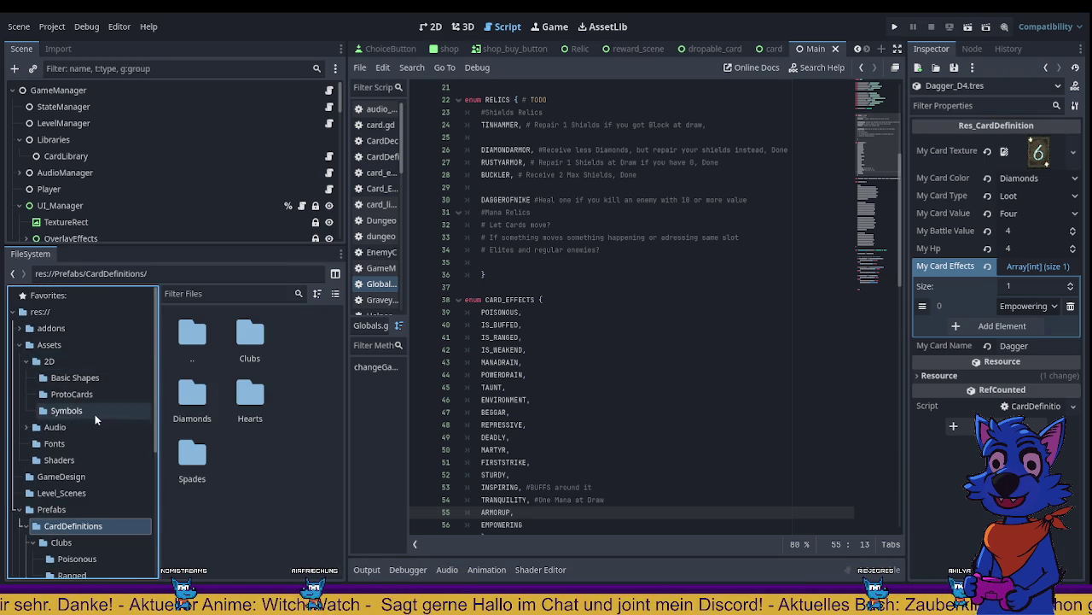
left_click(94, 393)
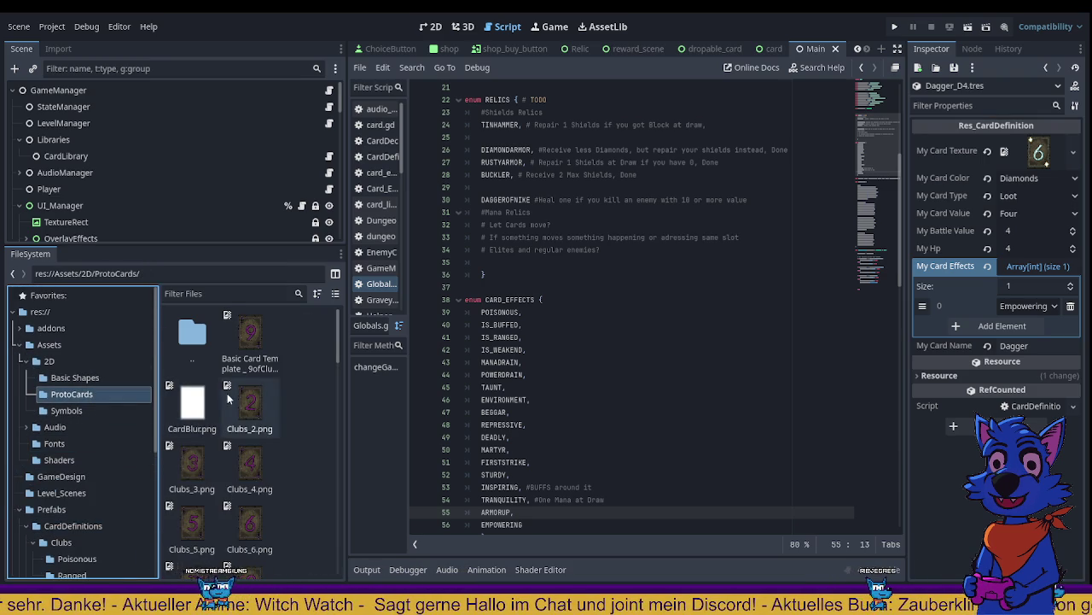
scroll(223, 376, "down", 5)
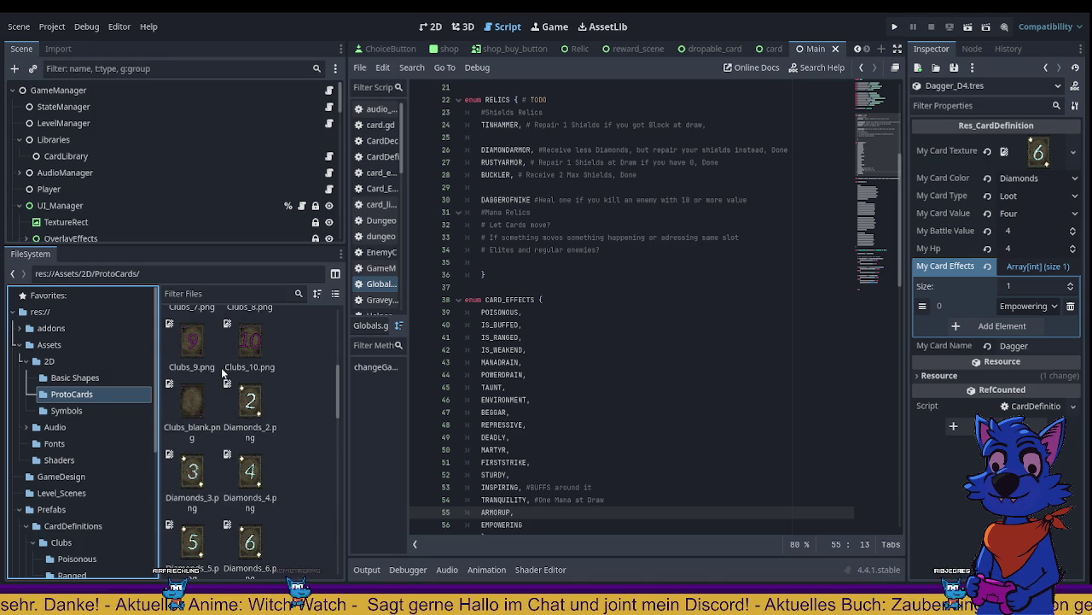
scroll(224, 384, "down", 8)
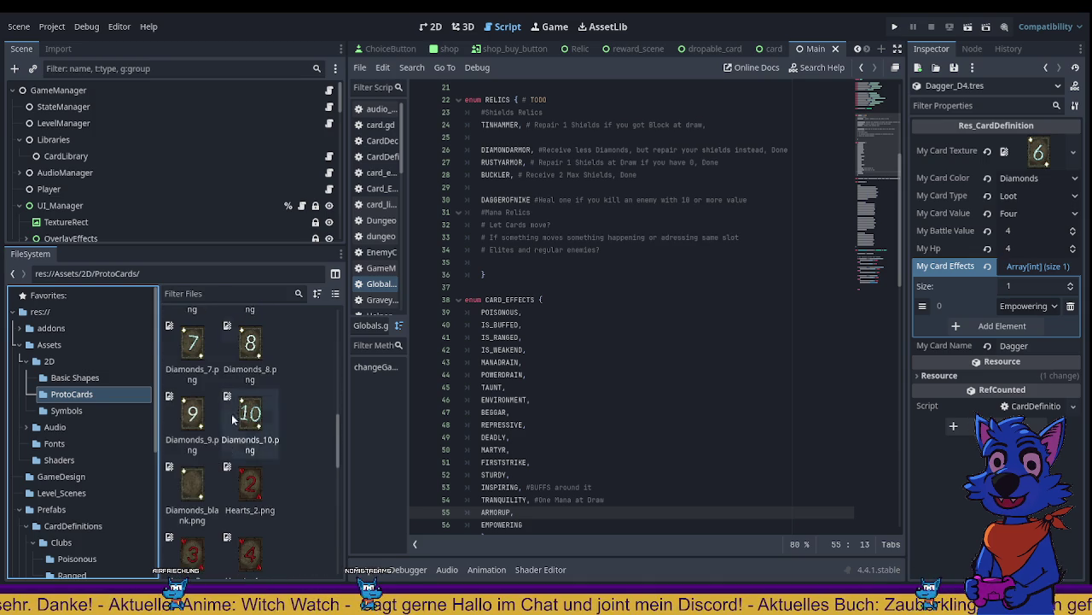
mouse_move(192, 486)
left_mouse_down()
mouse_move(969, 192)
mouse_move(1038, 154)
left_mouse_up()
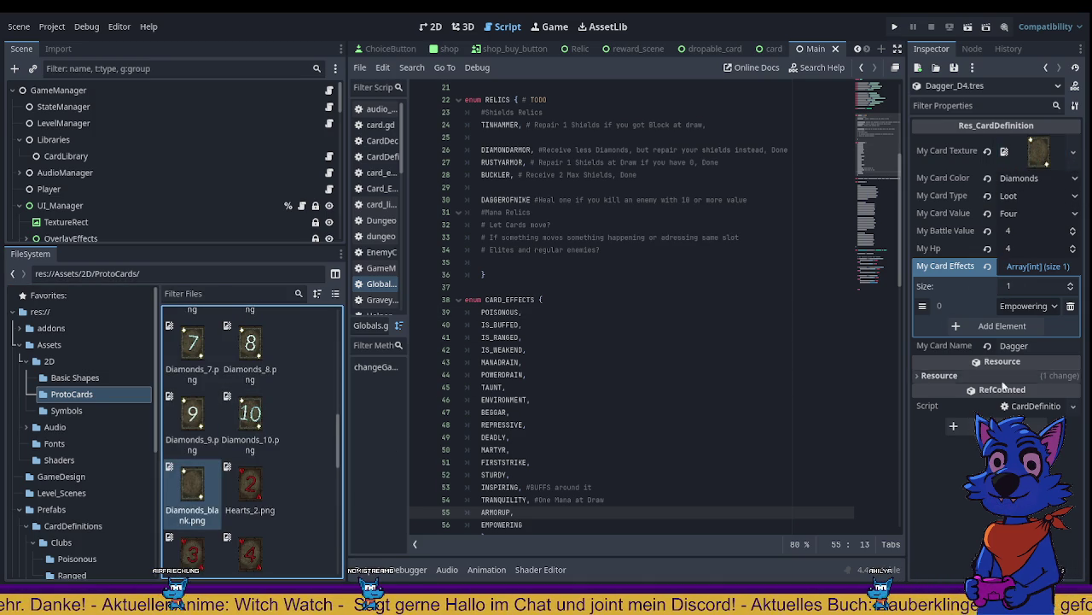
key("ctrl+s")
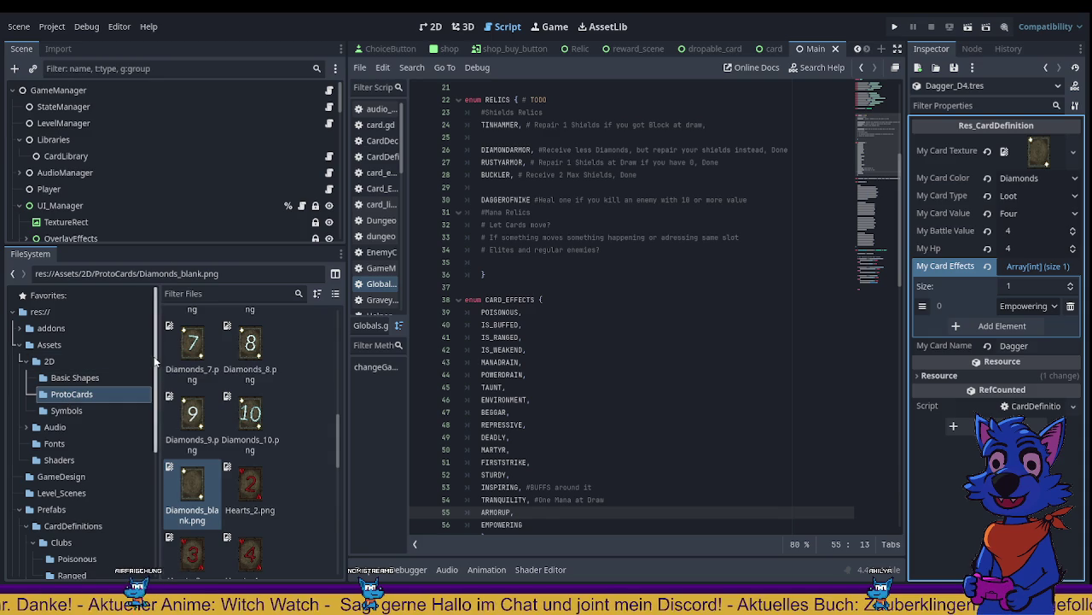
left_click(77, 187)
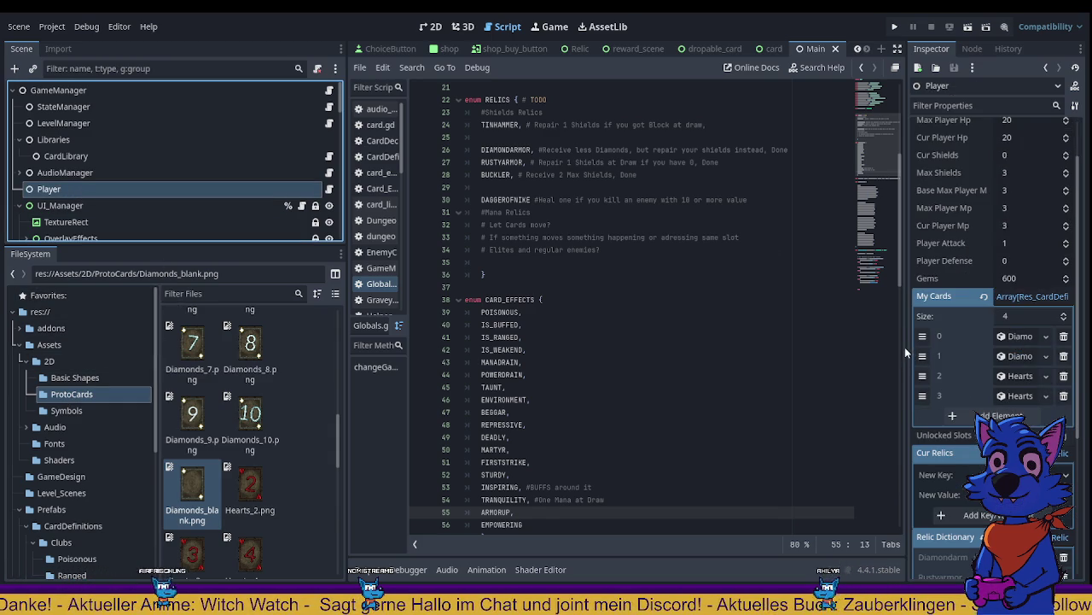
Step: Widen the Inspector and extend the Player's My Cards list to seven entries
left_click_drag(905, 347, 713, 342)
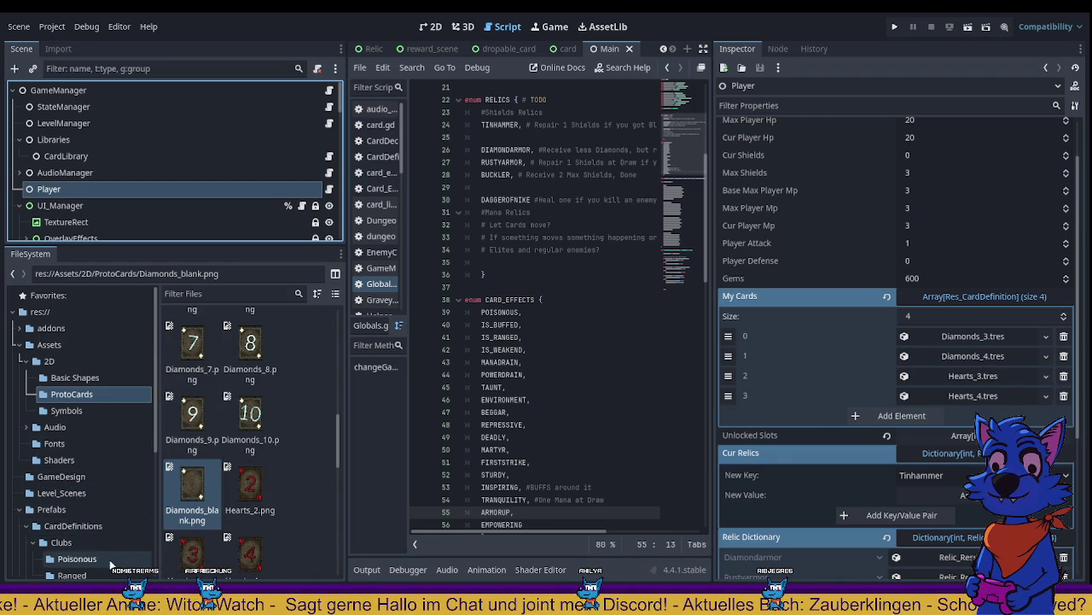
scroll(86, 526, "down", 3)
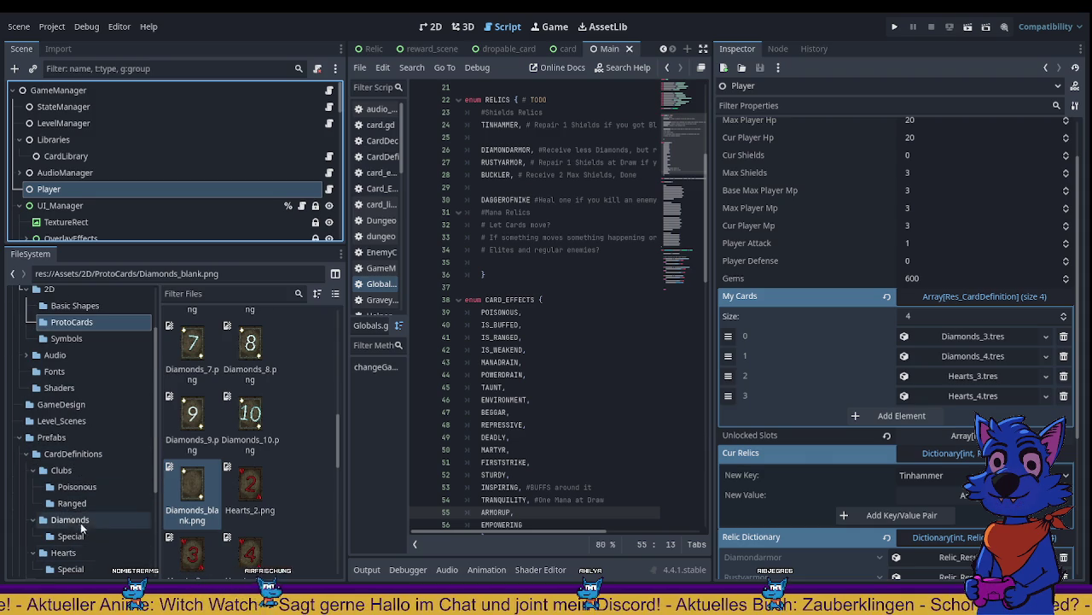
left_click(79, 518)
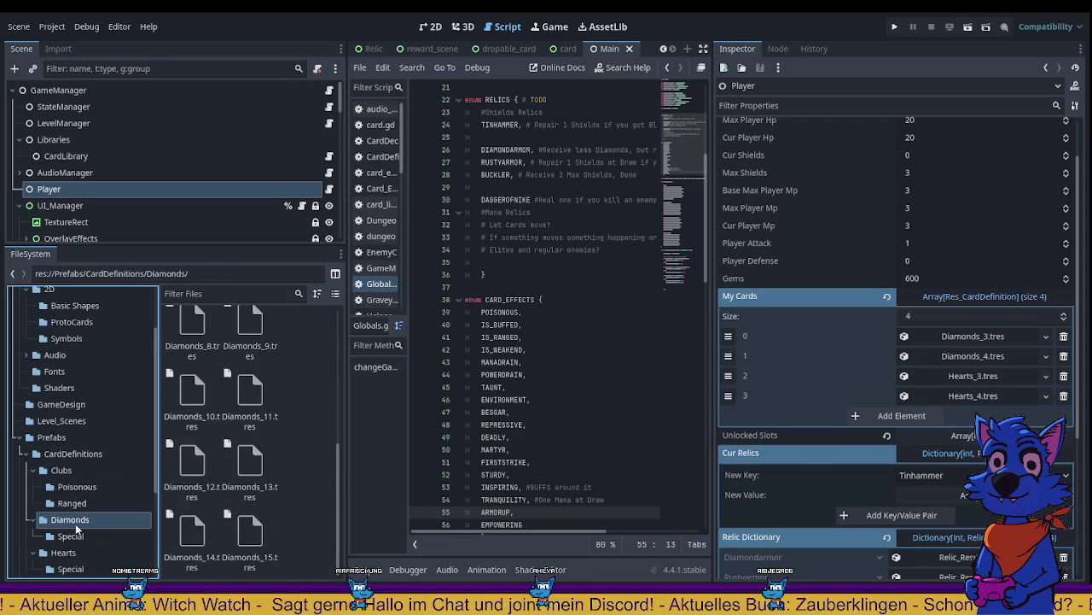
left_click(71, 535)
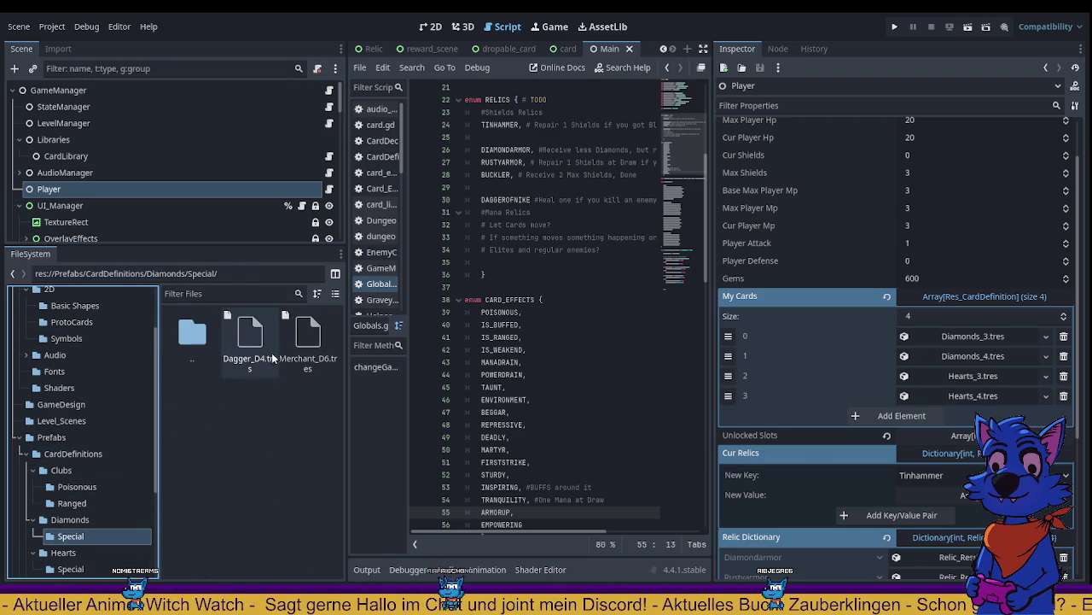
left_click(897, 416)
left_click(898, 437)
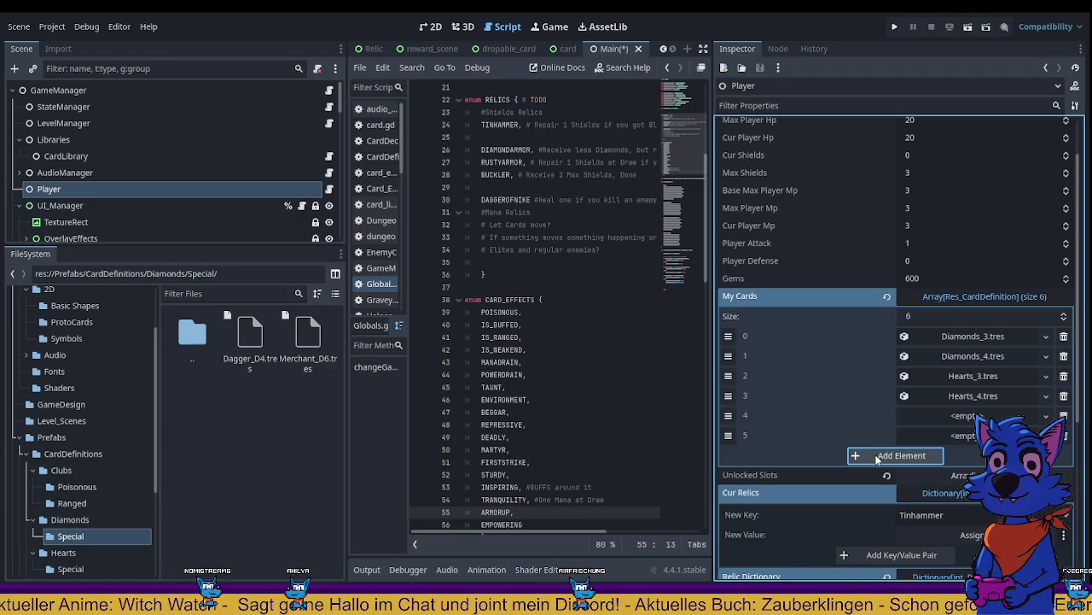
left_click(877, 456)
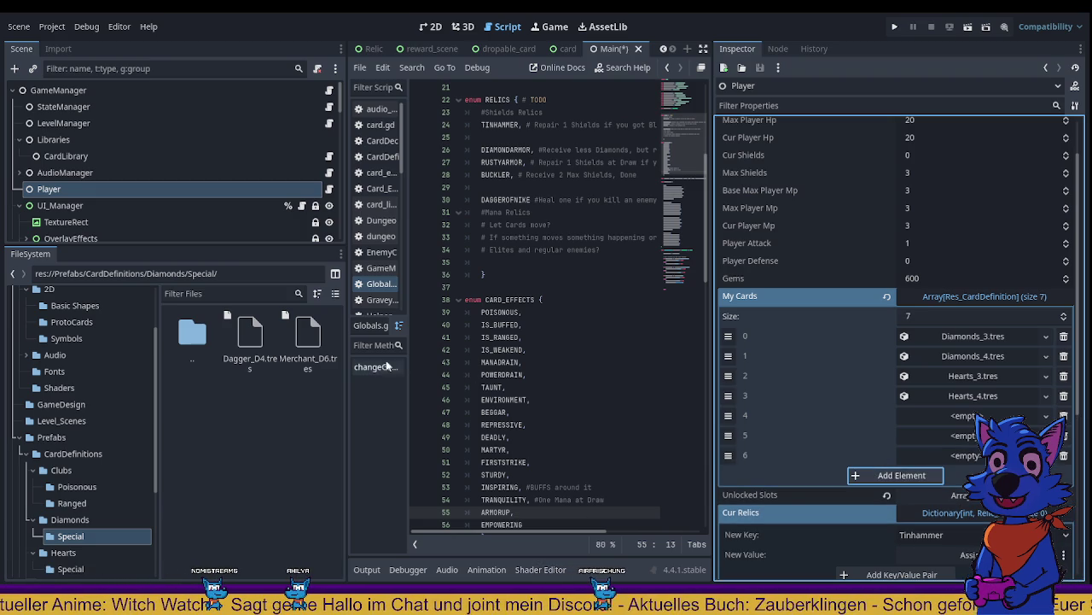
Step: Fill the three new card slots with Dagger_D4.tres
left_click_drag(250, 341, 1000, 417)
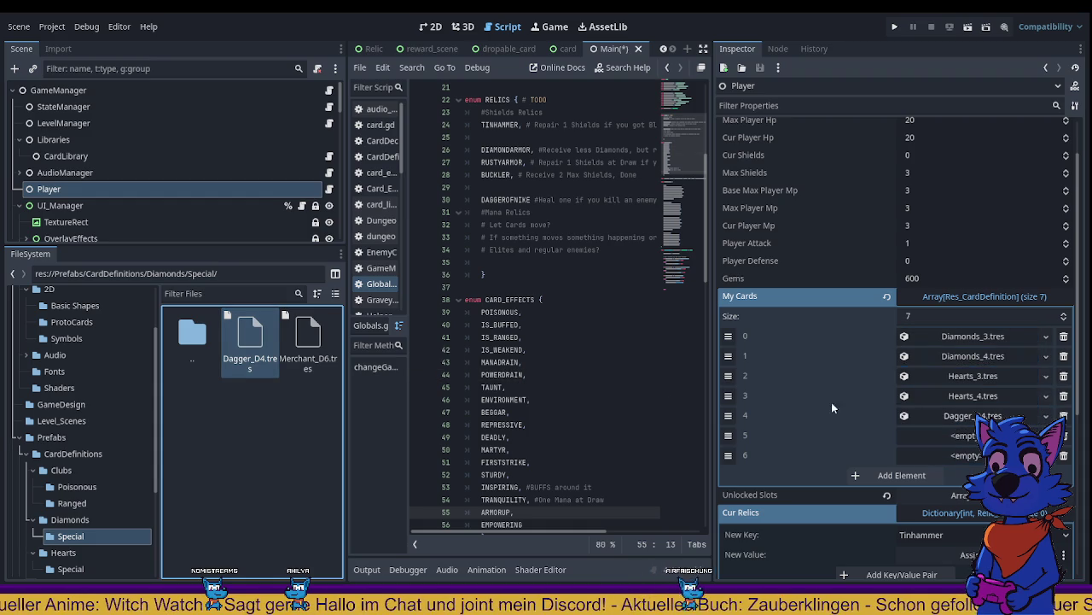
mouse_move(250, 340)
left_mouse_down()
mouse_move(642, 405)
mouse_move(945, 436)
left_mouse_up()
left_click_drag(247, 341, 980, 460)
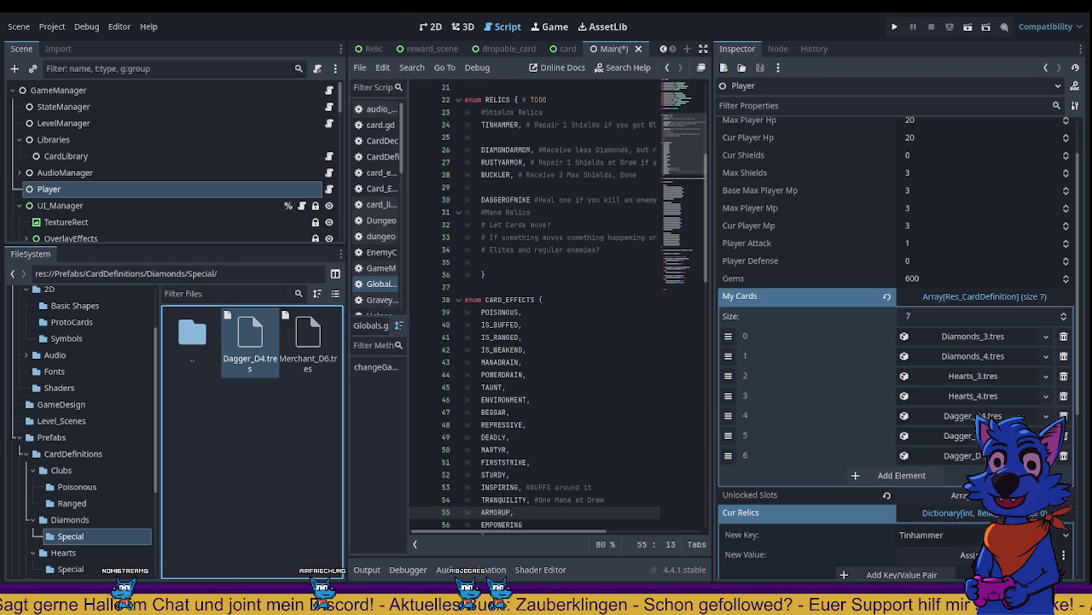
Step: Search all scripts for Empower and view the Empowering comment in player.gd
left_click(552, 362)
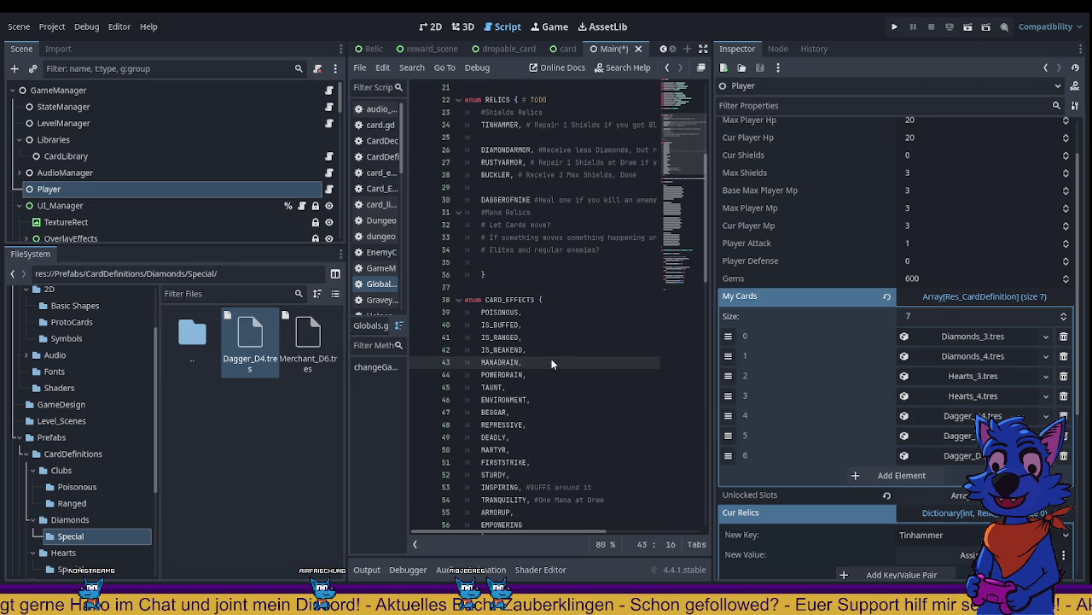
key("ctrl+shift+f")
key("Return")
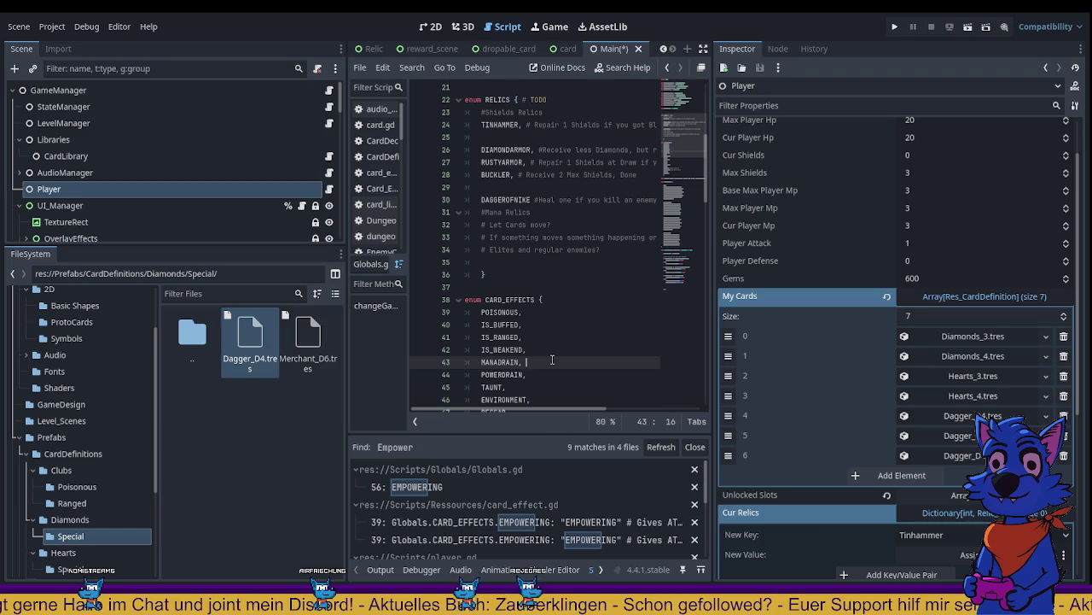
scroll(698, 528, "down", 2)
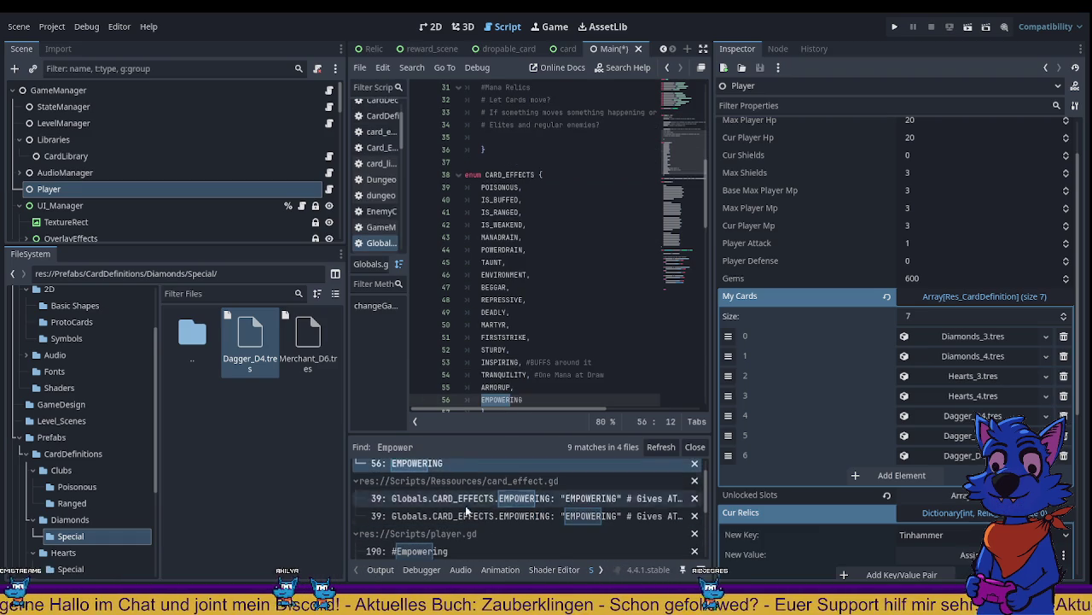
scroll(465, 505, "down", 1)
left_click(452, 526)
Step: Review the Empower uses in card.gd, then run the project with F5
scroll(481, 512, "down", 2)
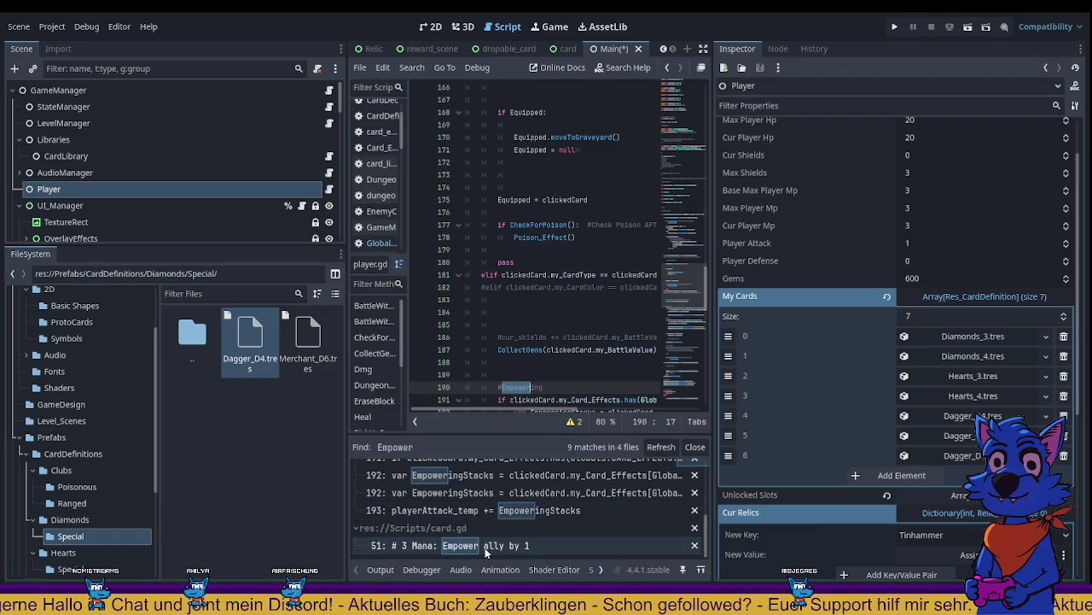
left_click(484, 546)
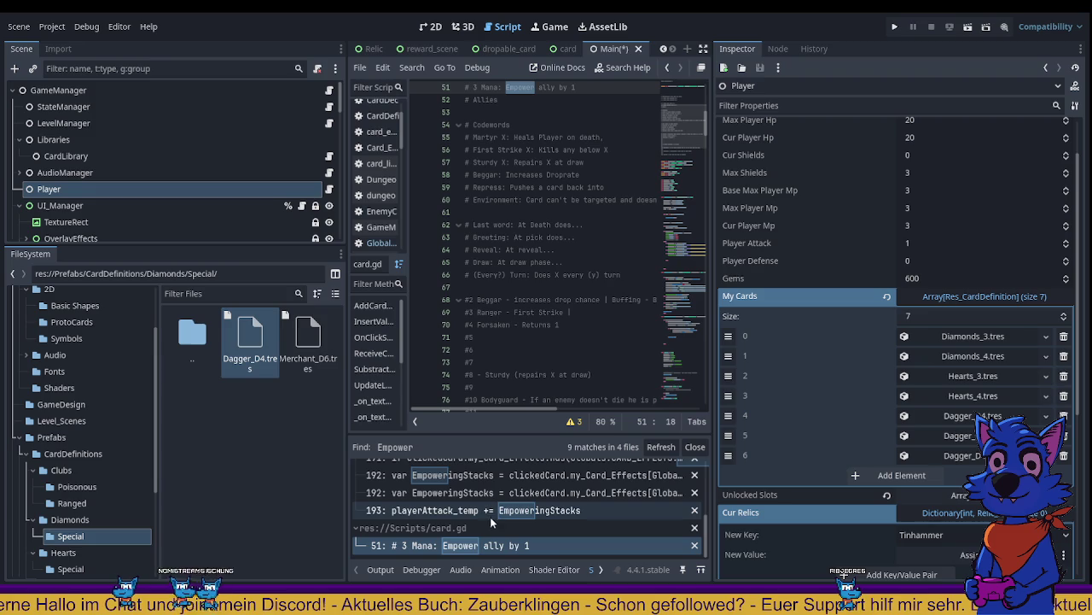
left_click(458, 510)
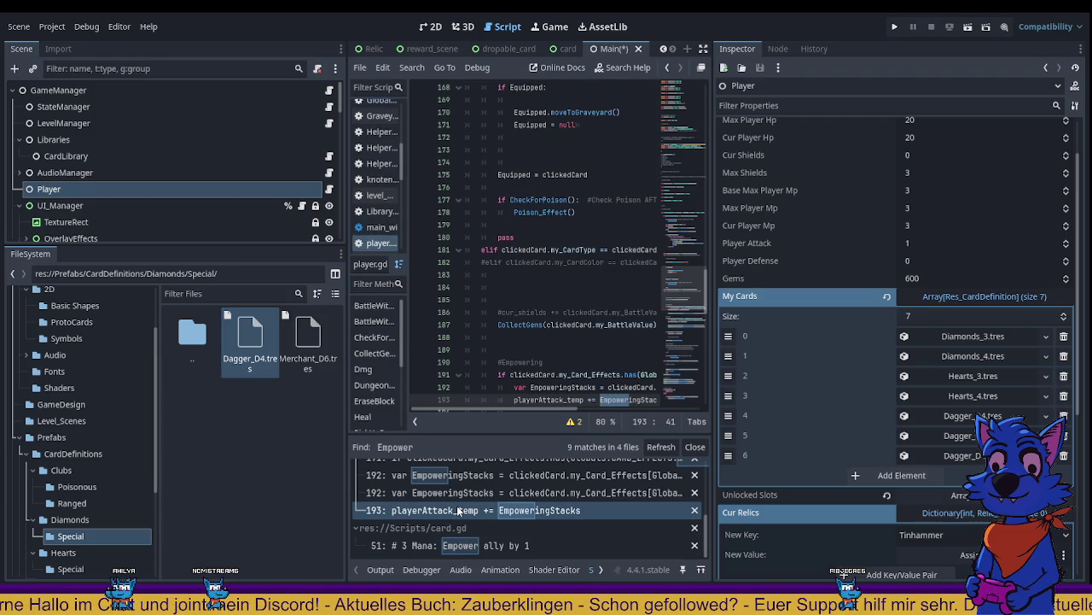
mouse_move(713, 392)
left_mouse_down()
mouse_move(890, 388)
mouse_move(877, 388)
left_mouse_up()
scroll(738, 317, "down", 3)
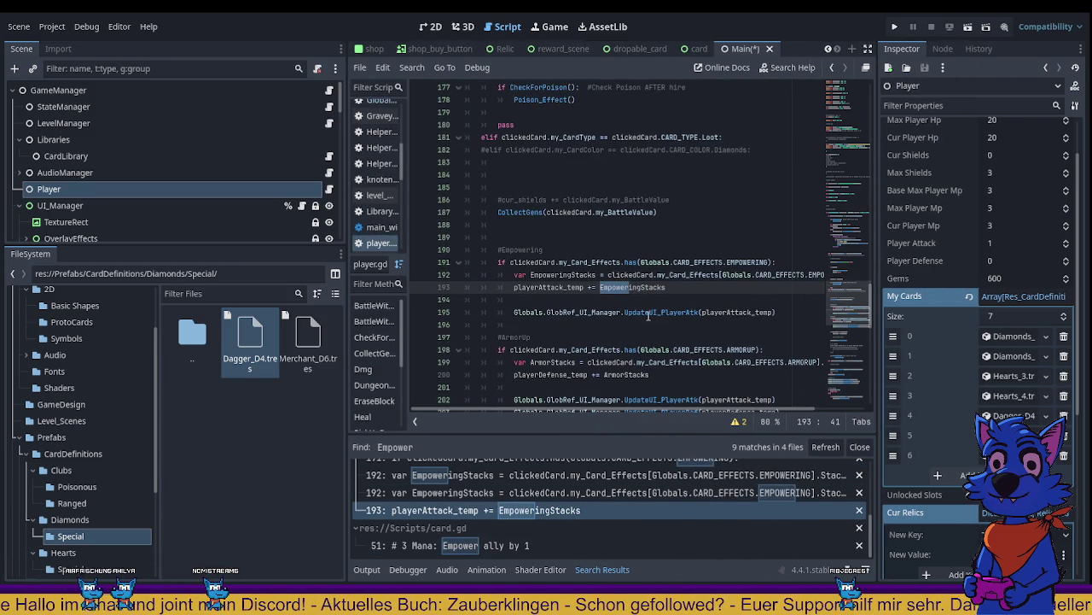
key("F5")
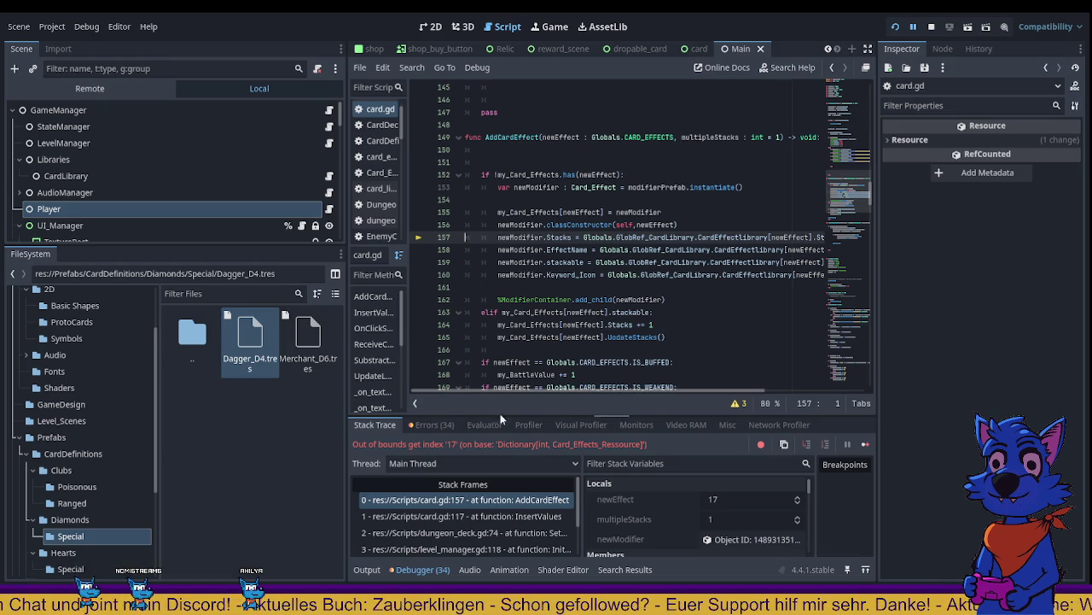
Step: Examine line 157 of card.gd, selecting the GlobRef_CardLibrary.CardEffectLibrary reference
mouse_move(519, 389)
left_mouse_down()
mouse_move(630, 376)
mouse_move(507, 365)
left_mouse_up()
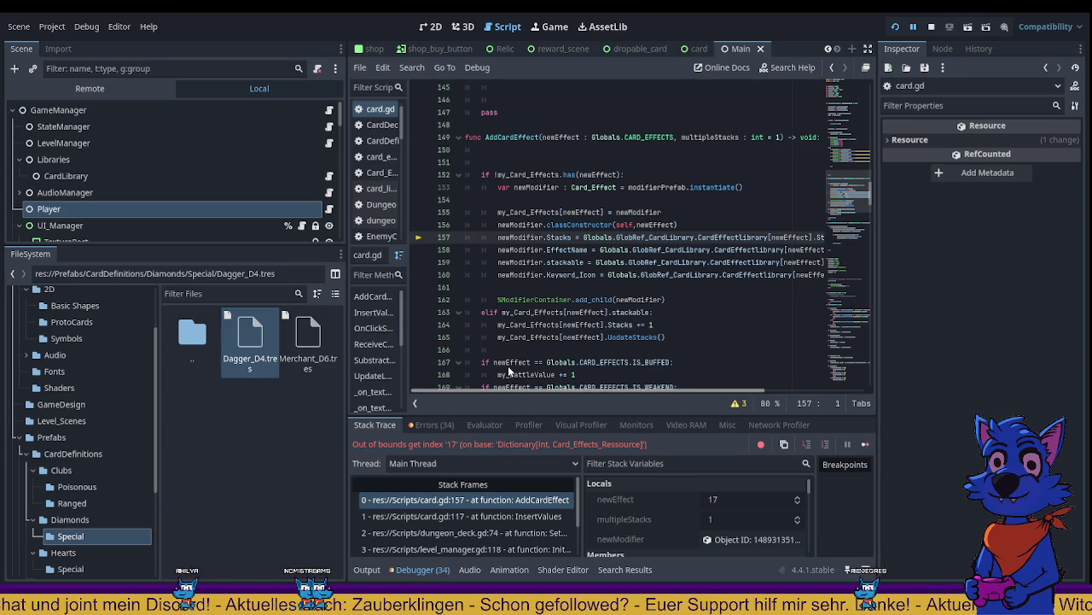
mouse_move(508, 365)
left_mouse_down()
mouse_move(668, 378)
mouse_move(519, 373)
left_mouse_up()
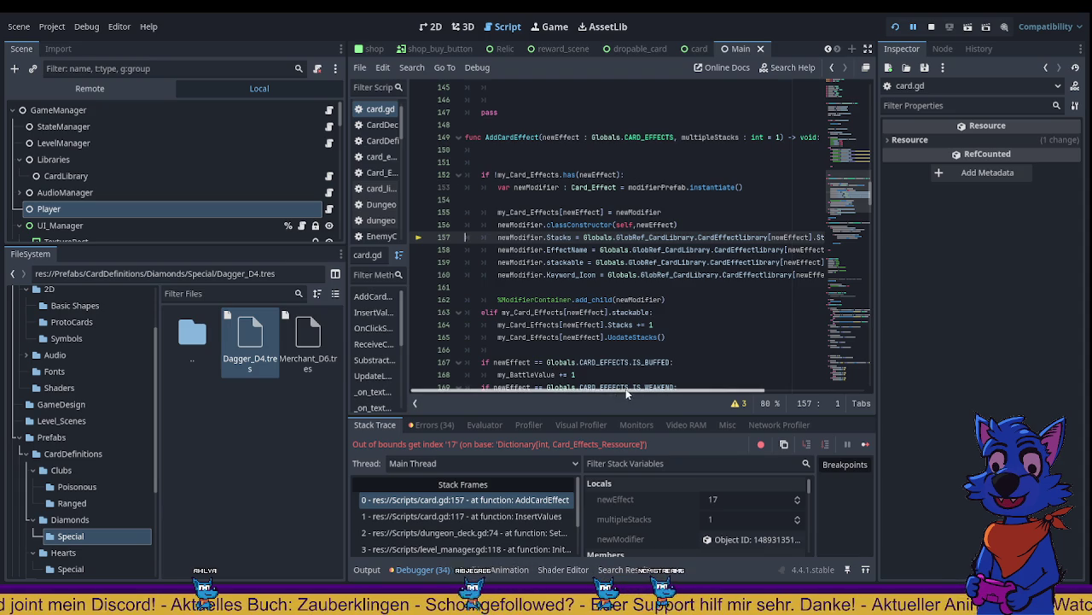
left_click_drag(614, 392, 665, 393)
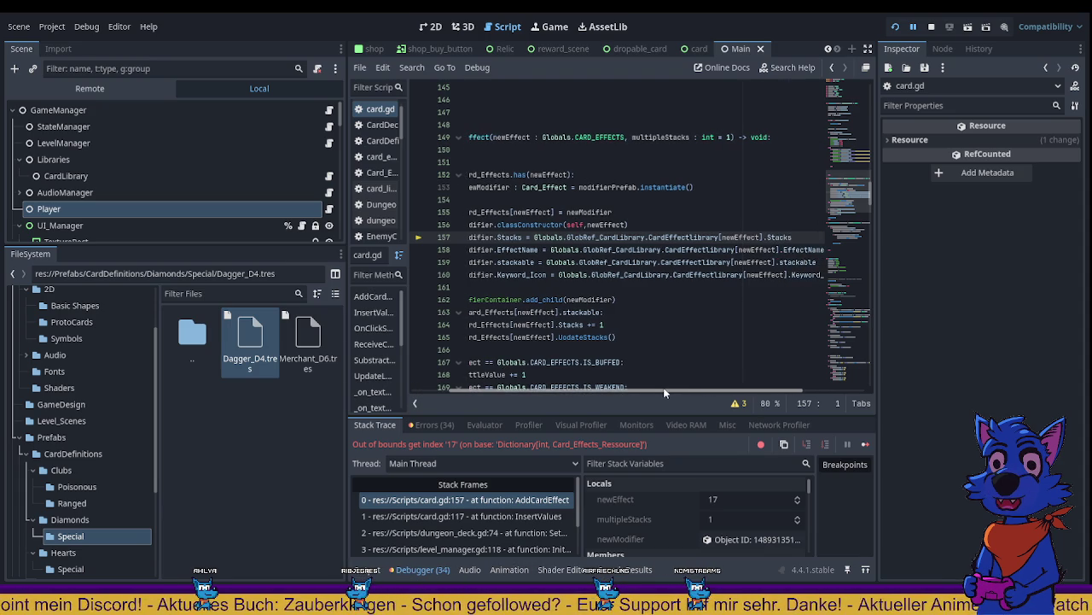
left_click_drag(664, 392, 629, 386)
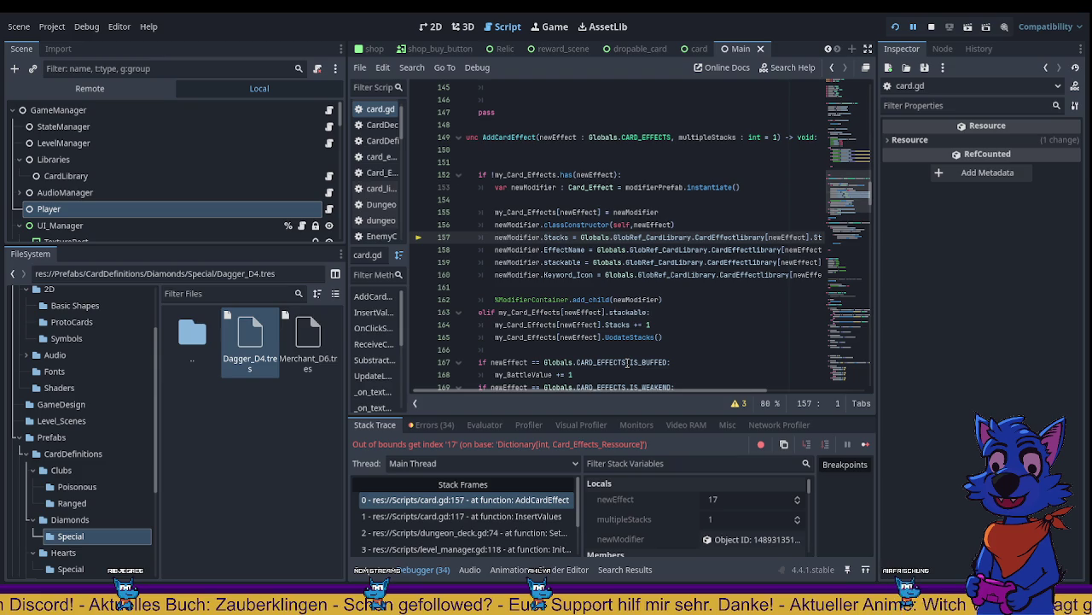
scroll(625, 395, "right", 1)
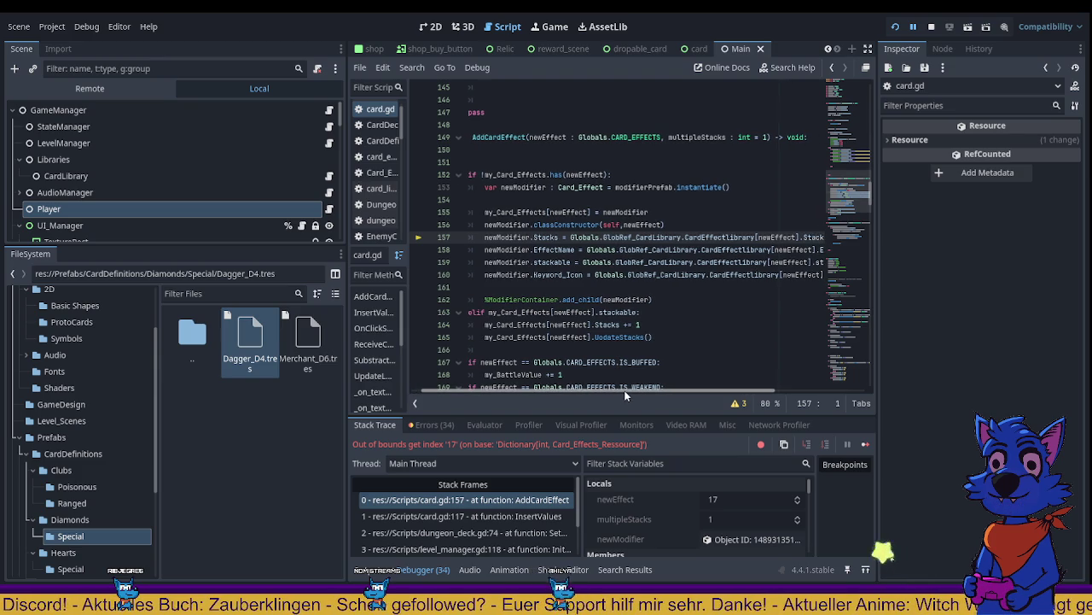
scroll(625, 390, "right", 5)
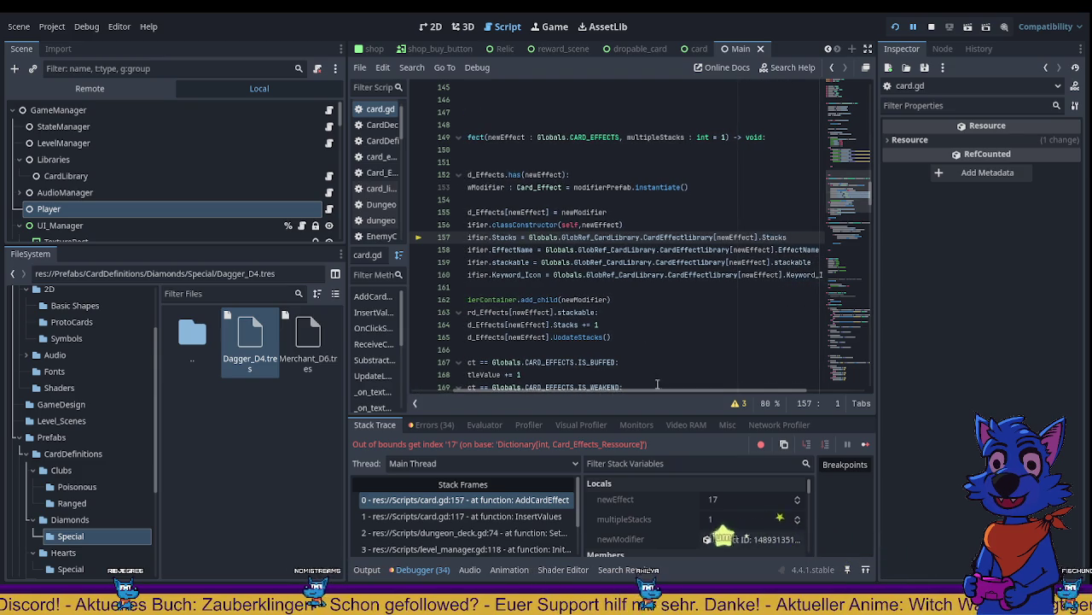
double_click(627, 238)
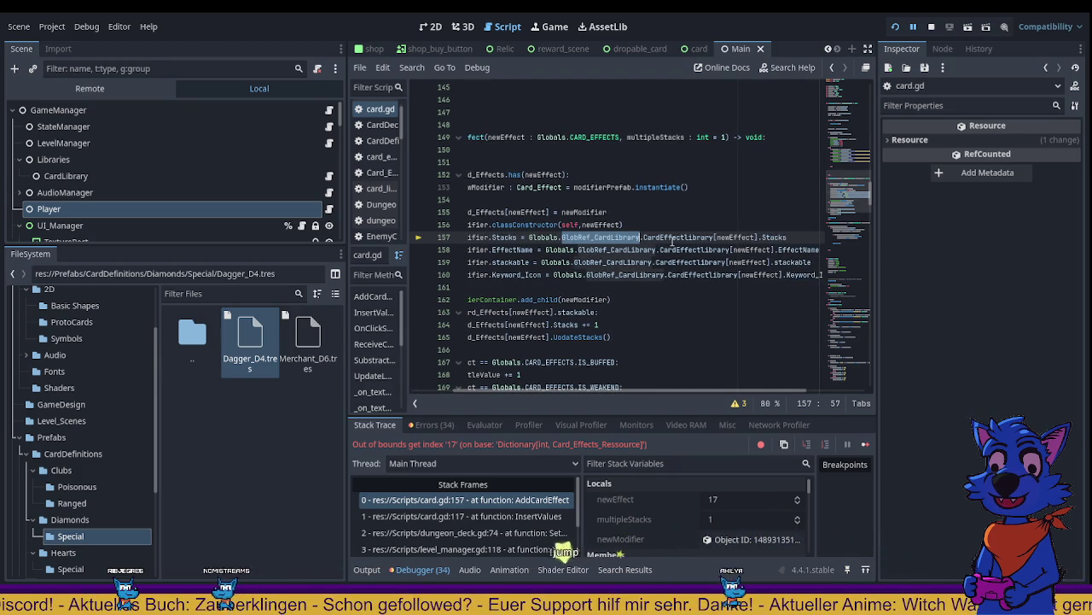
double_click(674, 238)
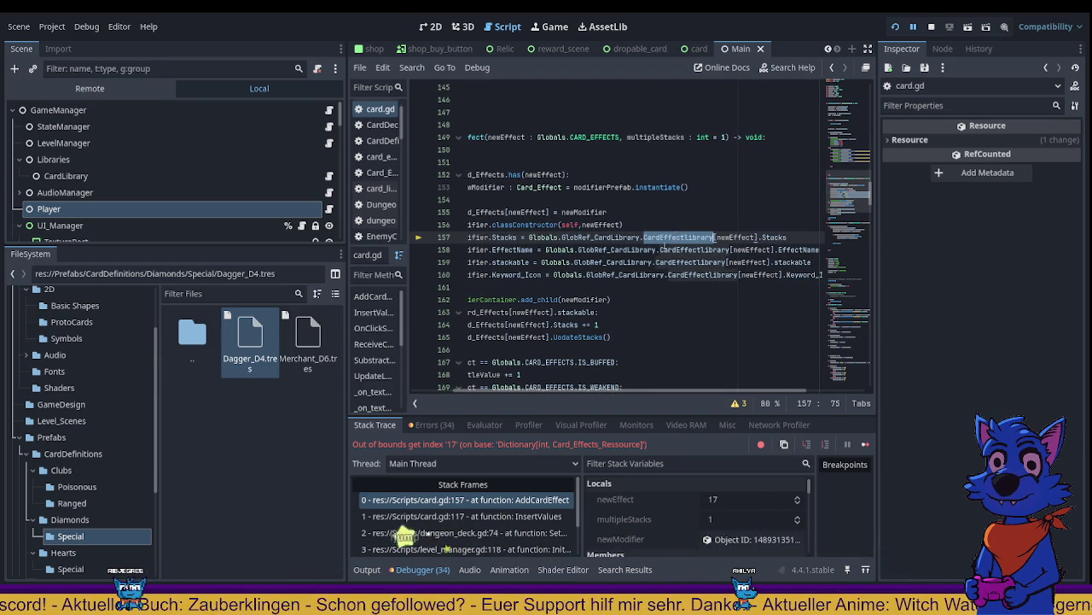
double_click(632, 238)
double_click(674, 238)
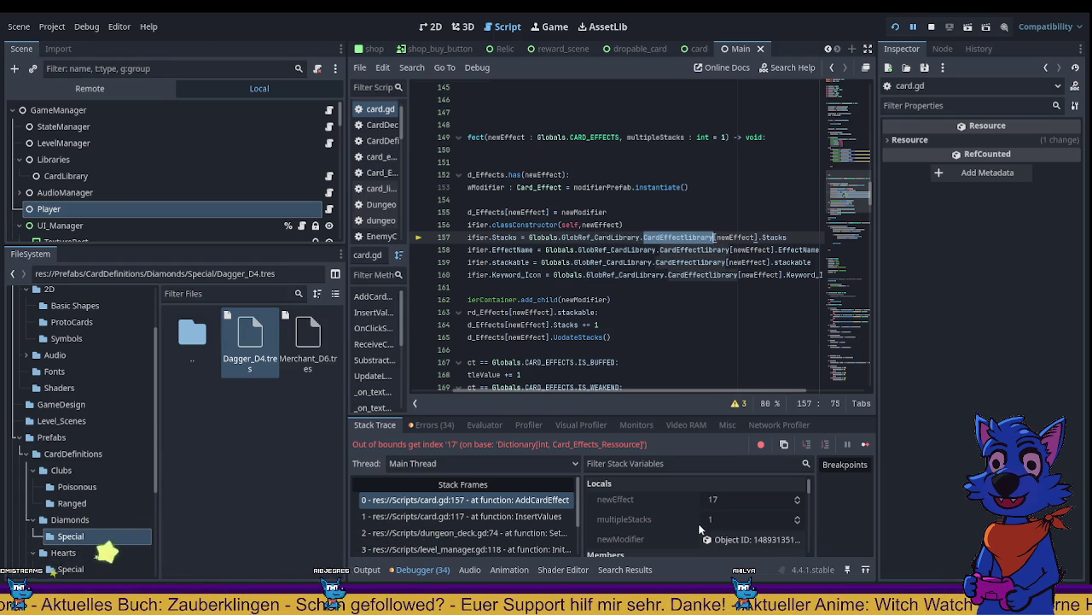
Step: Go to the CardEffectLibrary definition and on to the Card_Effects_Ressource class
key("F12")
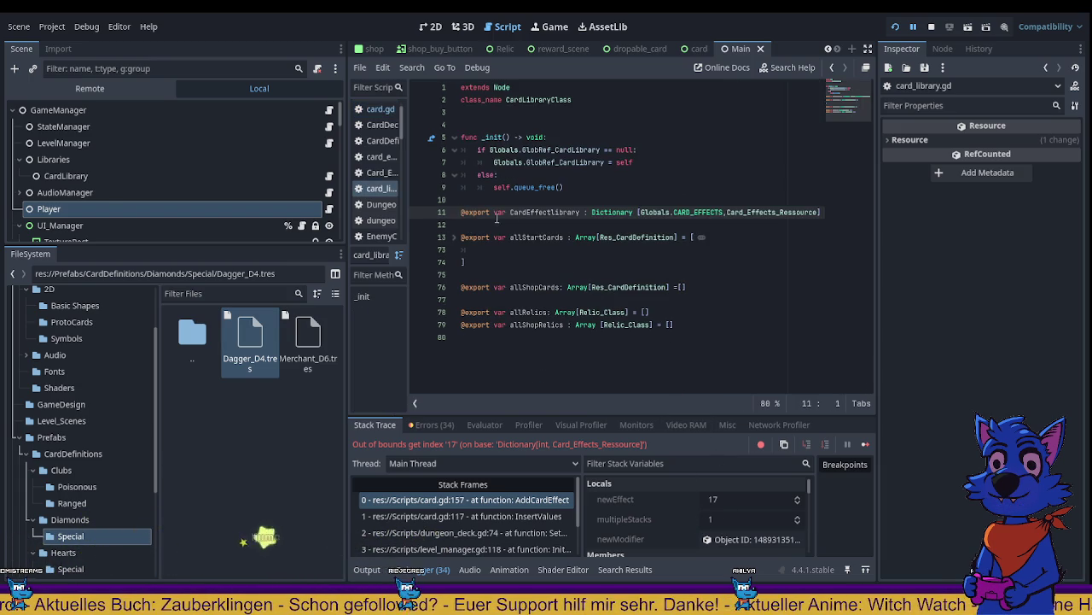
double_click(544, 213)
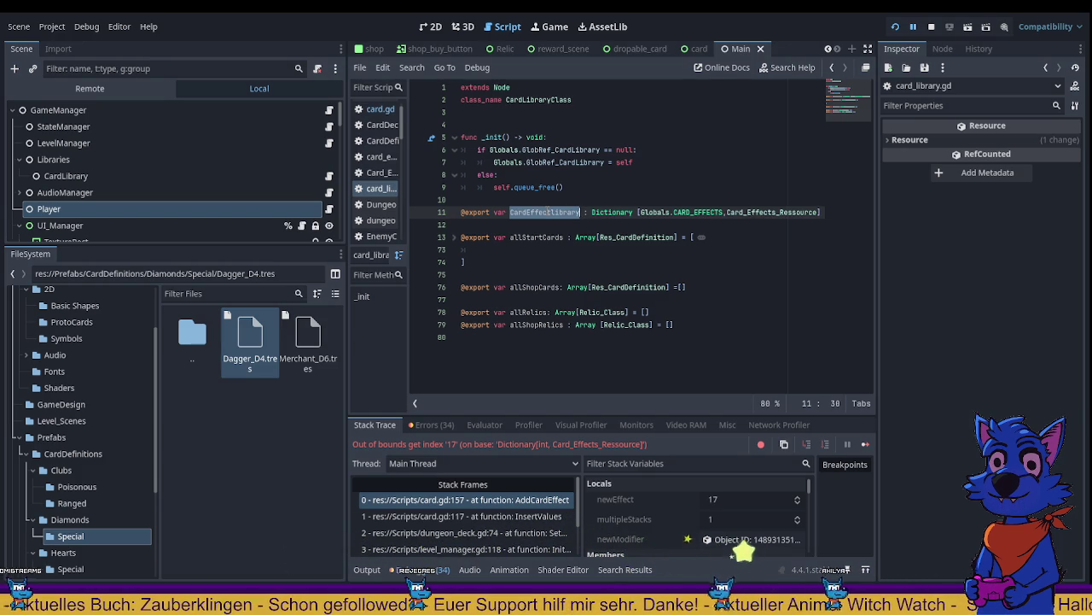
double_click(773, 212)
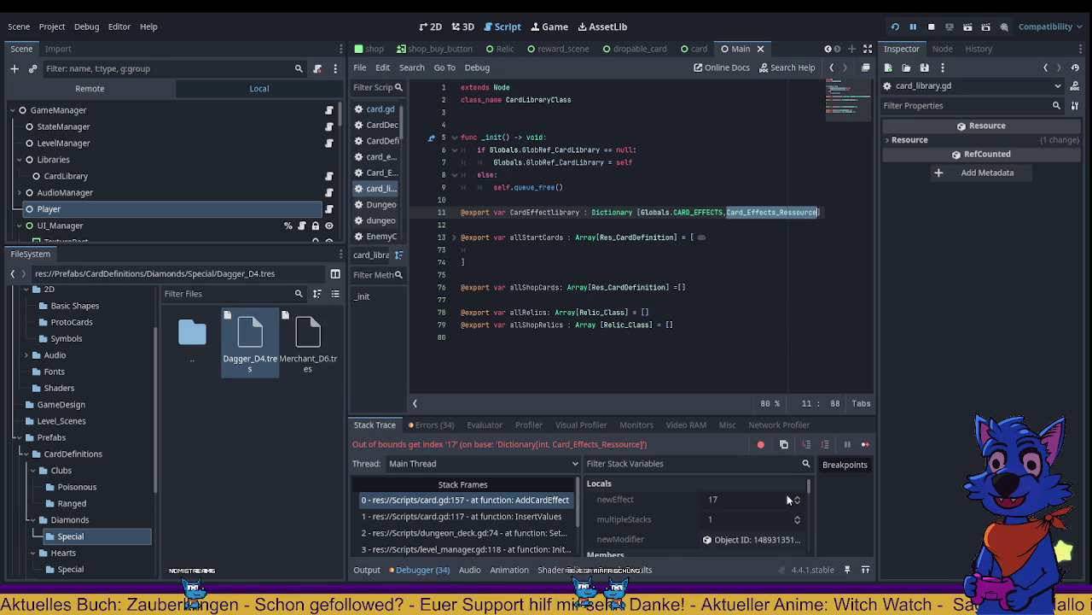
key("alt+Left")
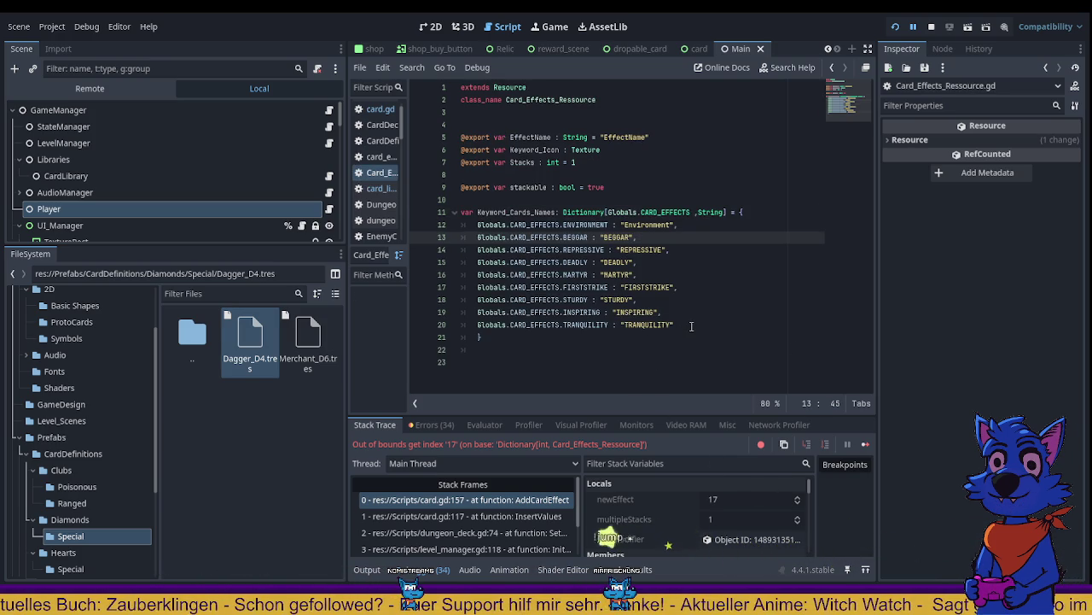
Step: Add Globals.CARD_EFFECTS.EMPOWERING : "EMPOWERING" after the TRANQUILITY entry, with its separating comma
left_click(693, 325)
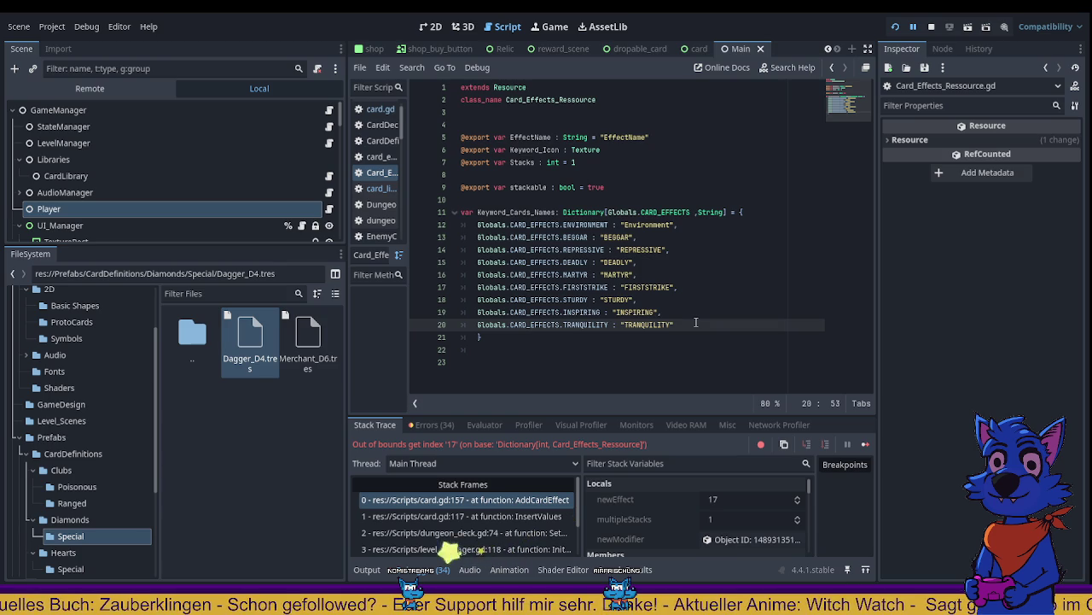
key("Return")
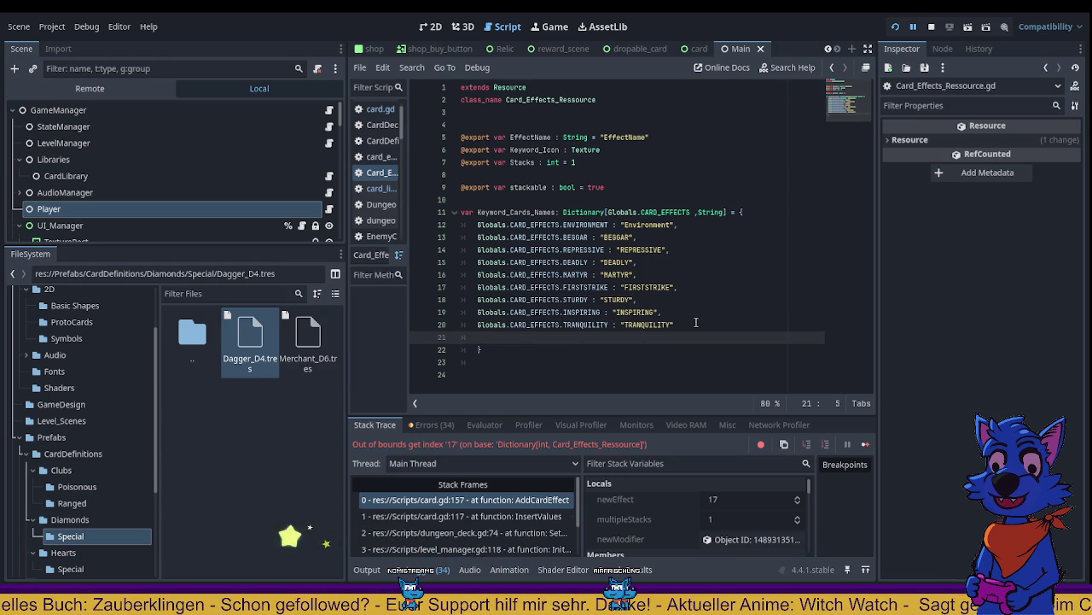
type("Globals.")
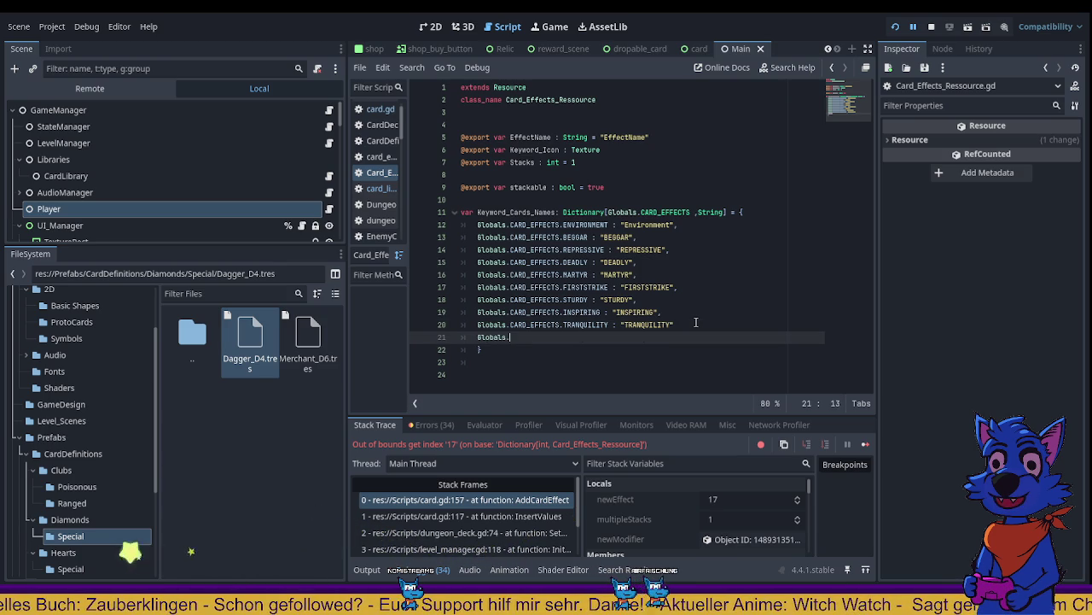
type("CARD_")
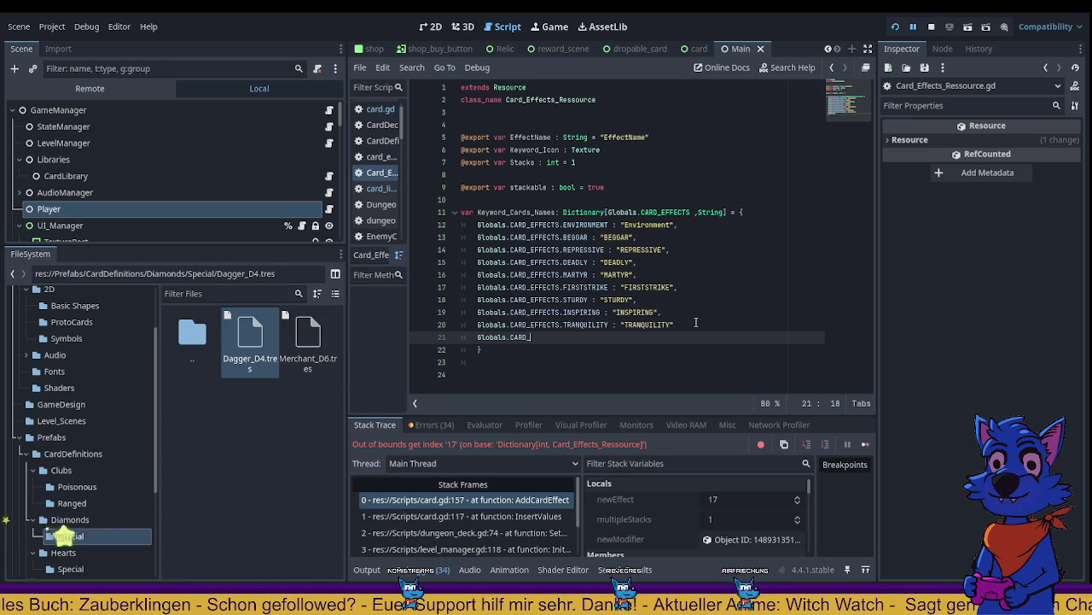
type("EF")
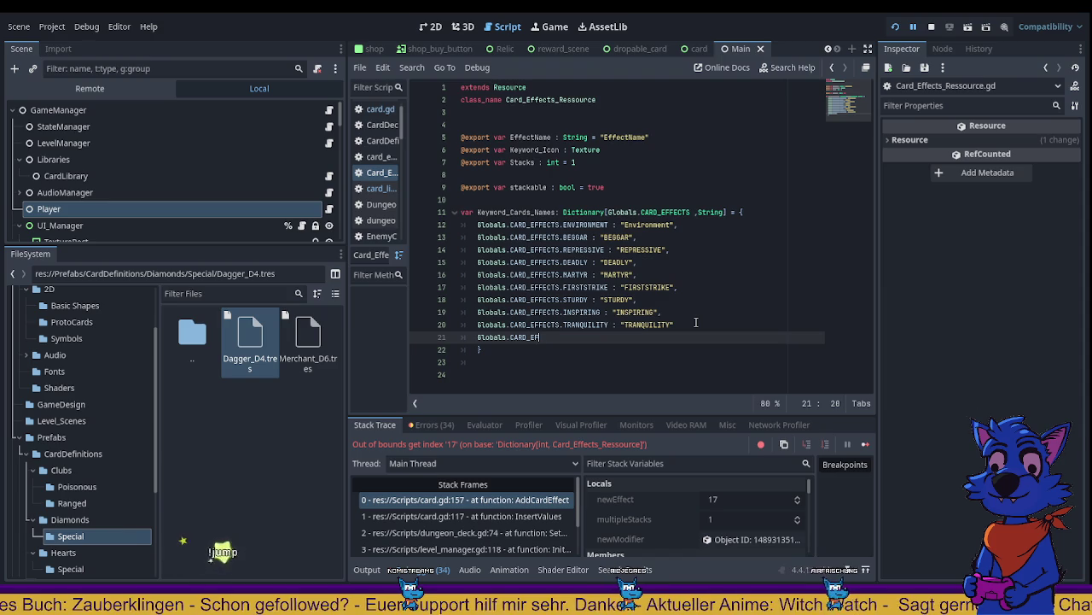
type("FECTS.")
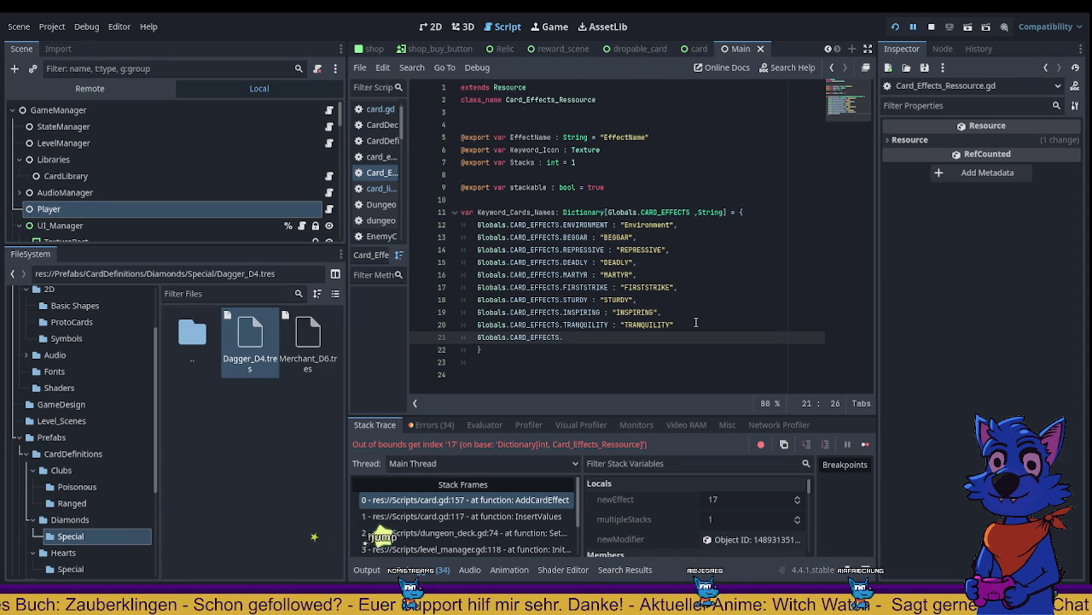
type("EMPO")
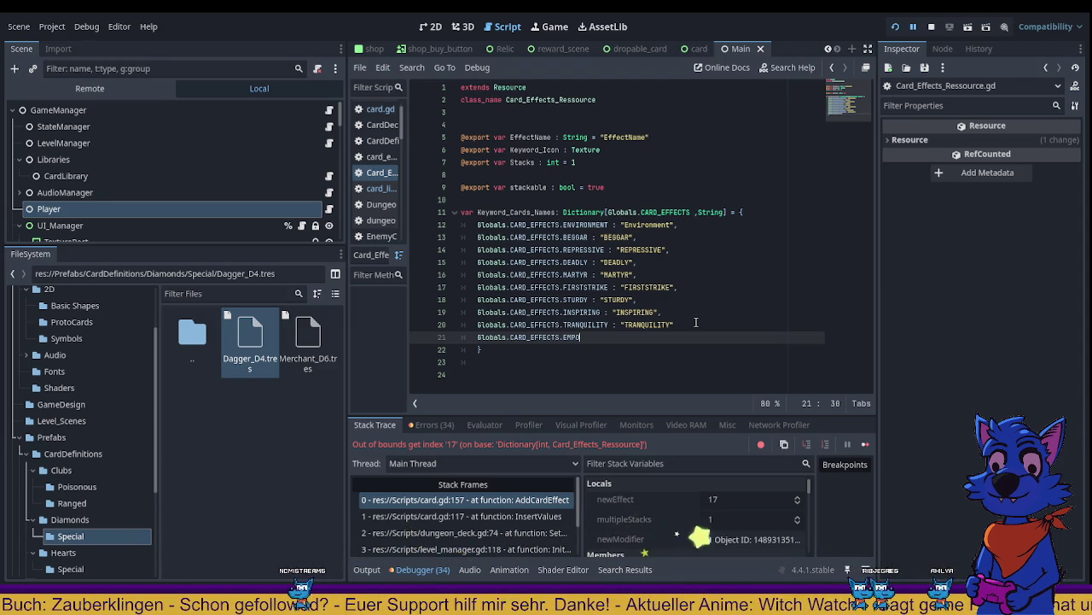
type("WERING")
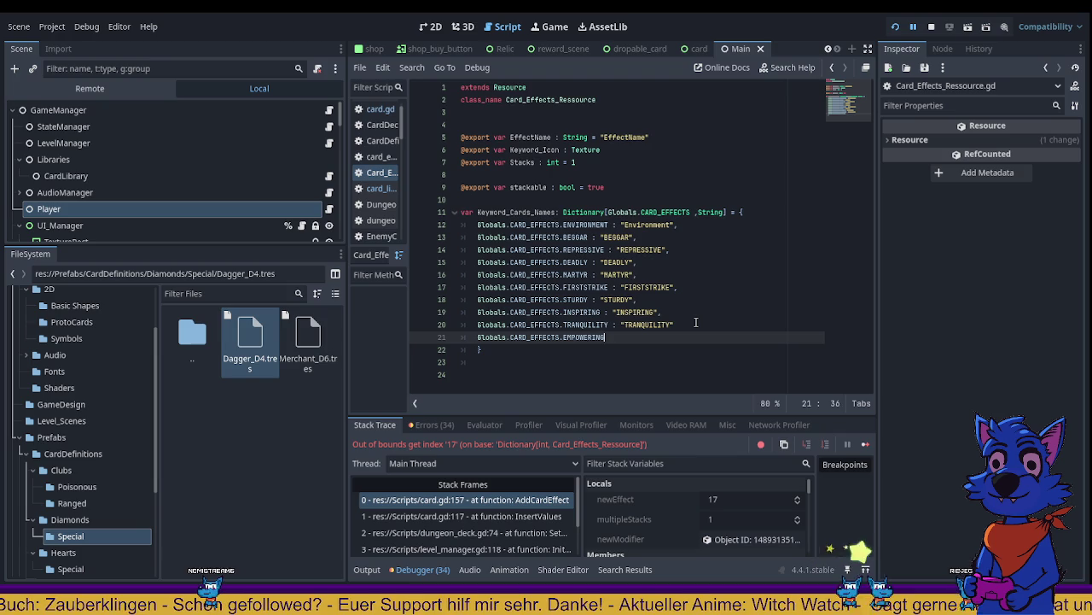
type(" : \"")
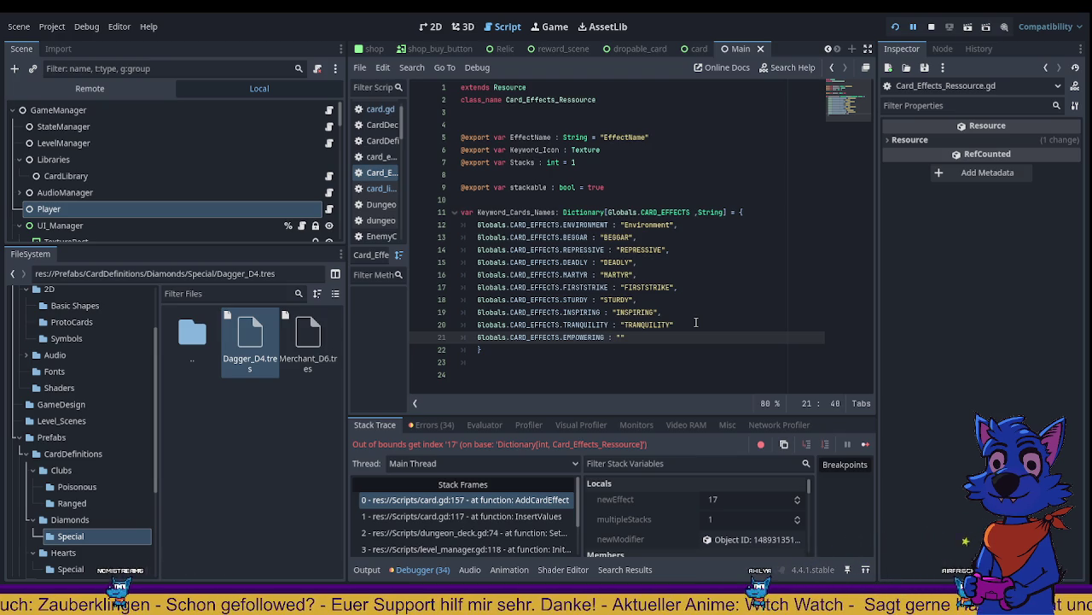
type("EMP")
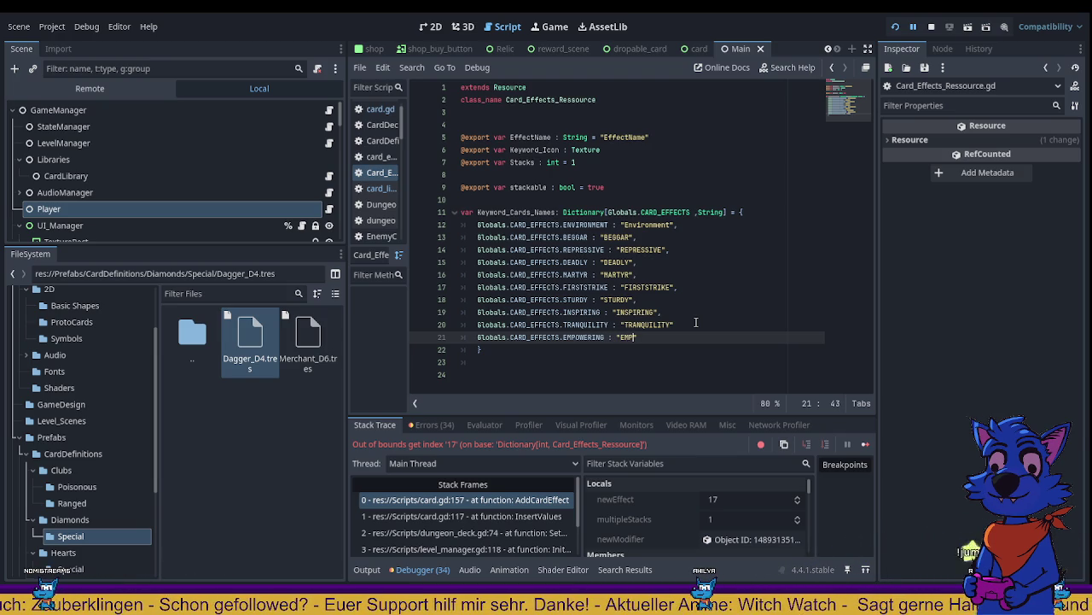
type("OWER")
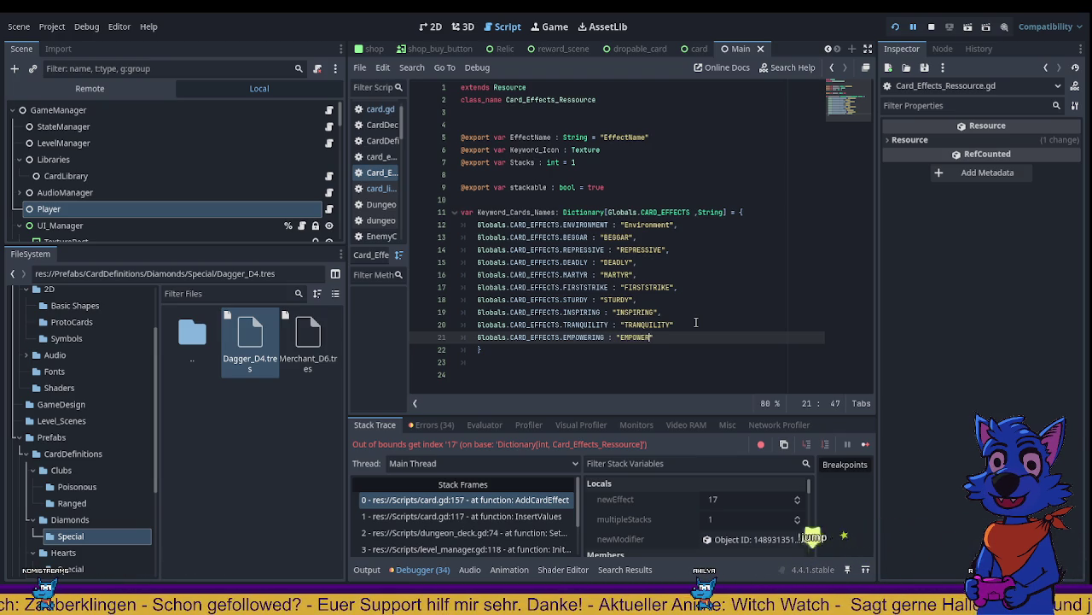
type("ING\",")
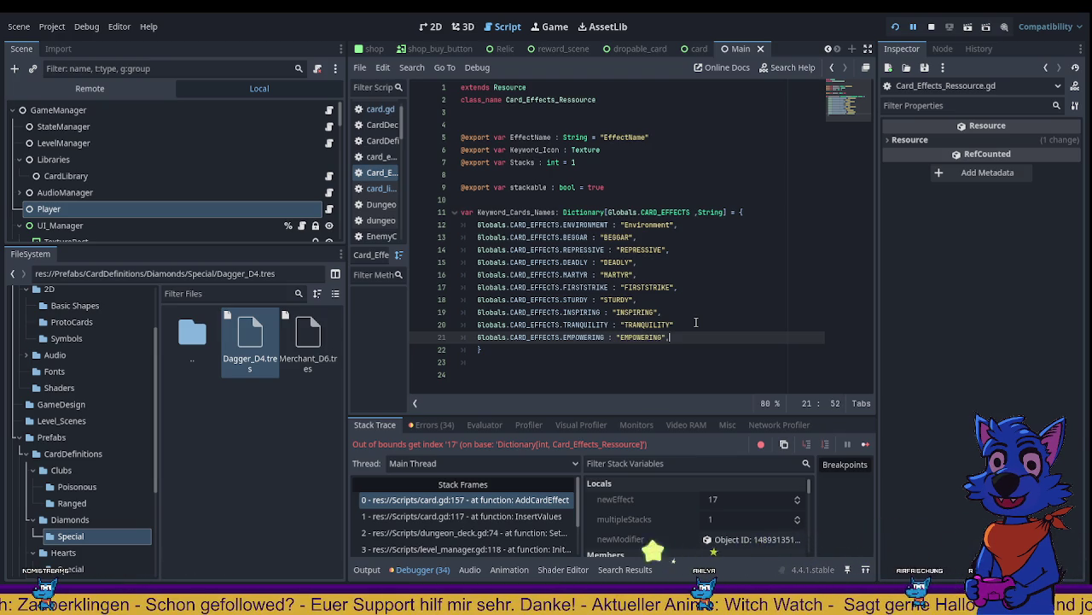
left_click(696, 321)
type(",")
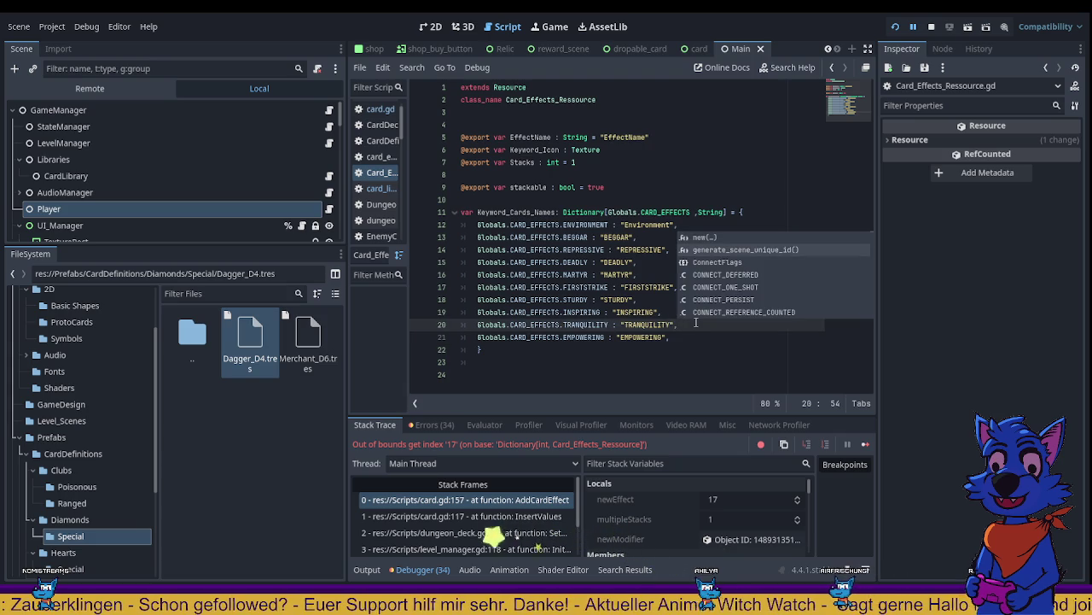
key("Escape")
Step: Add a Globals.CARD_EFFECTS.ARMORUP : "ARMORUP" entry below EMPOWERING
key("Down")
key("Return")
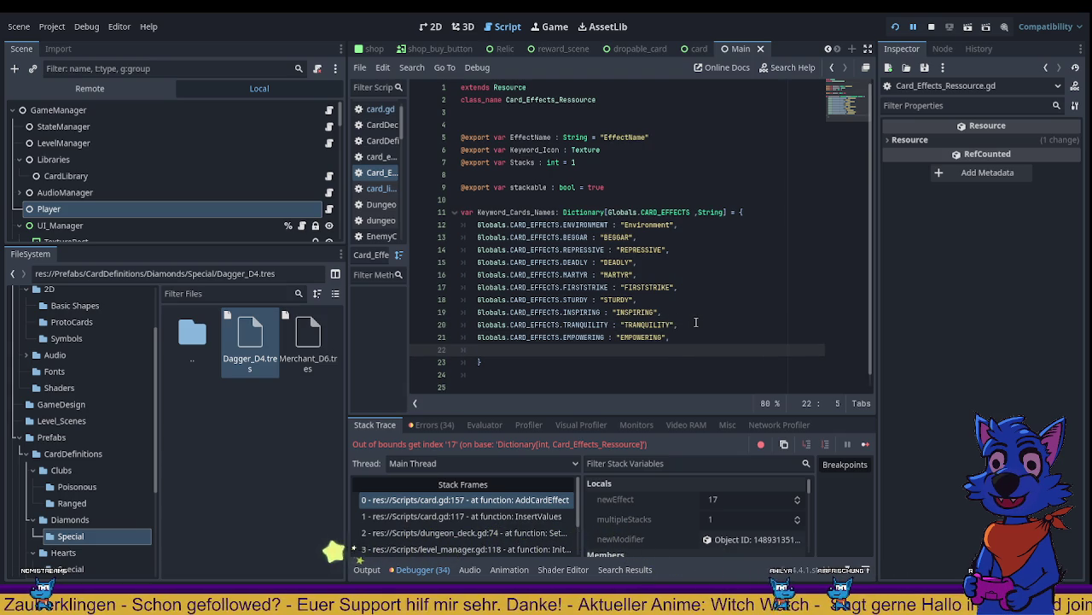
type("Globals")
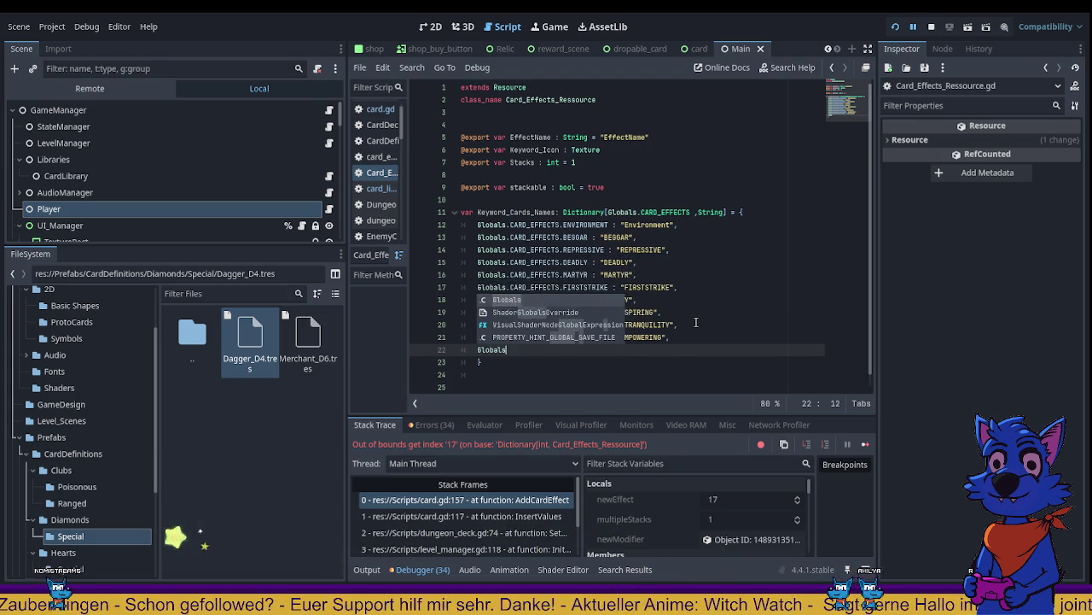
type(".CAR")
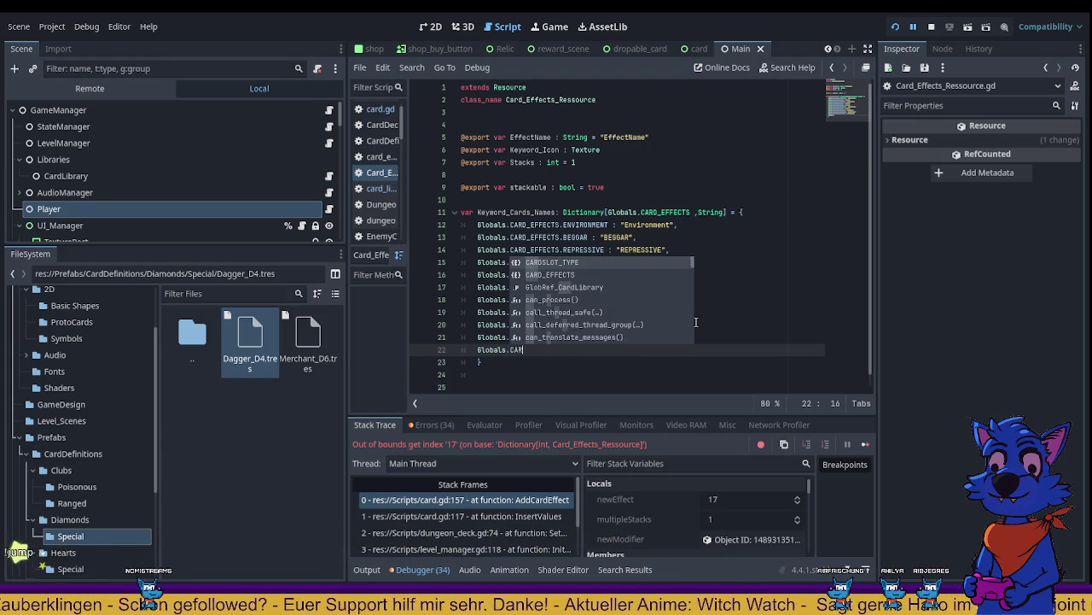
type("D")
key("Down")
key("Return")
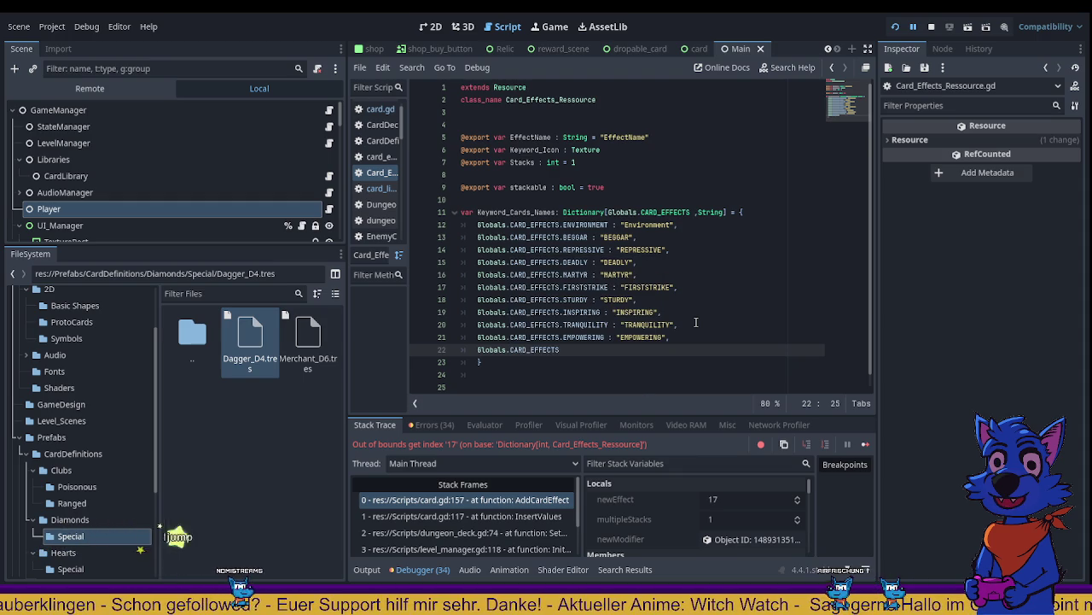
type(".AR")
key("Return")
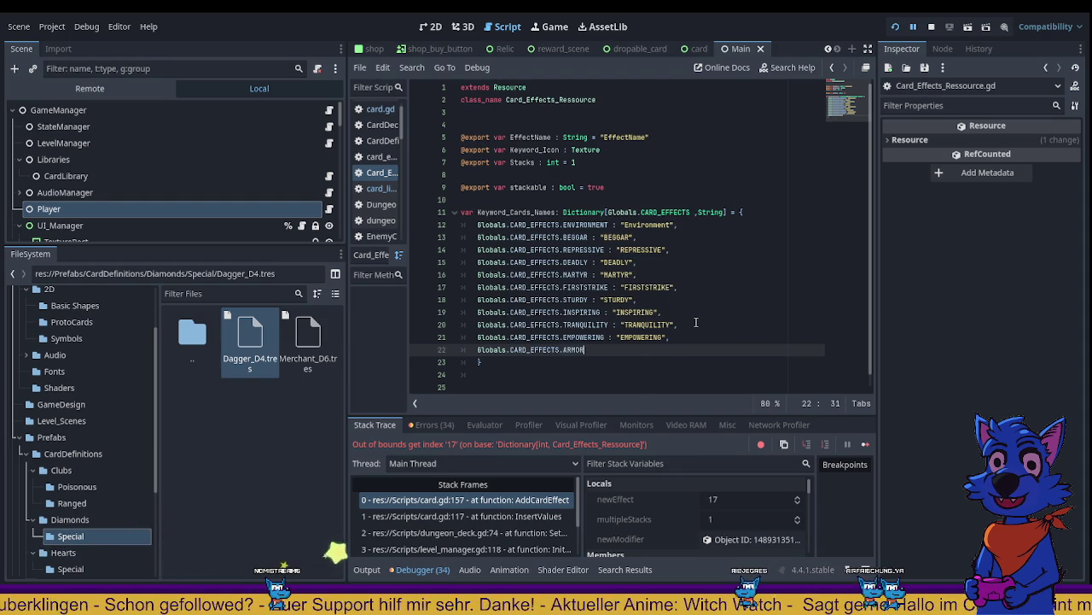
type("U")
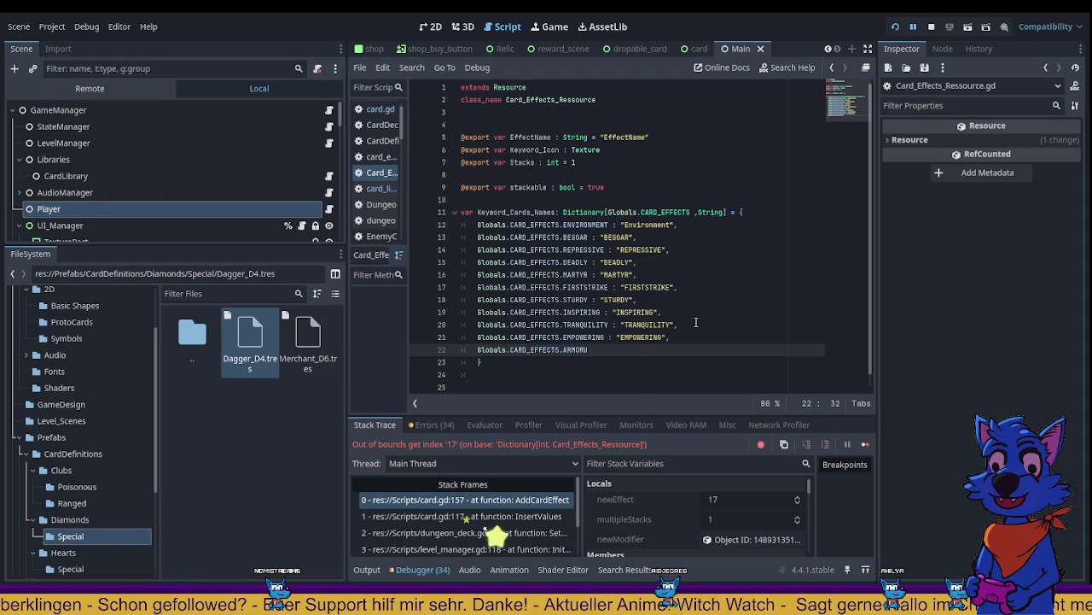
type("P : \"AR")
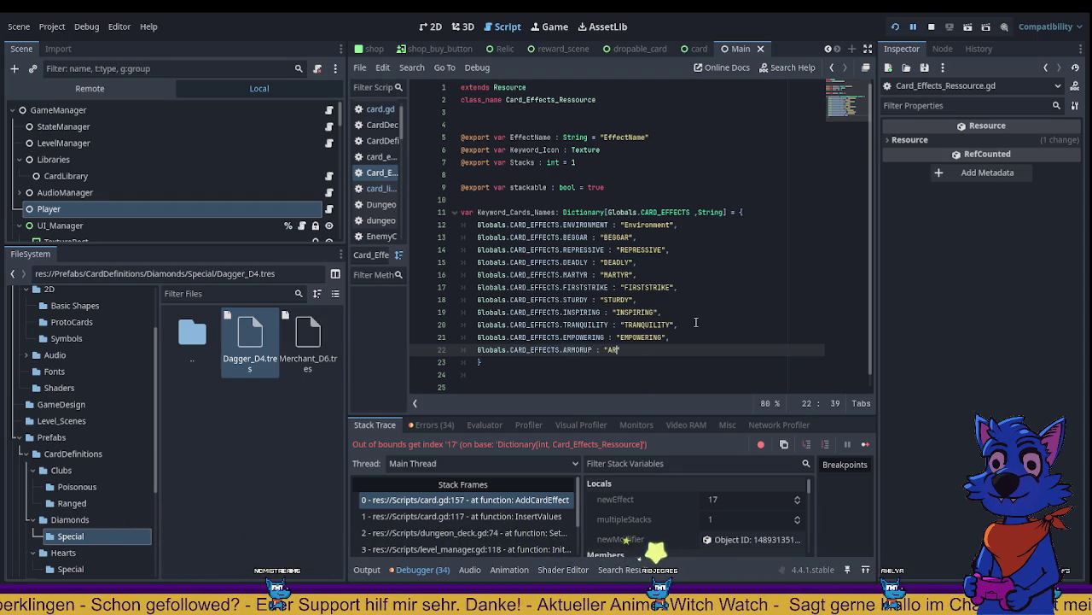
type("MORUP")
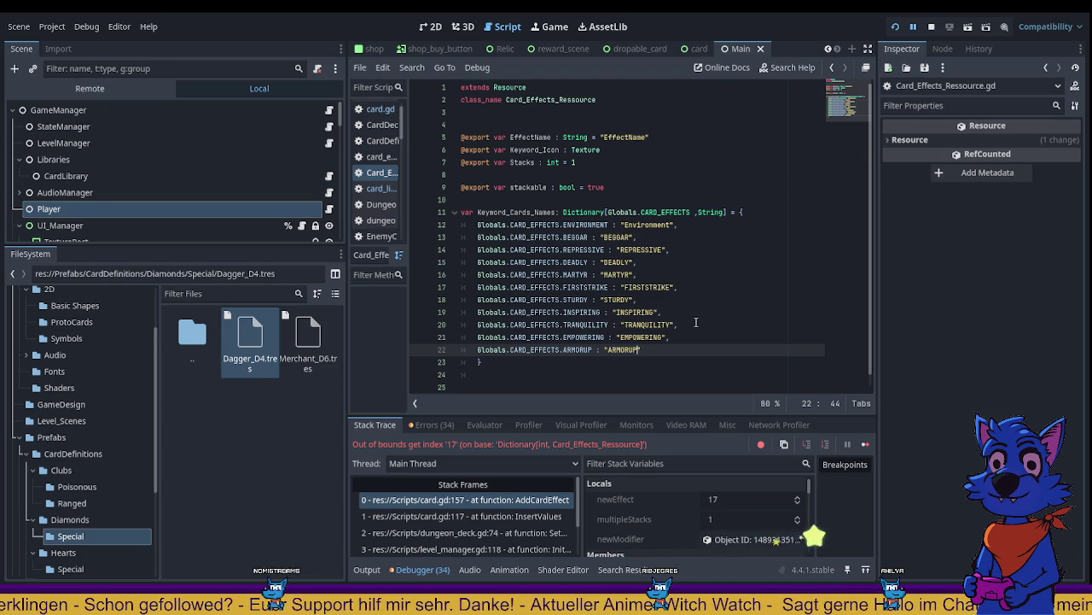
type("\"")
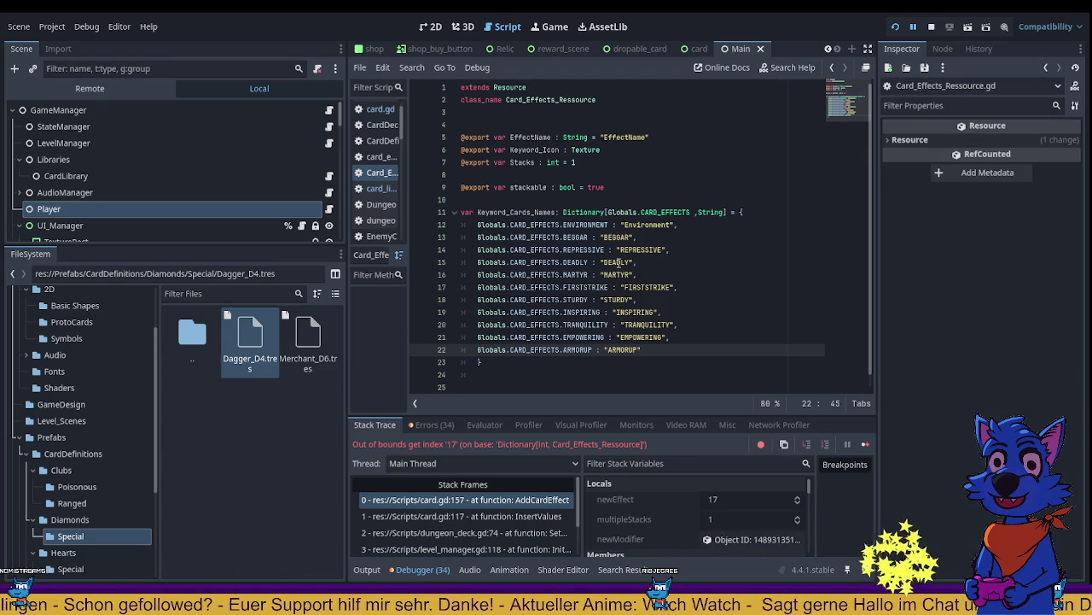
Step: Filter files by 'effect', open card_effect.gd, and scroll up to Keyword_Cards_Names
left_click(291, 293)
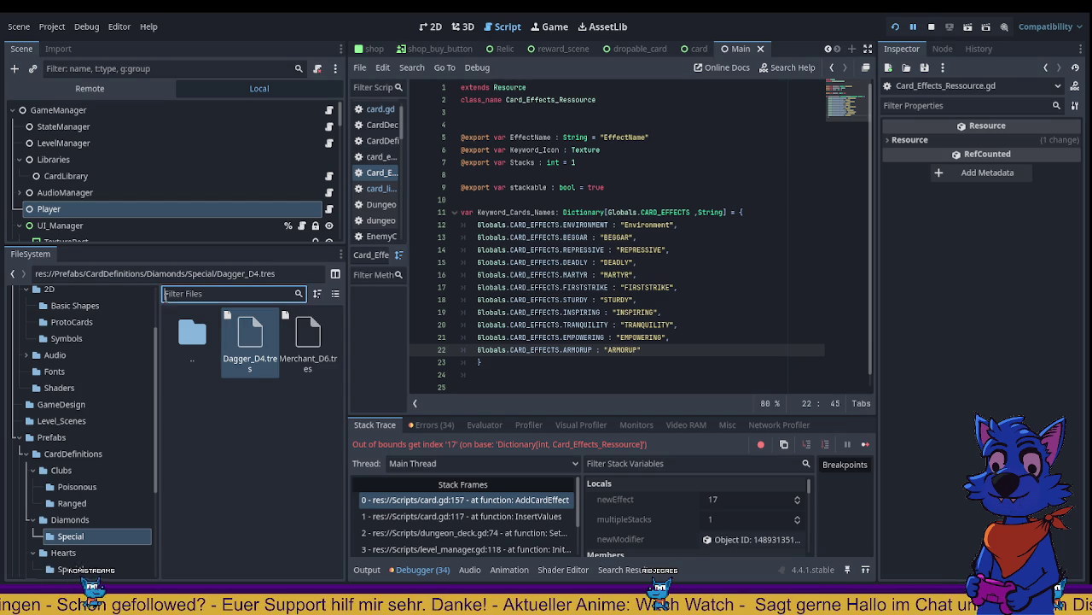
type("eff")
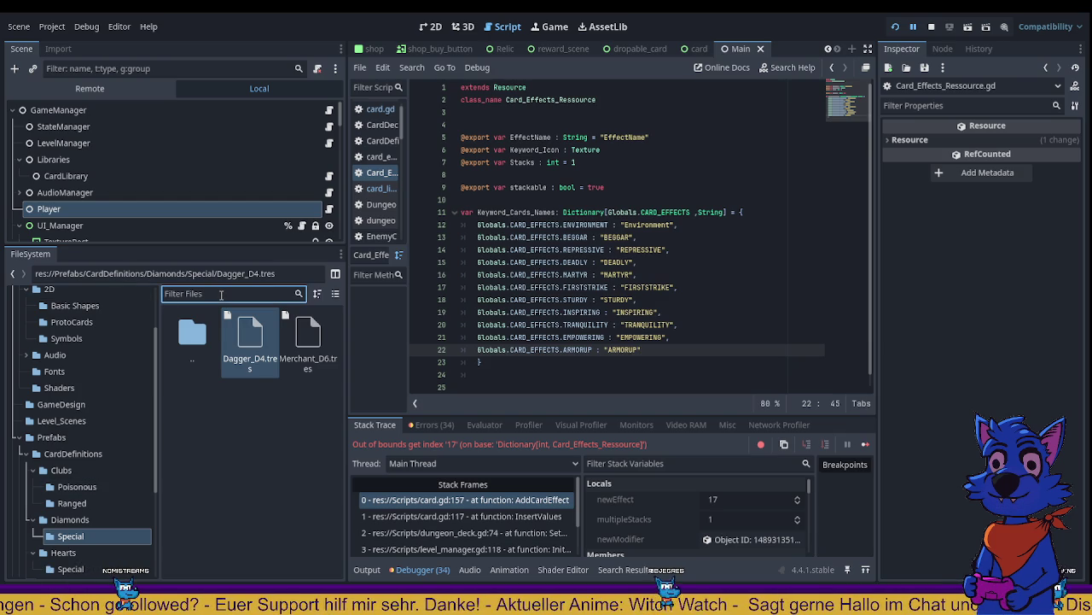
type("ect")
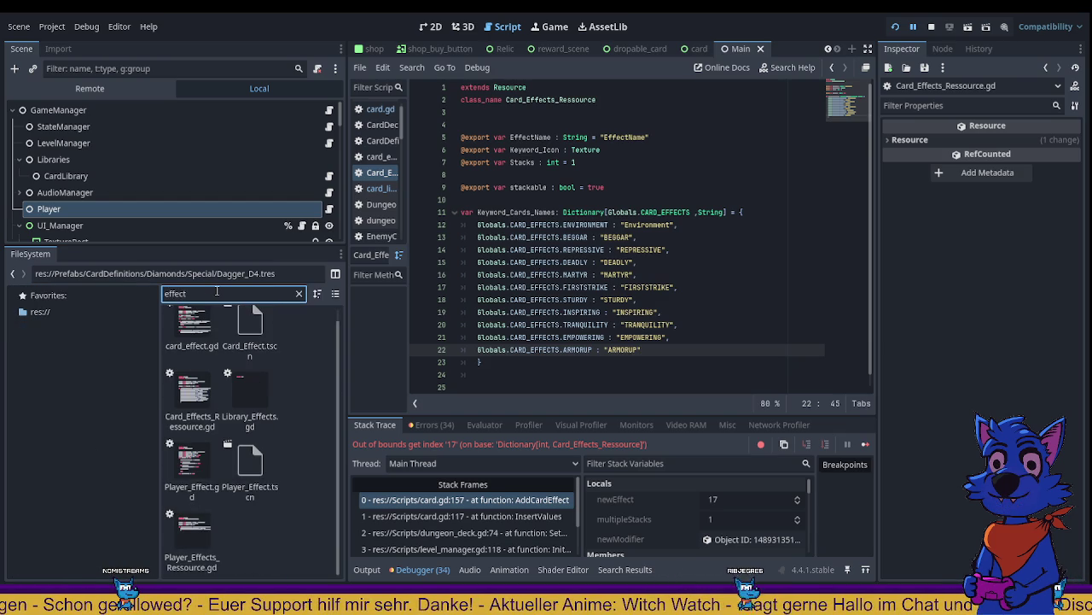
left_click(194, 393)
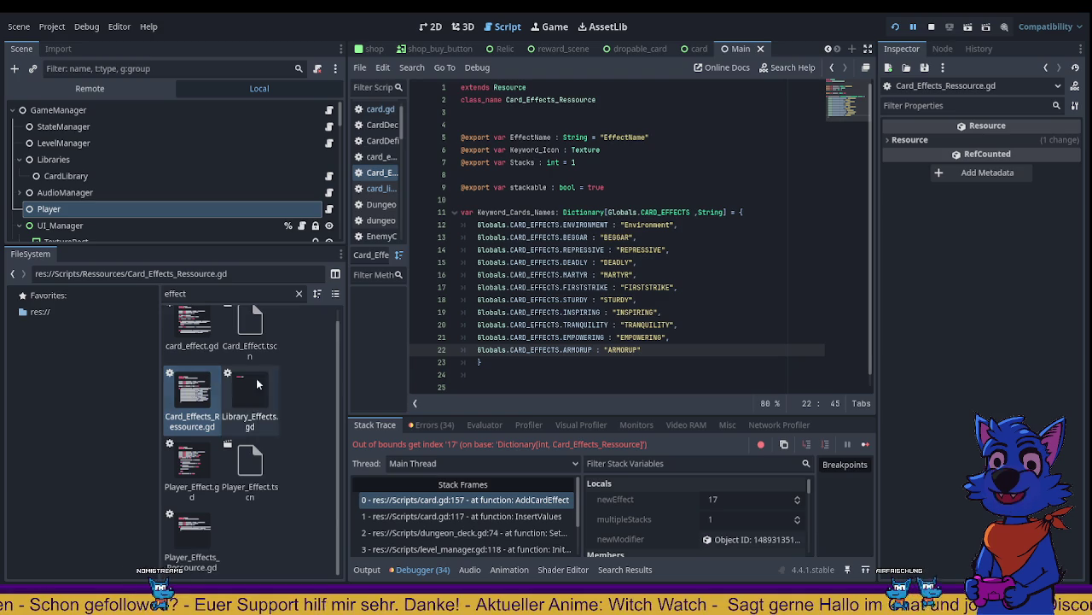
left_click(199, 331)
double_click(199, 331)
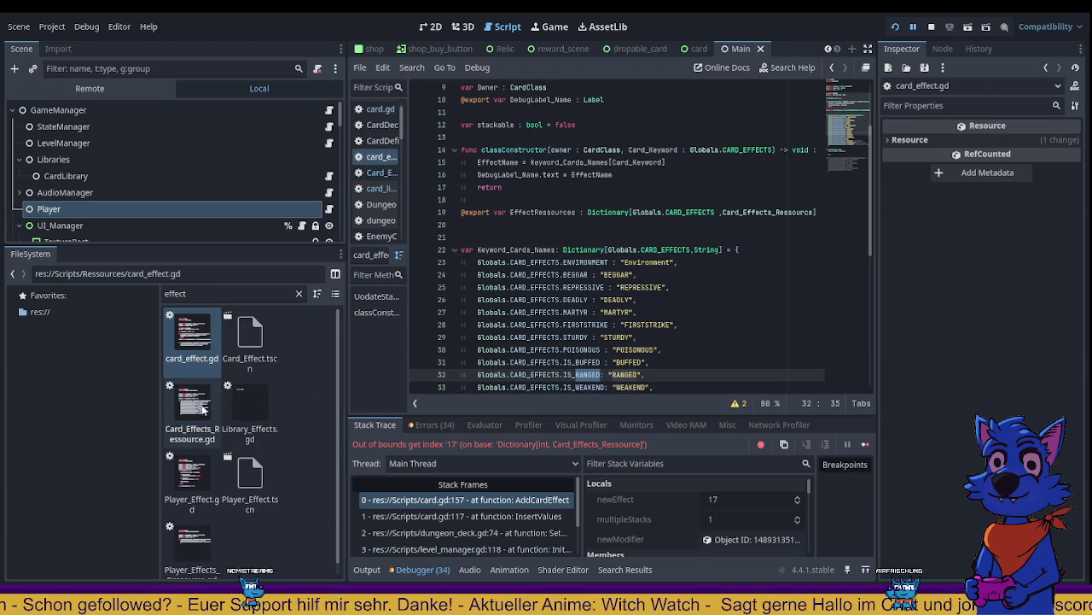
scroll(641, 323, "up", 4)
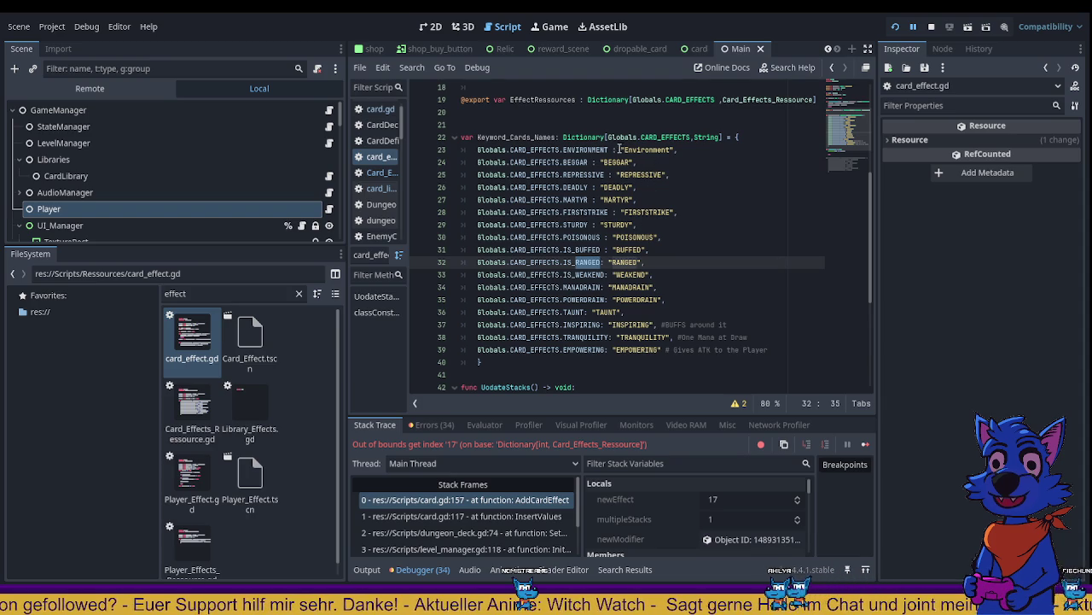
Step: Duplicate the EMPOWERING entry from line 39 onto a new line 40
mouse_move(618, 150)
left_mouse_down()
mouse_move(674, 178)
mouse_move(651, 260)
mouse_move(670, 347)
mouse_move(769, 349)
left_mouse_up()
left_click(551, 350)
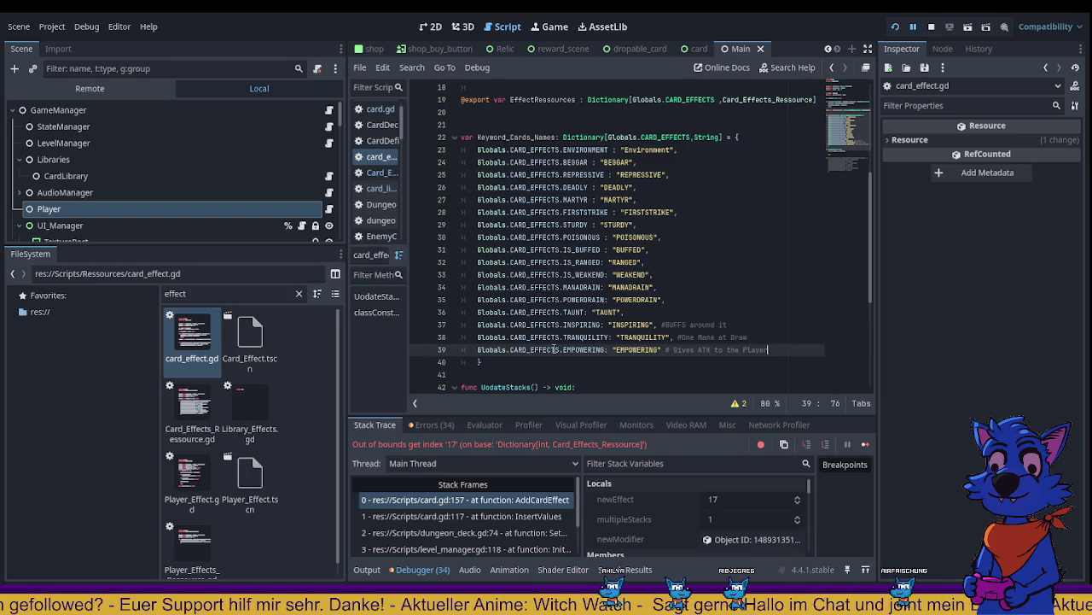
left_click_drag(461, 350, 670, 350)
key("ctrl+c")
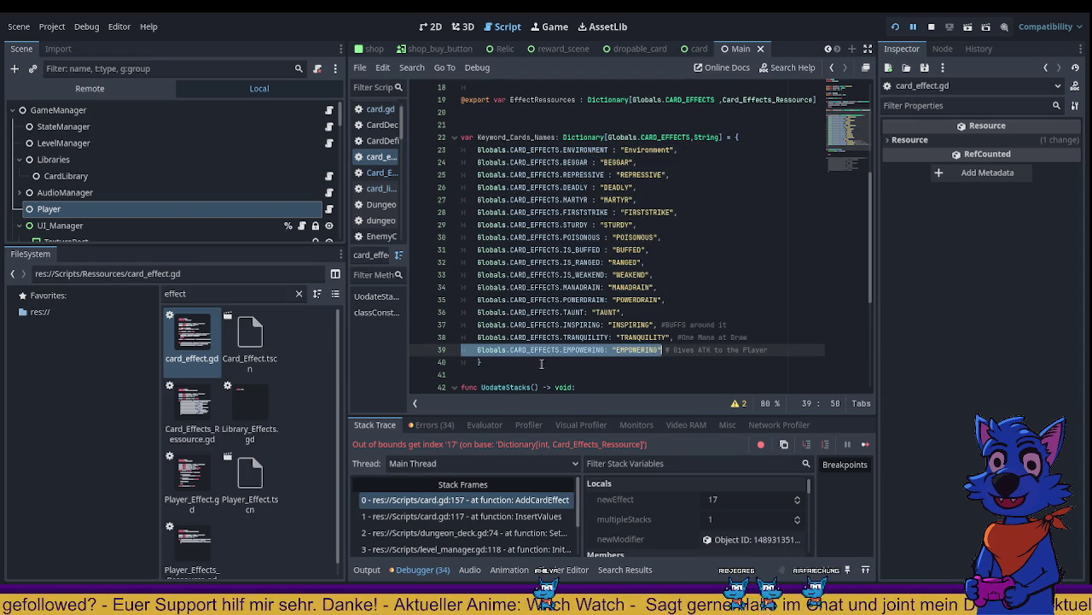
left_click(479, 362)
key("ctrl+shift+Return")
key("ctrl+v")
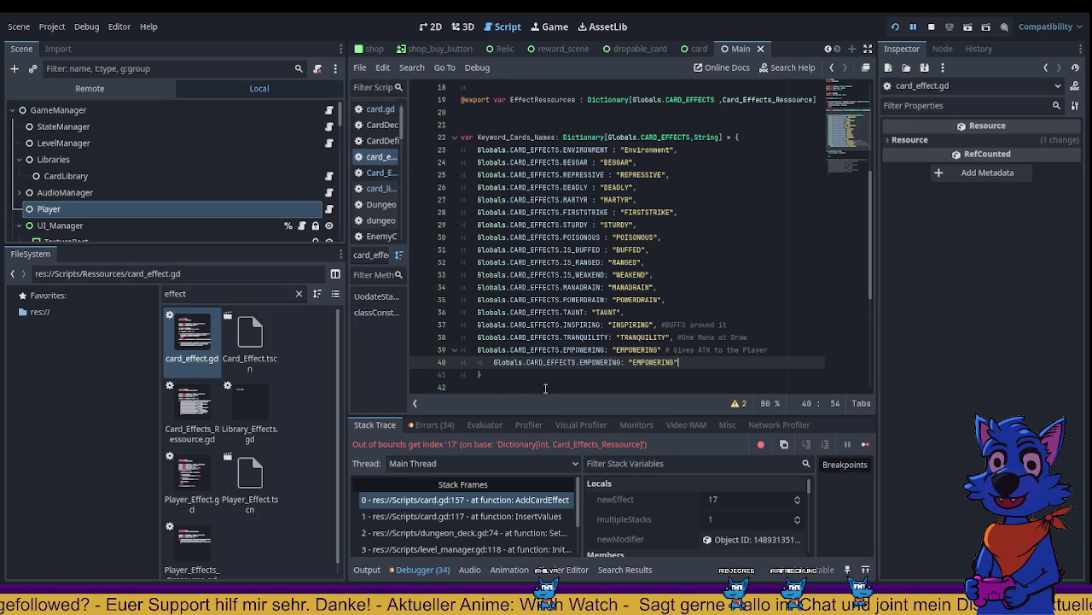
key("shift+Tab")
Step: Rename the duplicated entry's key and value from EMPOWERING to ARMORUP
double_click(637, 362)
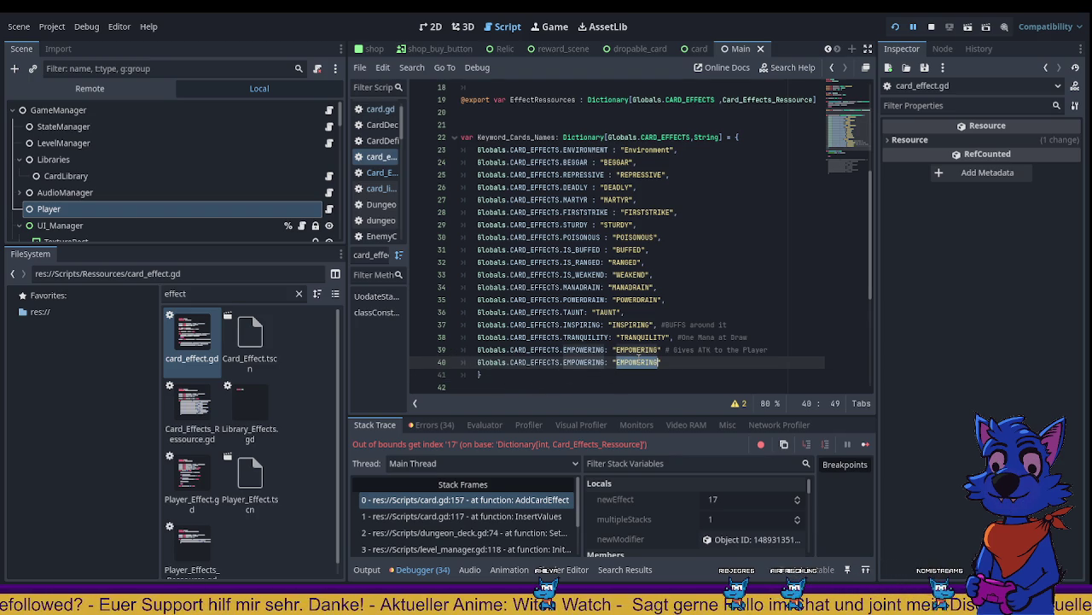
type("AR")
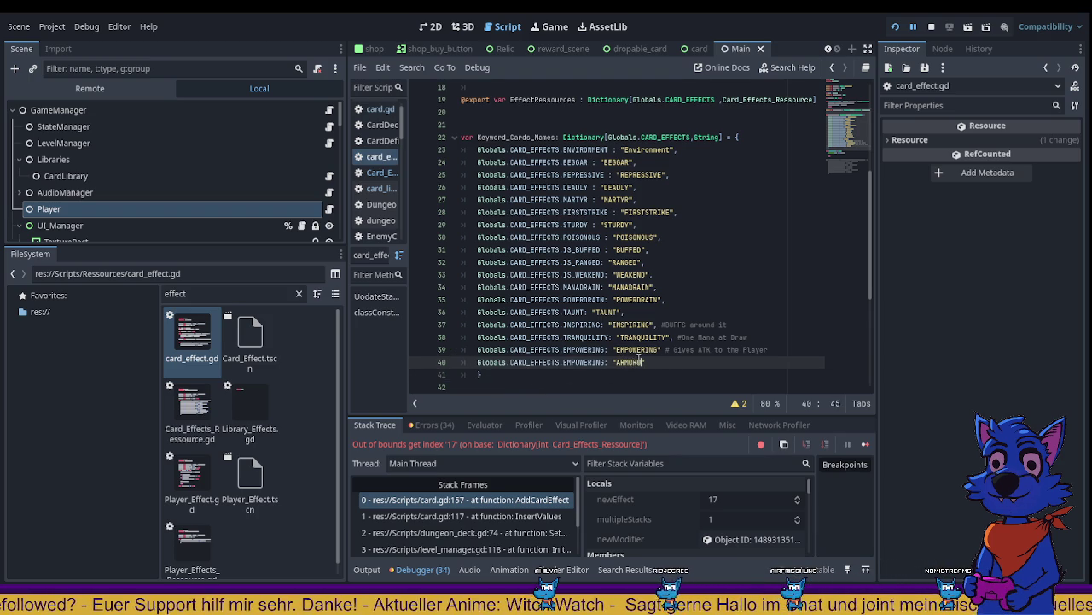
key("Left")
key("Left")
key("Left")
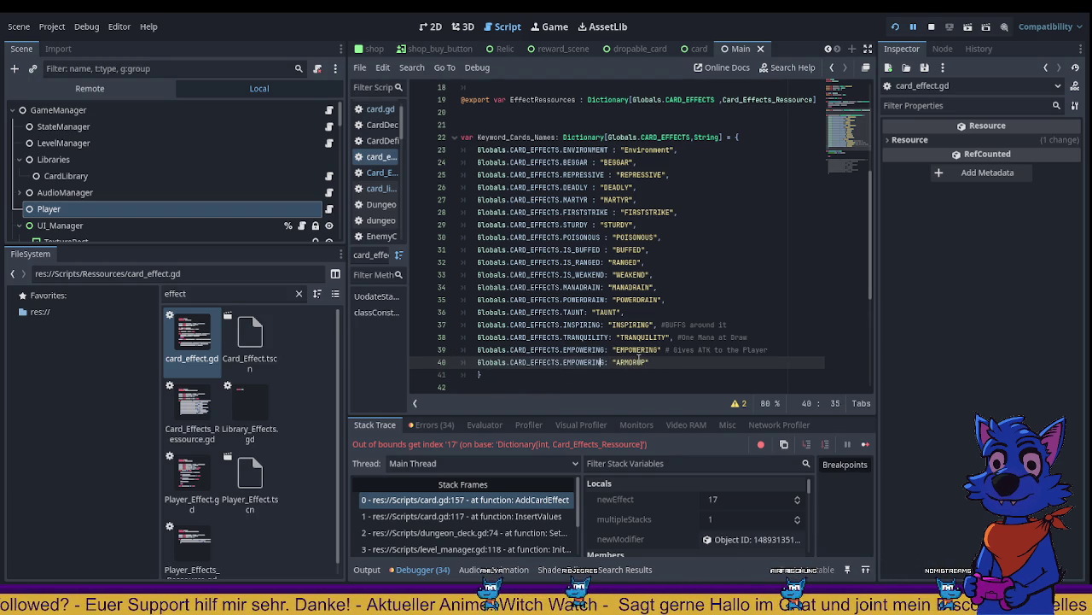
key("Right")
key("shift+Left")
key("shift+Left")
key("shift+Left")
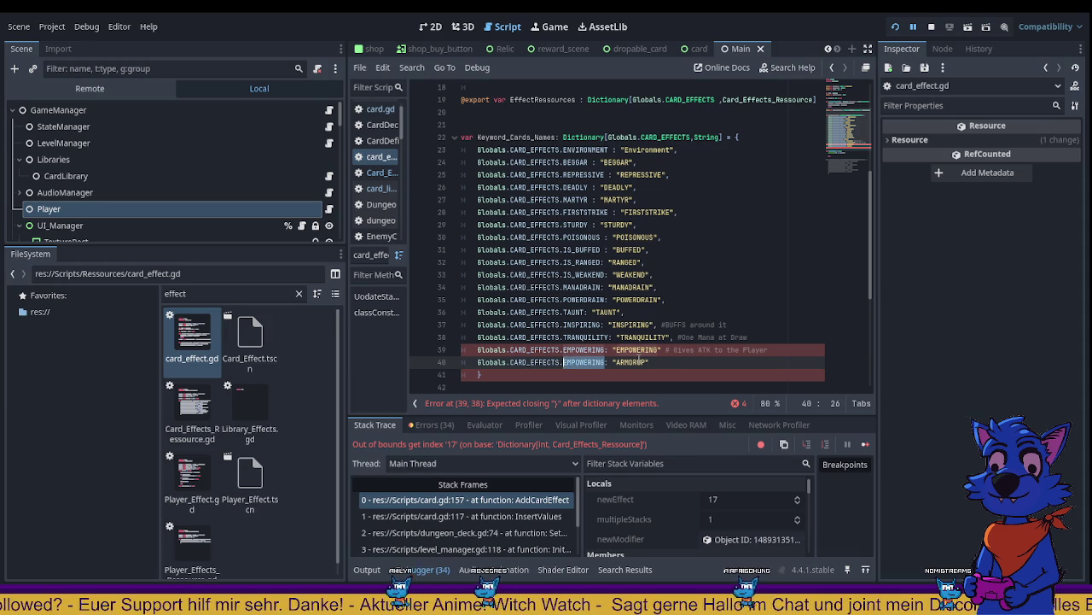
type("ARMORU")
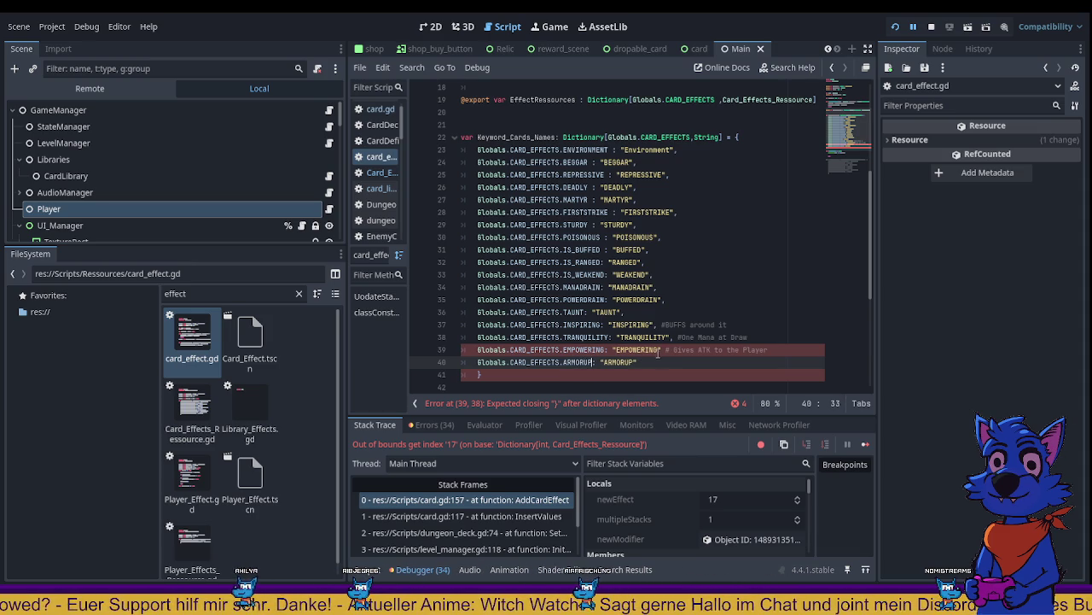
Step: Add the missing comma on line 39 and comment ARMORUP "Gives DEF to the Player"
left_click(671, 349)
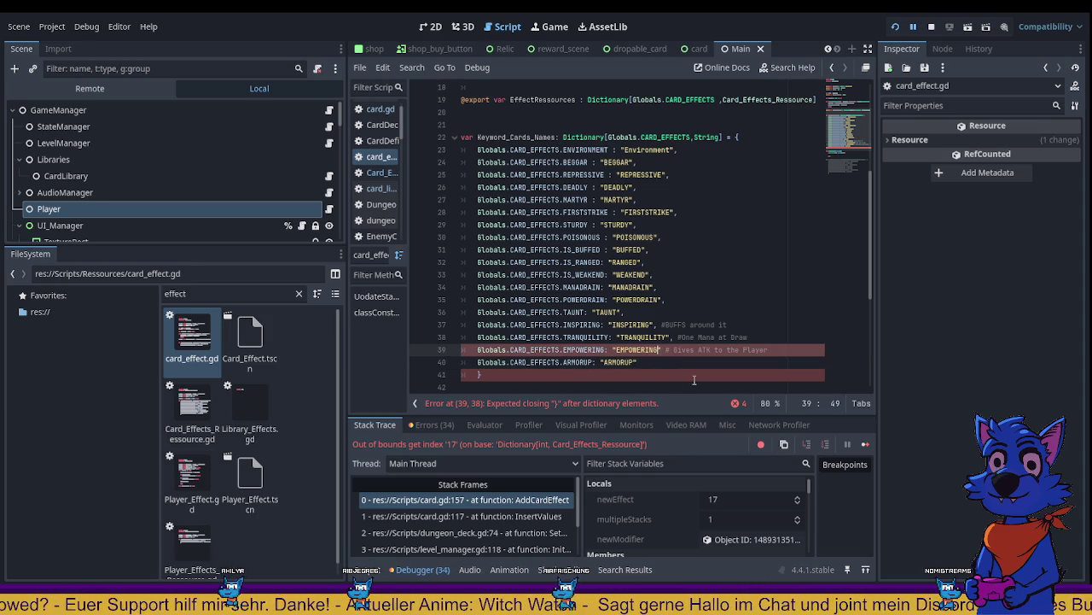
type(",")
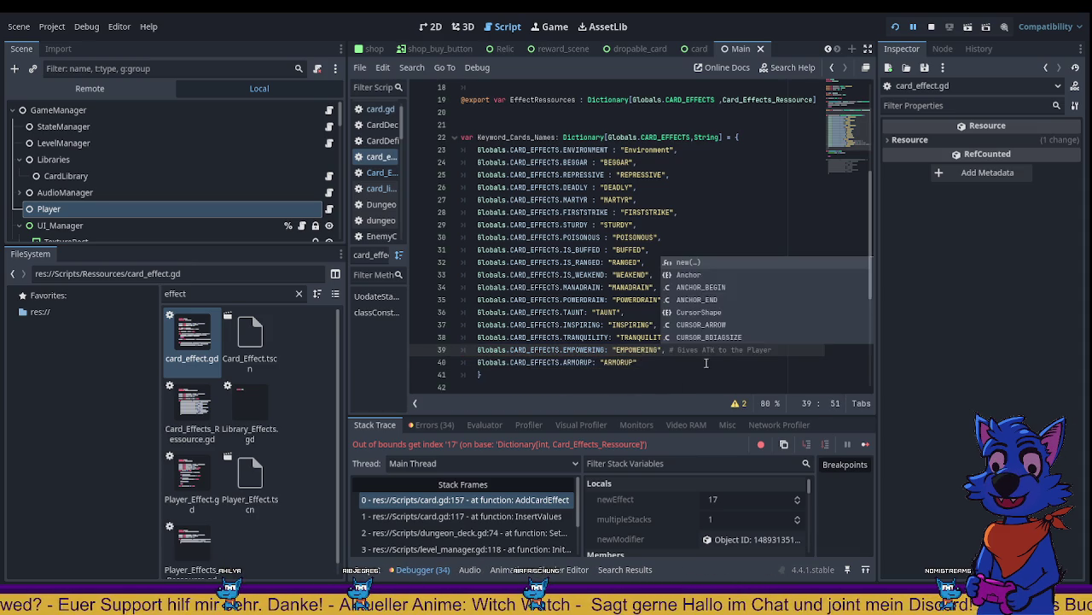
left_click(684, 358)
left_click_drag(670, 349, 784, 352)
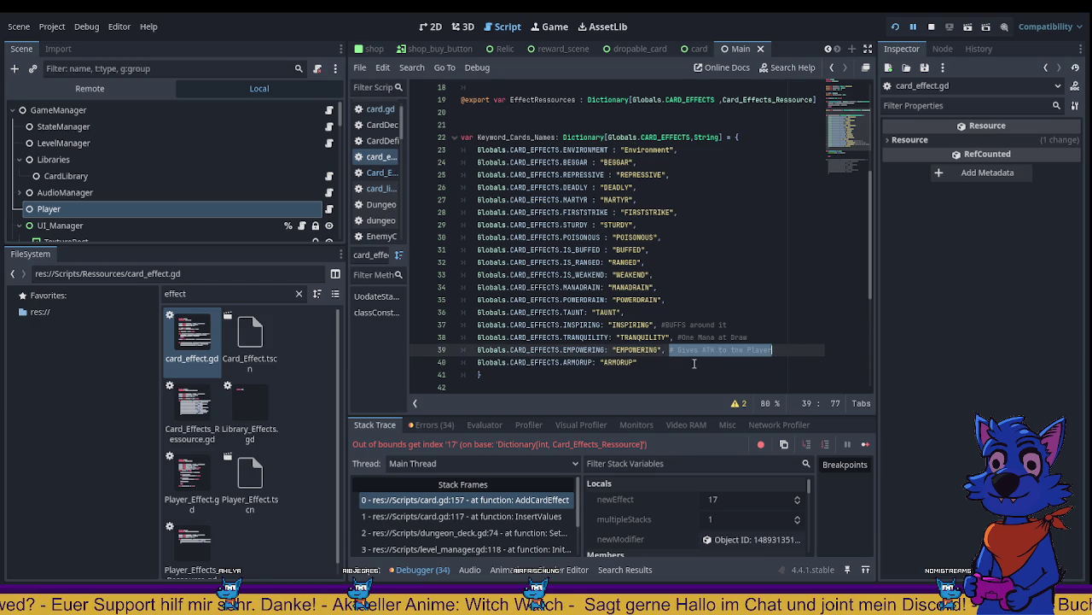
key("ctrl+c")
left_click(693, 364)
key("ctrl+v")
left_click(637, 363)
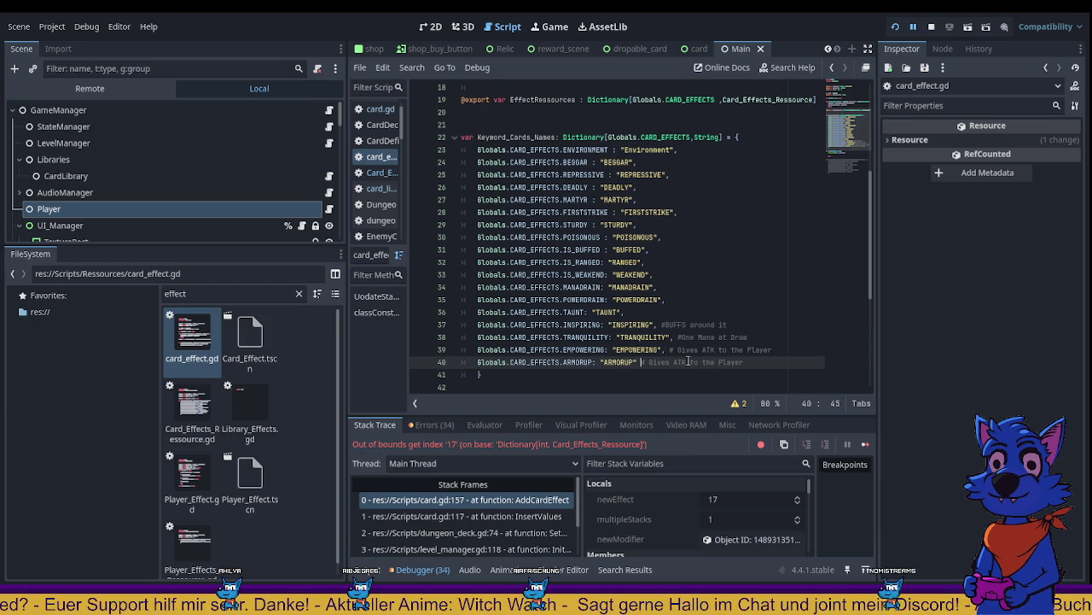
type("DEF")
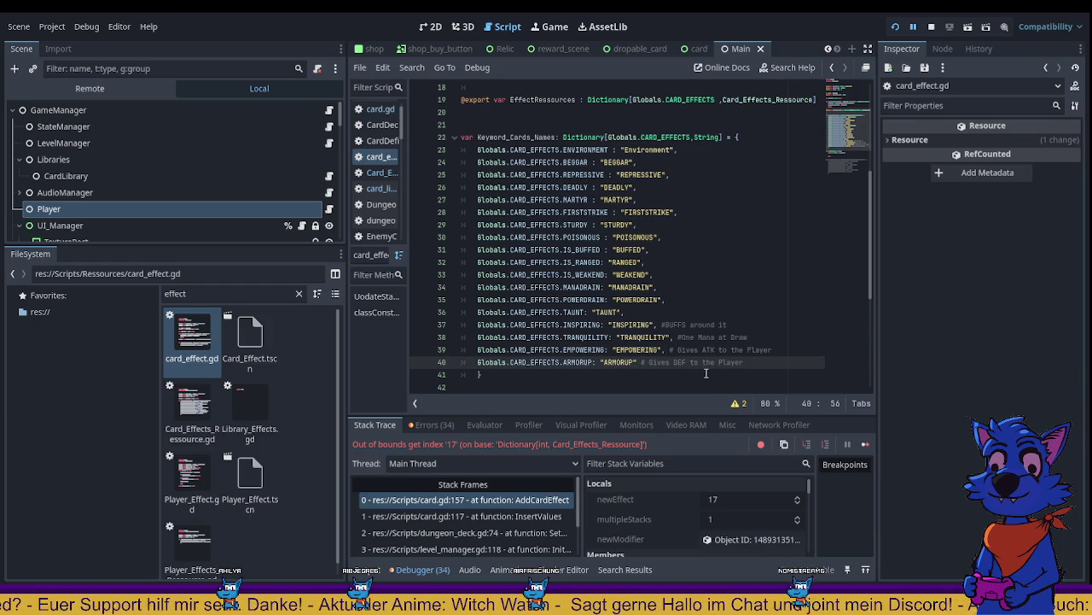
left_click(654, 262)
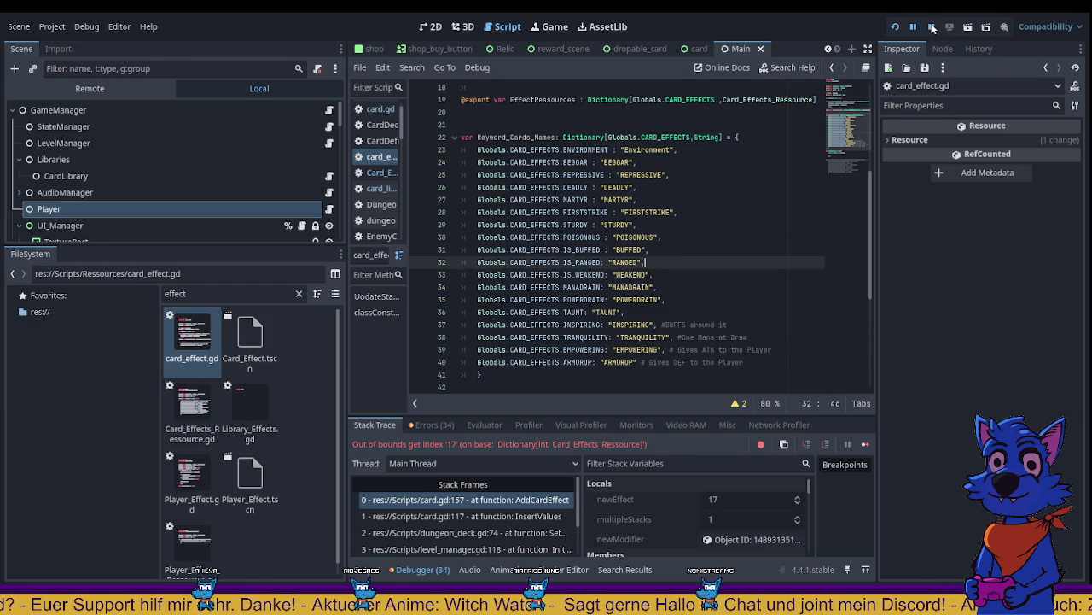
Step: Stop the run, relaunch with F5, dismiss the welcome message, and enter the map's Entry node
left_click(932, 26)
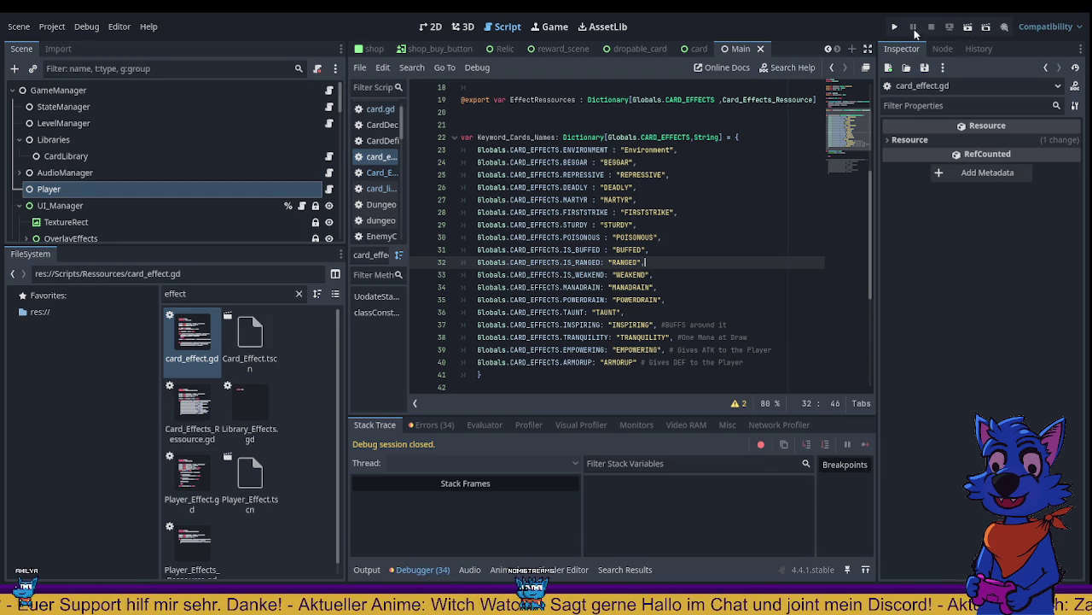
key("F5")
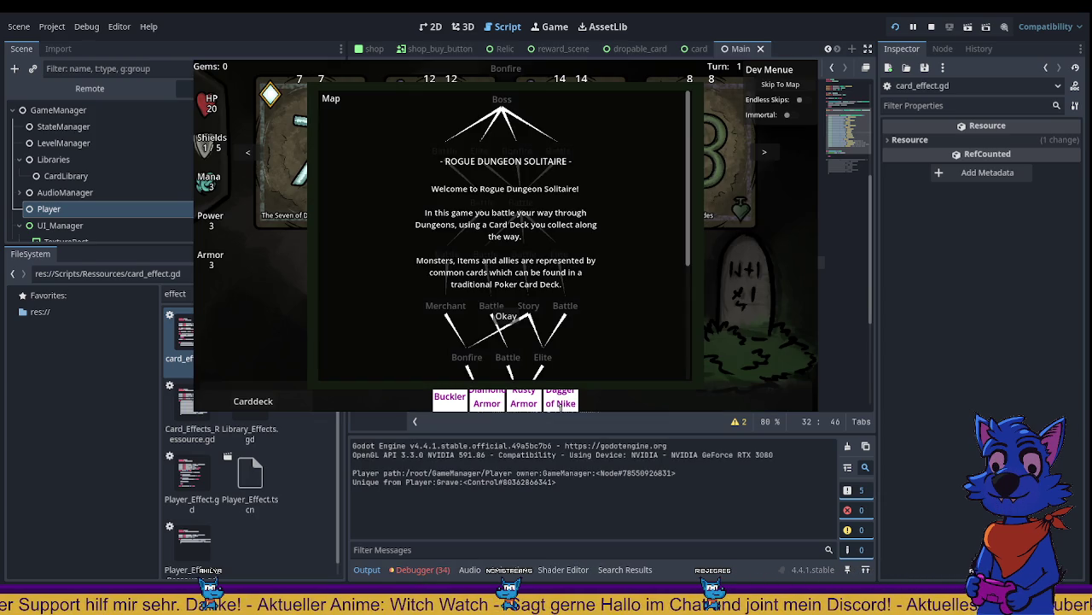
left_click(546, 317)
scroll(545, 317, "down", 5)
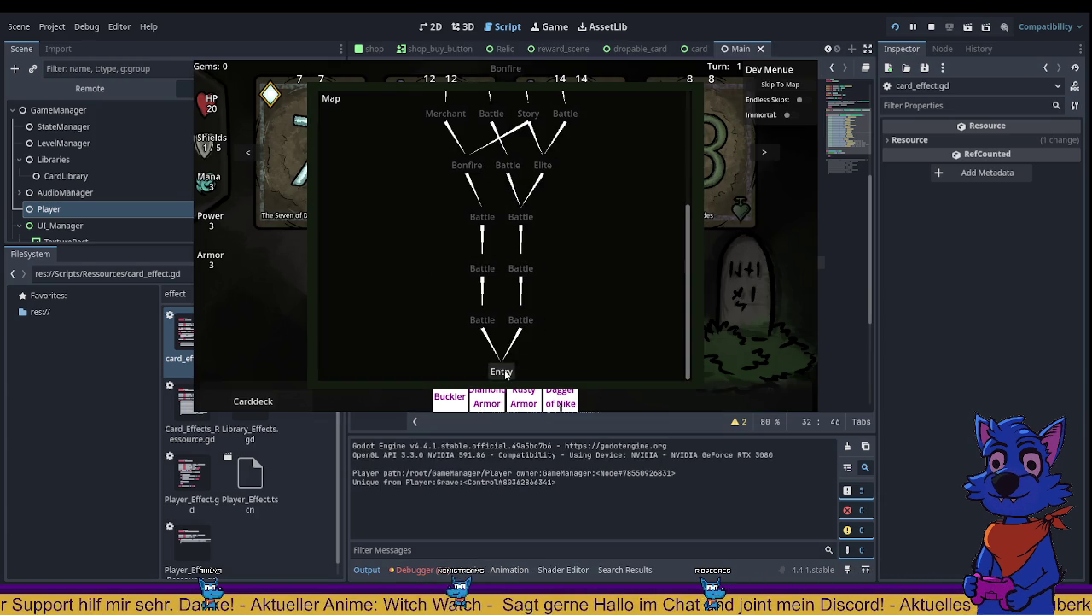
left_click(506, 373)
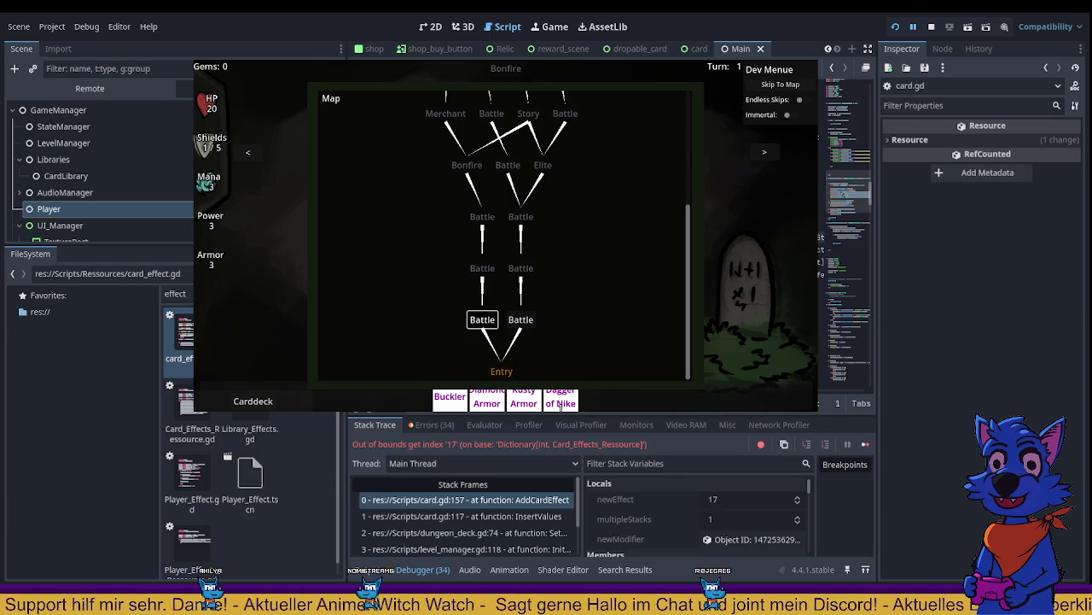
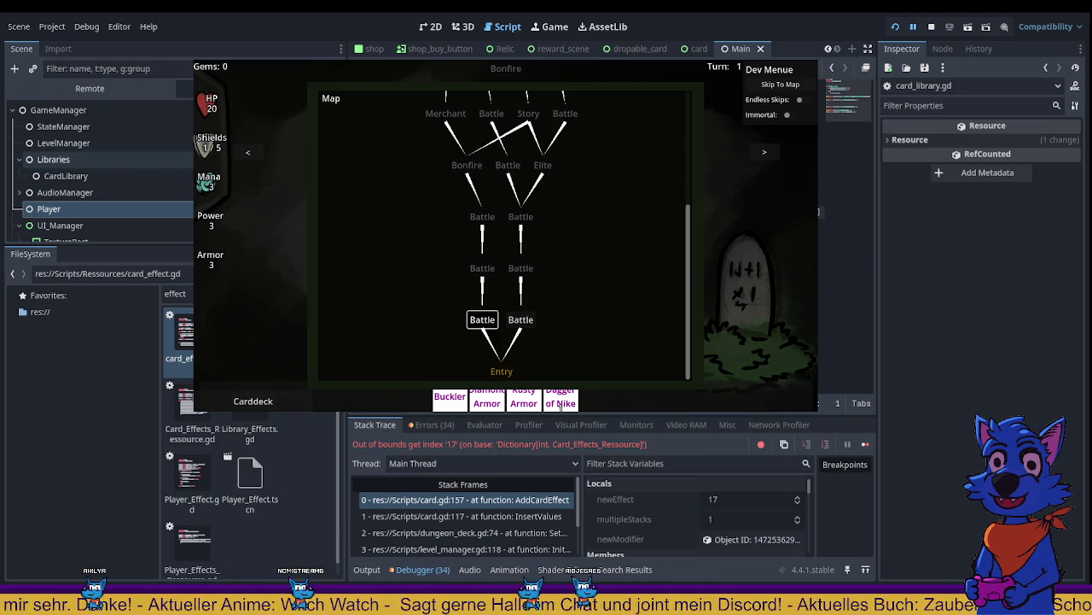
Step: Add a Poisonous key with an empty value to CardLibrary's effect dictionary
left_click(119, 174)
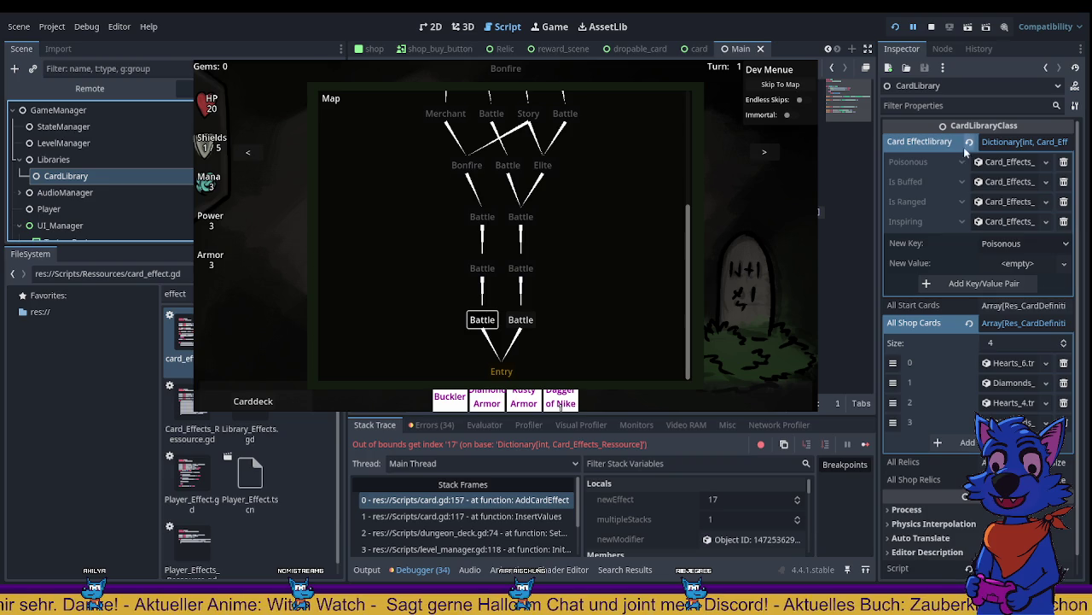
scroll(999, 247, "down", 1)
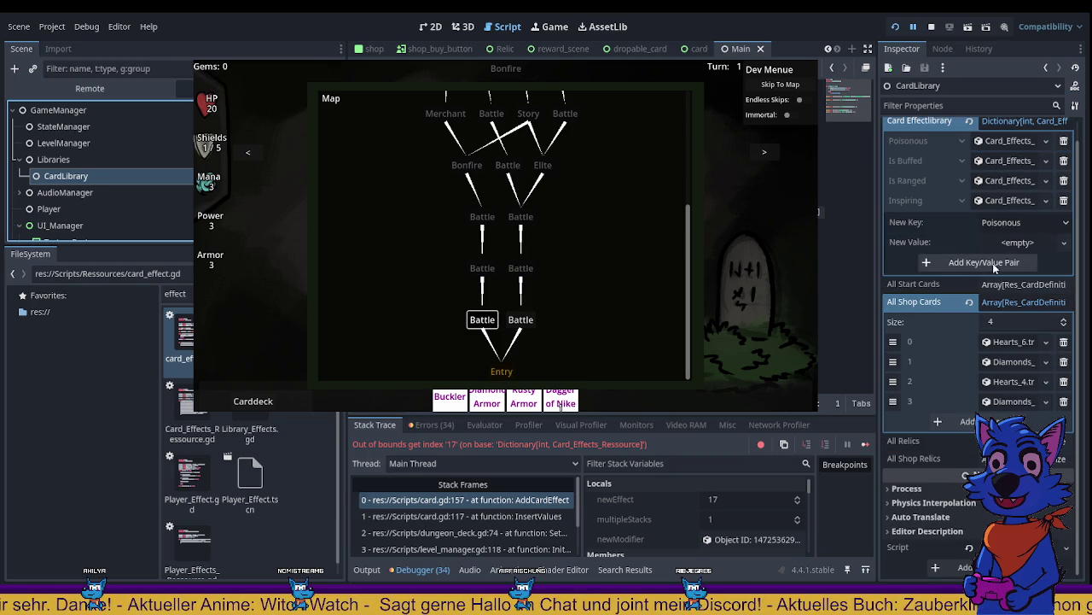
left_click(993, 265)
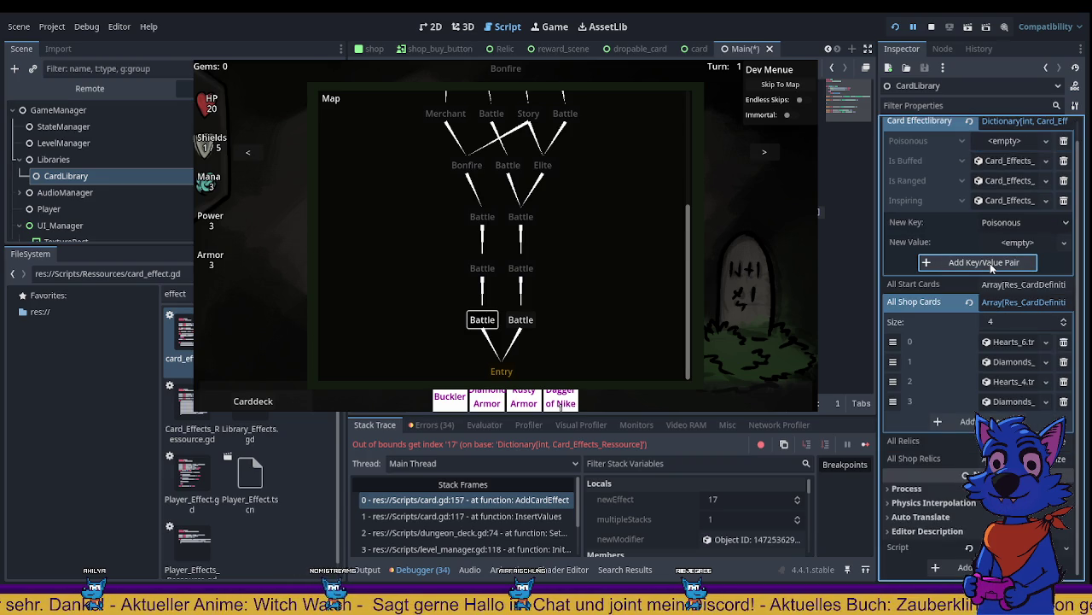
scroll(975, 243, "up", 1)
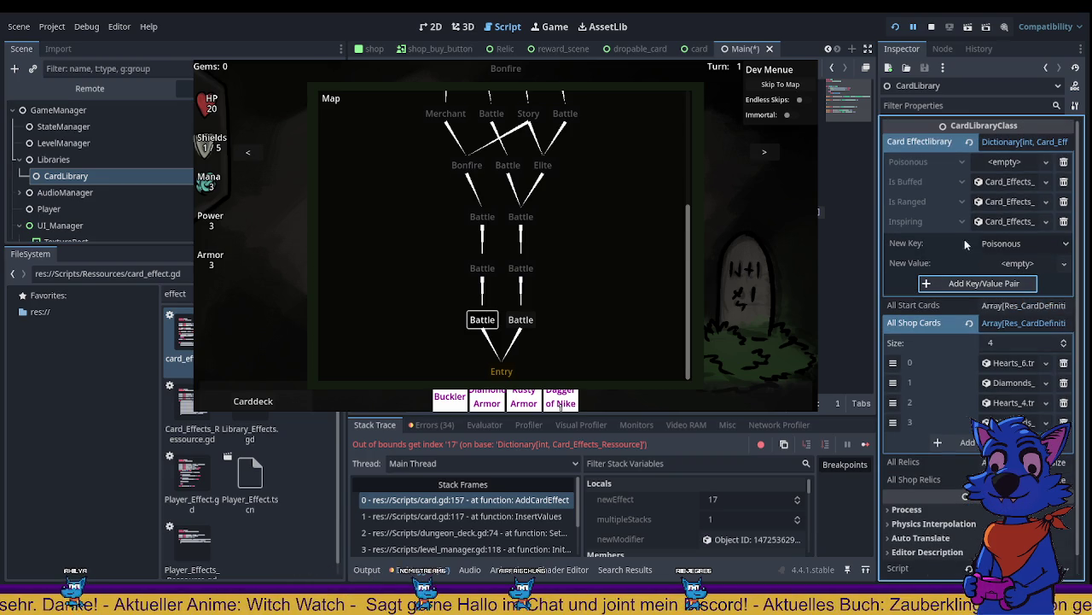
Step: Reselect CardLibrary and change the pending new dictionary key to Empowering
left_click(110, 157)
left_click(85, 176)
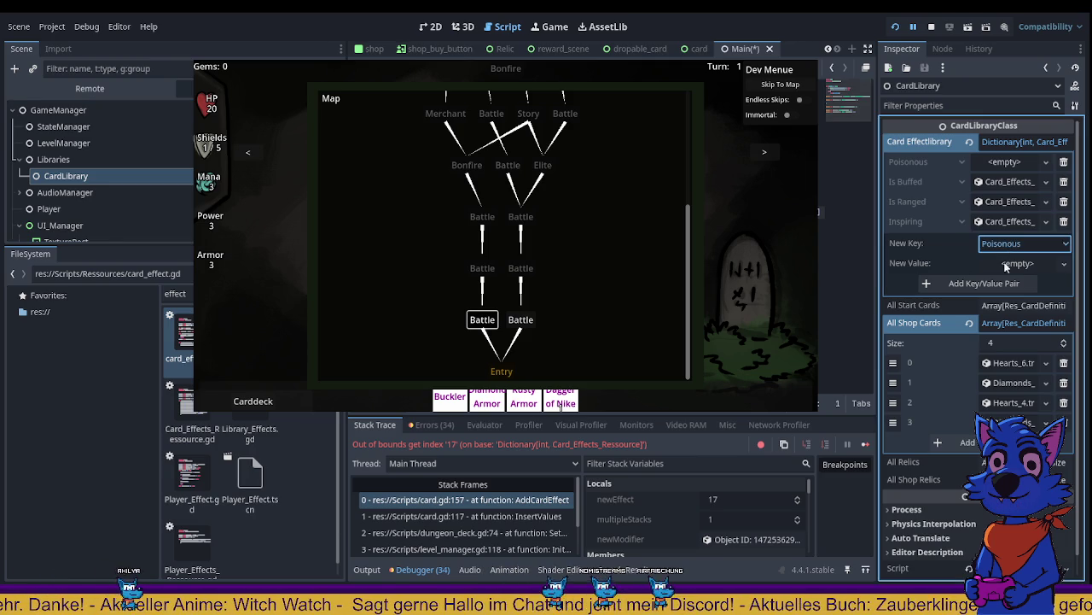
key("Down")
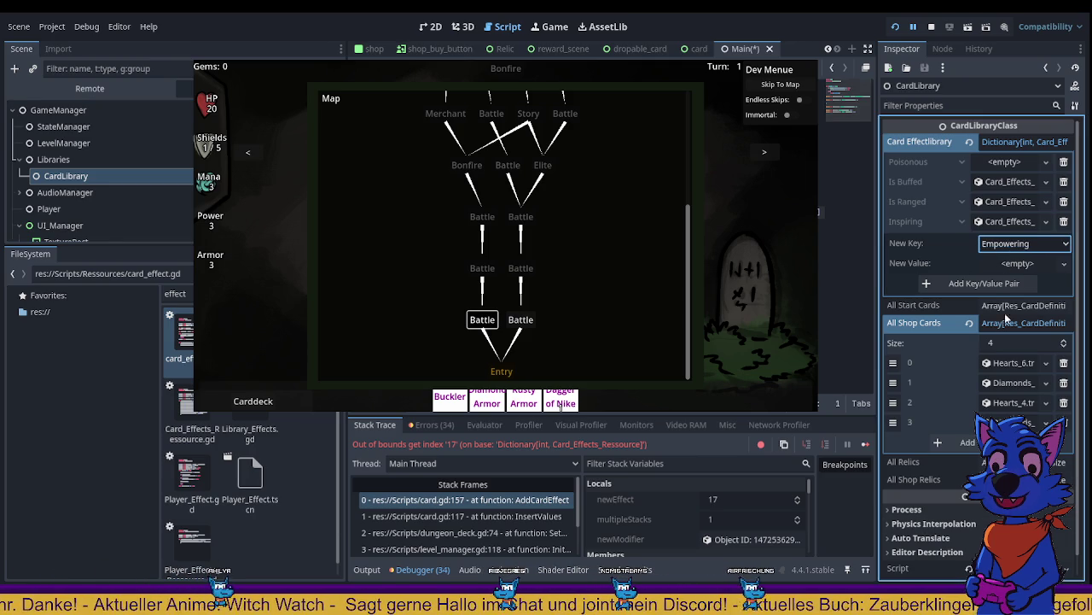
key("Tab")
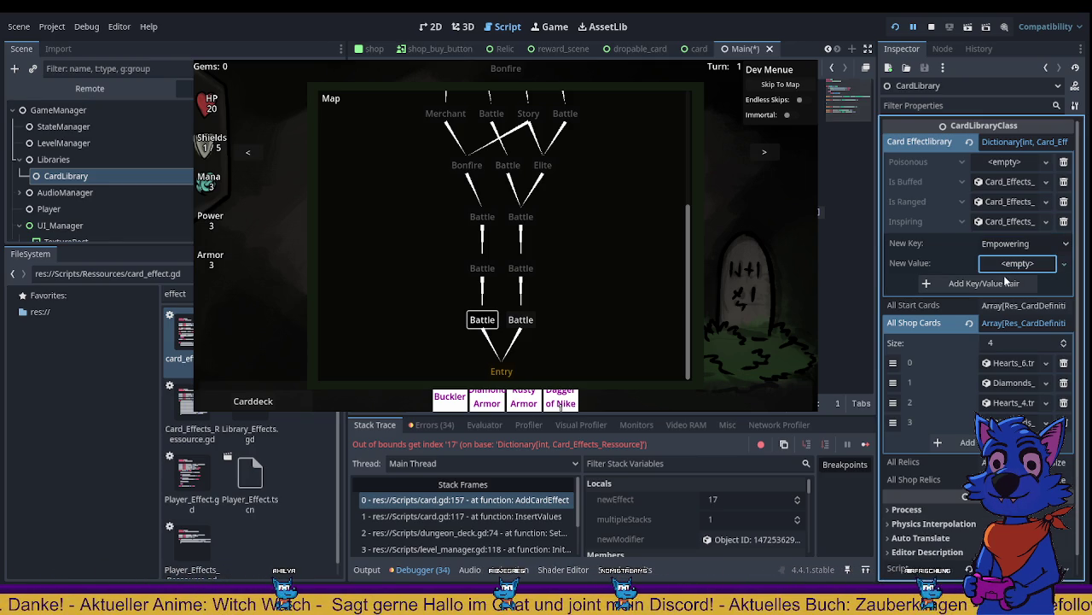
left_click(1051, 224)
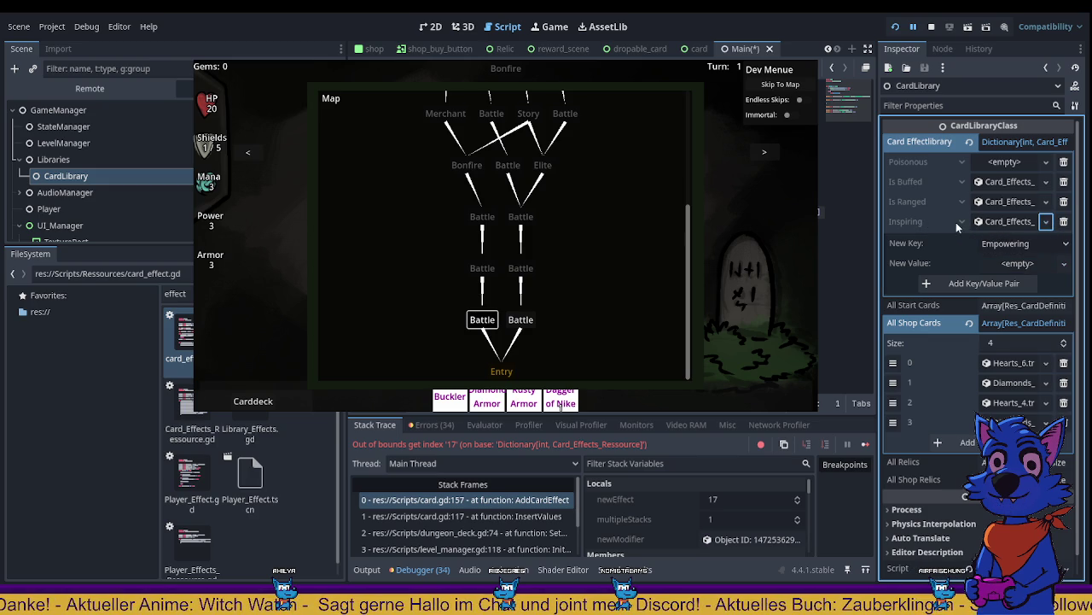
left_click(961, 222)
left_click(966, 203)
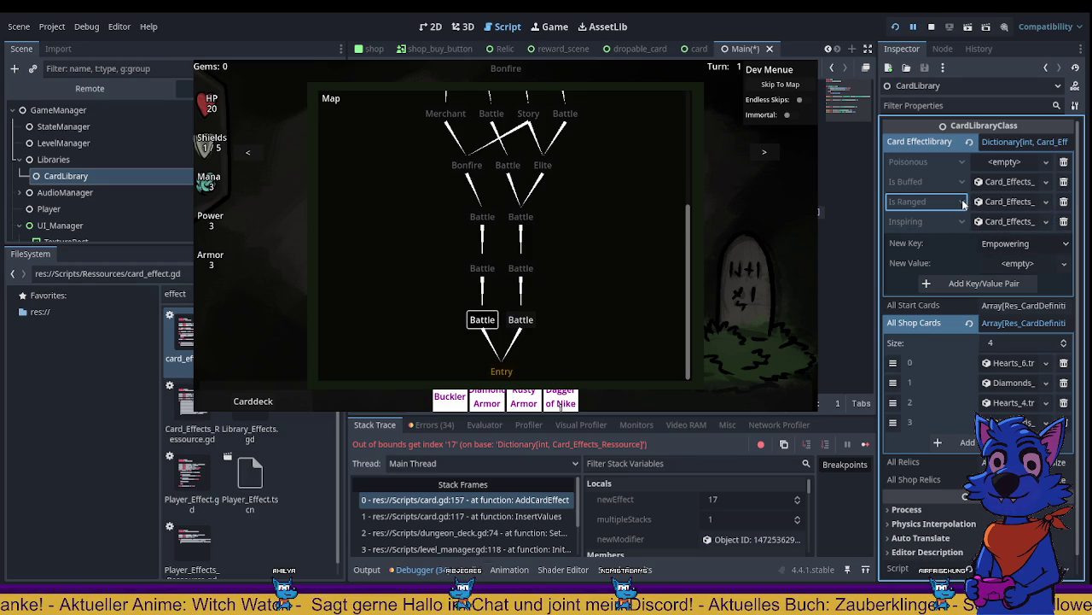
left_click(956, 163)
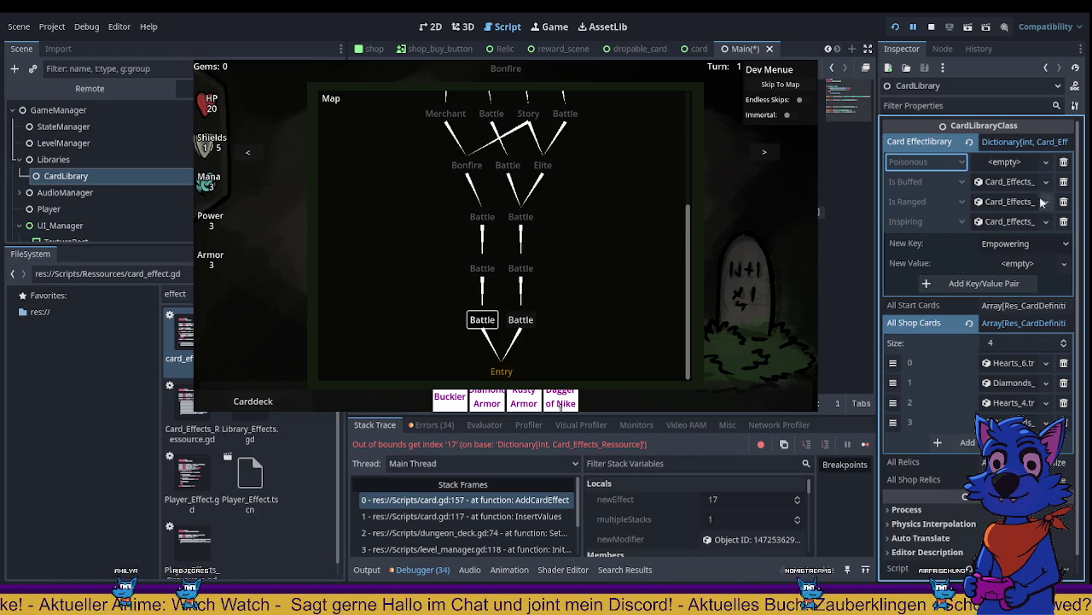
Step: Inspect the Is Buffed, Is Ranged, Inspiring and empty Poisonous effects, then select LevelManager
left_click(1012, 181)
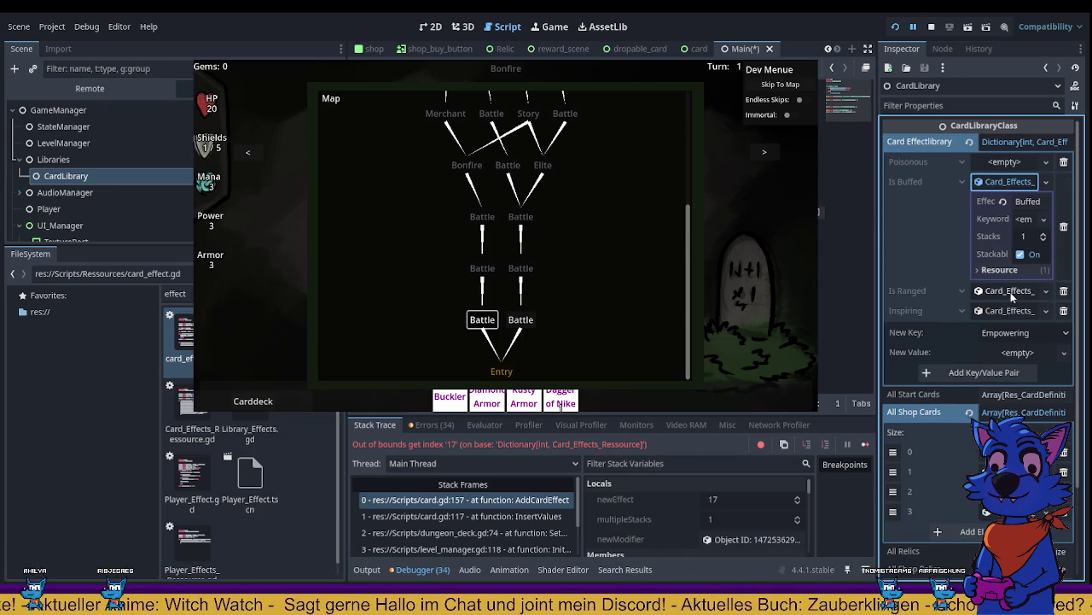
left_click(1005, 291)
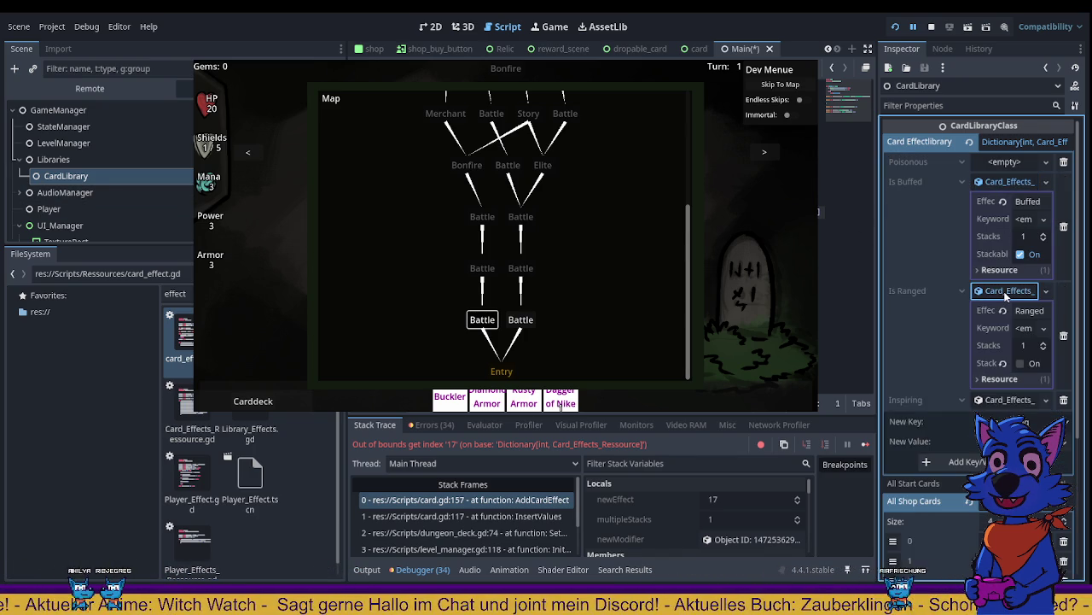
left_click(1008, 292)
left_click(1010, 311)
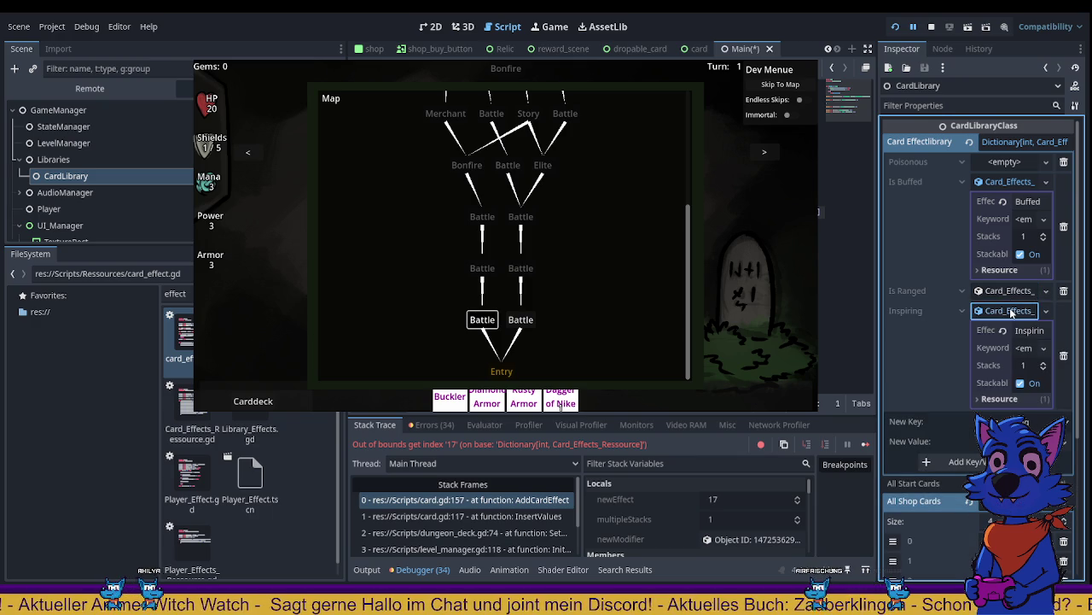
left_click(1012, 312)
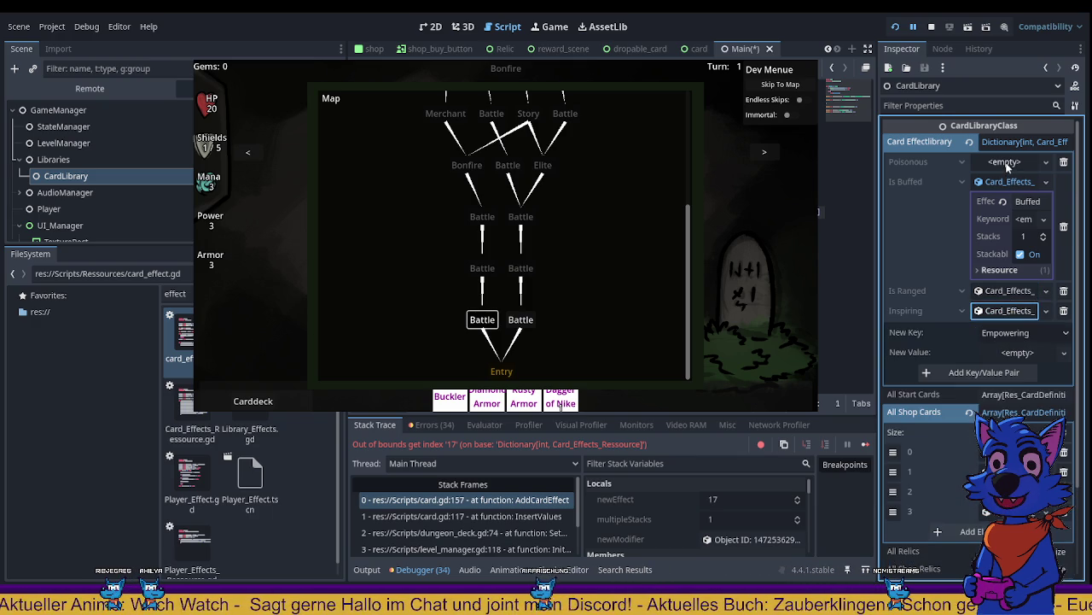
left_click(1007, 164)
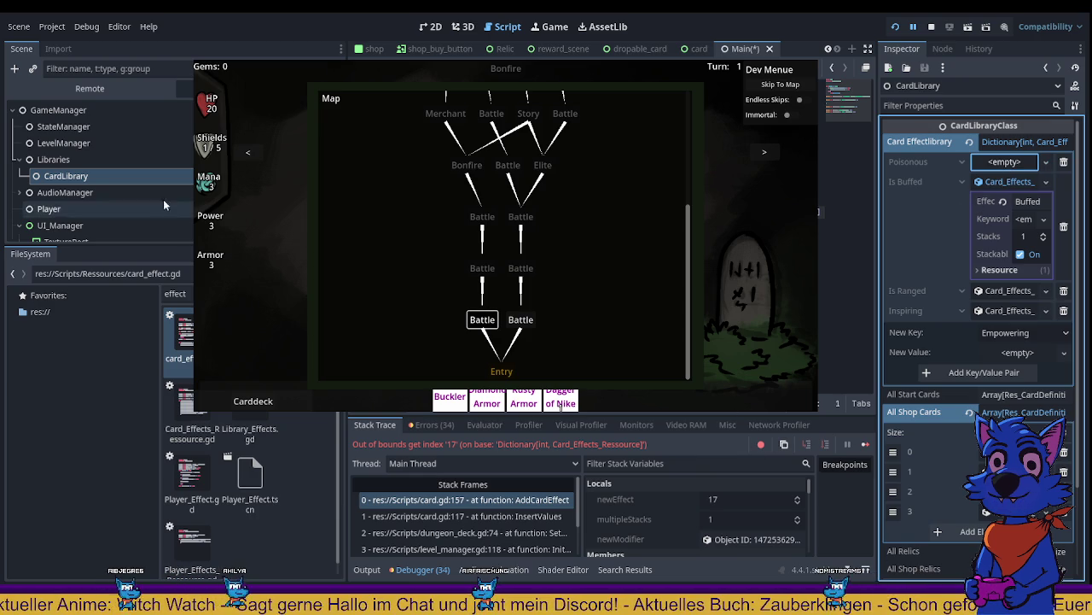
left_click(64, 143)
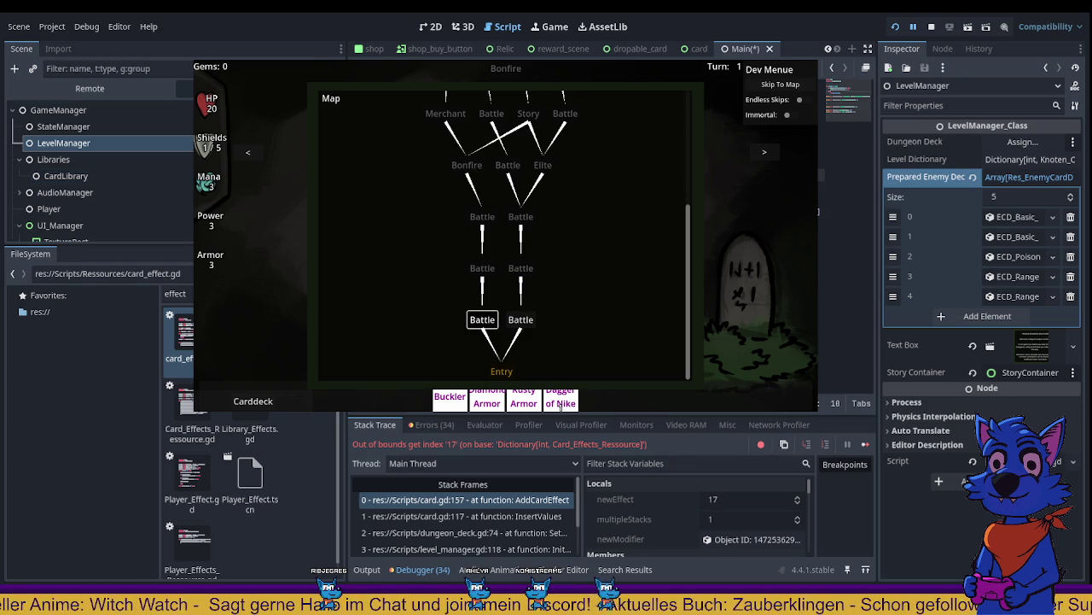
Step: Save the scene with Ctrl+S
key("ctrl+s")
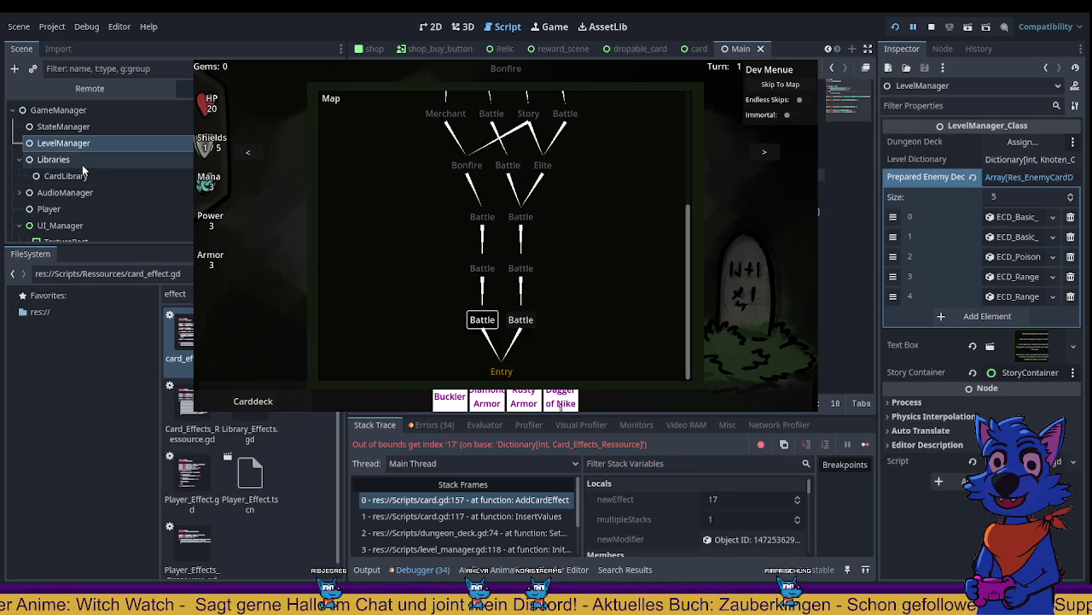
left_click(75, 160)
left_click(68, 142)
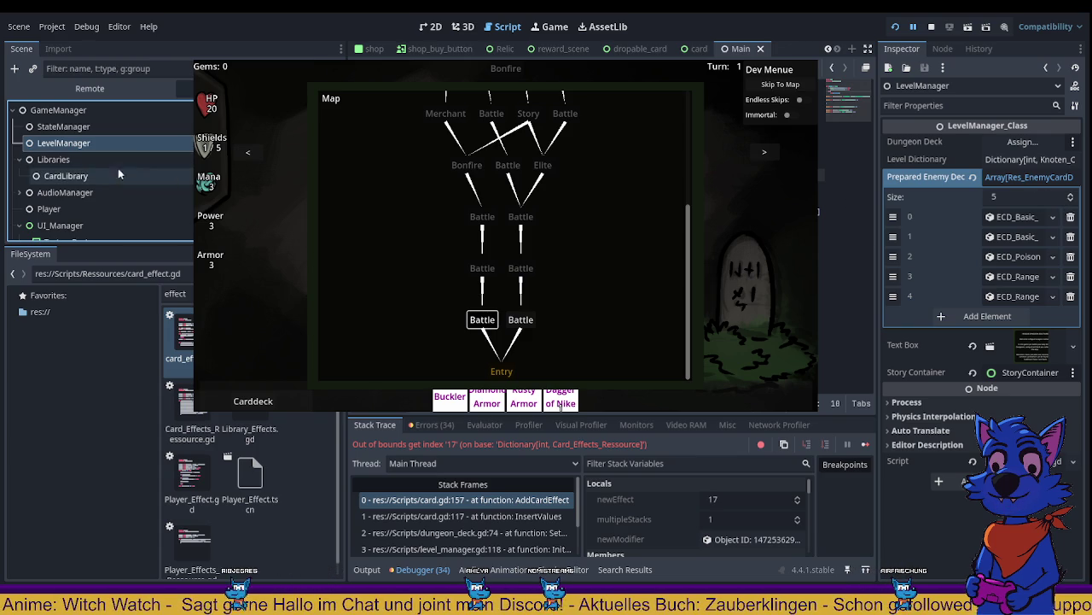
Step: On CardLibrary, add a key/value pair, show the Buffed effect details and widen the Inspector
left_click(66, 176)
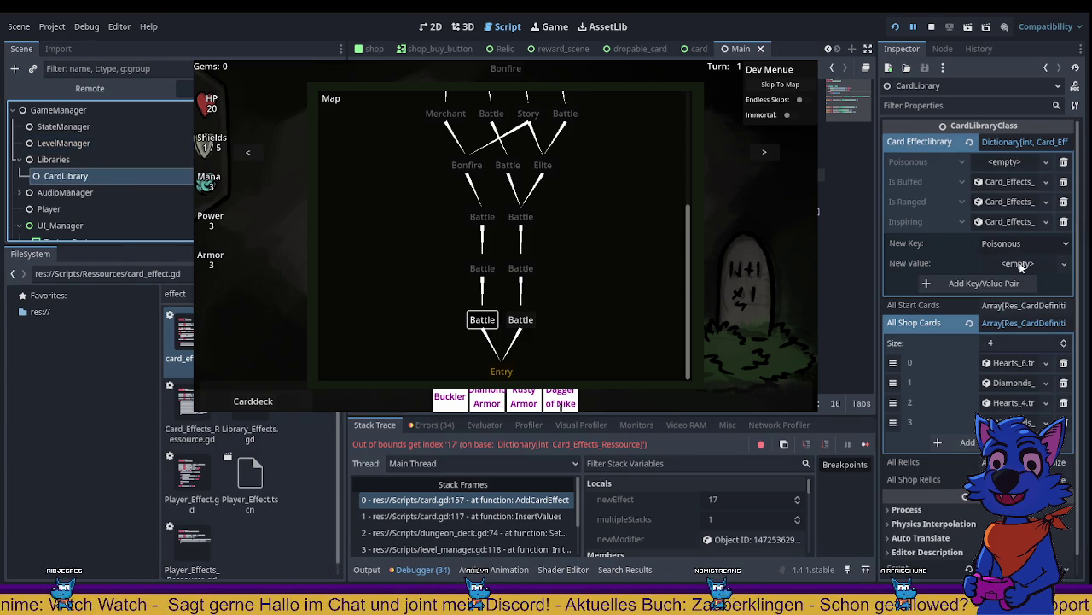
left_click(998, 284)
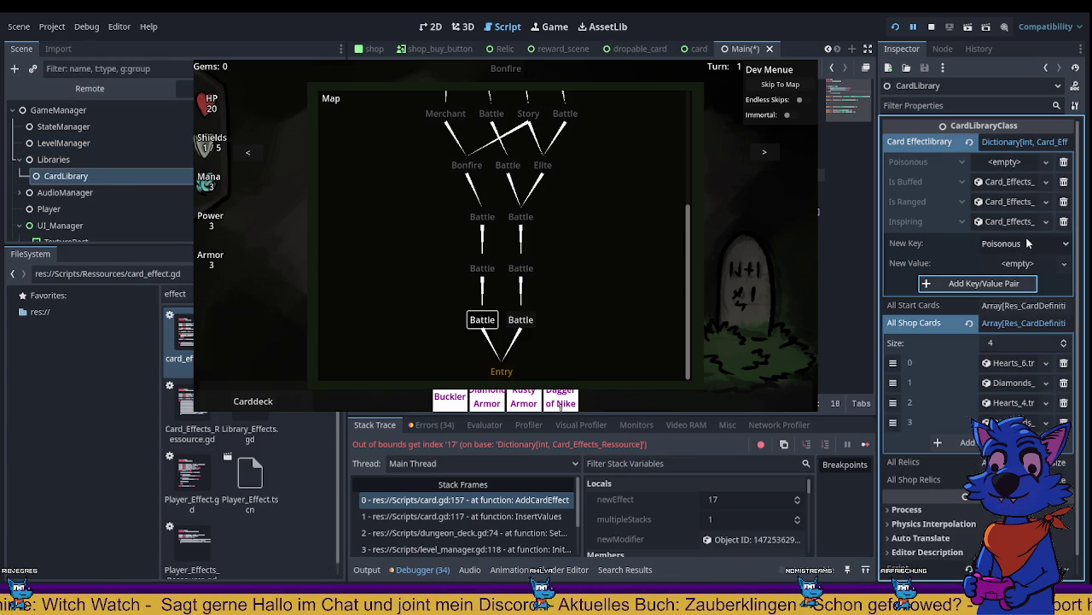
left_click(1016, 183)
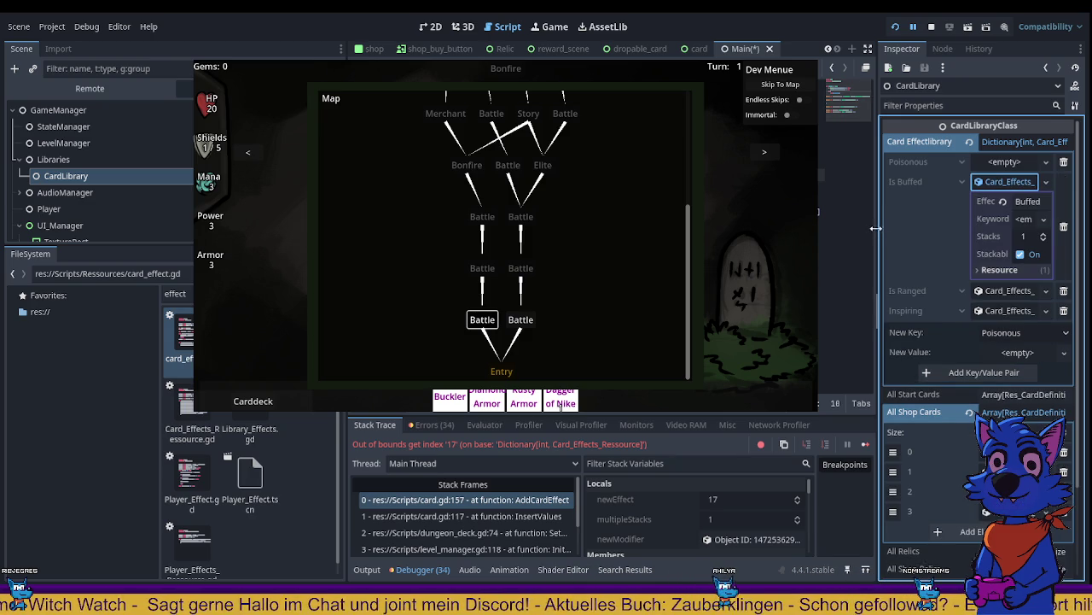
left_click_drag(881, 232, 748, 232)
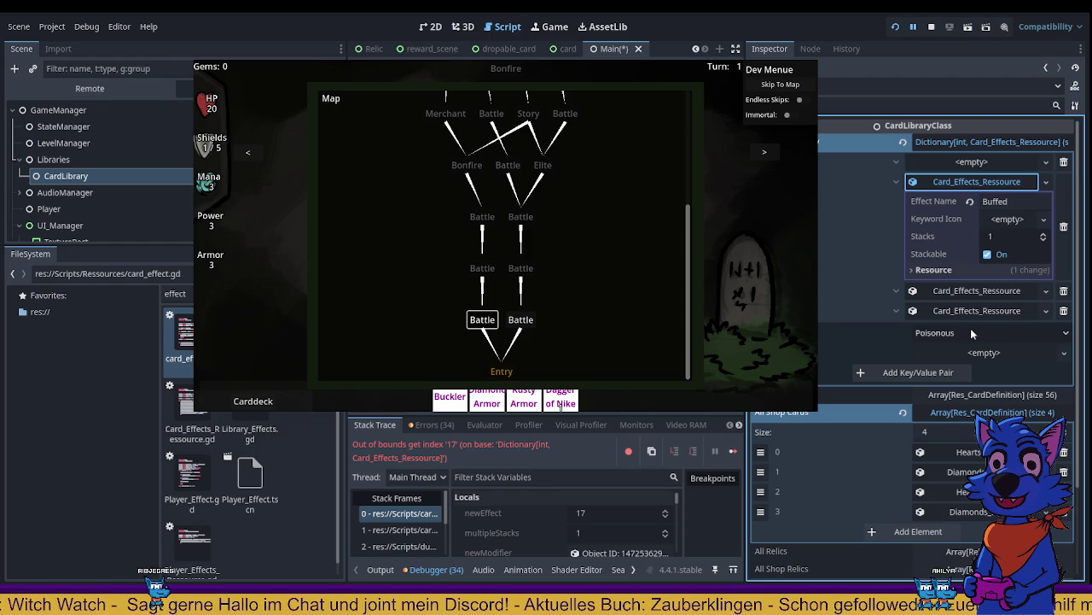
Step: Add the Is Buffed key with a new effect resource named Buffed
left_click(929, 372)
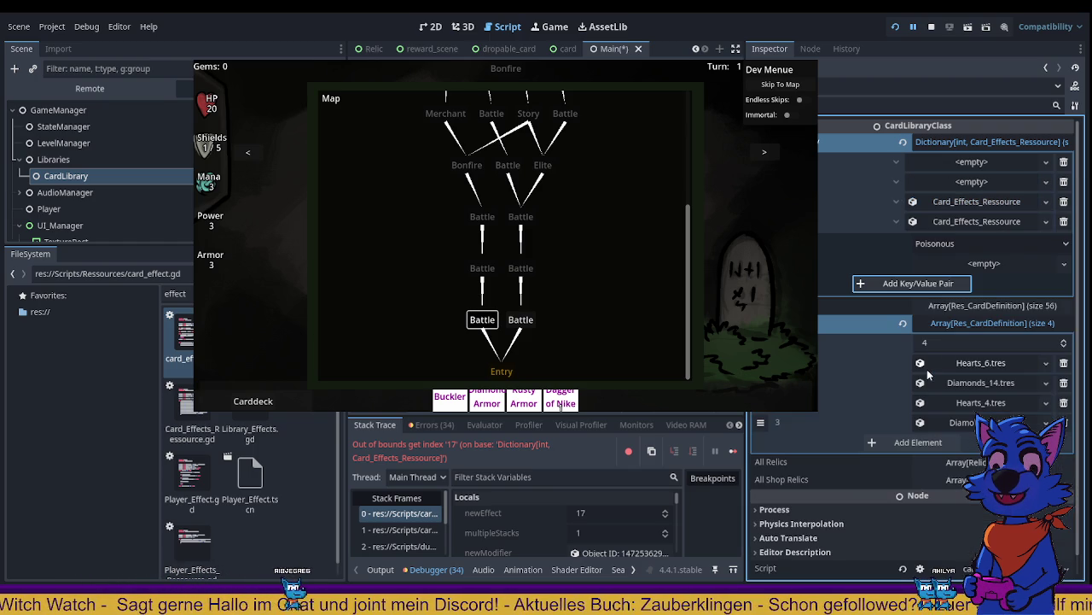
left_click(987, 181)
left_click(977, 196)
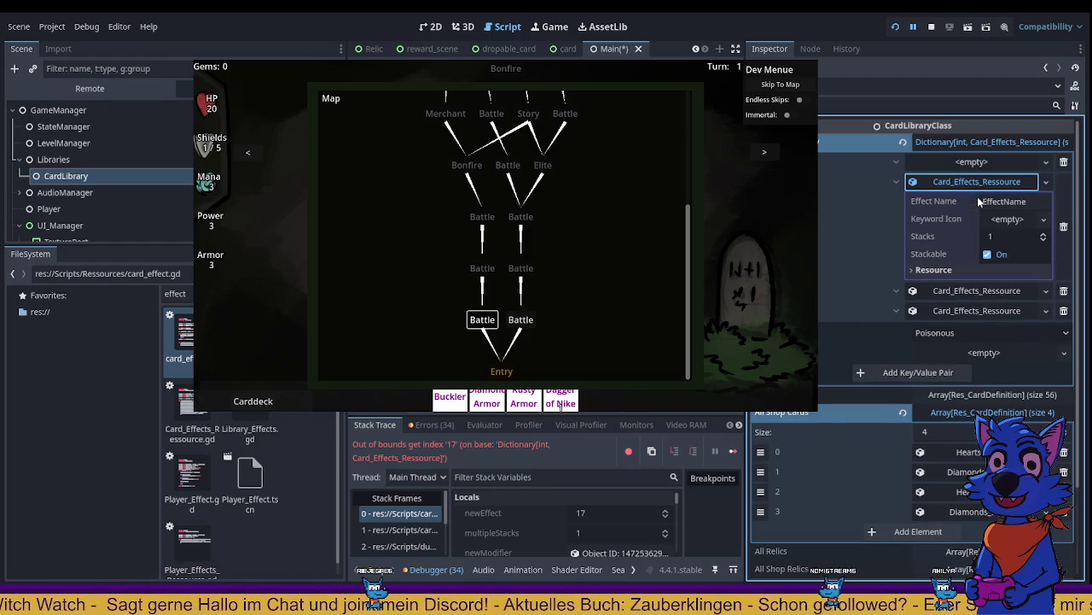
left_click(1022, 200)
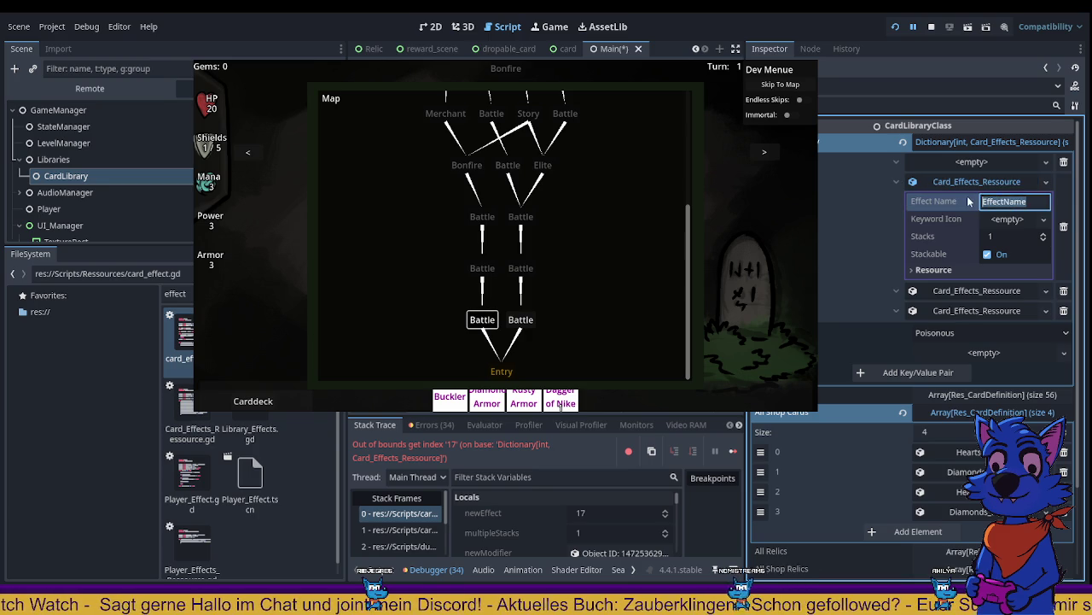
type("Buffed")
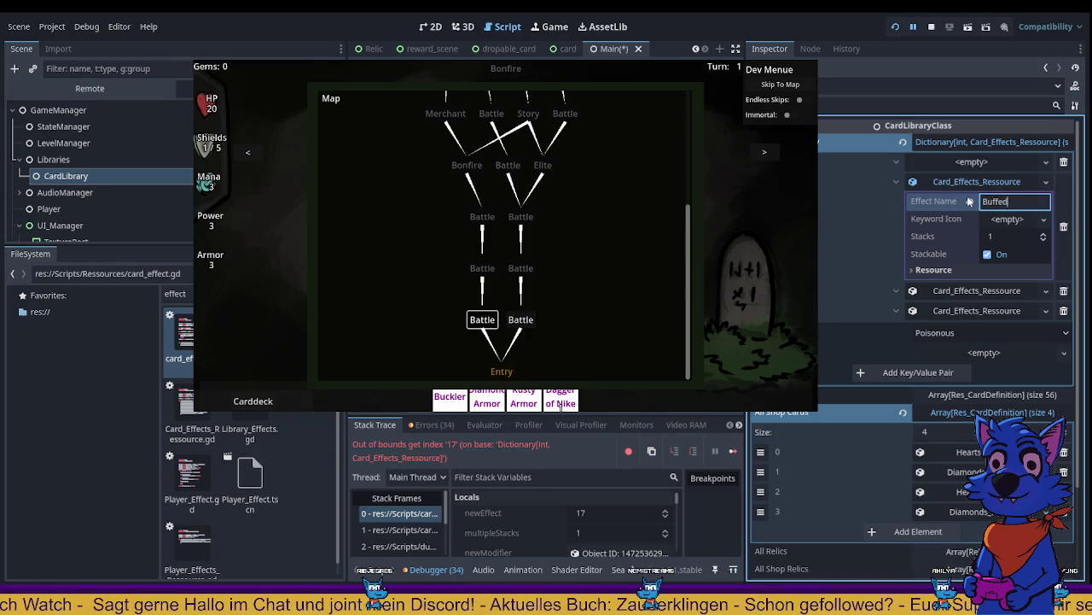
key("Tab")
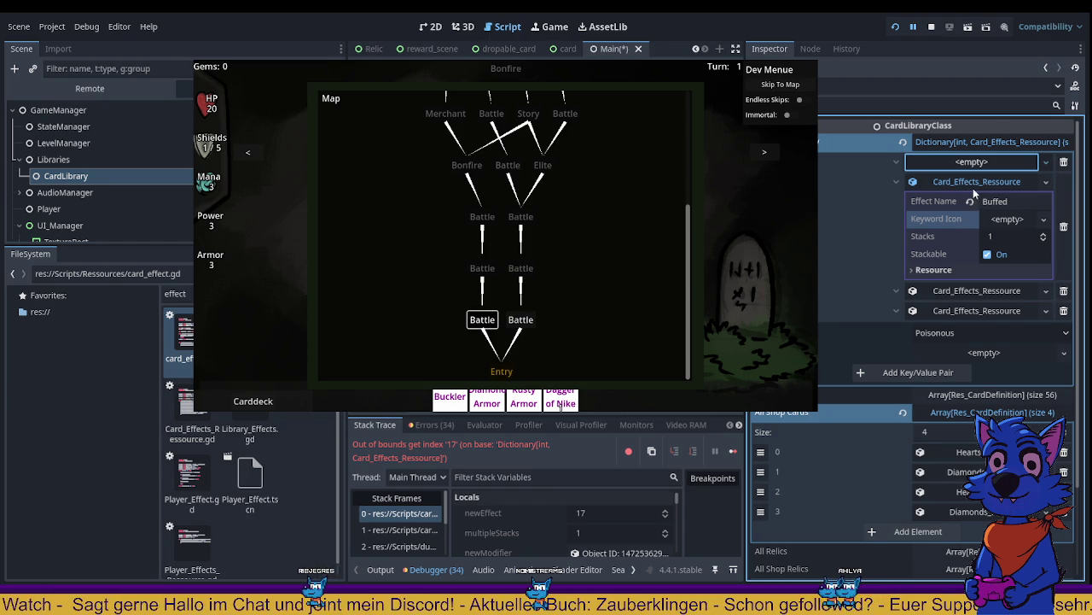
Step: Give Poisonous a new effect named Poison, turn Stackable off, and save
left_click(981, 162)
left_click(1005, 183)
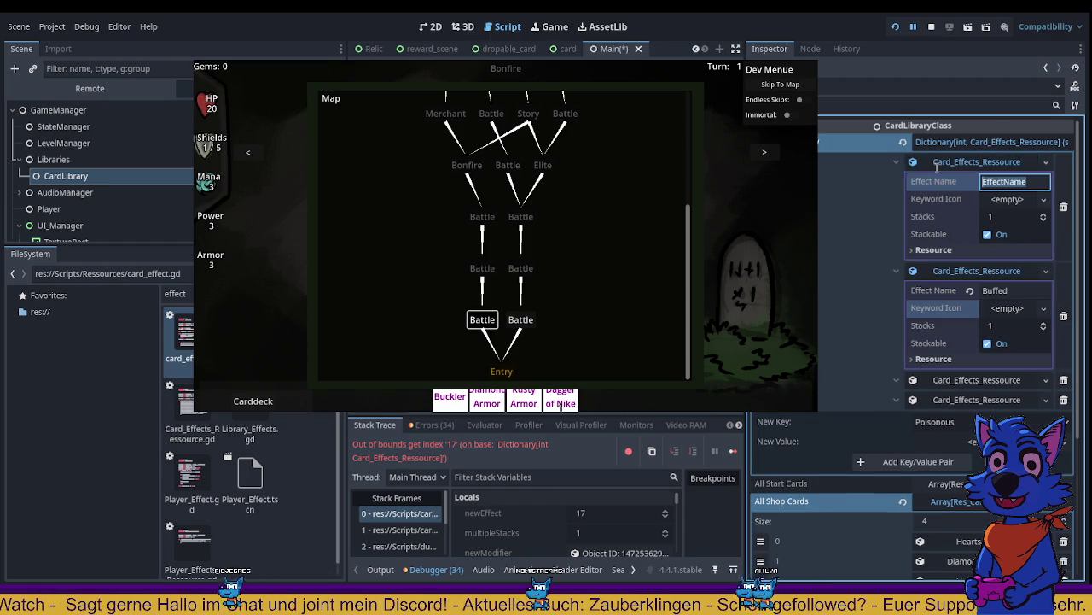
type("Pouis")
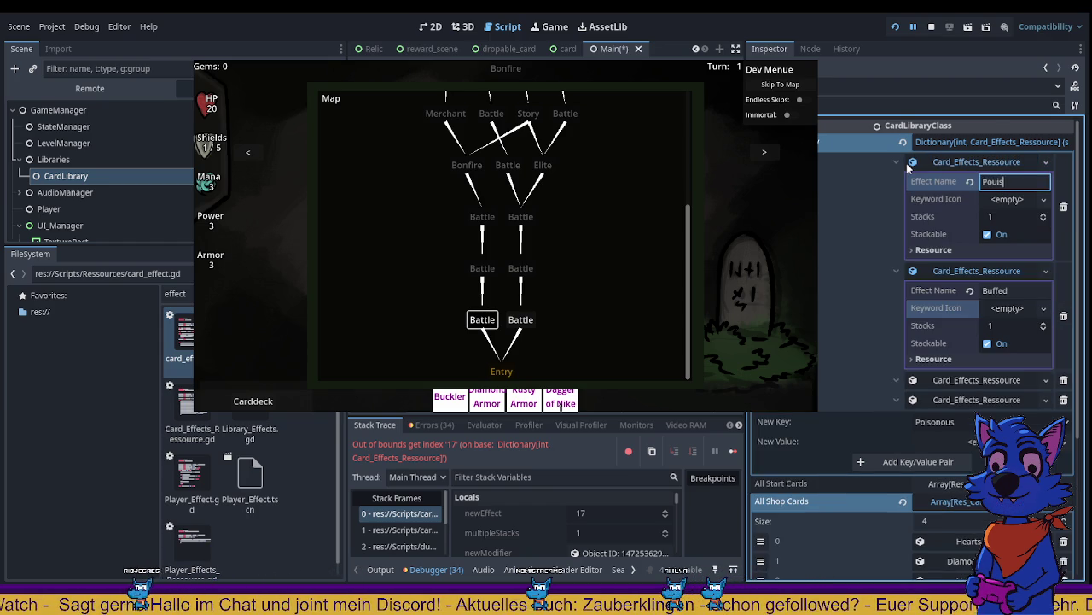
type("on")
key("ctrl+a")
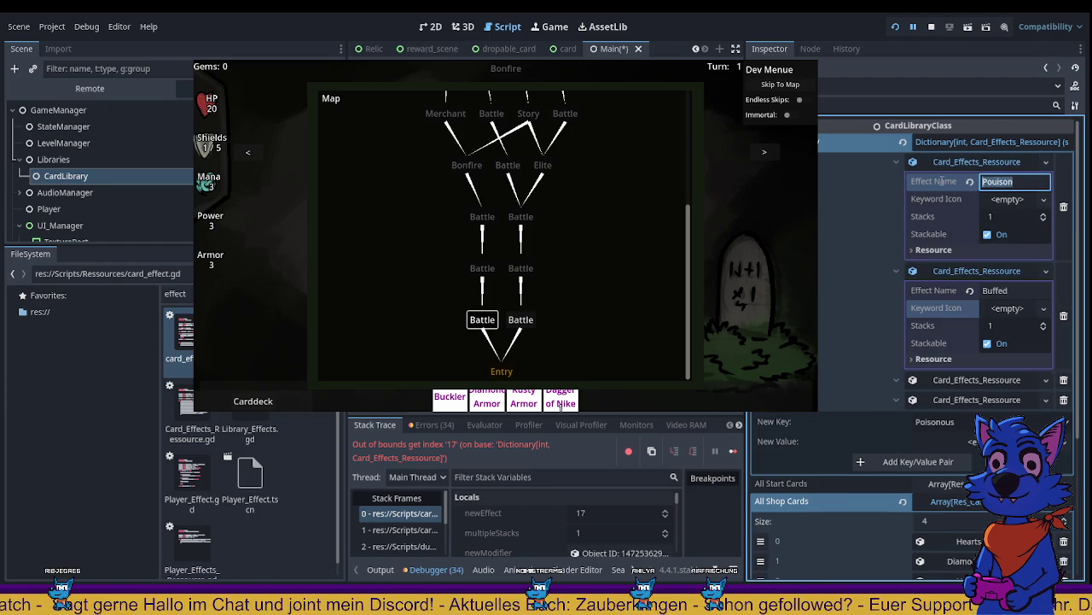
type("Poi")
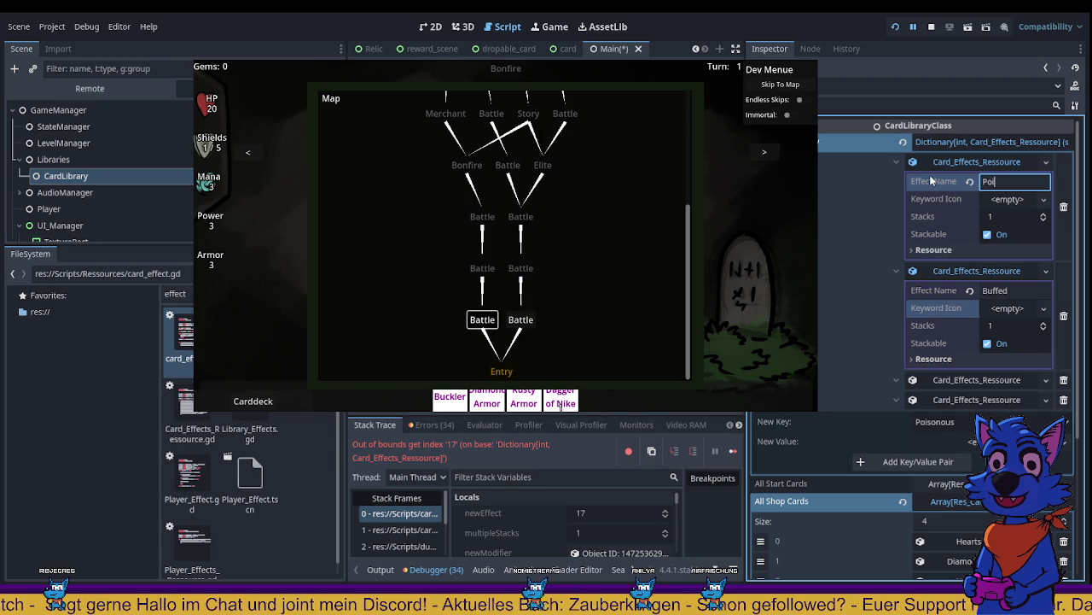
type("son")
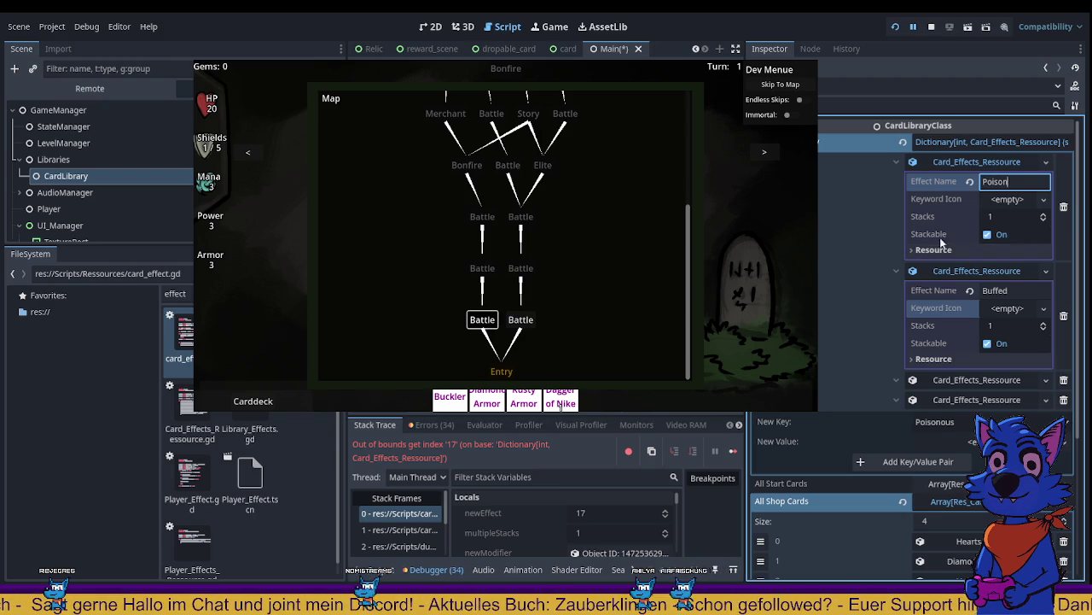
left_click(988, 236)
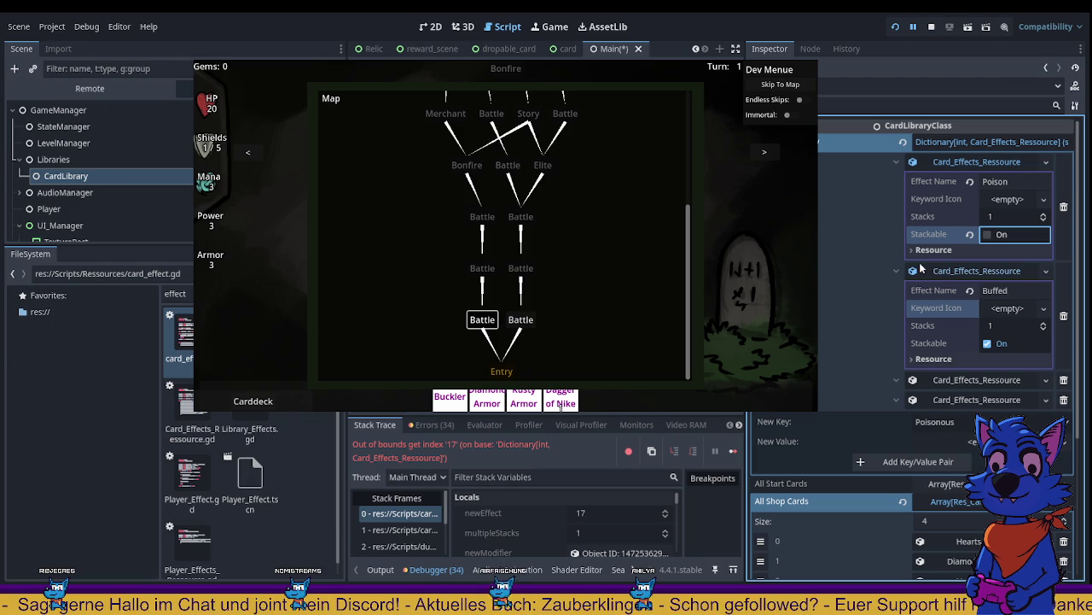
key("ctrl+s")
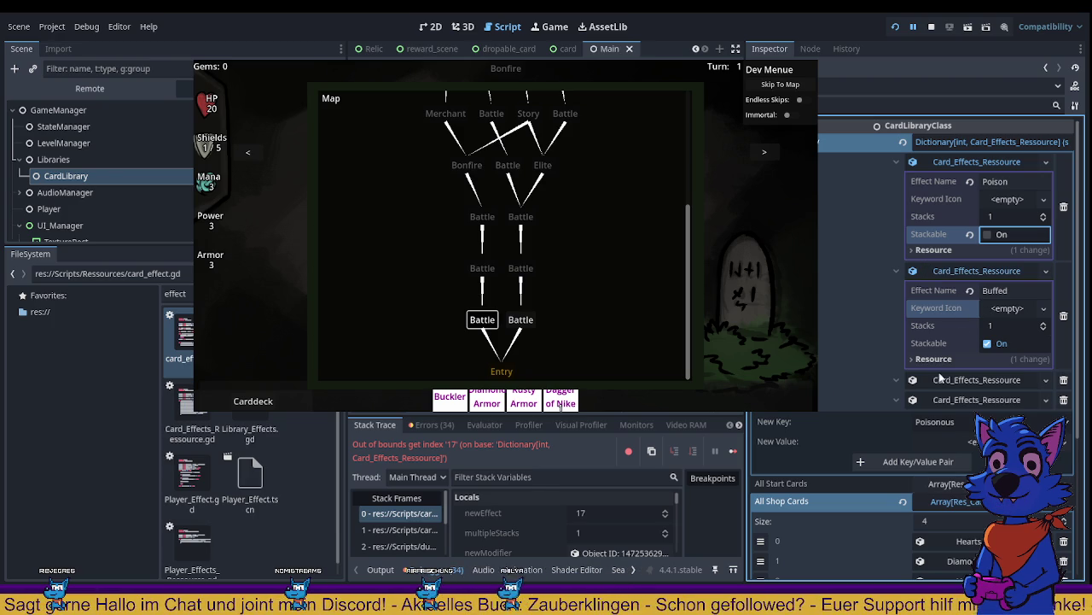
Step: Add an Empowering entry with a new Card_Effects_Ressource value
left_click(939, 422)
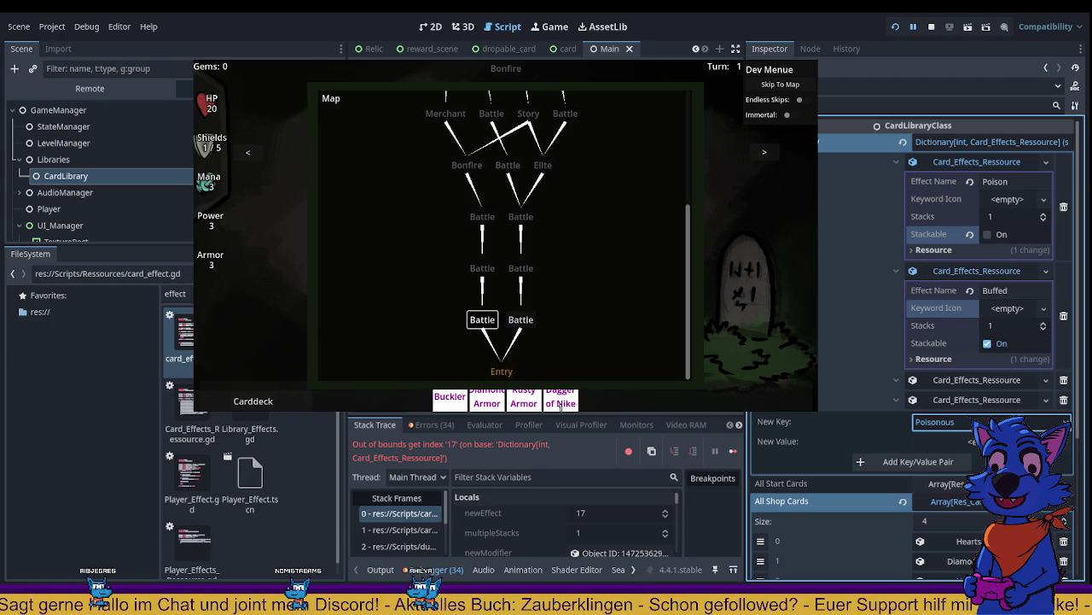
type("Empowering")
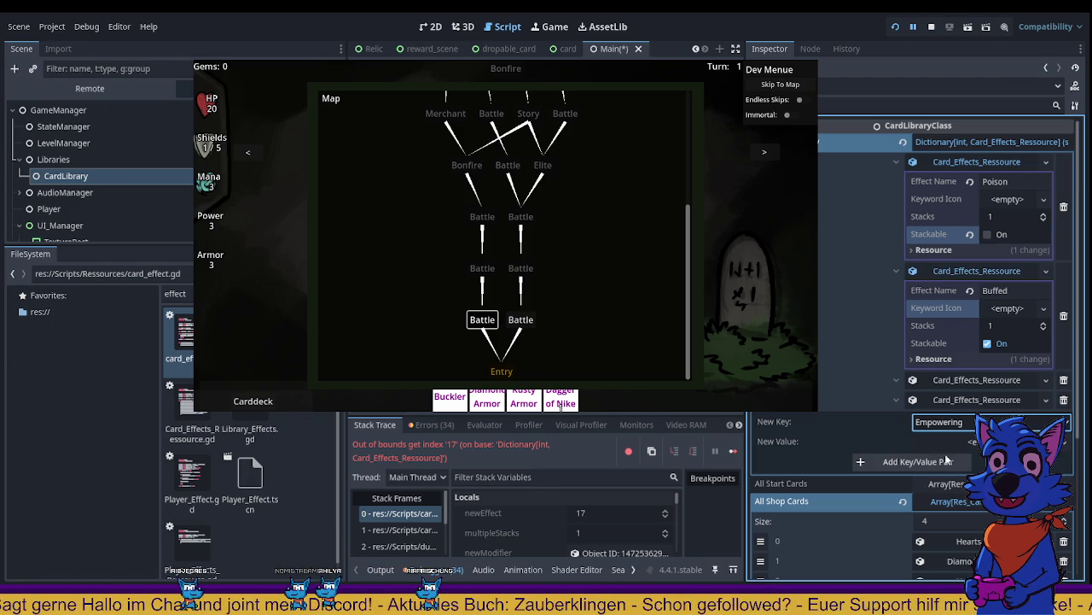
left_click(958, 441)
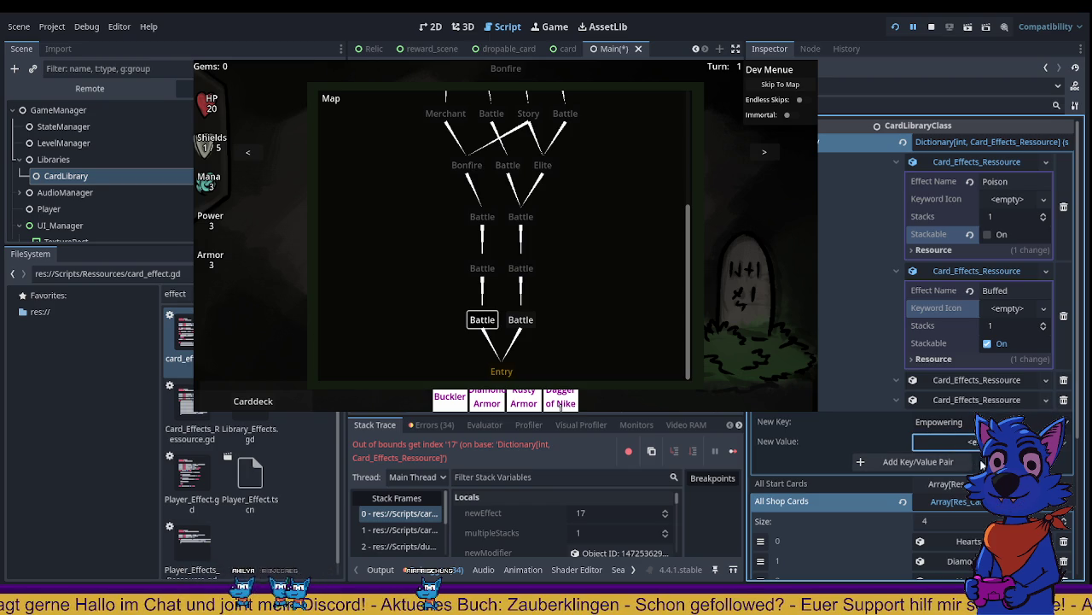
left_click(971, 443)
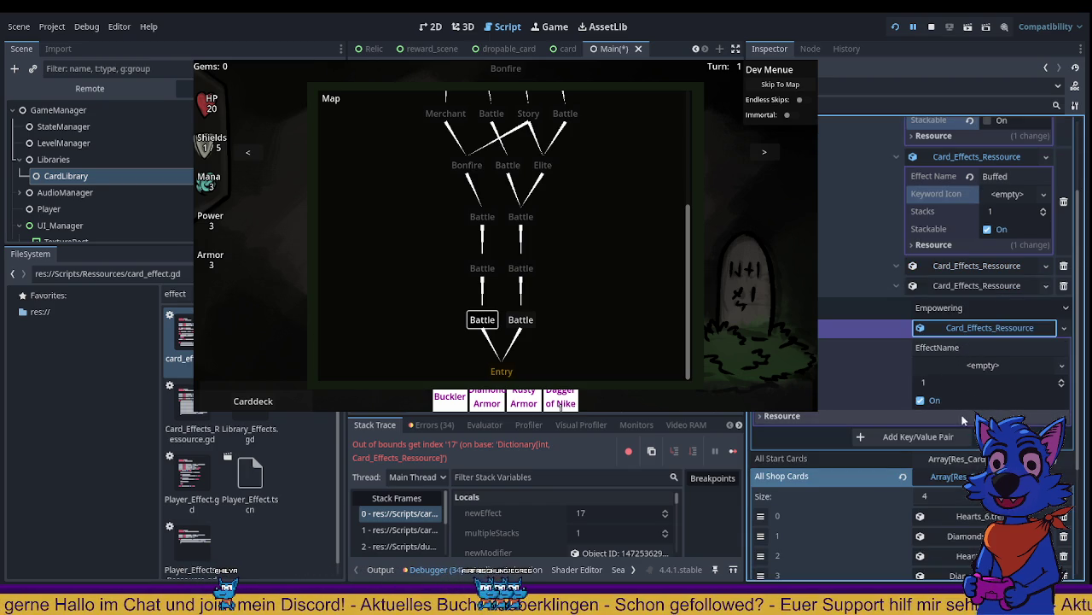
left_click(918, 437)
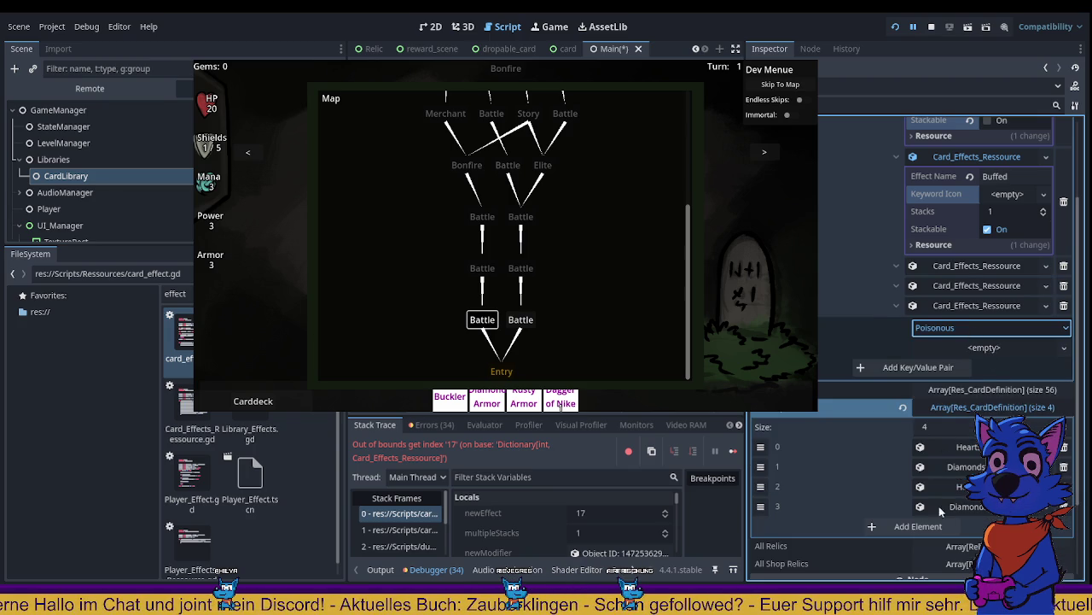
Step: Add an Armorup entry with a new effect resource value
left_click(974, 330)
left_click(948, 357)
left_click(964, 345)
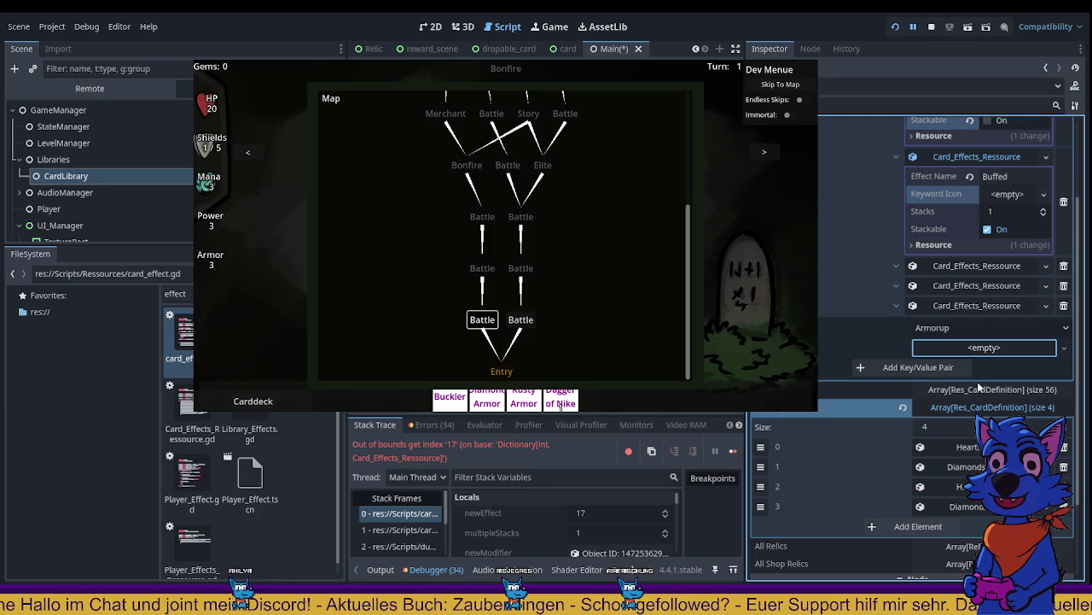
left_click(982, 369)
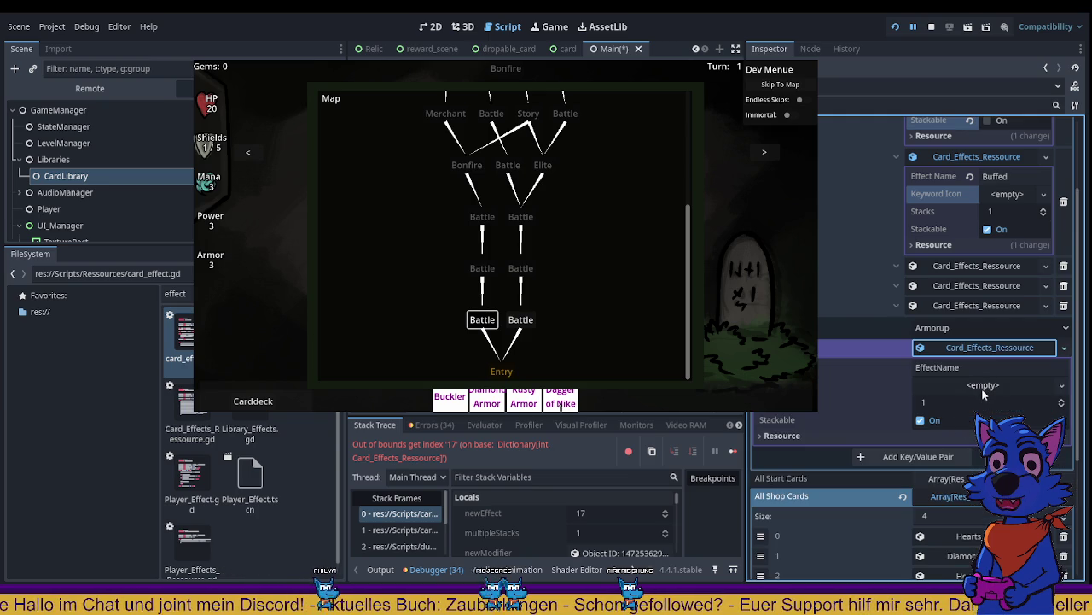
left_click(905, 456)
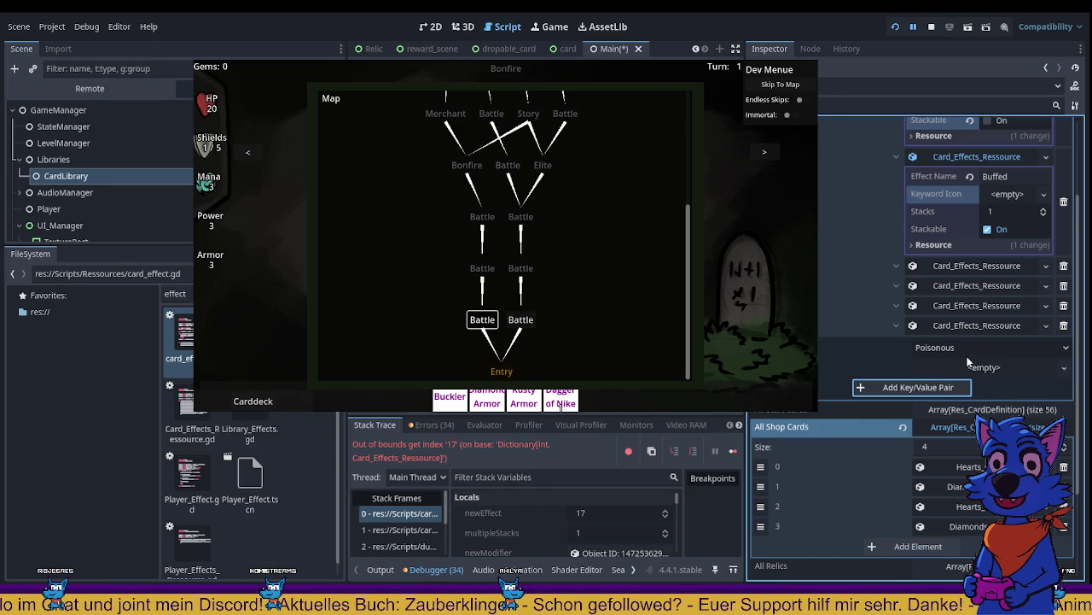
Step: Collapse the Buffed effect details and stop the running game
scroll(968, 363, "up", 3)
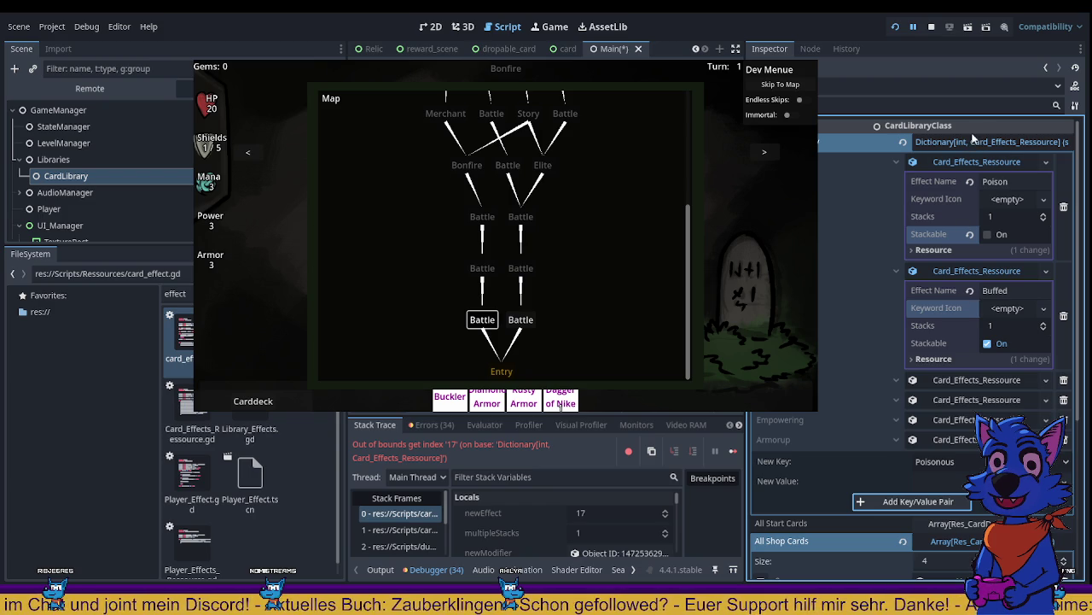
left_click(943, 143)
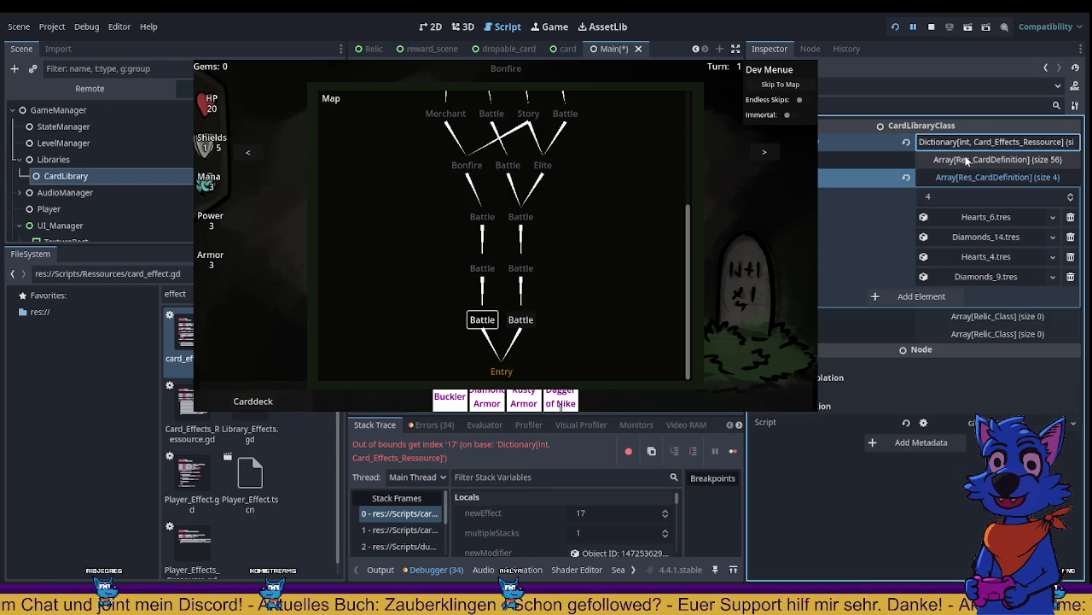
left_click(963, 143)
left_click(980, 181)
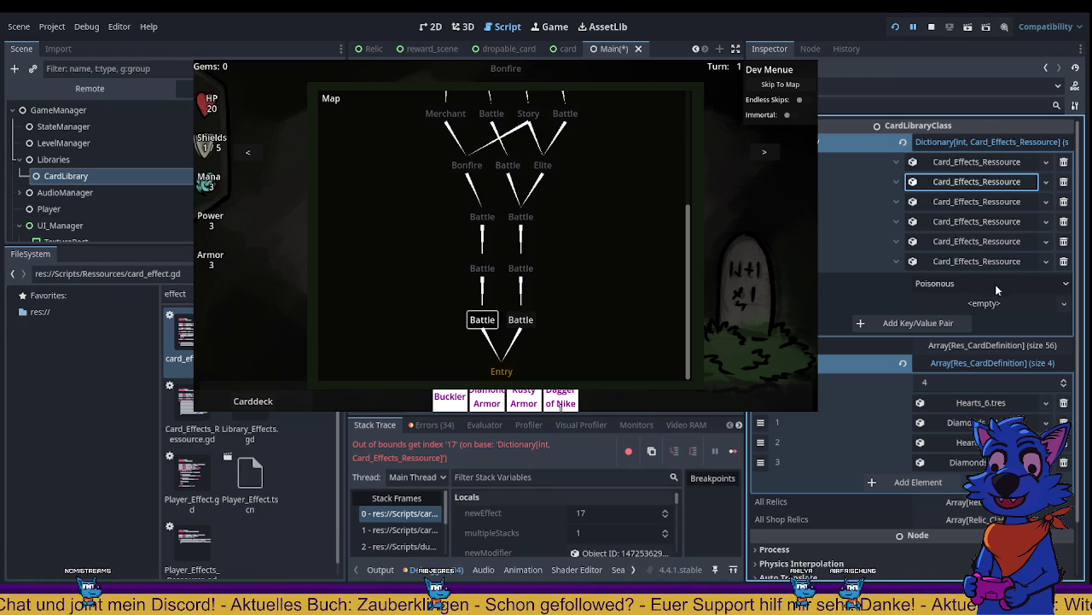
left_click(932, 27)
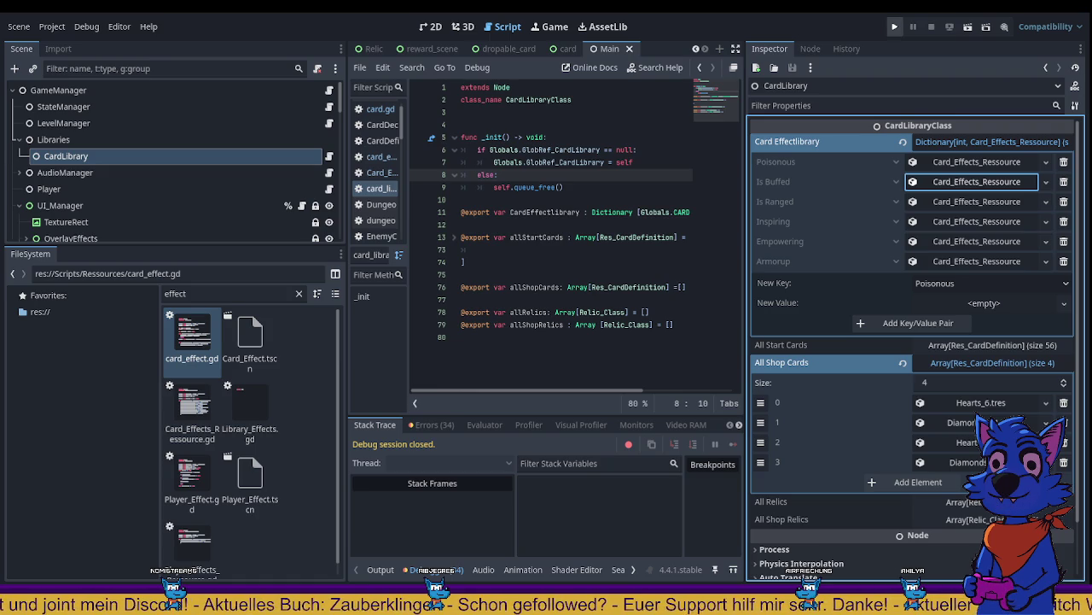
Step: Run the game with F5 and travel through both Bonfire nodes into the Battle node
key("F5")
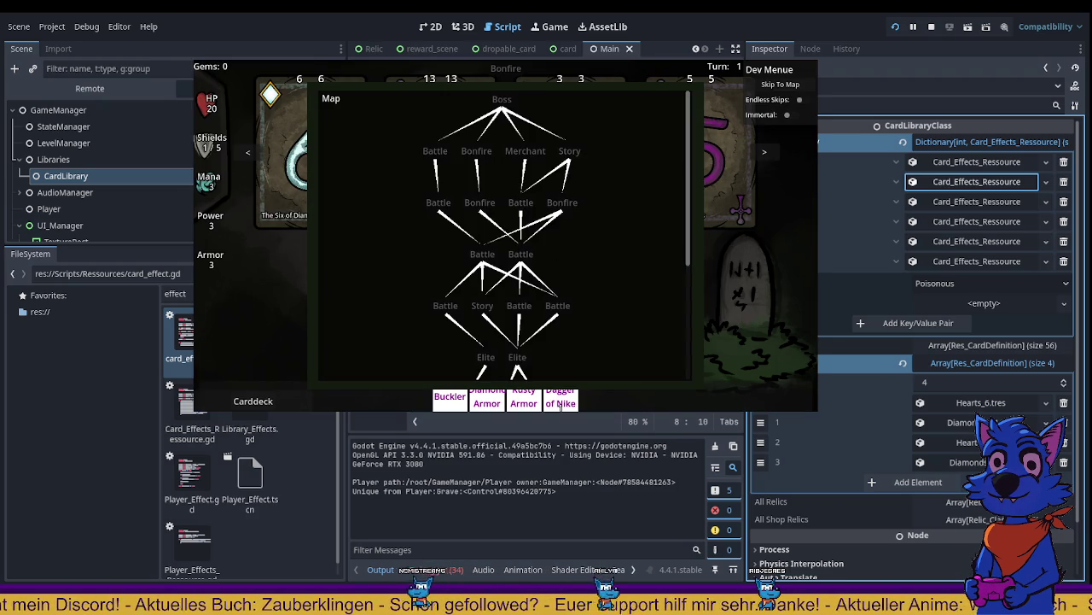
scroll(510, 358, "down", 5)
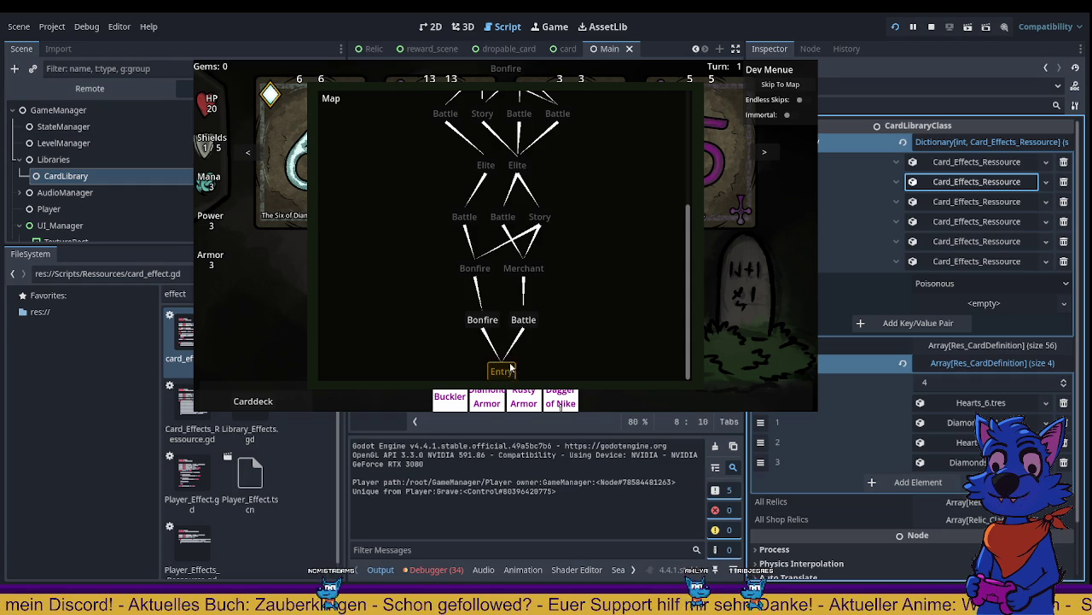
left_click(483, 319)
left_click(474, 268)
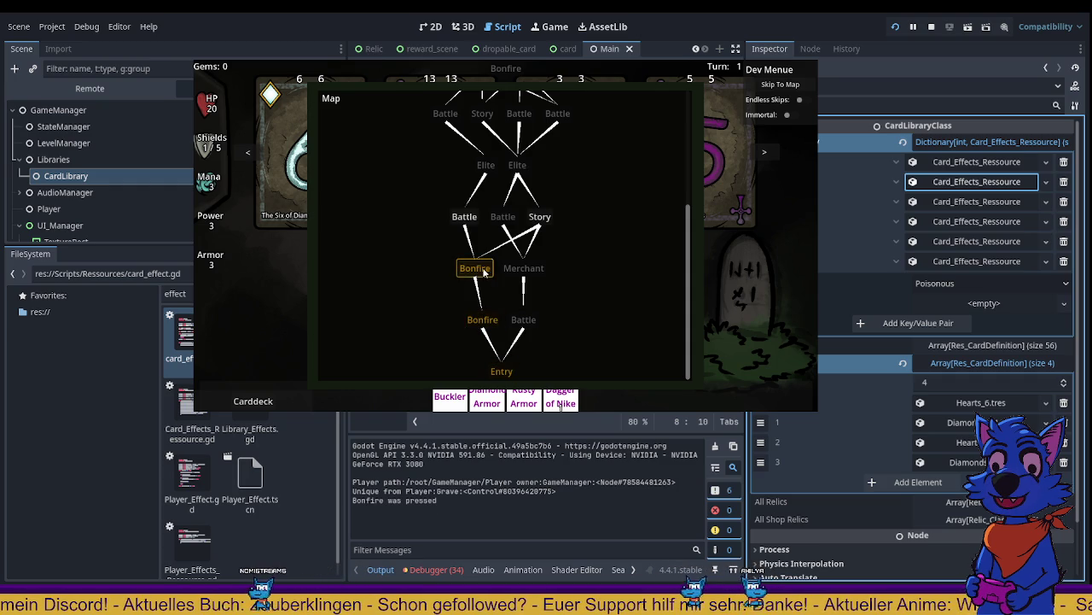
left_click(466, 219)
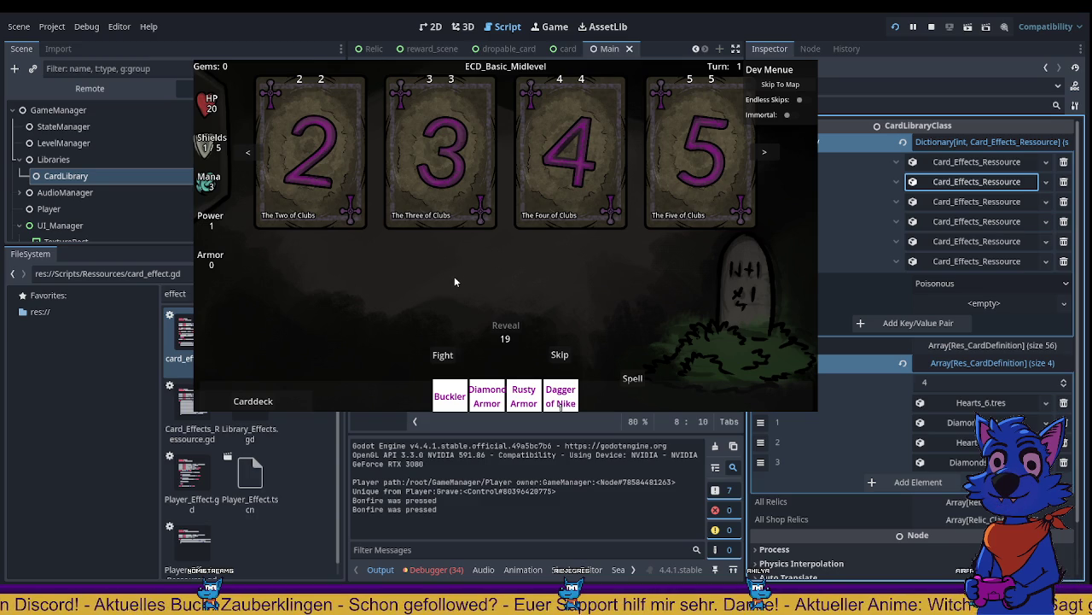
Step: Play the Two of Clubs, skip to turn 6, and select the first Dagger card
left_click(310, 167)
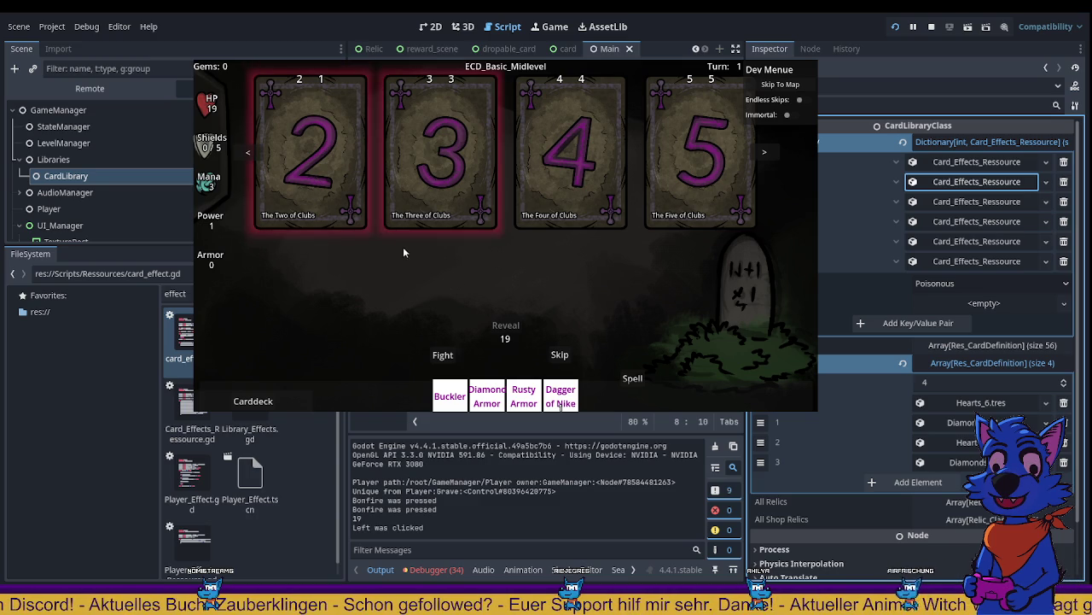
left_click(310, 166)
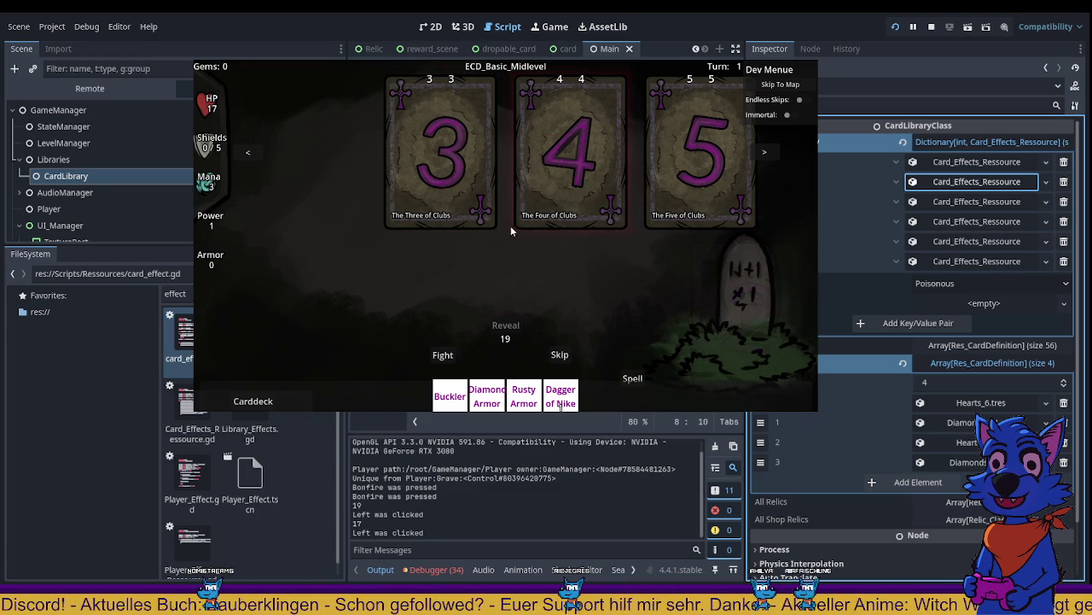
left_click(560, 355)
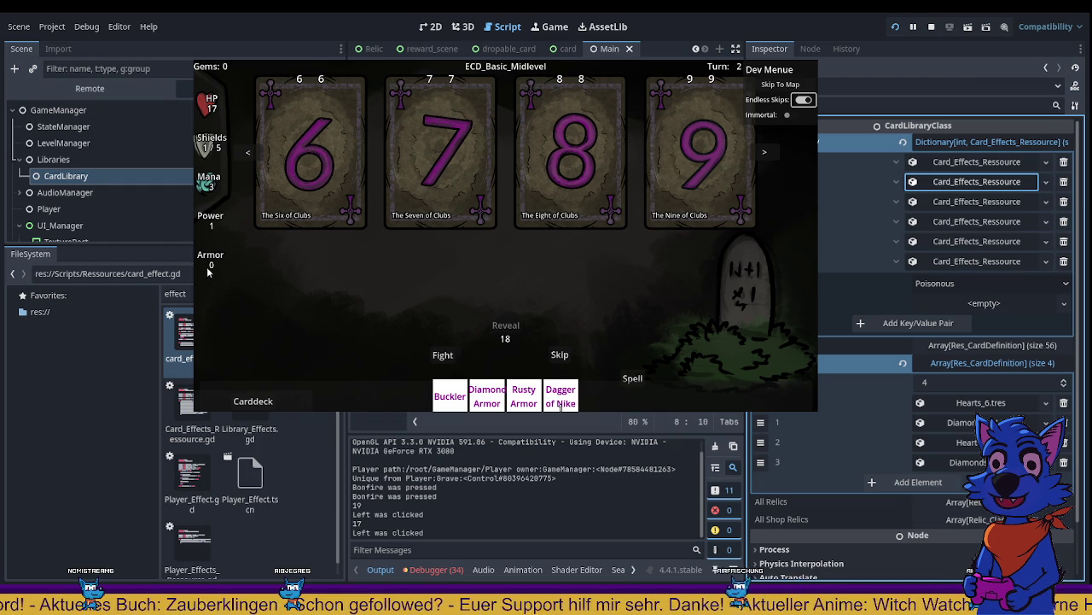
left_click(560, 357)
left_click(560, 358)
left_click(560, 357)
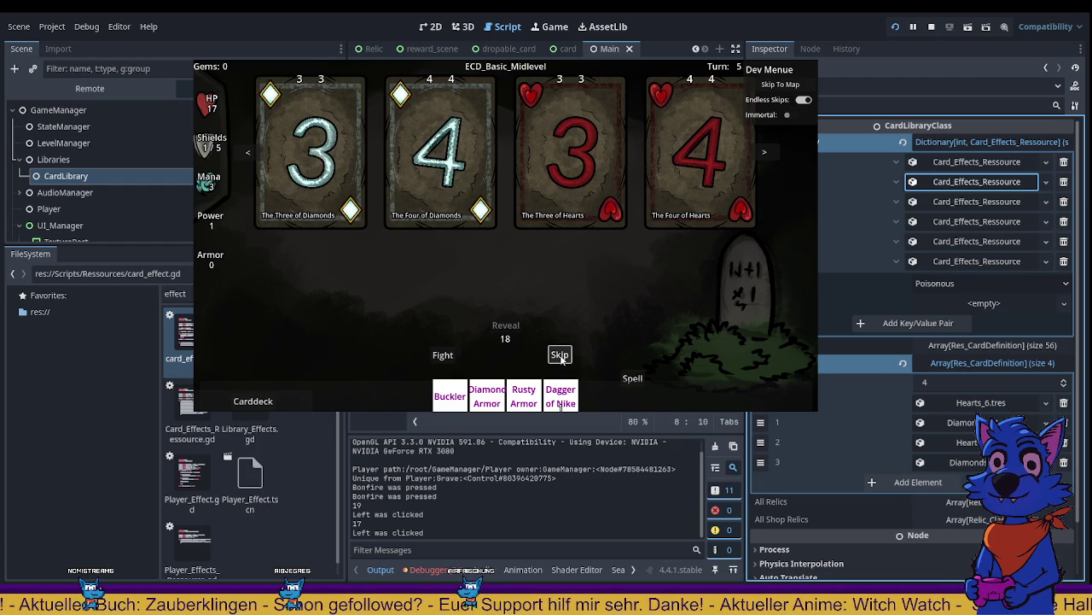
left_click(560, 356)
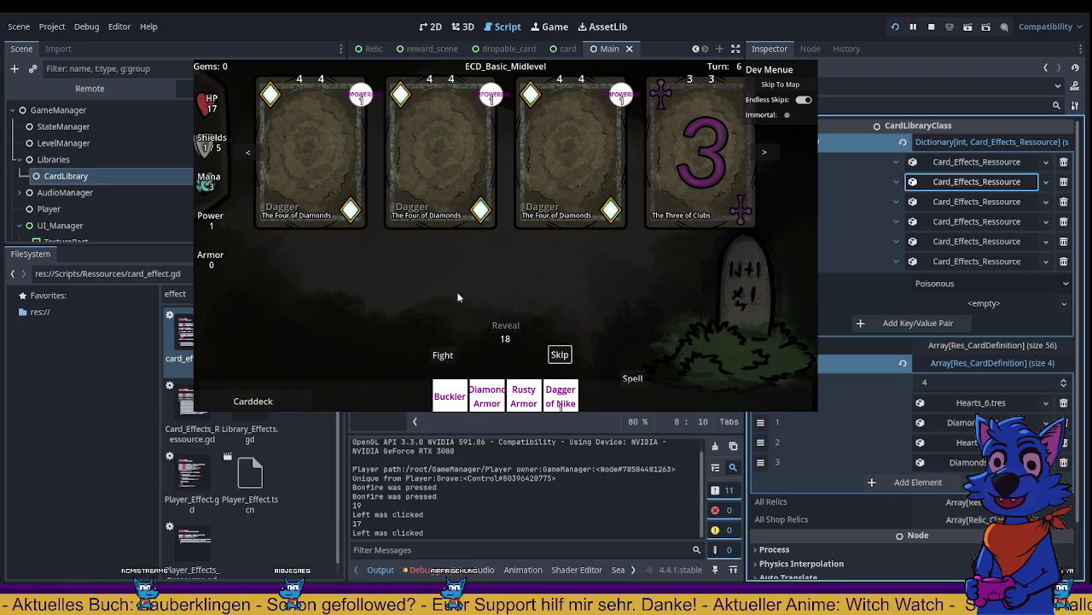
left_click(322, 136)
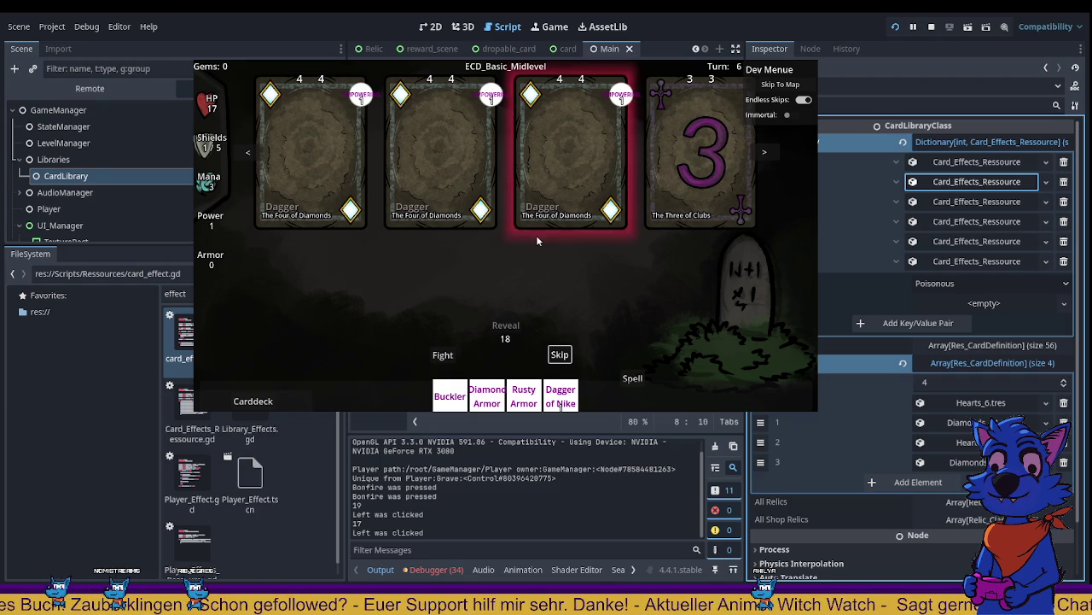
Step: Play the three Dagger cards and the Three of Clubs
left_click(316, 170)
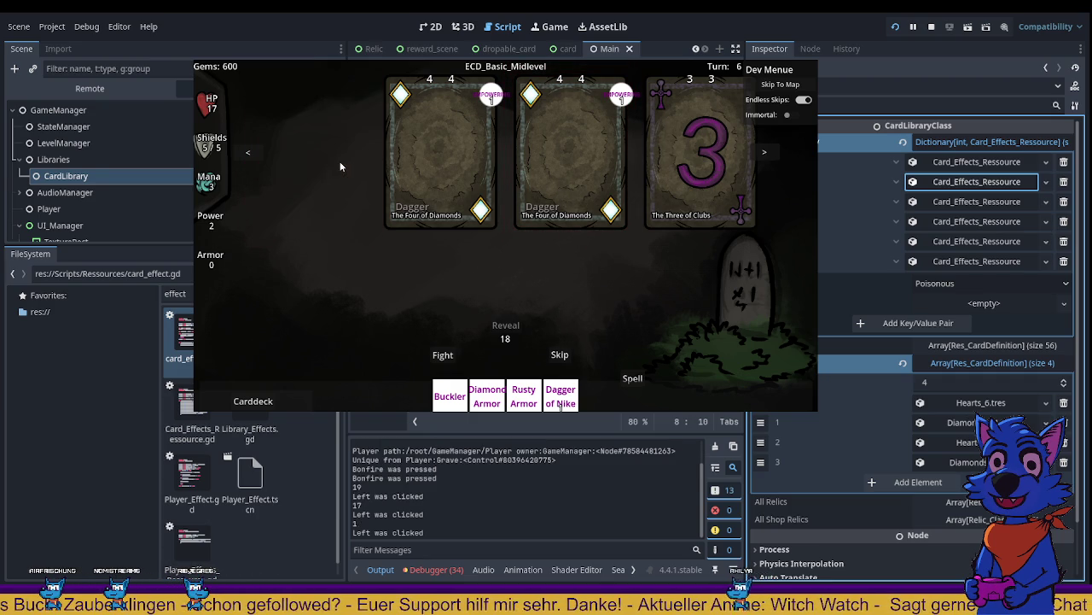
left_click(436, 156)
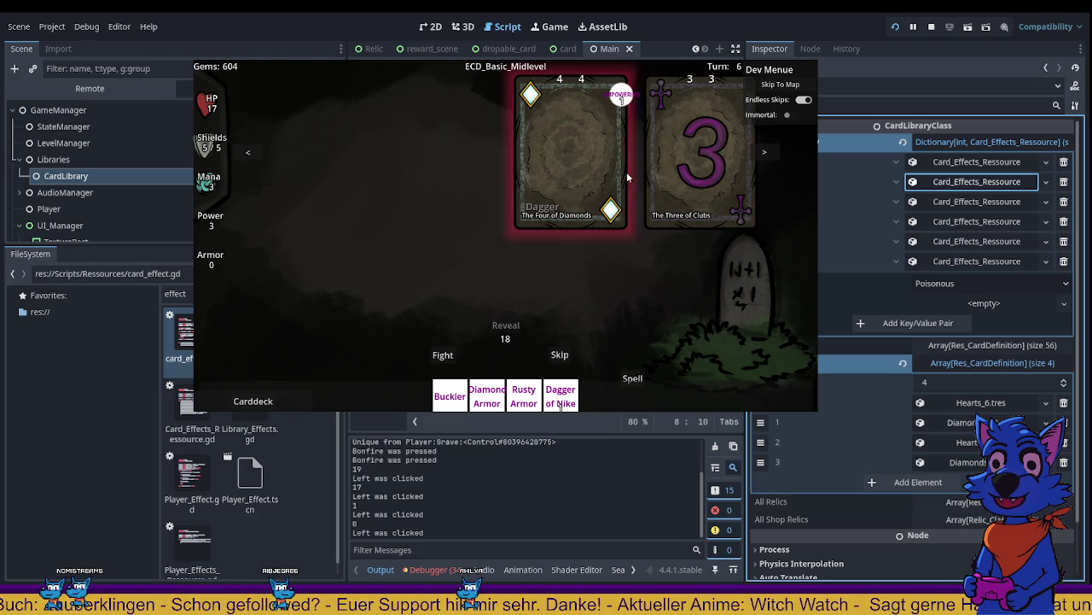
left_click(709, 162)
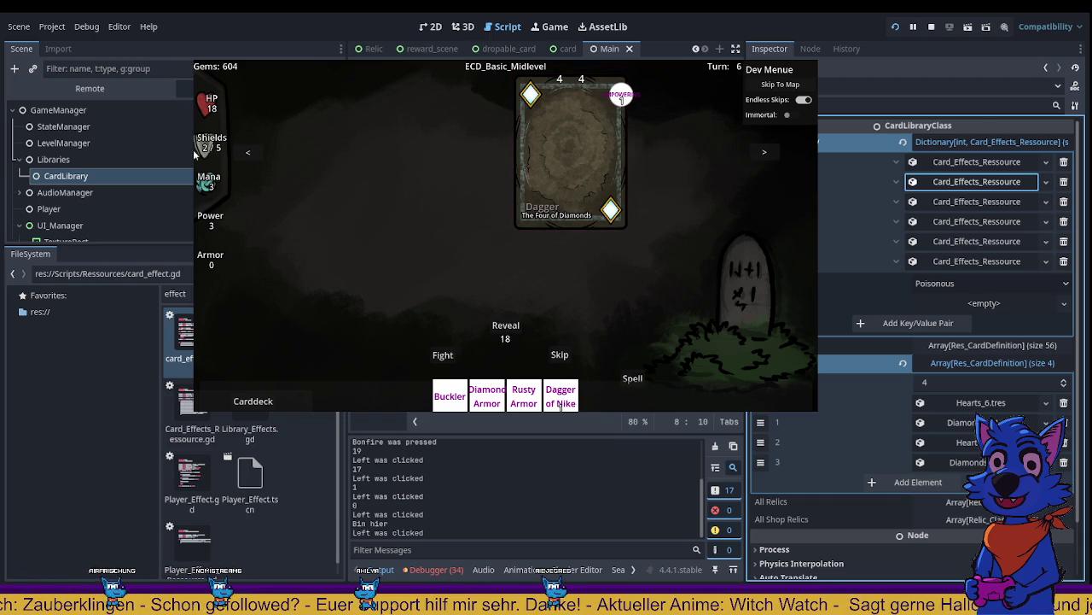
left_click(549, 215)
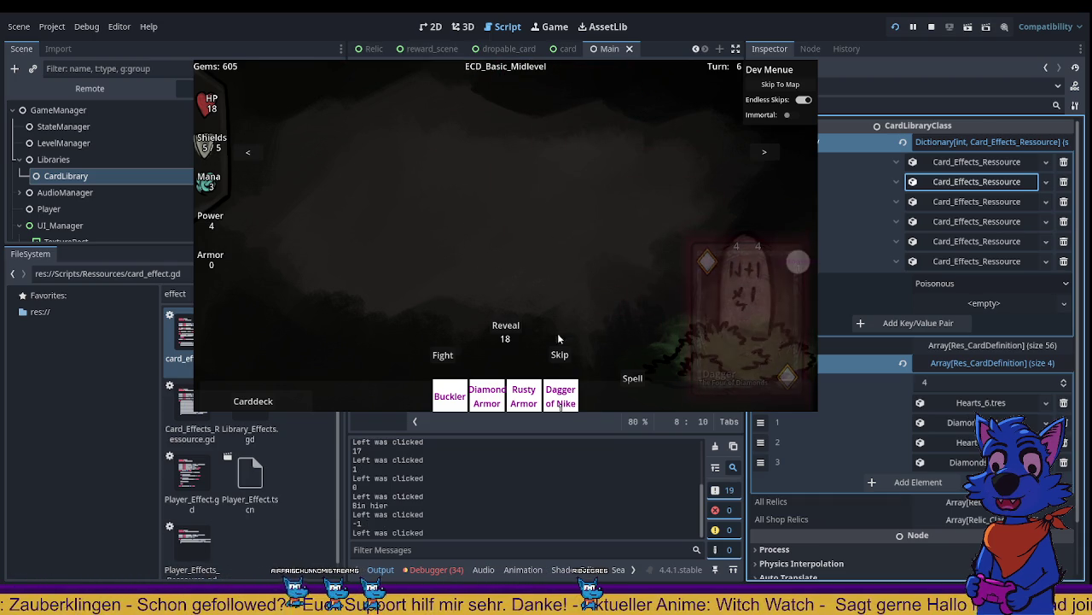
Step: Reveal the next four enemy cards and play the Four, Five and Six of Clubs
left_click(505, 326)
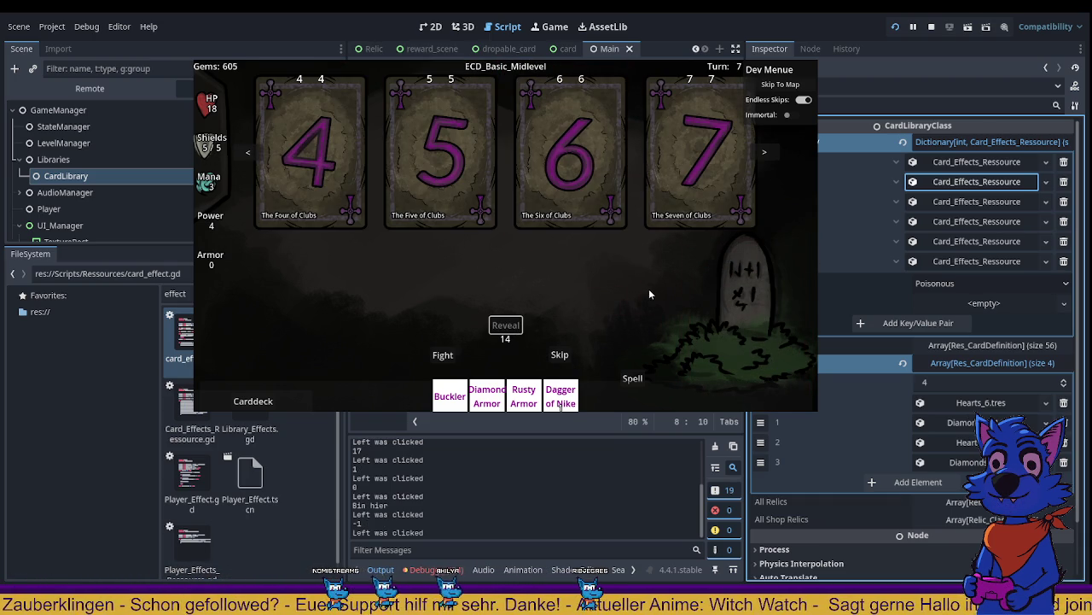
left_click(339, 136)
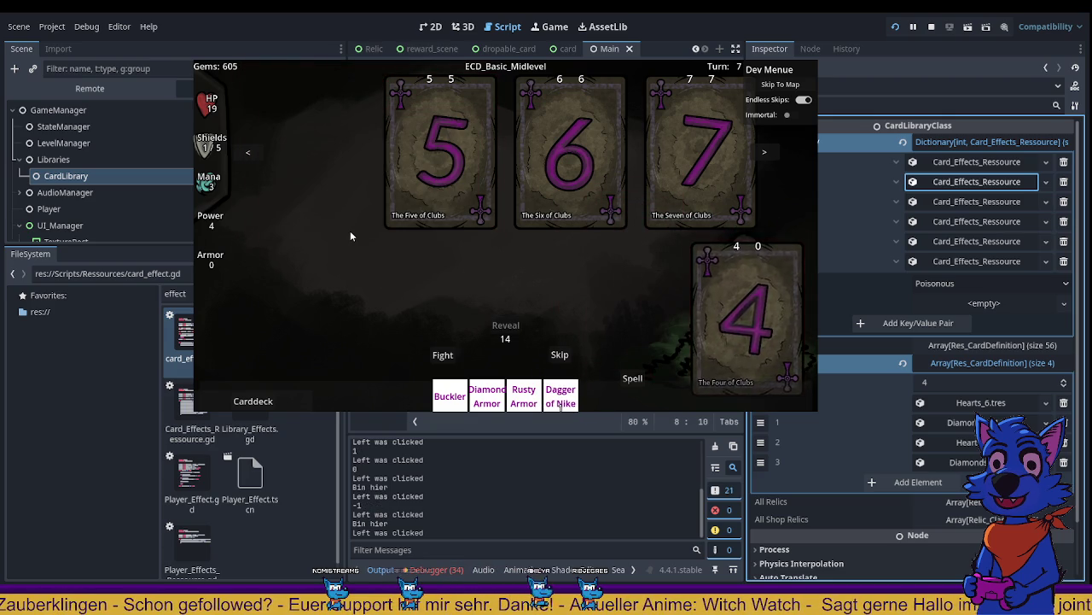
left_click(421, 162)
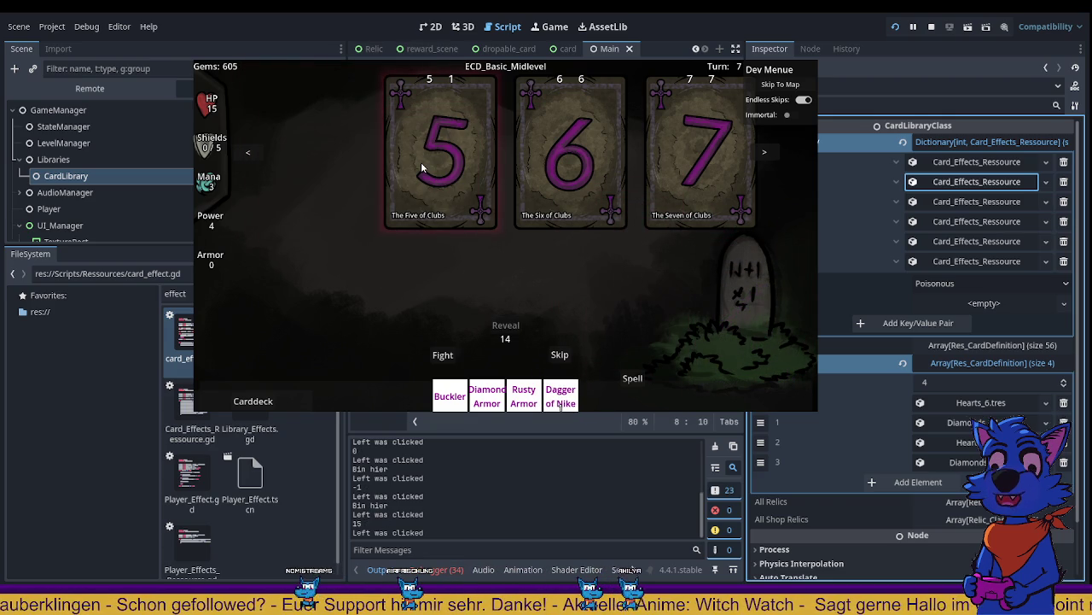
left_click(444, 168)
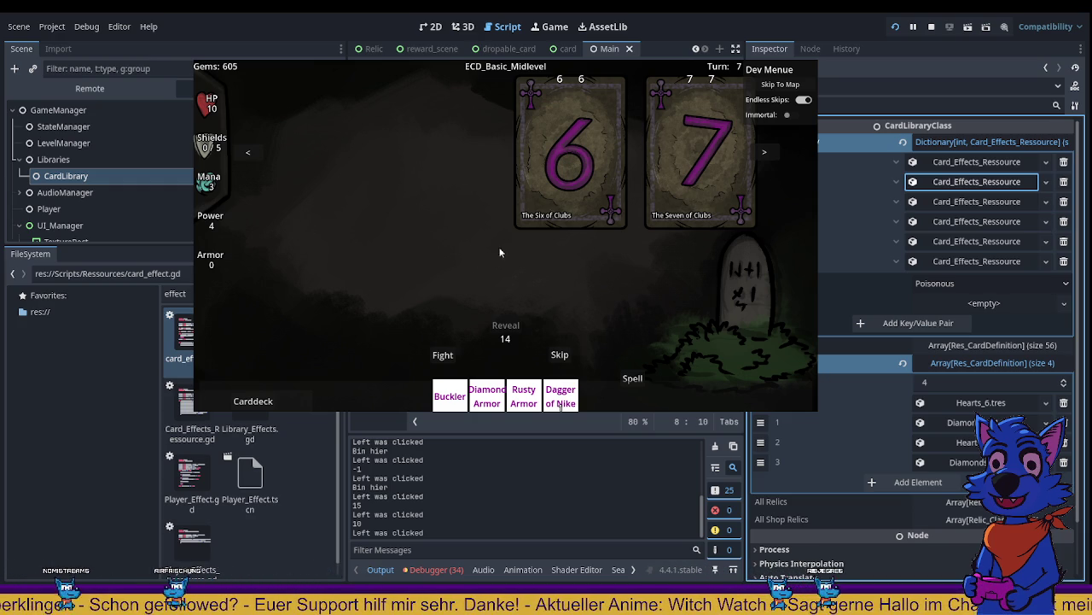
left_click(555, 204)
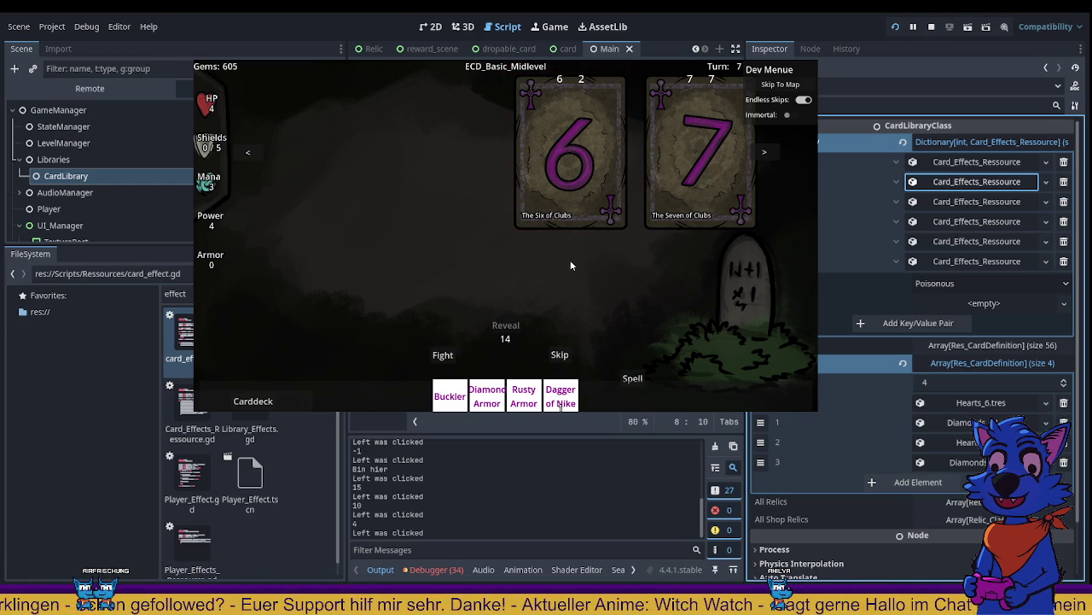
Step: Skip for a new set and play the Two and Three of Spades and Eight of Clubs
left_click(559, 355)
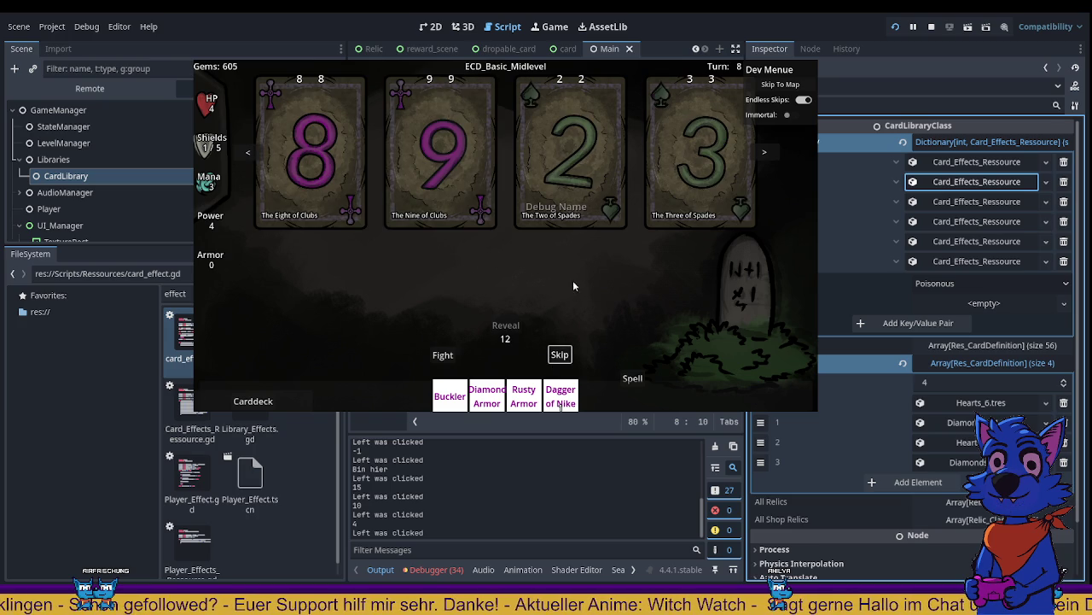
left_click(578, 215)
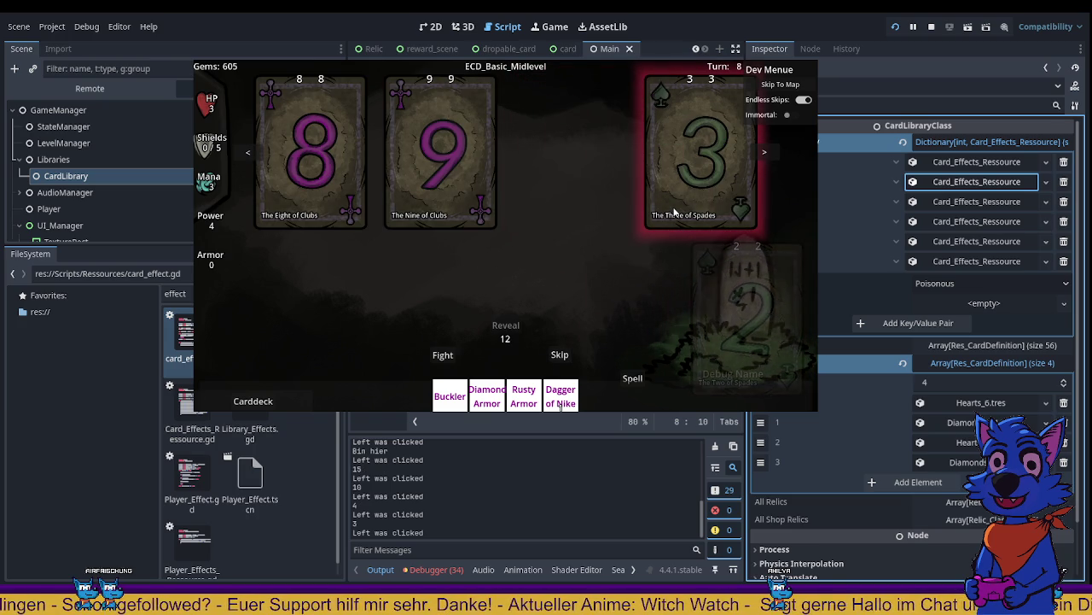
left_click(693, 191)
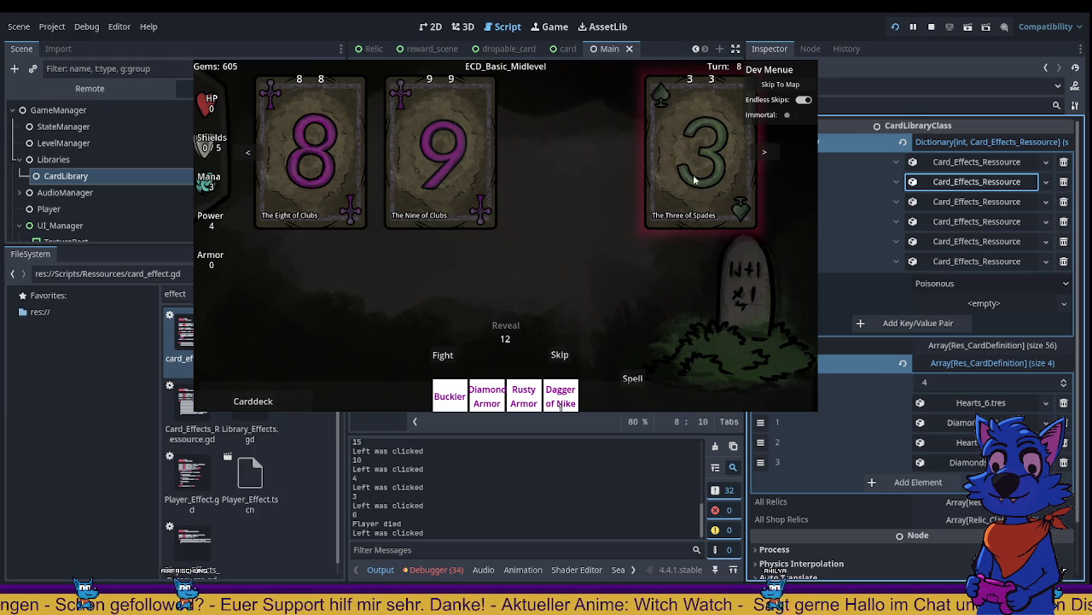
left_click(667, 210)
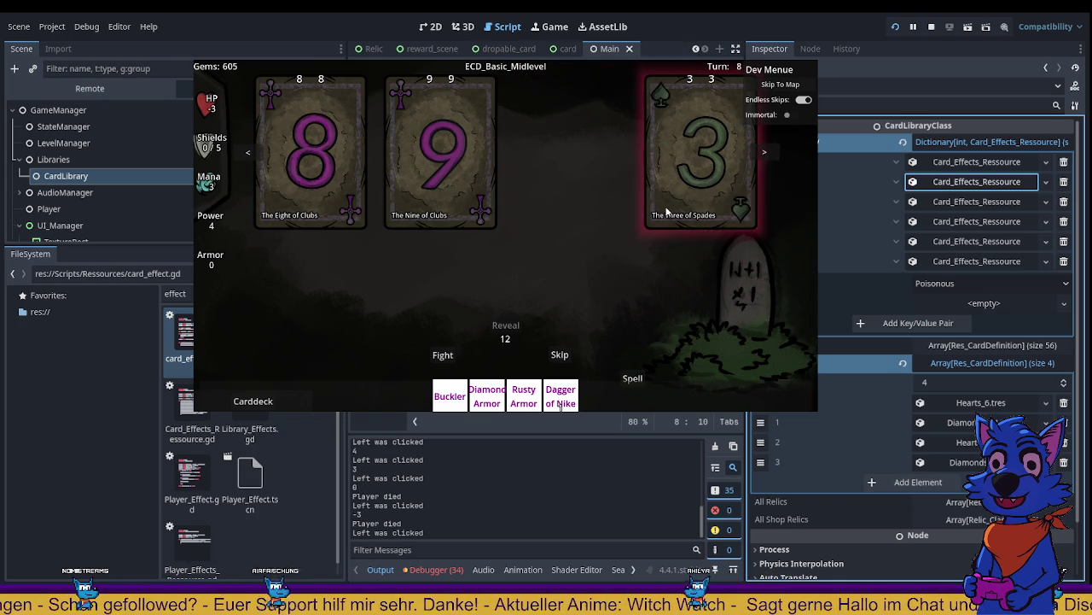
left_click(470, 176)
left_click(466, 171)
left_click(459, 162)
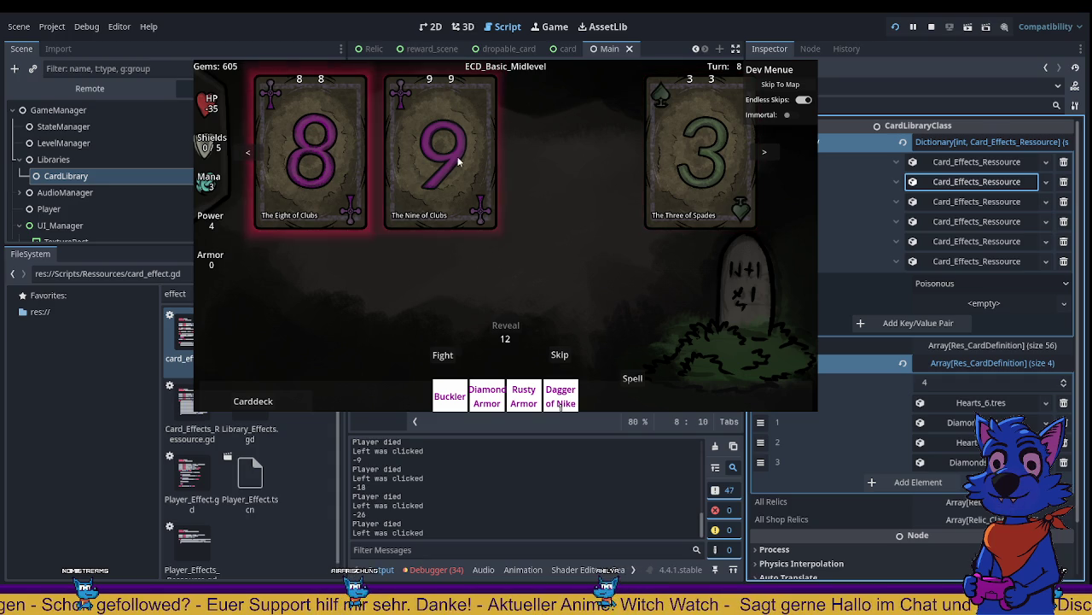
Step: Keep playing cards until HP goes negative, then stop the game with F8
left_click(456, 158)
left_click(453, 150)
left_click(452, 149)
left_click(450, 147)
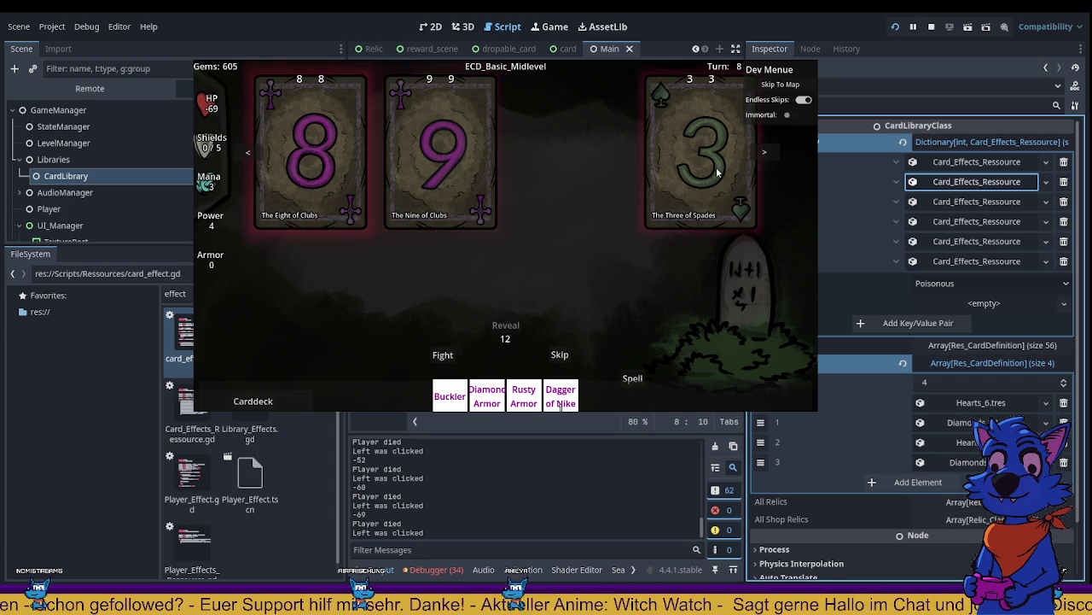
left_click(717, 173)
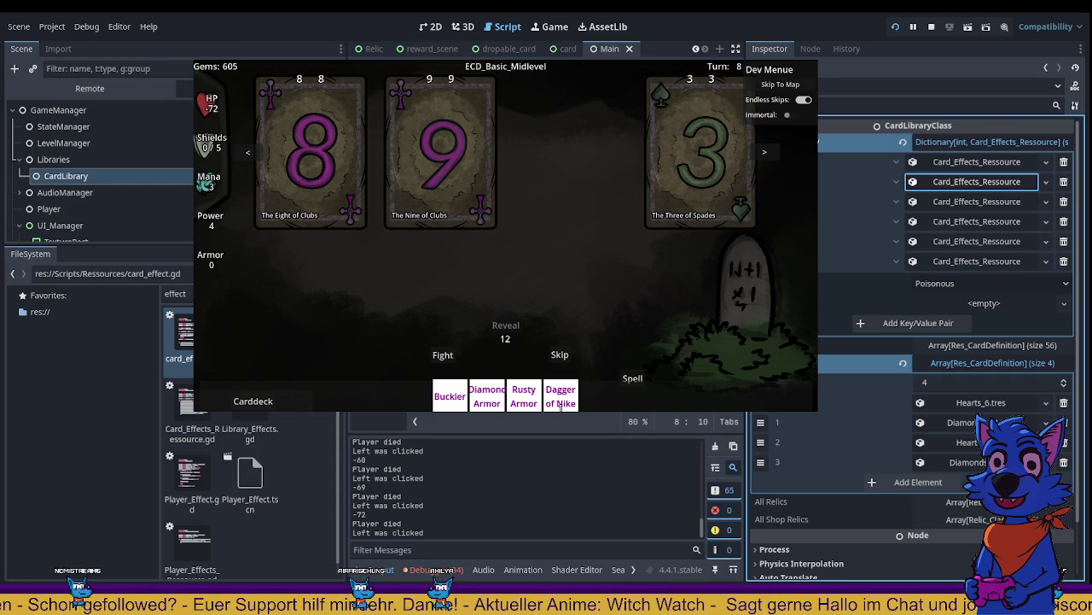
key("F8")
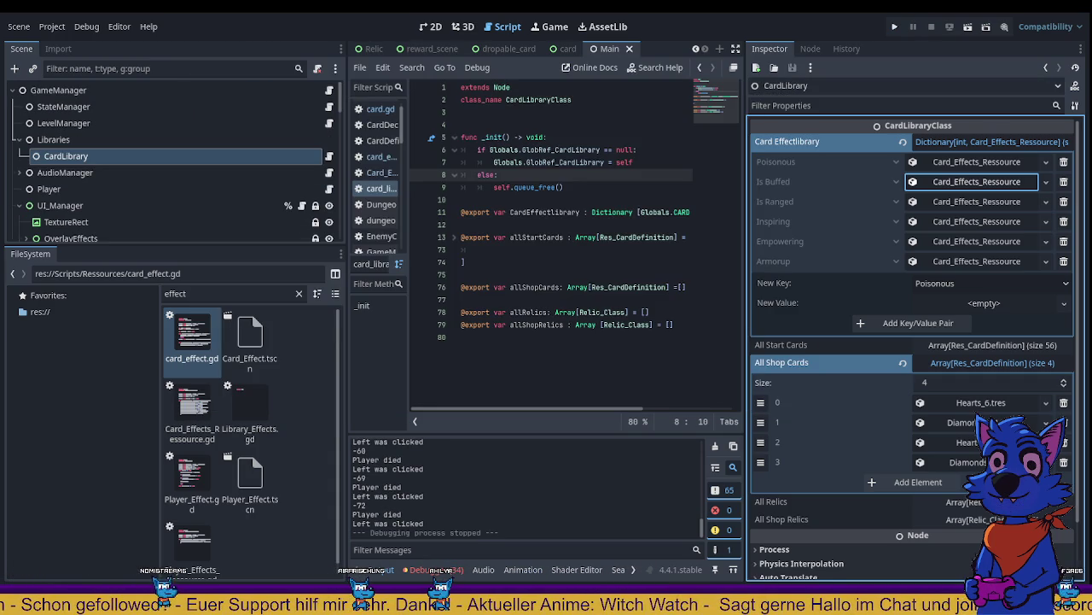
Step: Save and run the game with F5, stop it, then relaunch it to the map
left_click(617, 236)
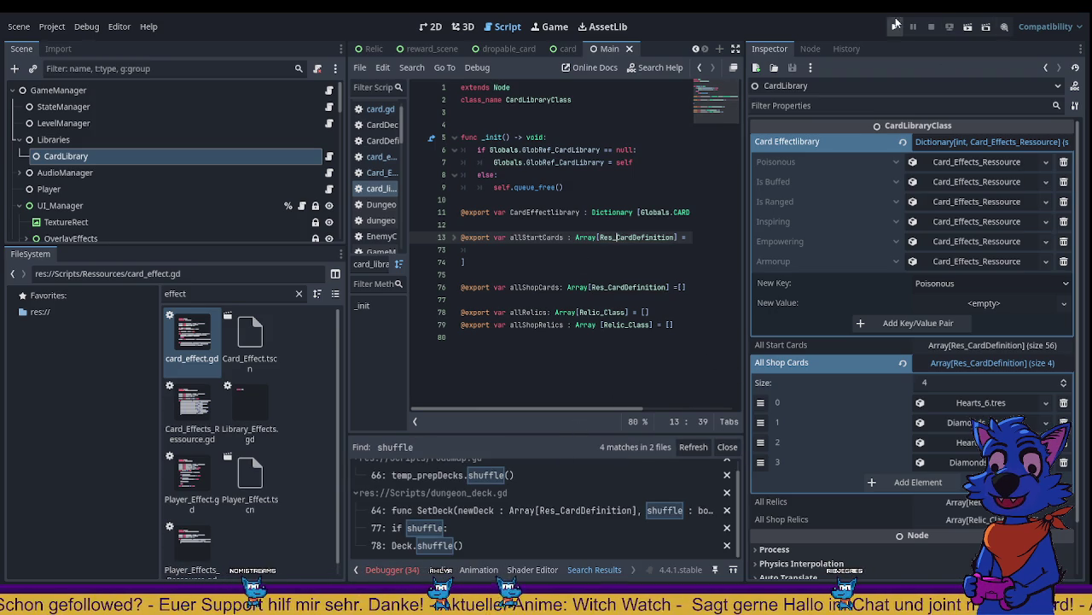
key("F5")
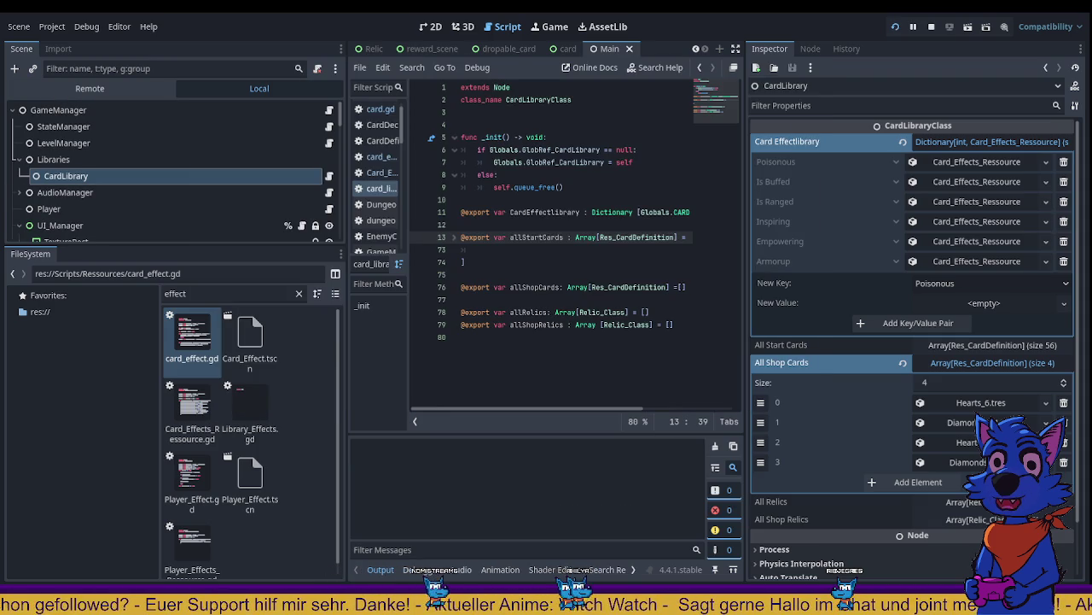
key("F8")
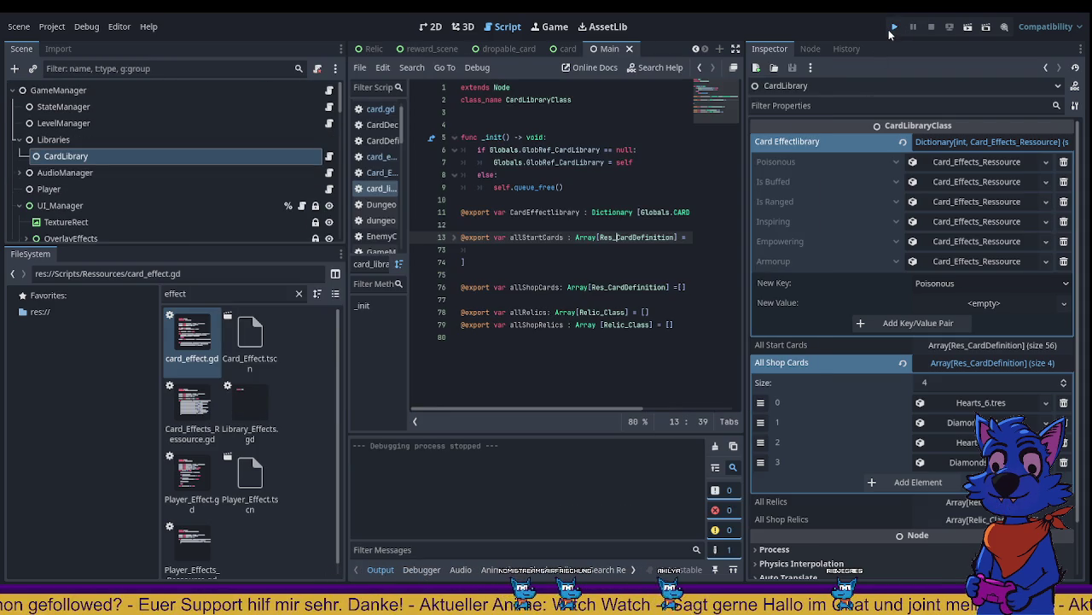
left_click(892, 29)
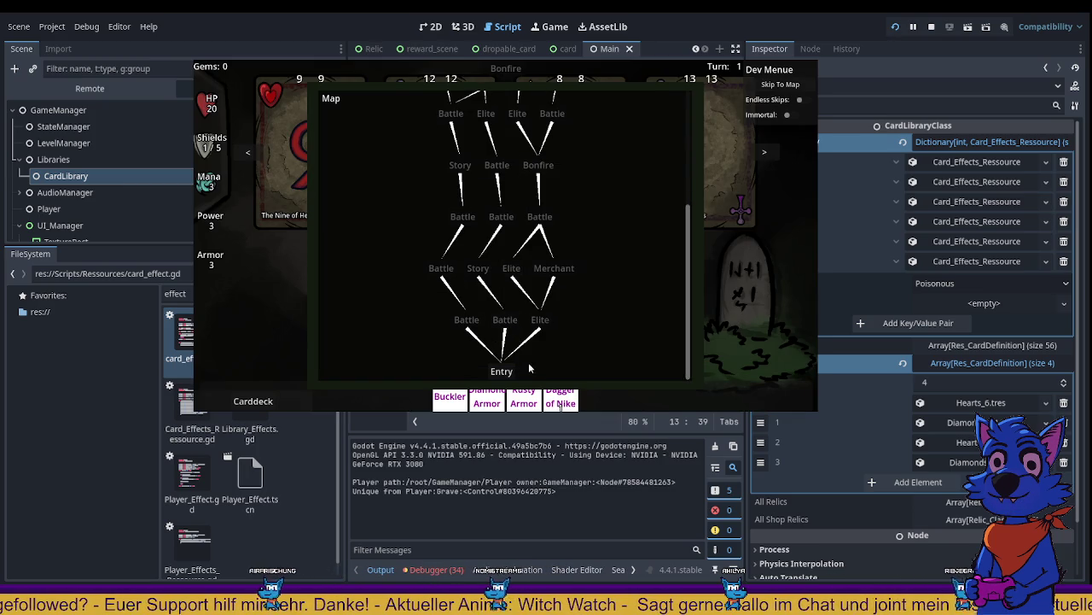
Step: Enter the first battle from Entry, turn on Endless Skips, and skip through several turns
left_click(504, 368)
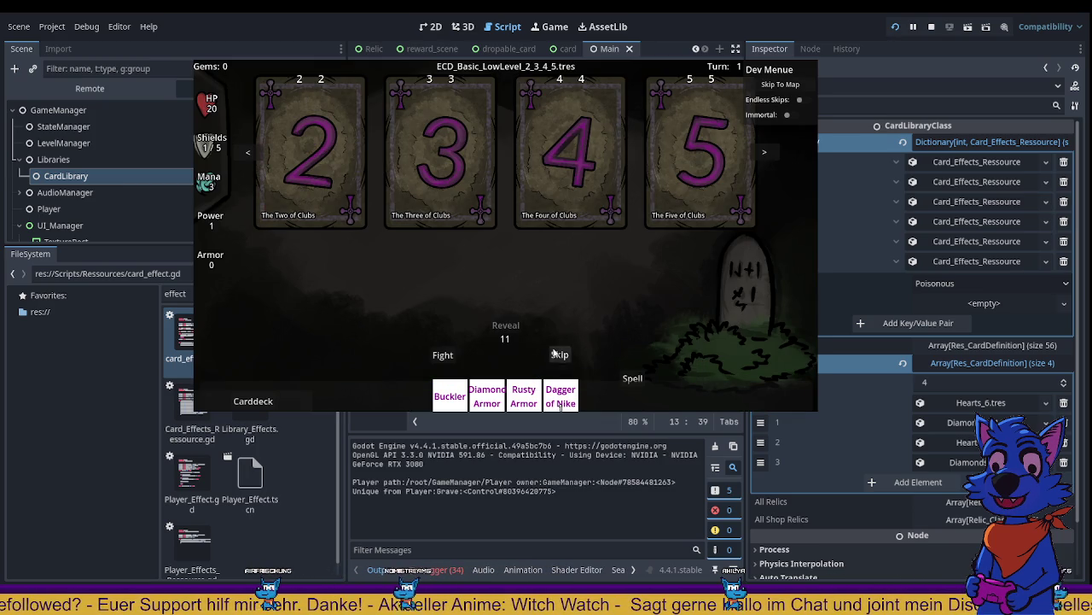
left_click(802, 101)
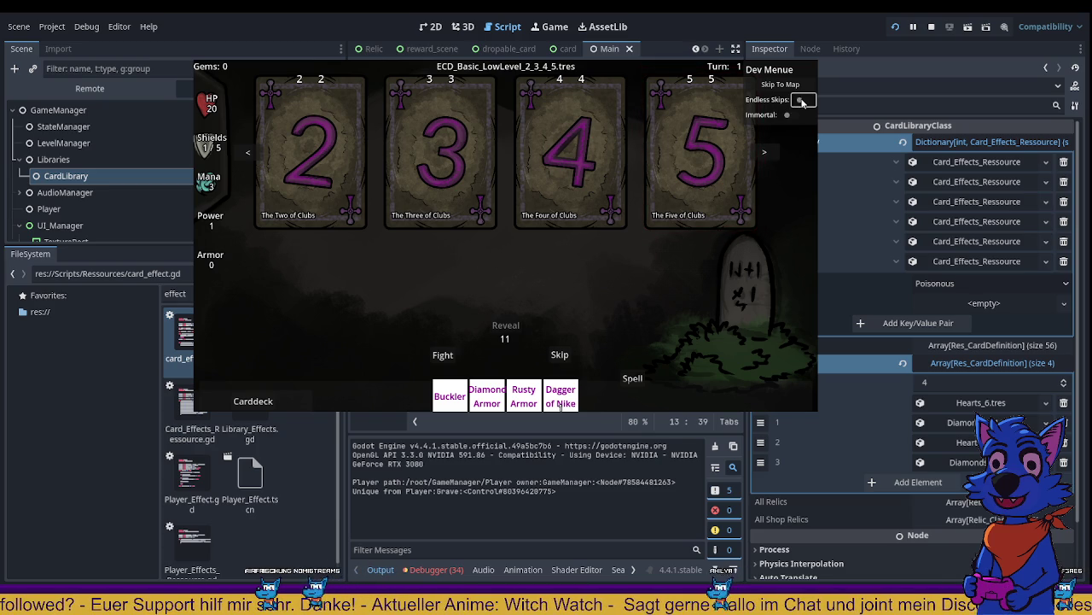
left_click(563, 356)
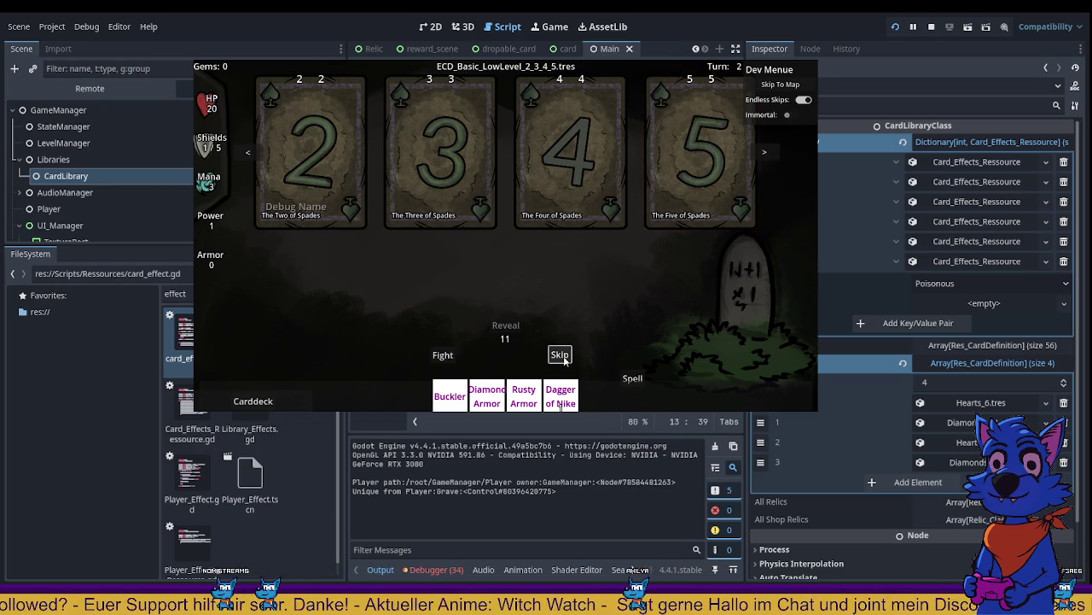
left_click(562, 357)
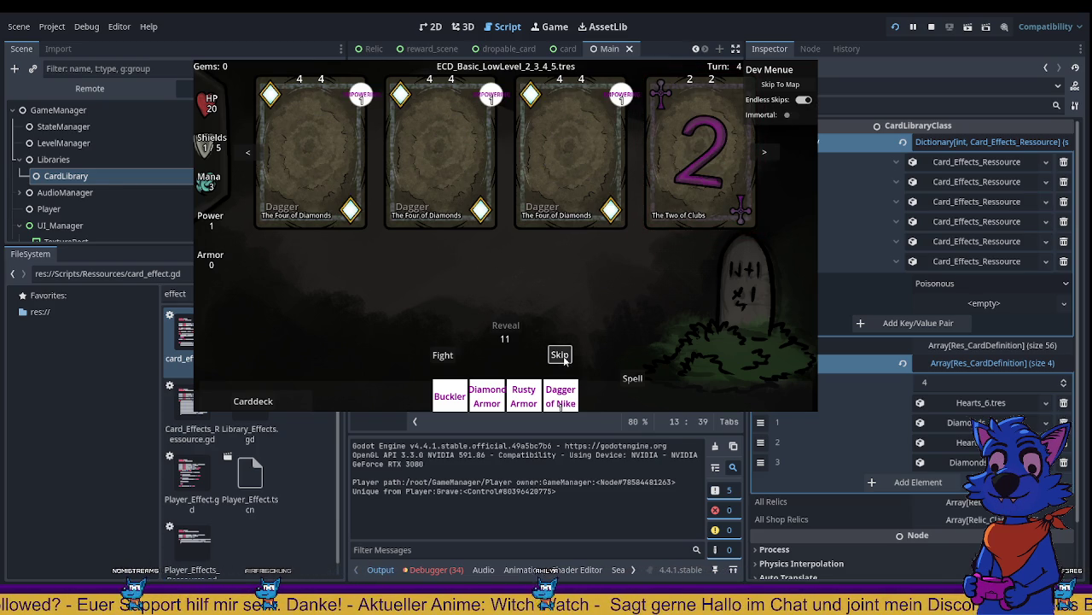
left_click(560, 355)
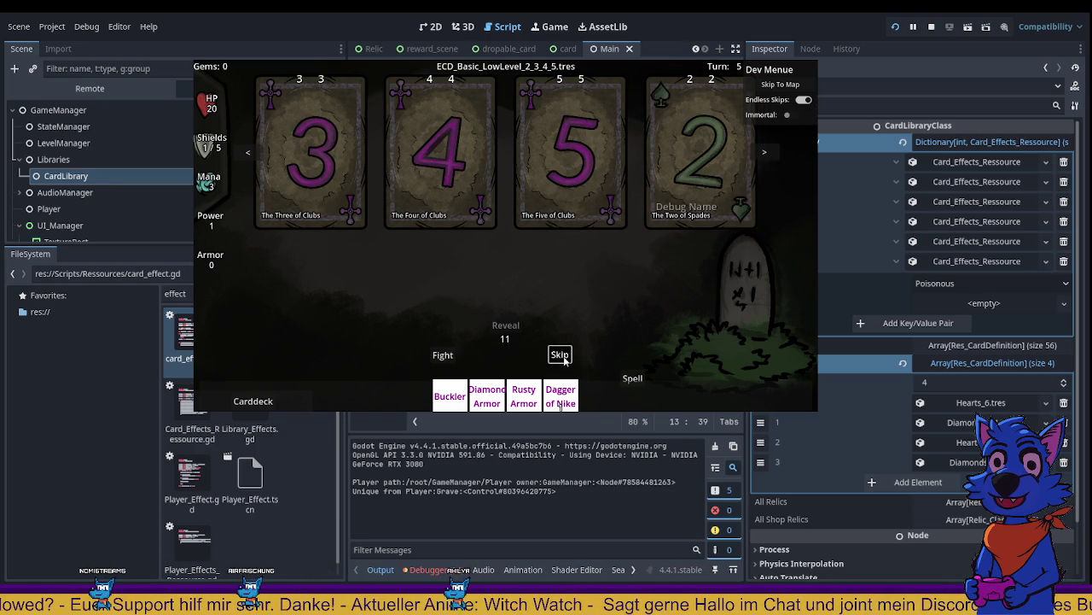
left_click(560, 355)
left_click(560, 355)
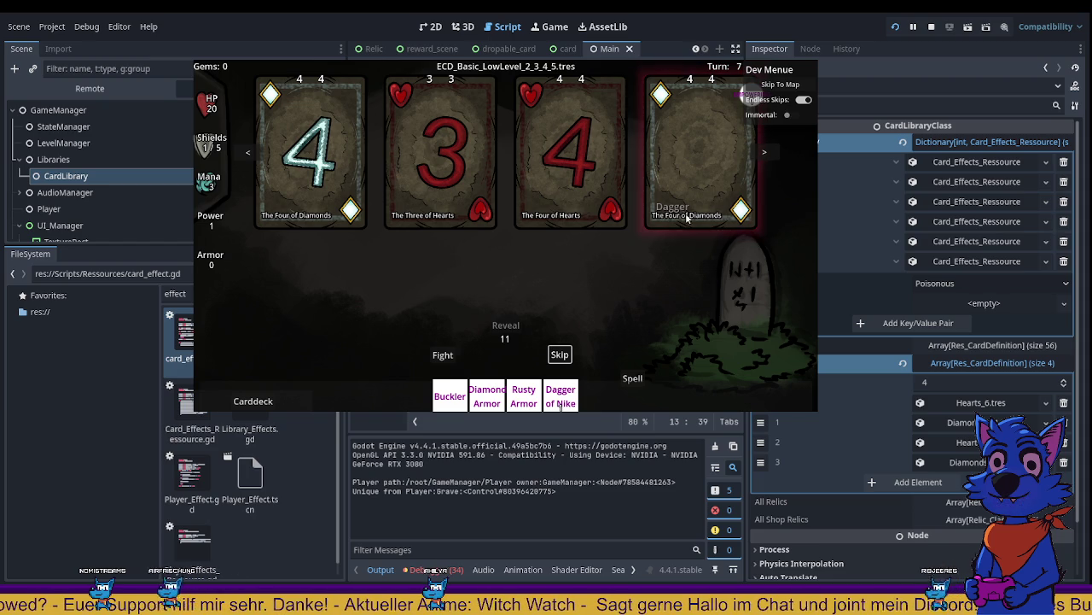
left_click(559, 356)
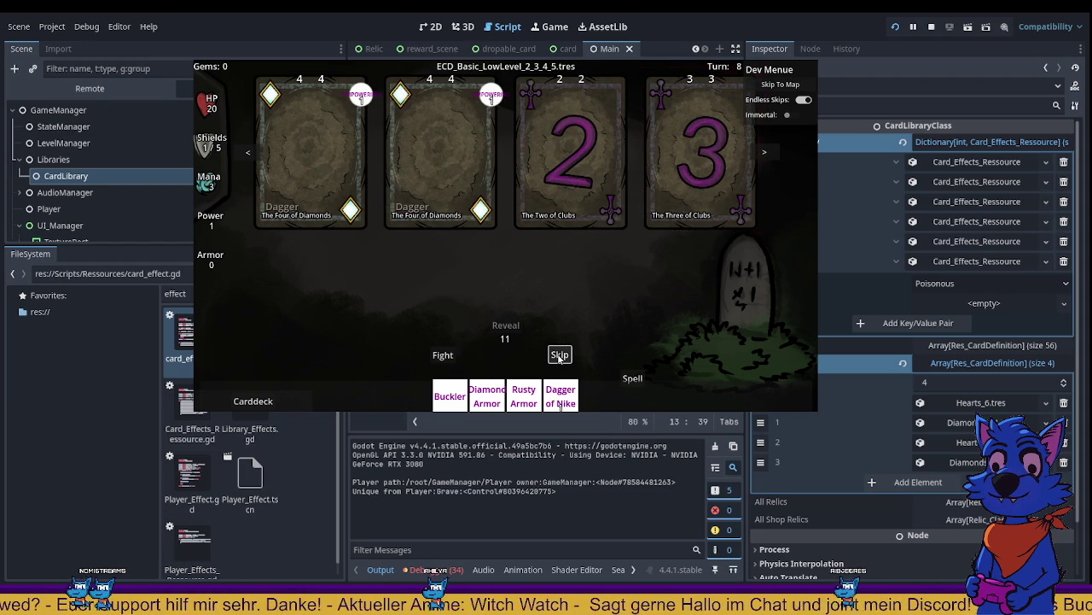
left_click(560, 355)
left_click(560, 355)
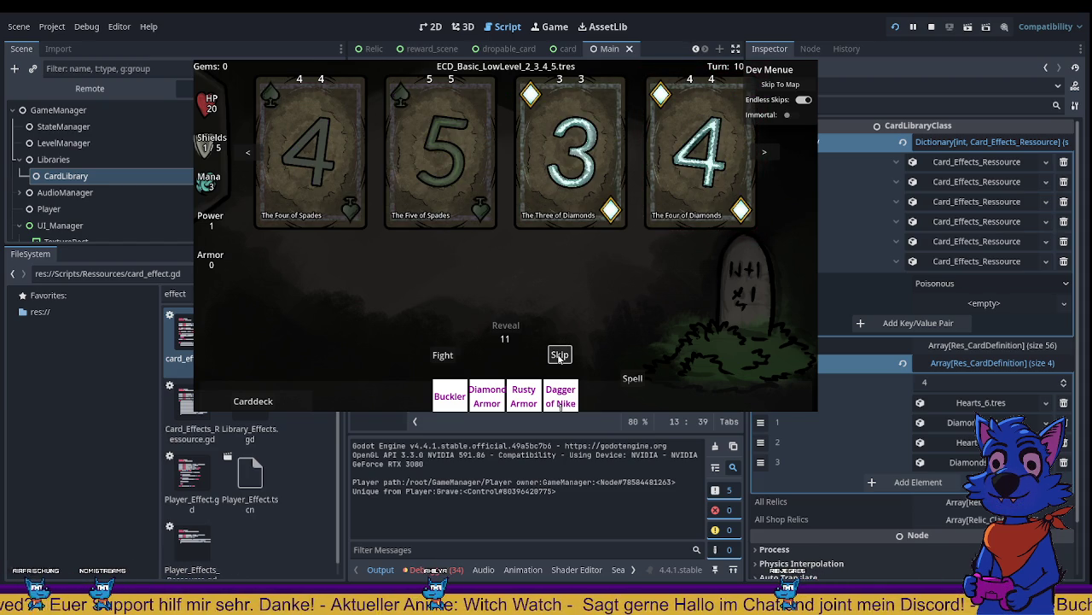
left_click(560, 355)
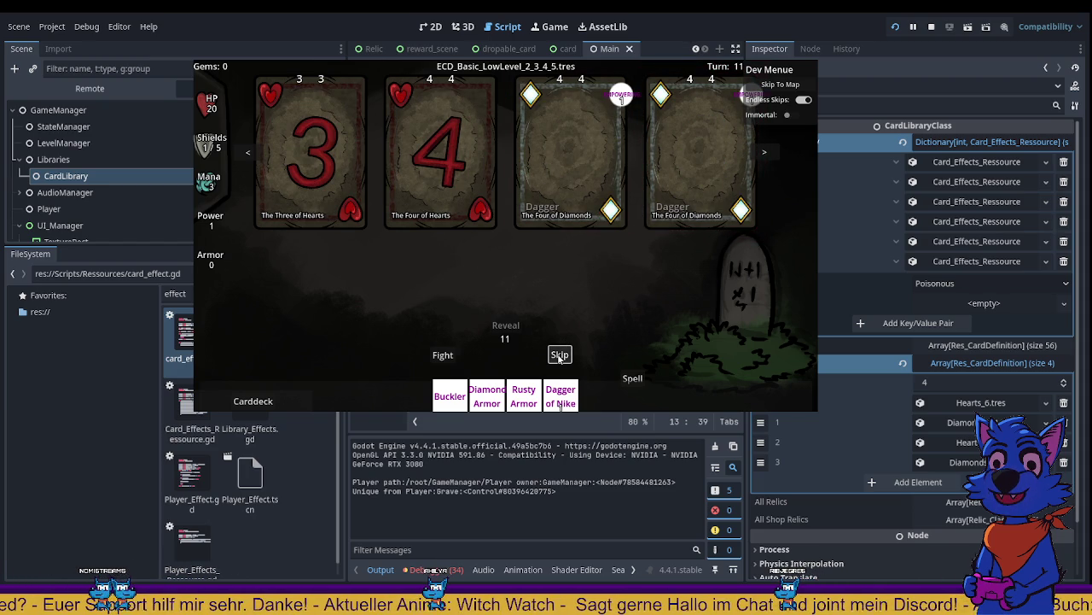
left_click(560, 355)
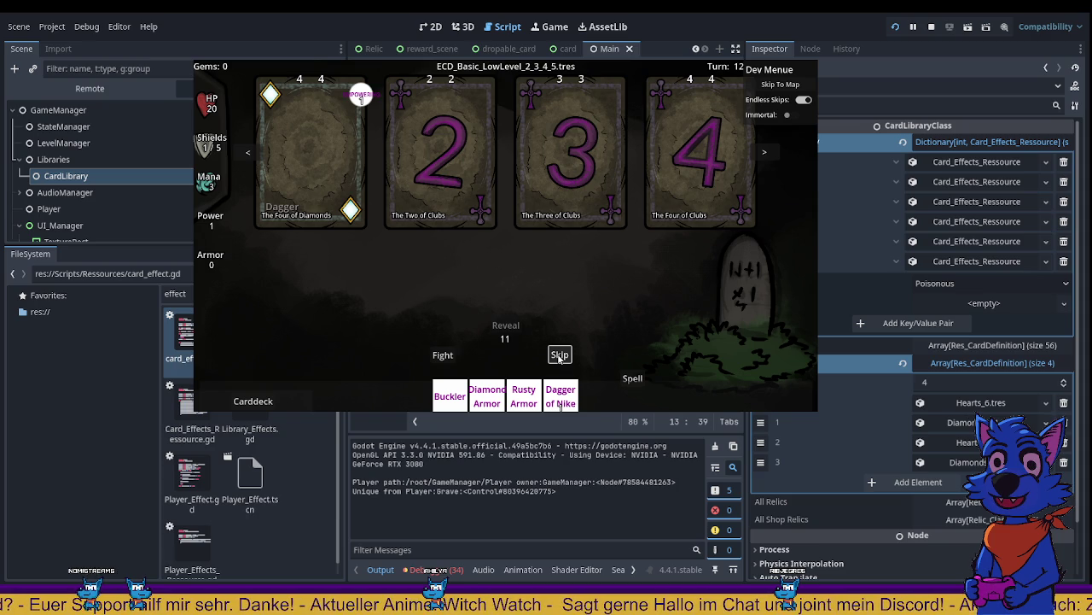
Step: Keep skipping to cycle through enemy cards until turn 22
left_click(560, 355)
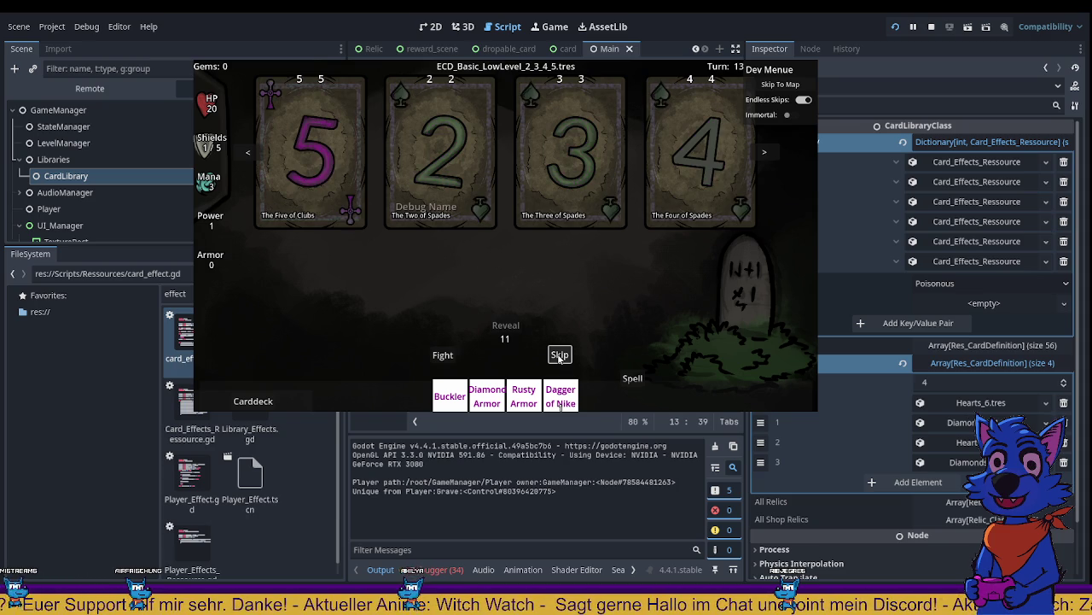
left_click(560, 355)
left_click(560, 355)
left_click(560, 355)
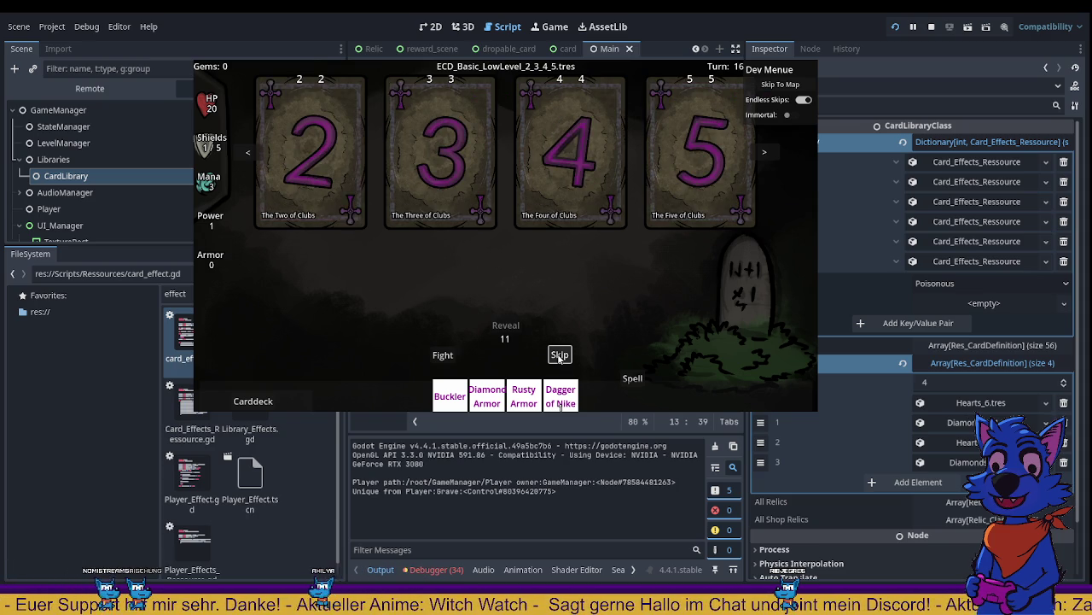
left_click(560, 355)
left_click(560, 355)
left_click(560, 355)
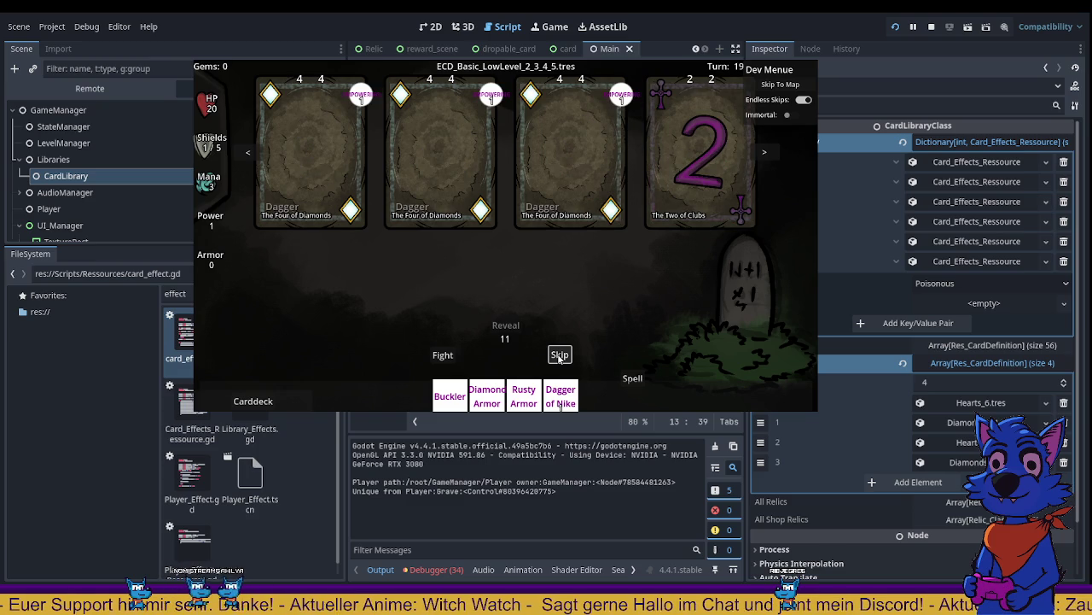
left_click(560, 355)
left_click(560, 355)
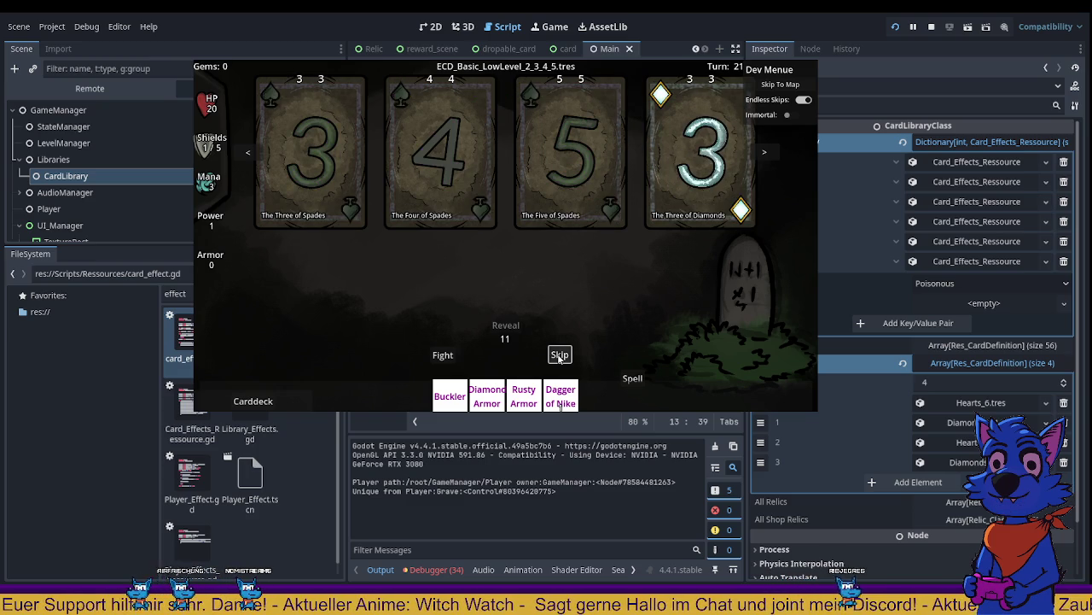
left_click(560, 355)
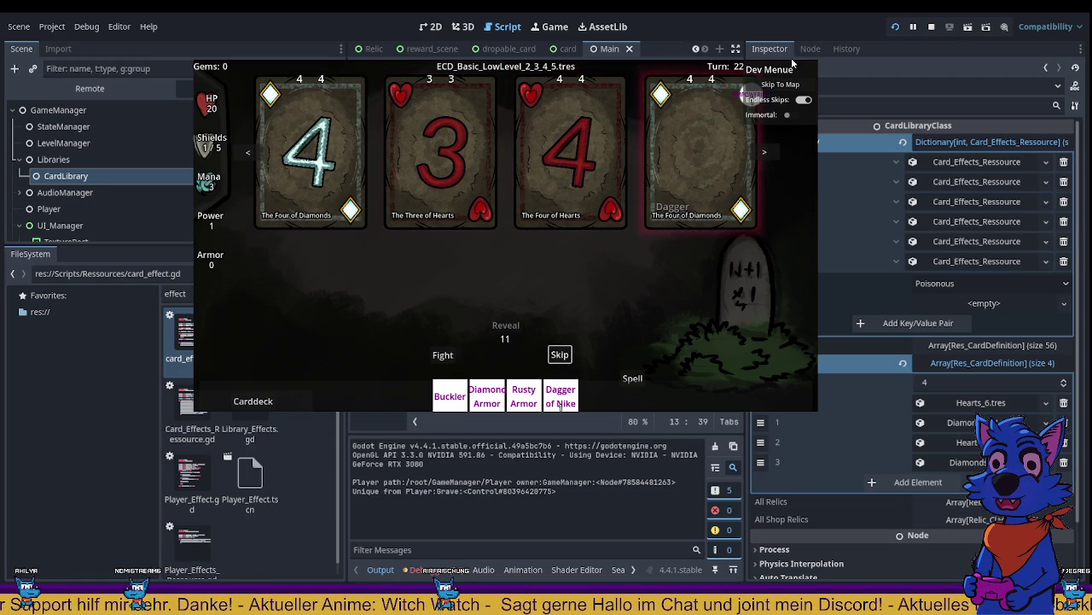
Step: Stop the game, go to the 'if shuffle' check on line 77 of dungeon_deck.gd, and clear the file filter
key("F8")
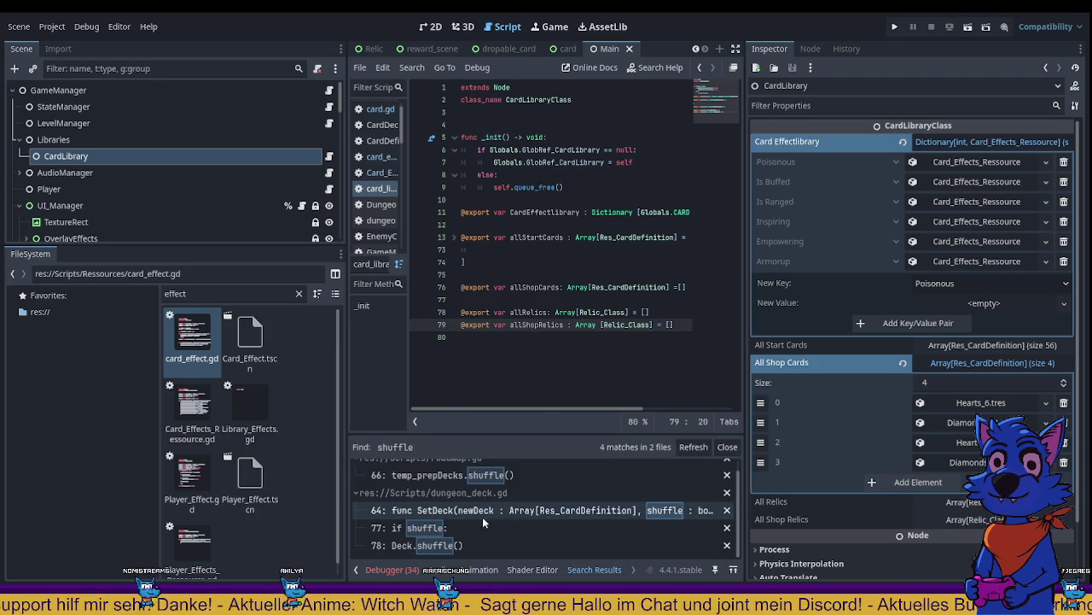
left_click(460, 525)
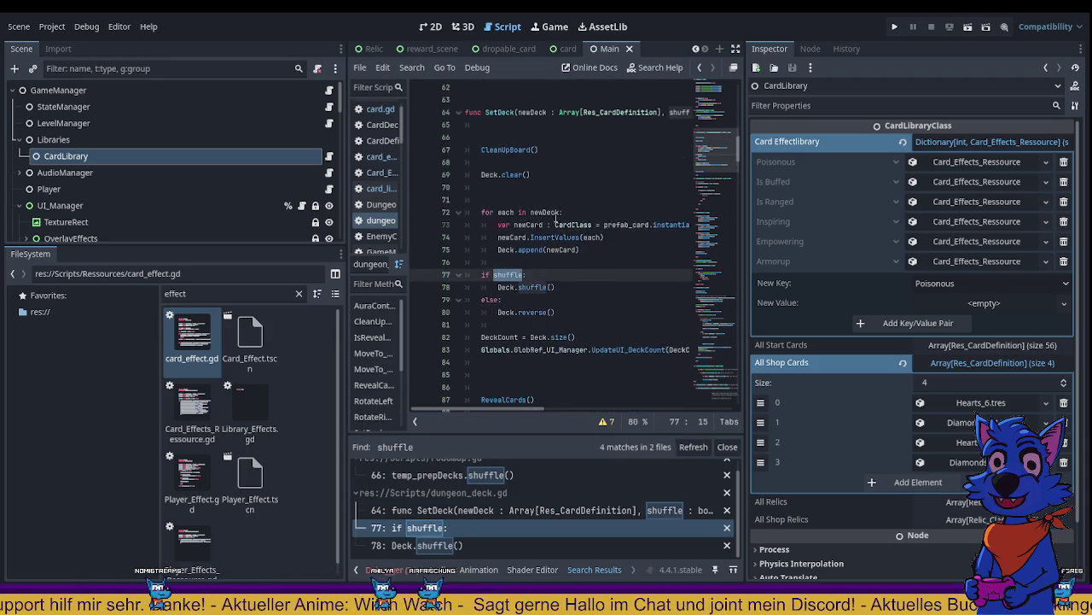
scroll(555, 213, "up", 4)
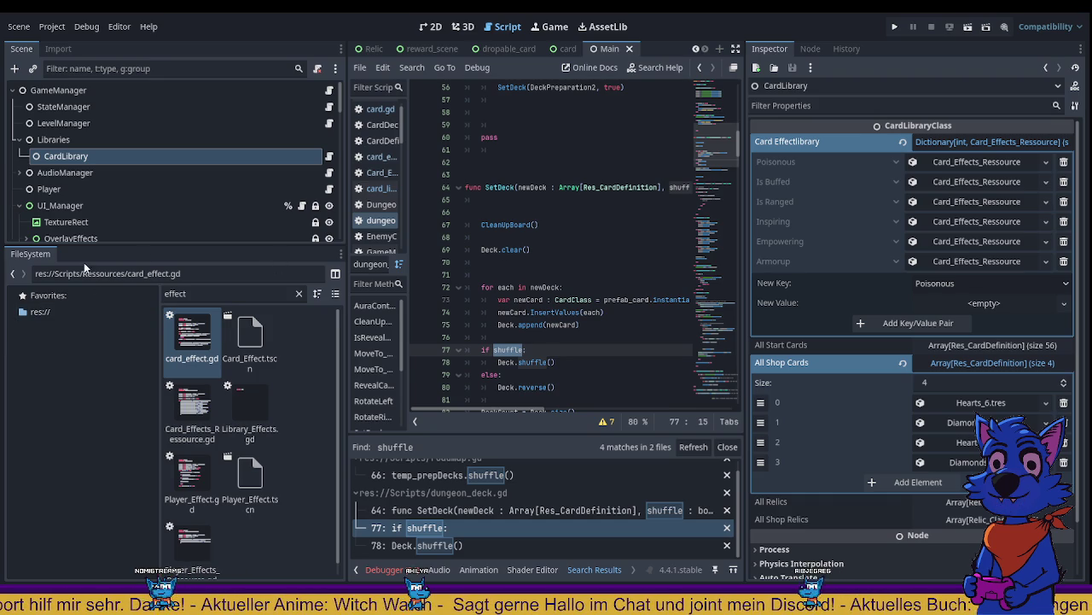
left_click(299, 293)
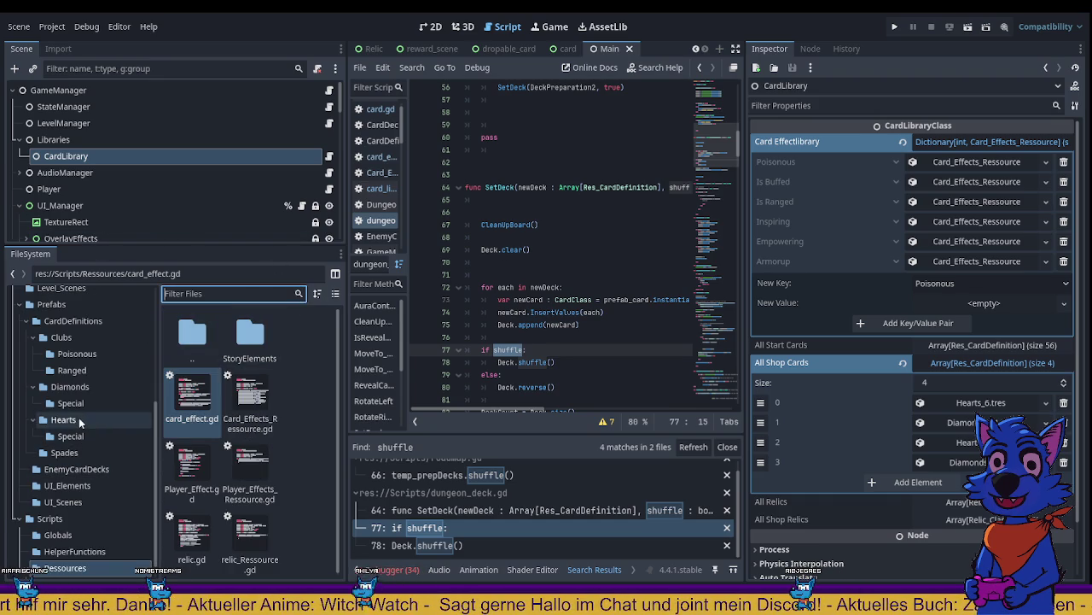
scroll(78, 419, "down", 1)
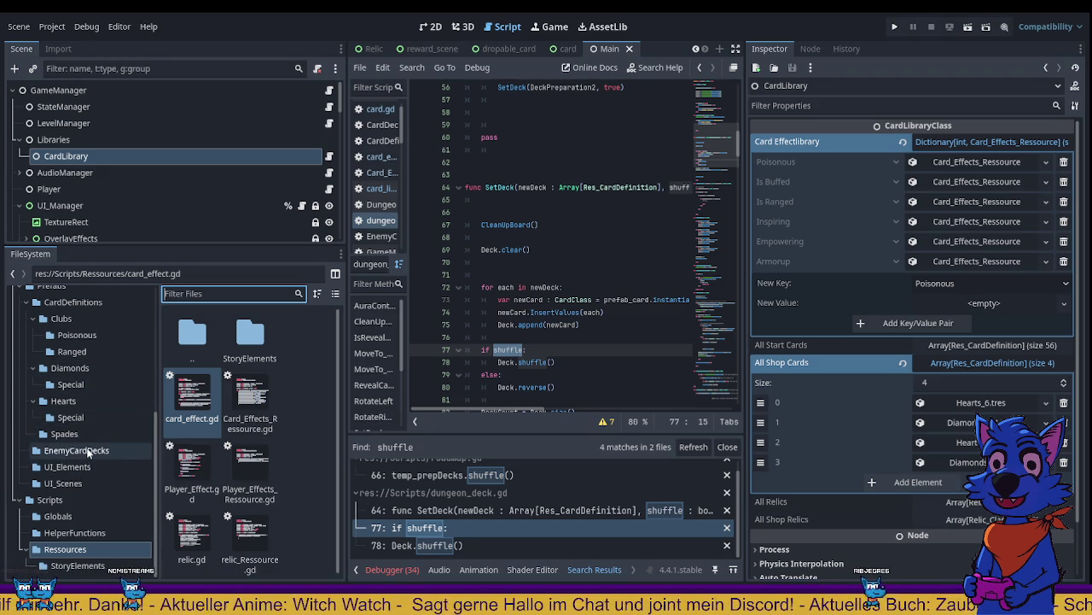
Step: Inspect the ECD_Basic_LowLevel_2_3 and ECD_Poison_Easy deck resources, then open their EnemyCardDeck.gd script
left_click(85, 452)
left_click(242, 337)
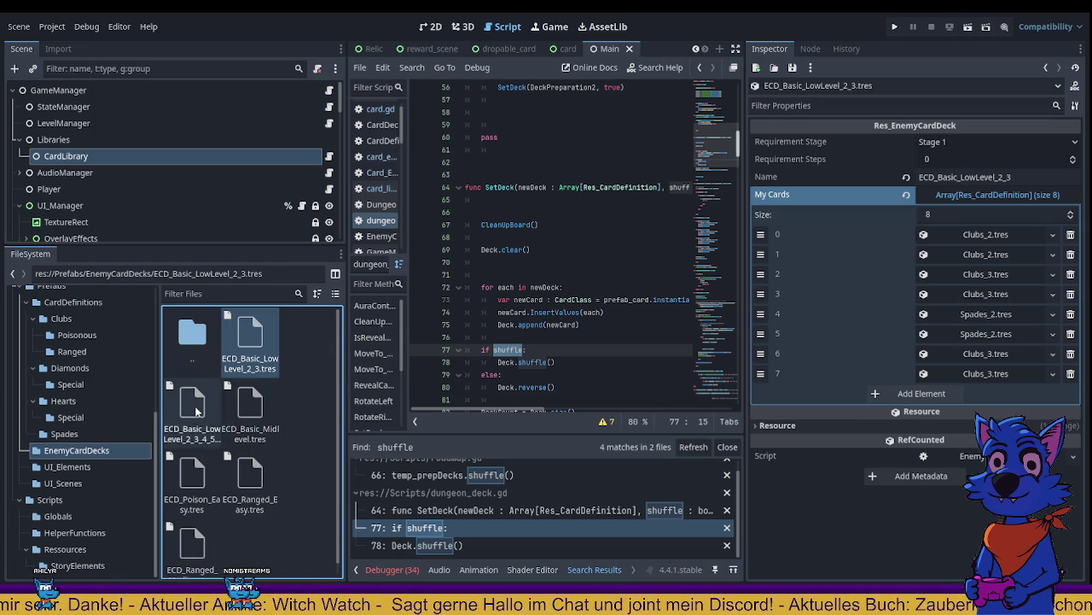
left_click(192, 478)
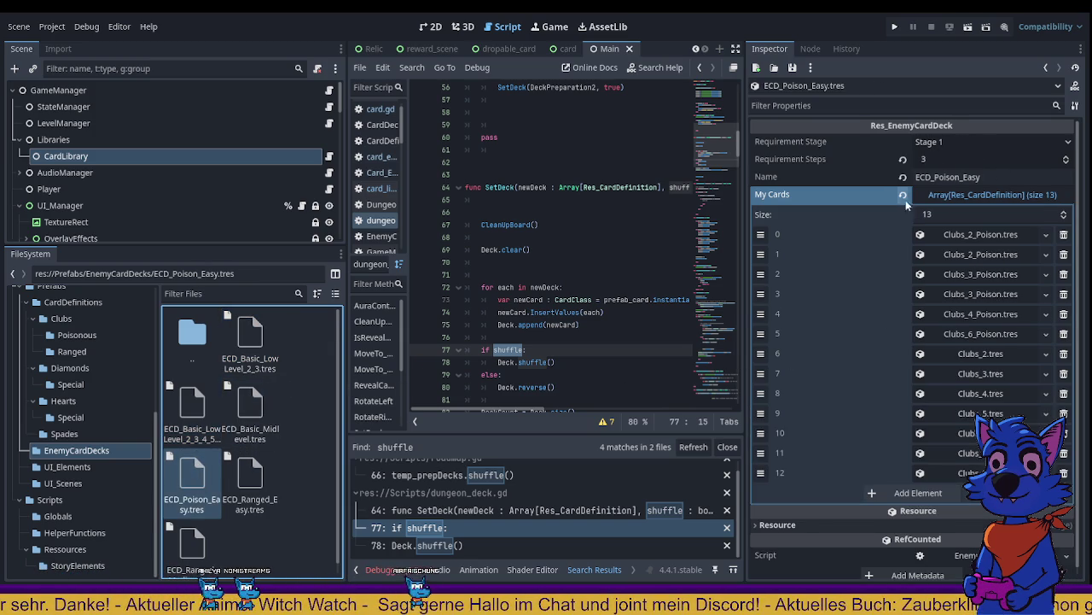
scroll(887, 183, "down", 1)
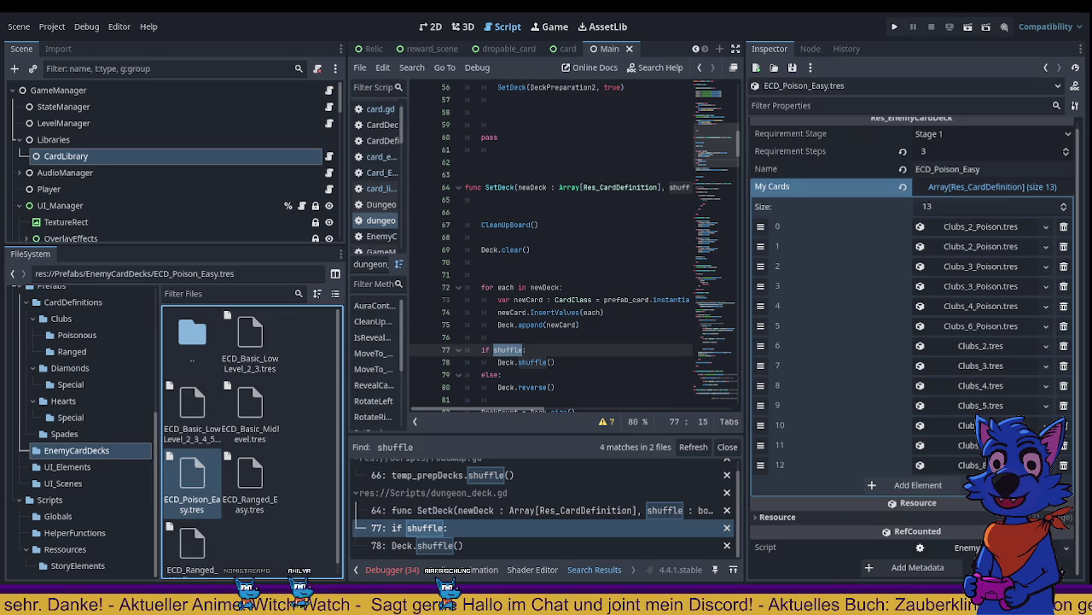
left_click(850, 158, "ctrl")
left_click(621, 238)
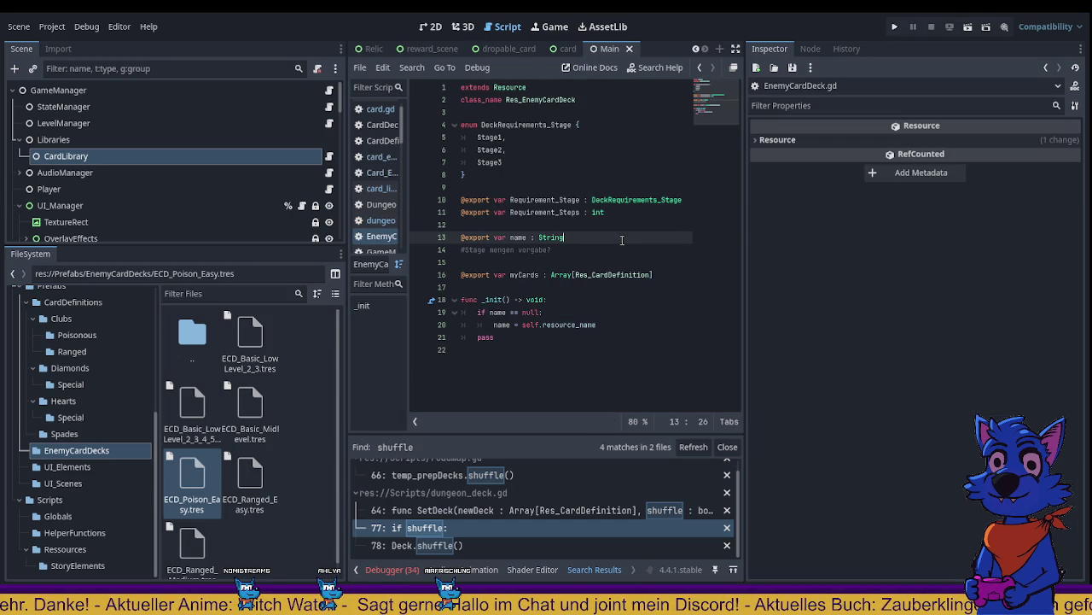
Step: Navigate back to the 'if shuffle' check in dungeon_deck.gd and select 'shuffle' on line 77
left_click(700, 69)
left_click(700, 69)
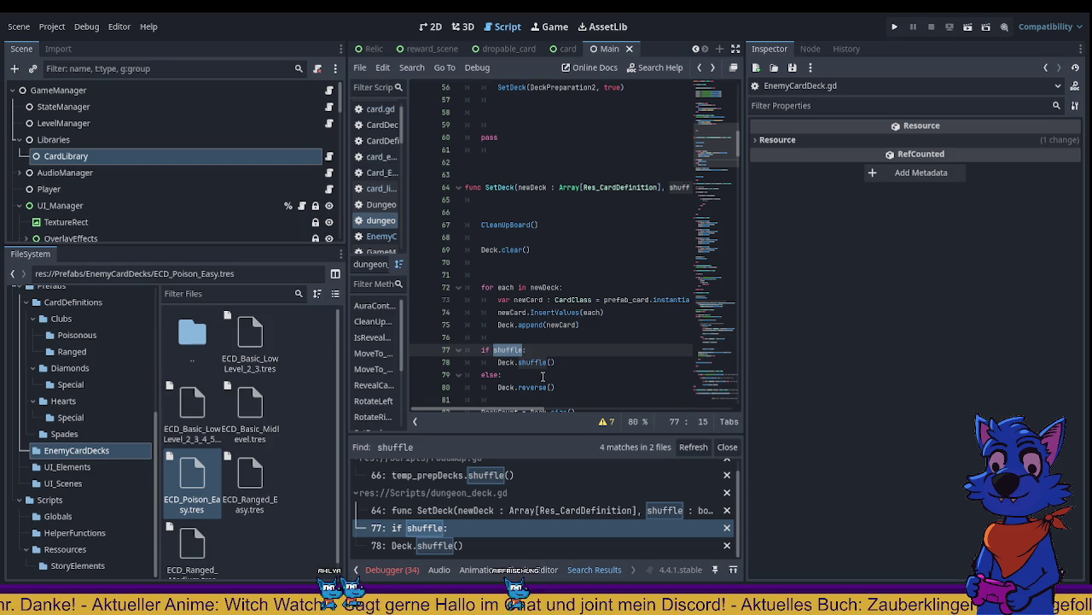
left_click(539, 352)
double_click(505, 357)
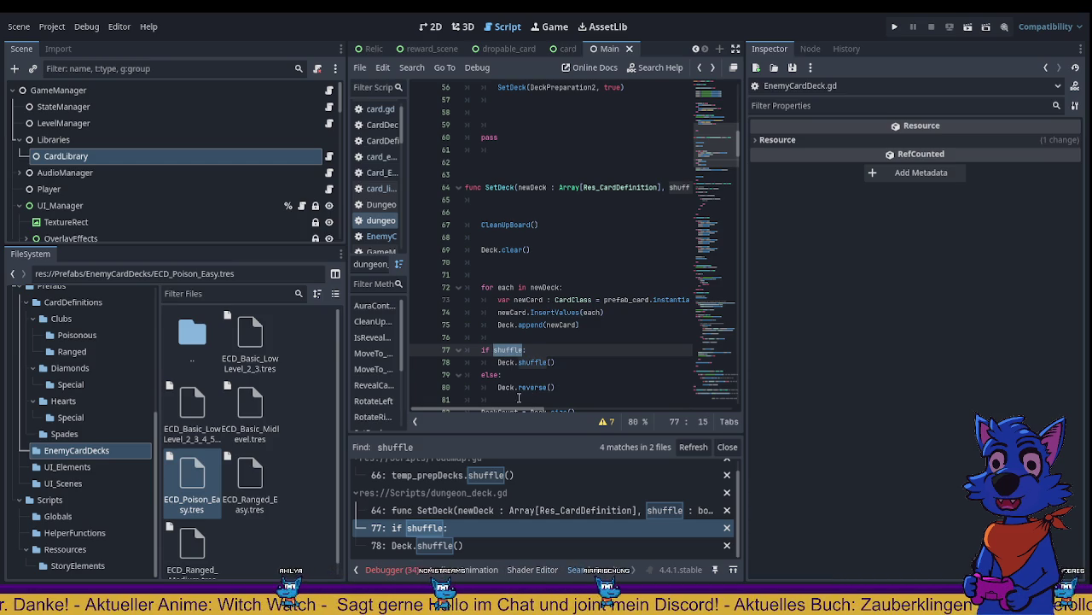
mouse_move(477, 410)
left_mouse_down()
mouse_move(524, 408)
mouse_move(465, 410)
left_mouse_up()
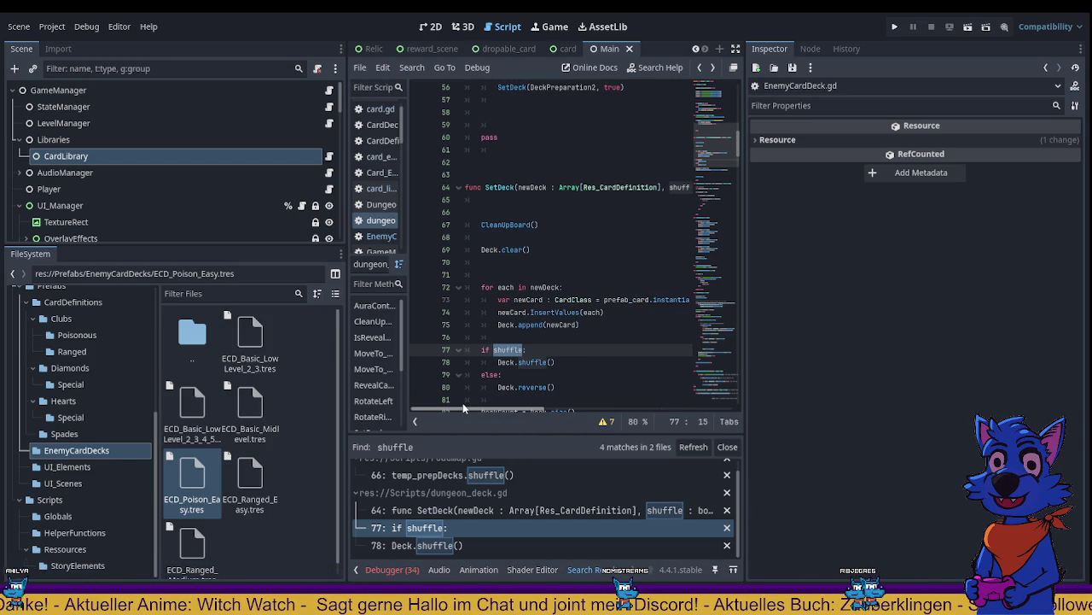
mouse_move(464, 408)
left_mouse_down()
mouse_move(523, 405)
mouse_move(462, 405)
left_mouse_up()
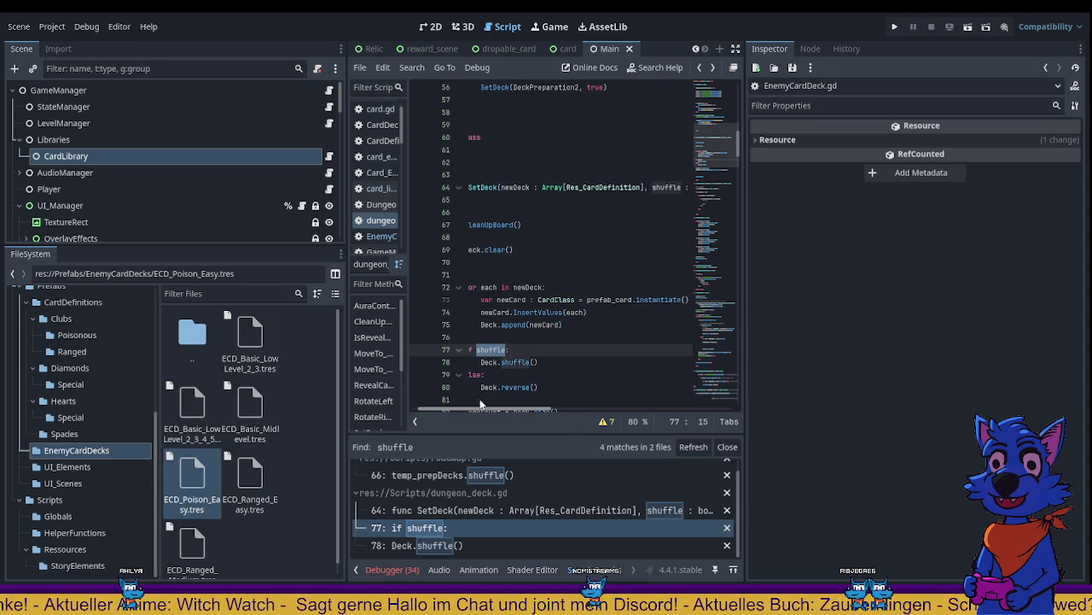
Step: Search all project files for SetDeck from its definition on line 64
double_click(502, 188)
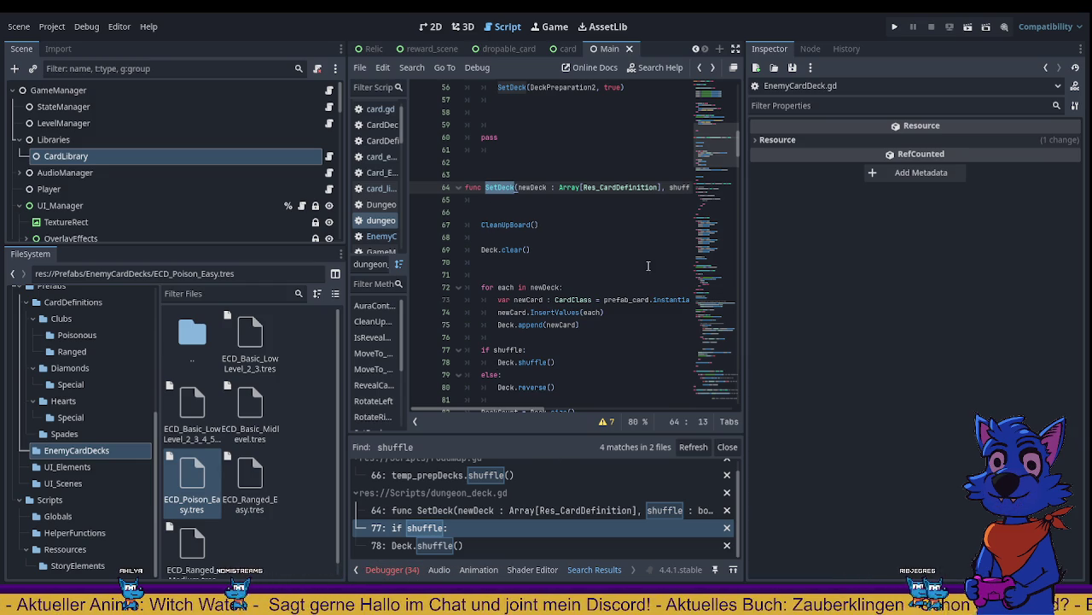
key("ctrl+shift+f")
key("Return")
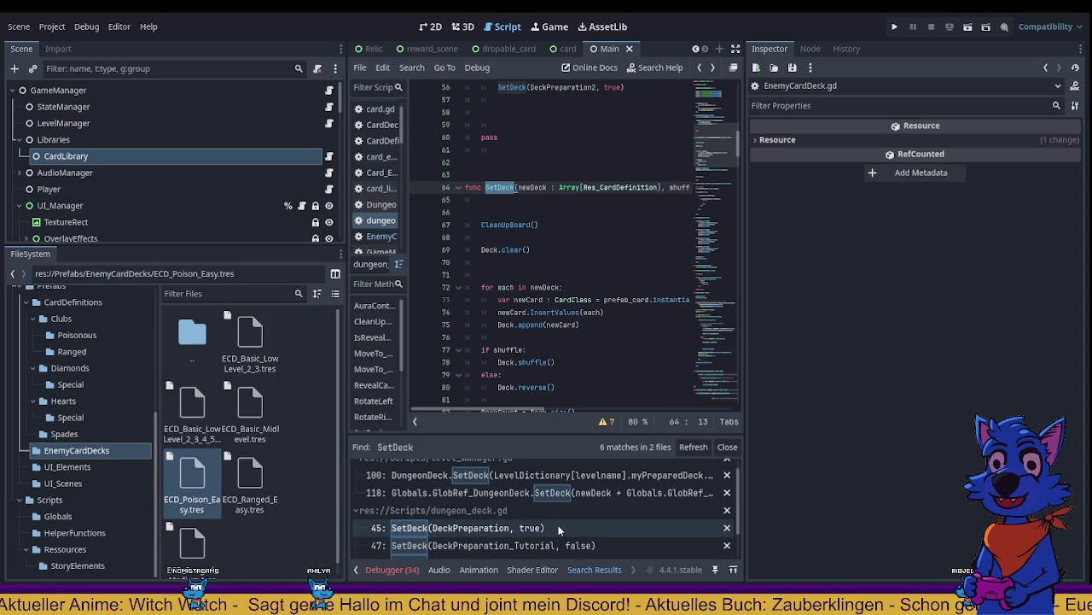
Step: Delete the true/false argument from the SetDeck calls on lines 45, 47 and 56
left_click(562, 525)
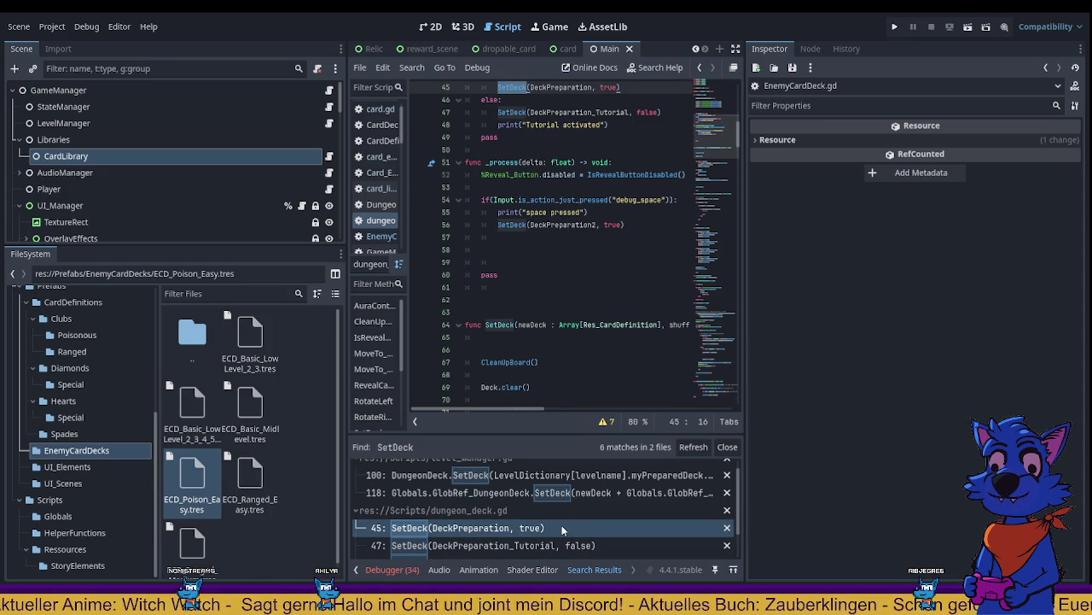
scroll(597, 322, "up", 1)
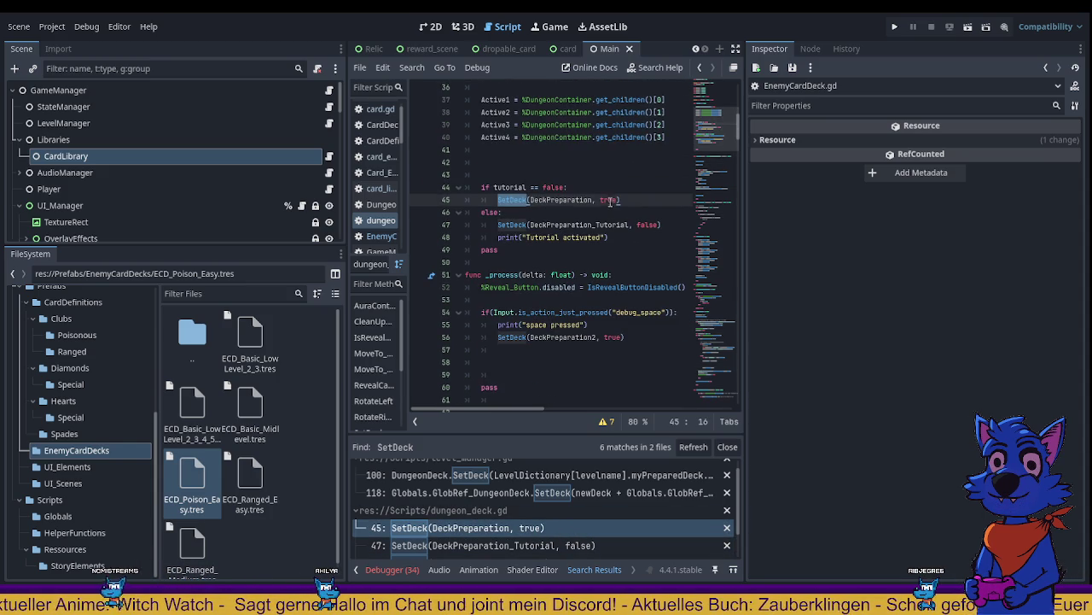
double_click(610, 199)
key("BackSpace")
key("BackSpace")
key("BackSpace")
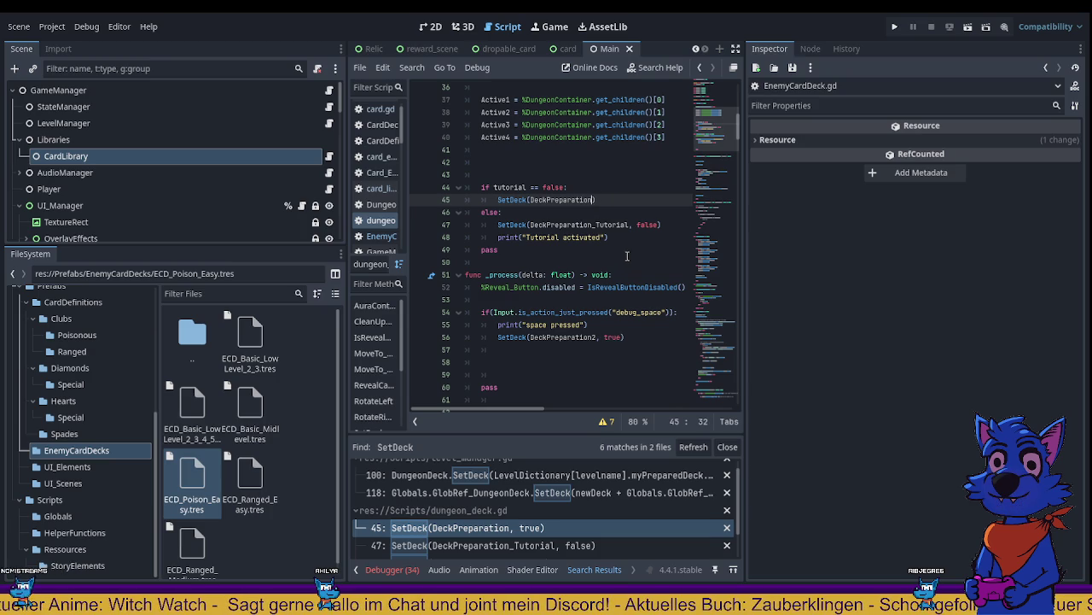
double_click(647, 225)
key("BackSpace")
key("BackSpace")
key("BackSpace")
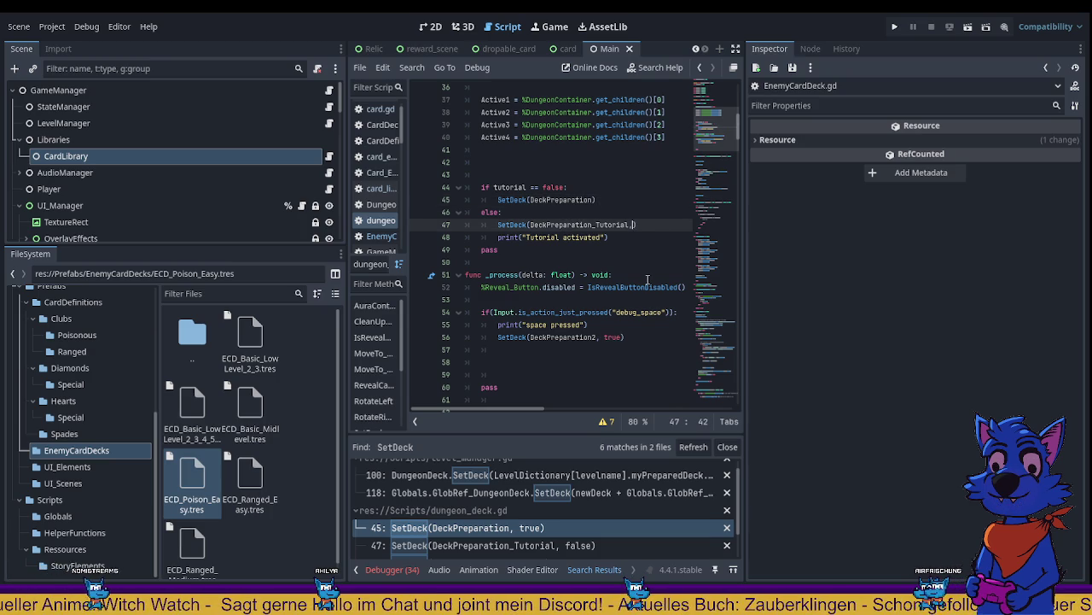
double_click(613, 336)
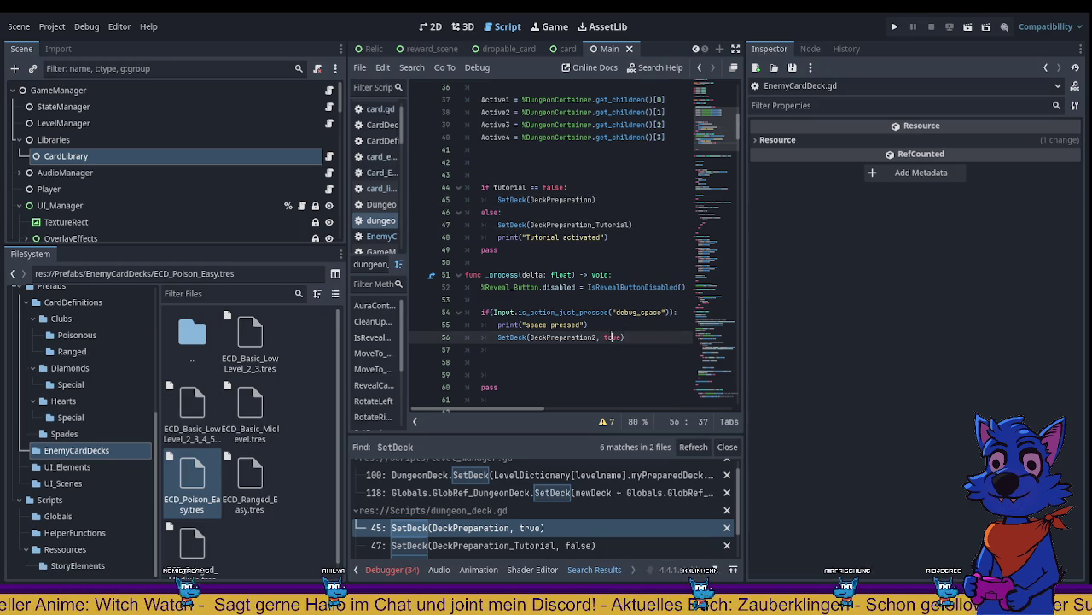
key("BackSpace")
key("BackSpace")
key("BackSpace")
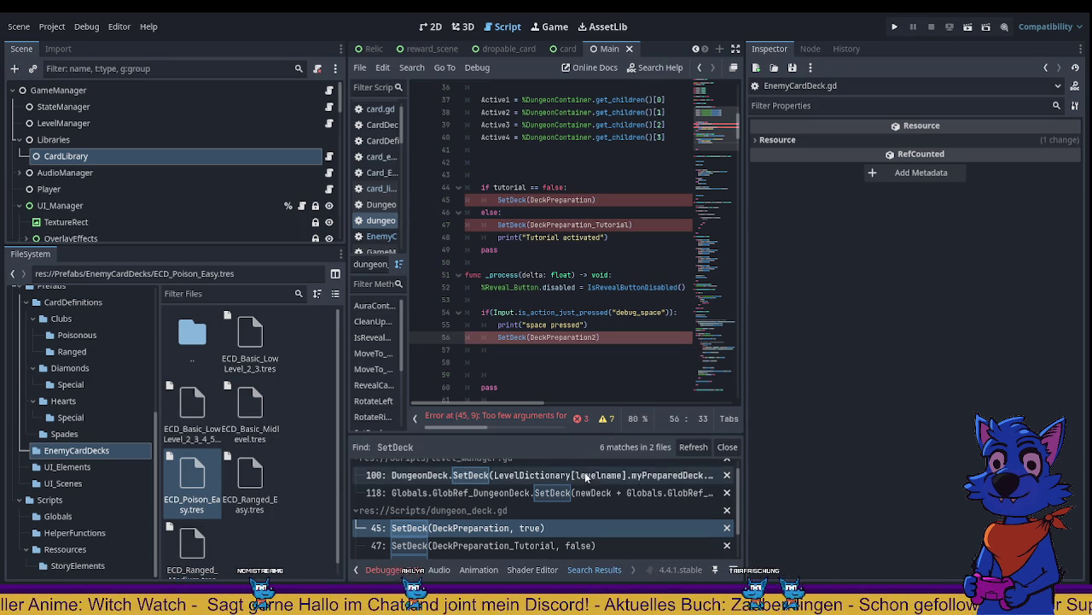
scroll(520, 475, "up", 1)
scroll(520, 475, "down", 3)
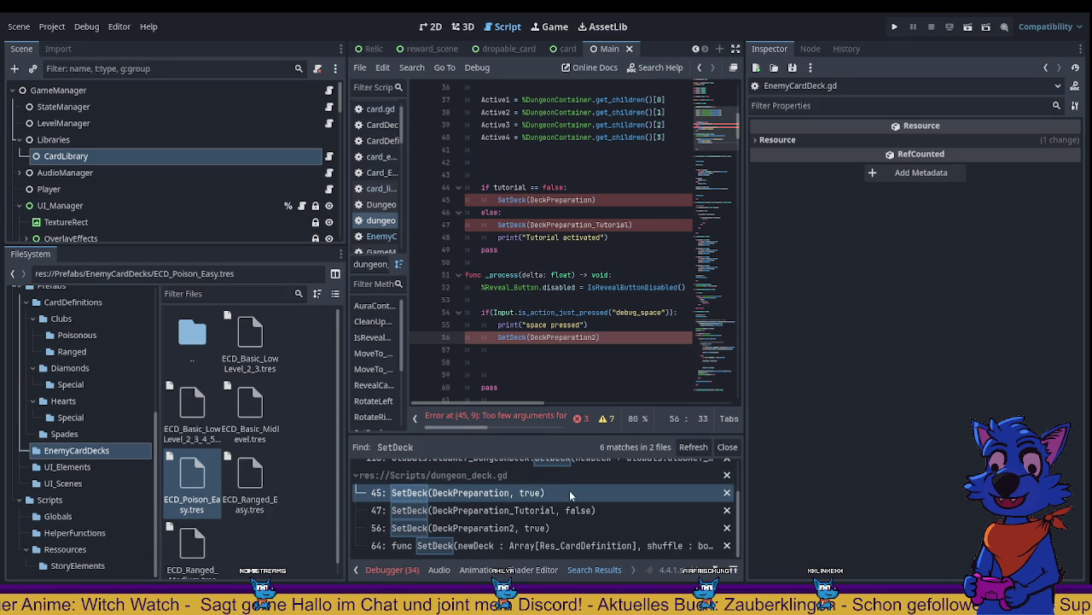
scroll(586, 538, "up", 3)
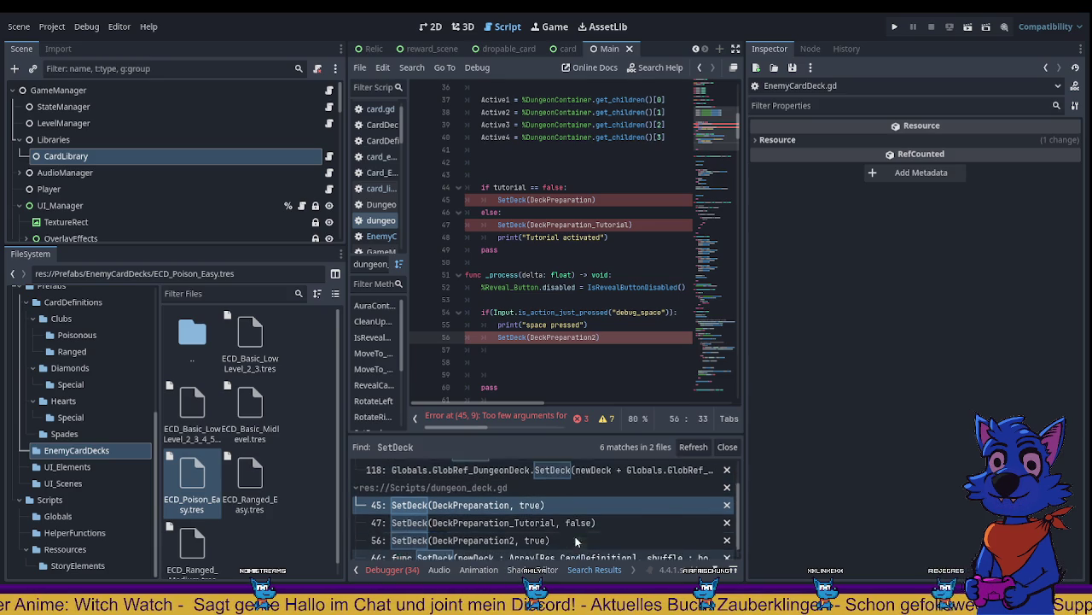
Step: Remove the false argument from level_manager.gd's SetDeck calls on lines 118 and 100
left_click(600, 504)
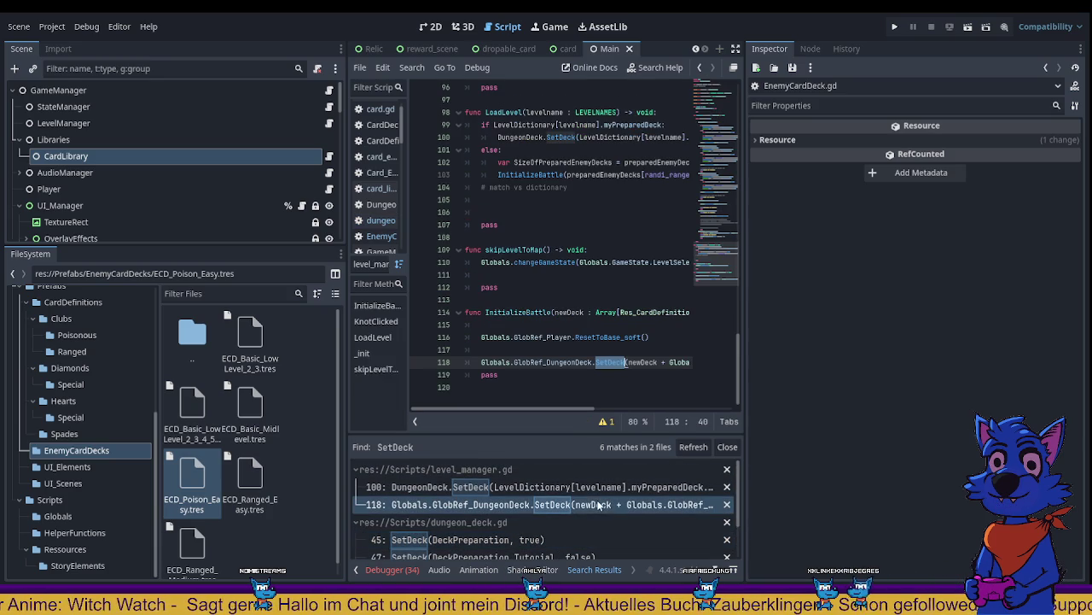
left_click_drag(581, 409, 657, 408)
double_click(626, 362)
key("BackSpace")
key("BackSpace")
key("BackSpace")
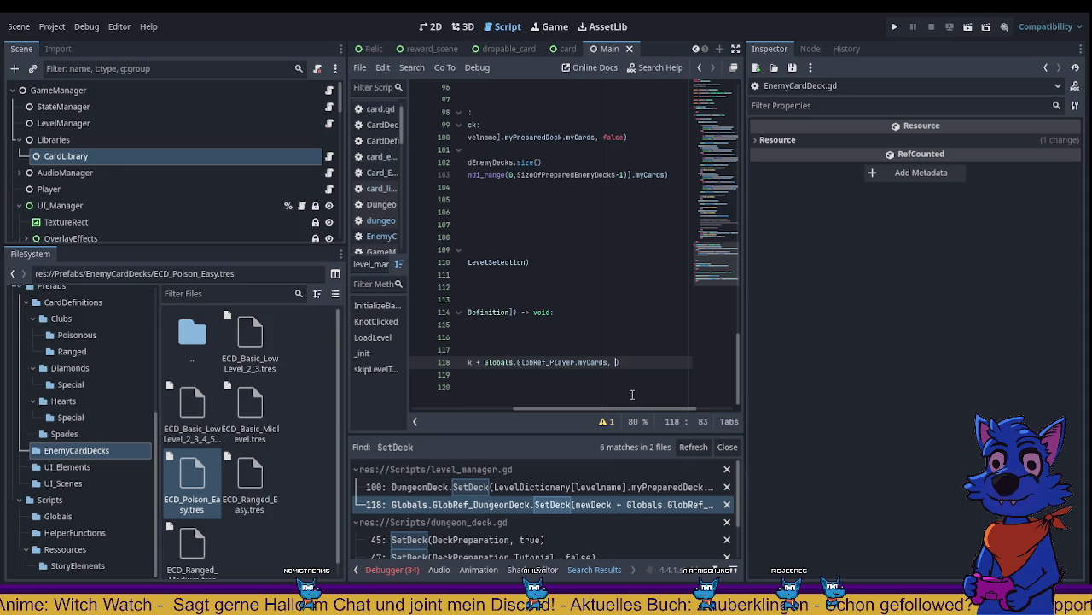
left_click(579, 487)
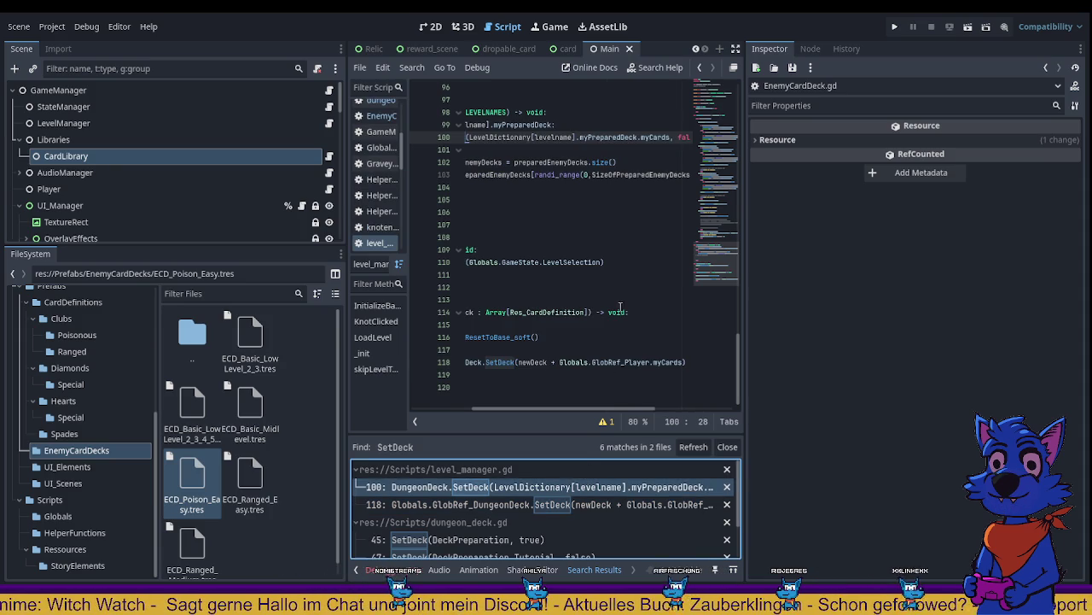
left_click_drag(587, 403, 659, 403)
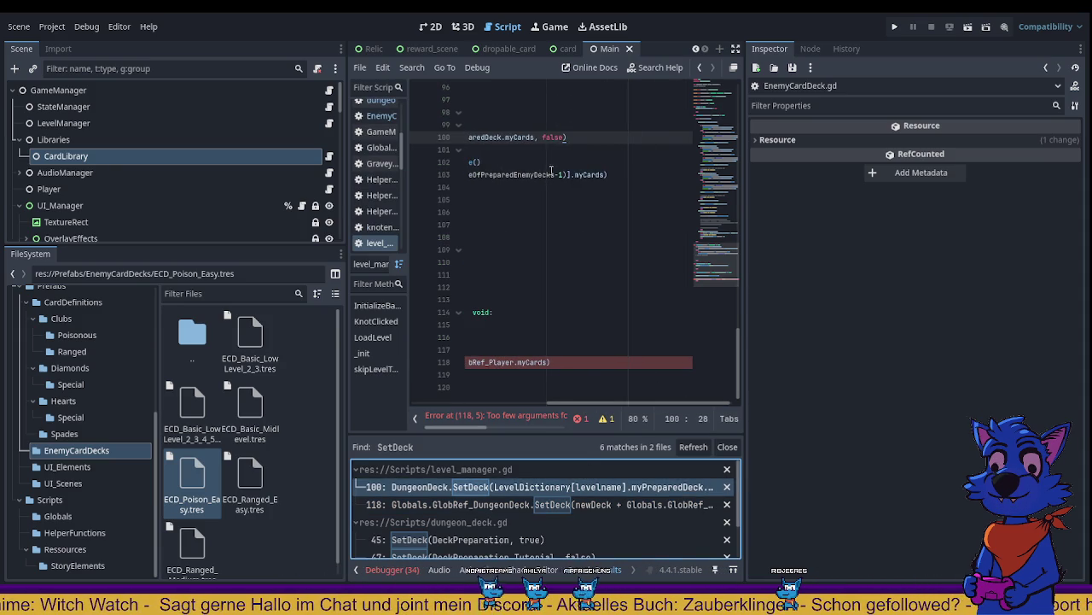
double_click(553, 137)
key("BackSpace")
key("BackSpace")
key("BackSpace")
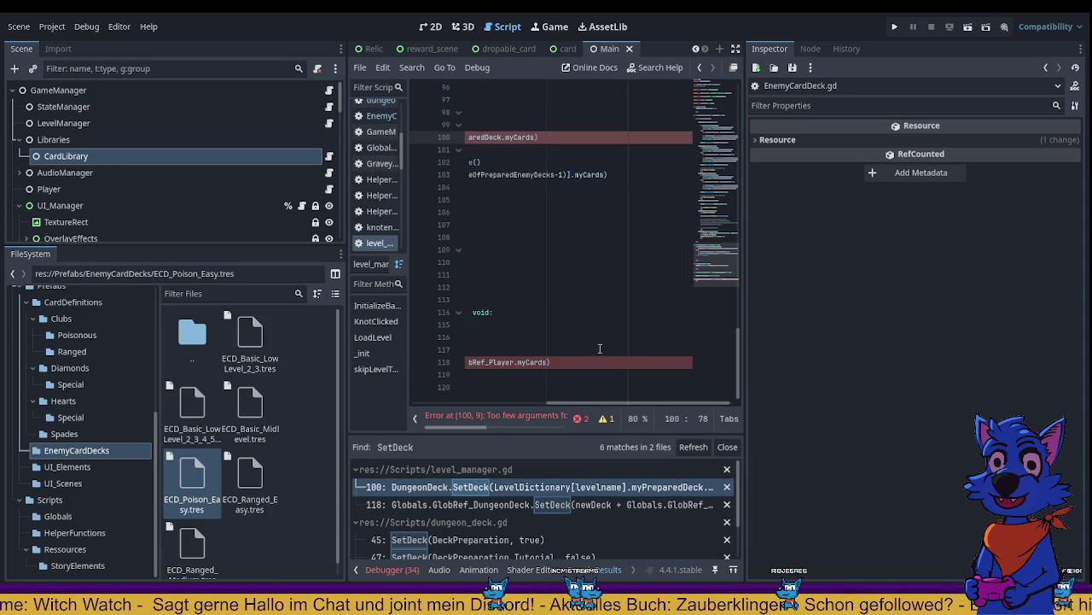
Step: Delete the 'shuffle : bool' parameter from SetDeck's definition, then inspect ECD_Basic_LowLevel_2_3.tres
scroll(603, 501, "down", 3)
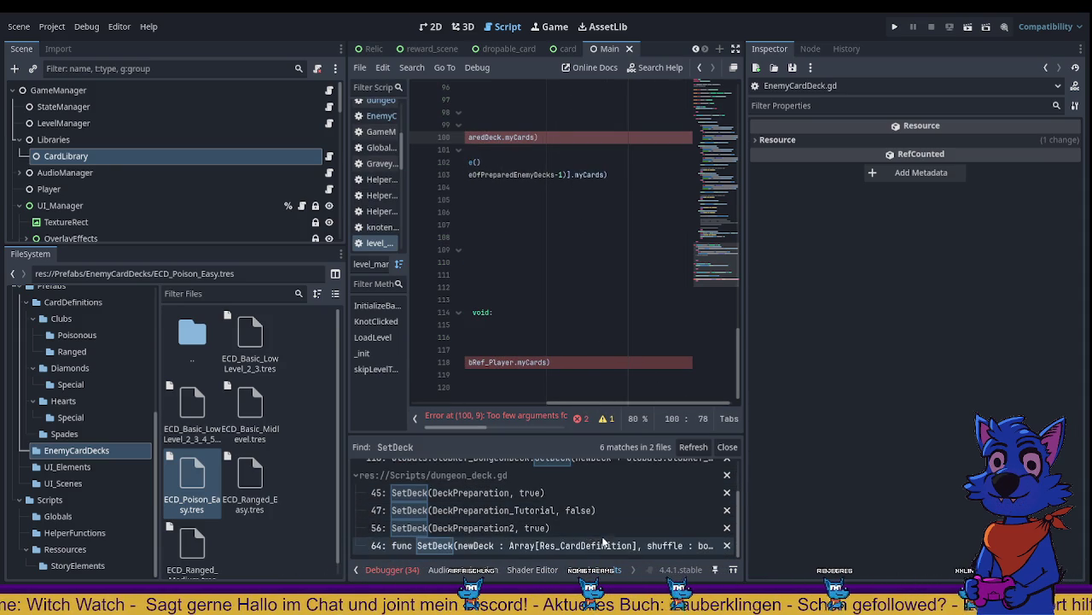
left_click(603, 545)
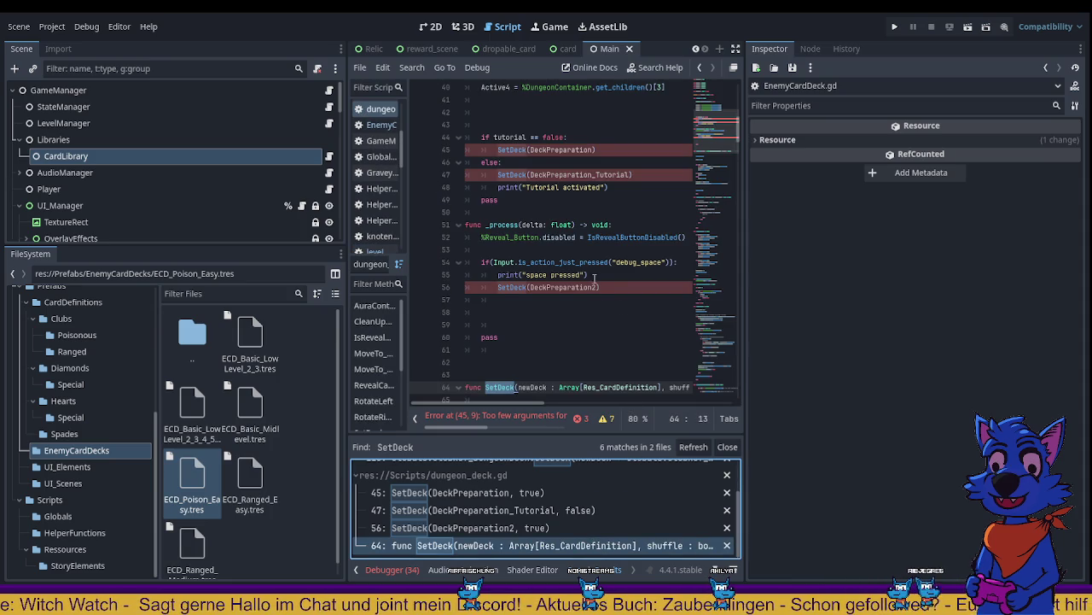
scroll(594, 275, "up", 5)
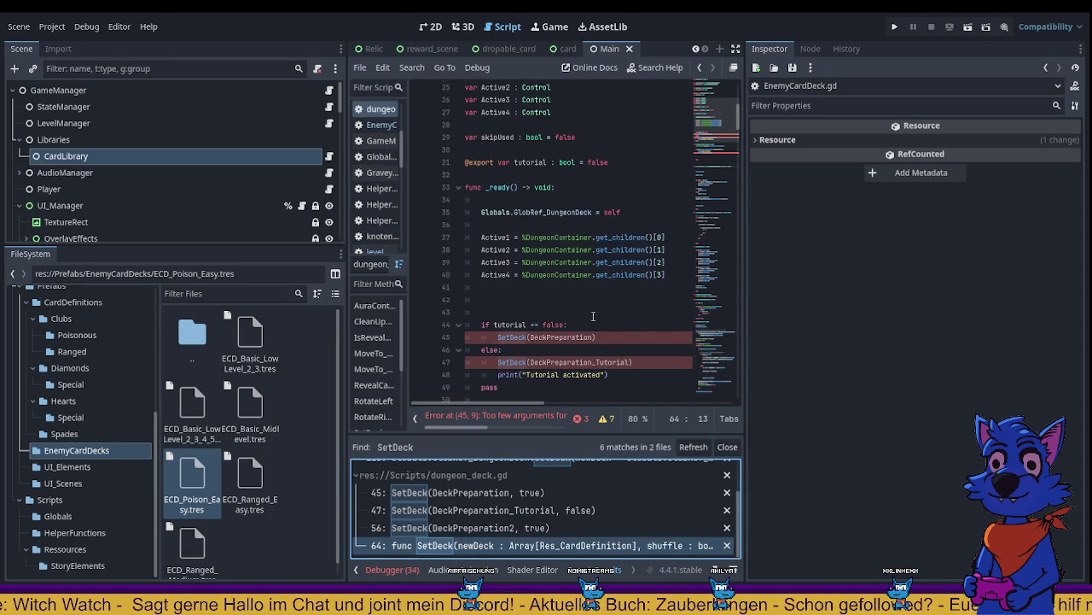
scroll(593, 315, "down", 5)
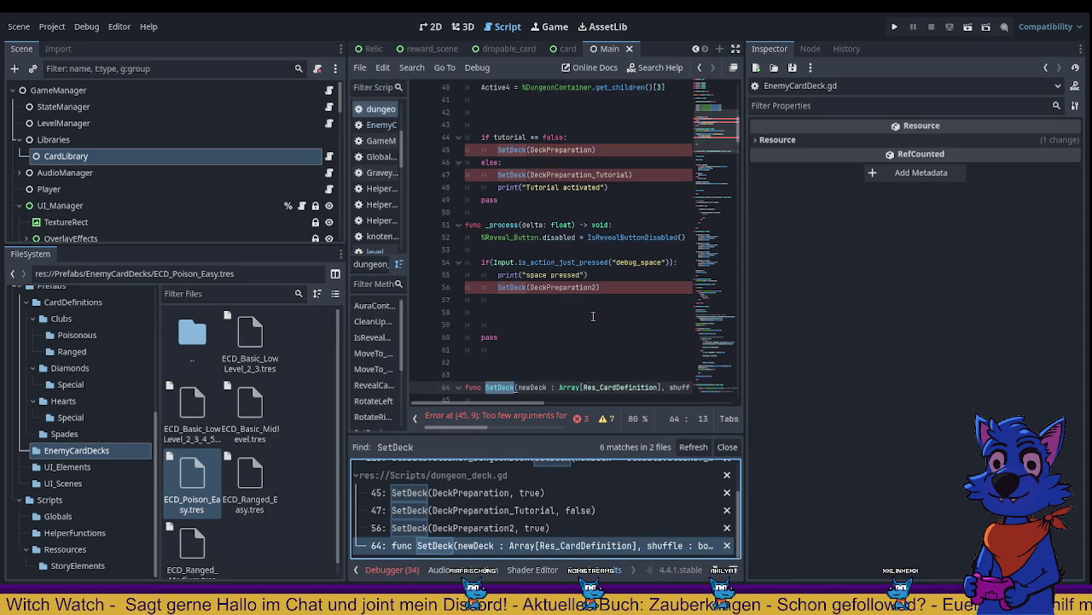
scroll(594, 316, "down", 1)
scroll(555, 354, "right", 4)
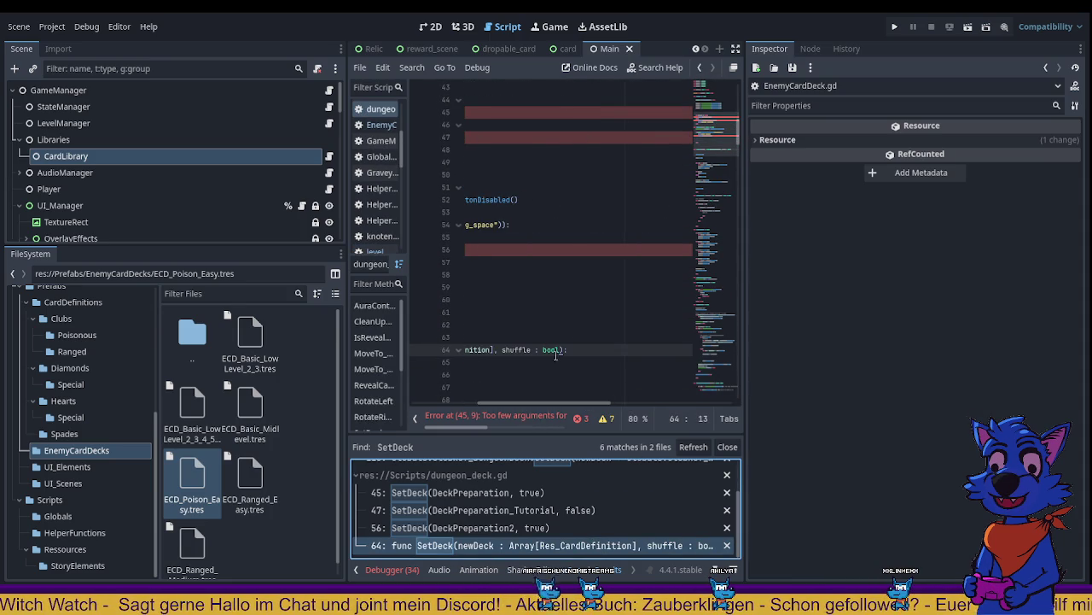
left_click(562, 350)
key("BackSpace")
key("BackSpace")
key("BackSpace")
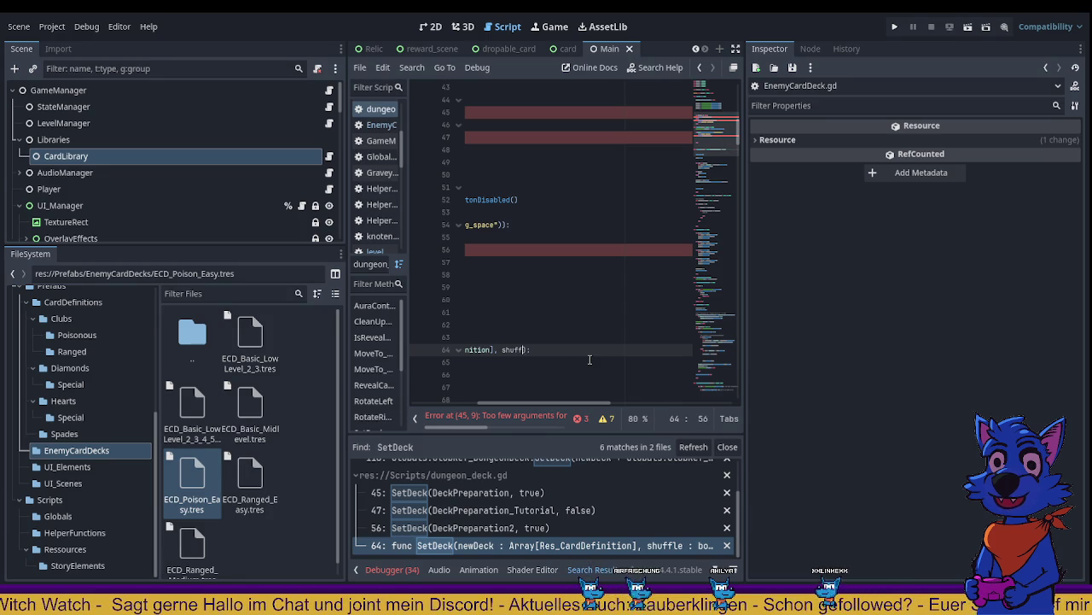
key("BackSpace")
key("BackSpace")
key("BackSpace")
key("BackSpace")
key("BackSpace")
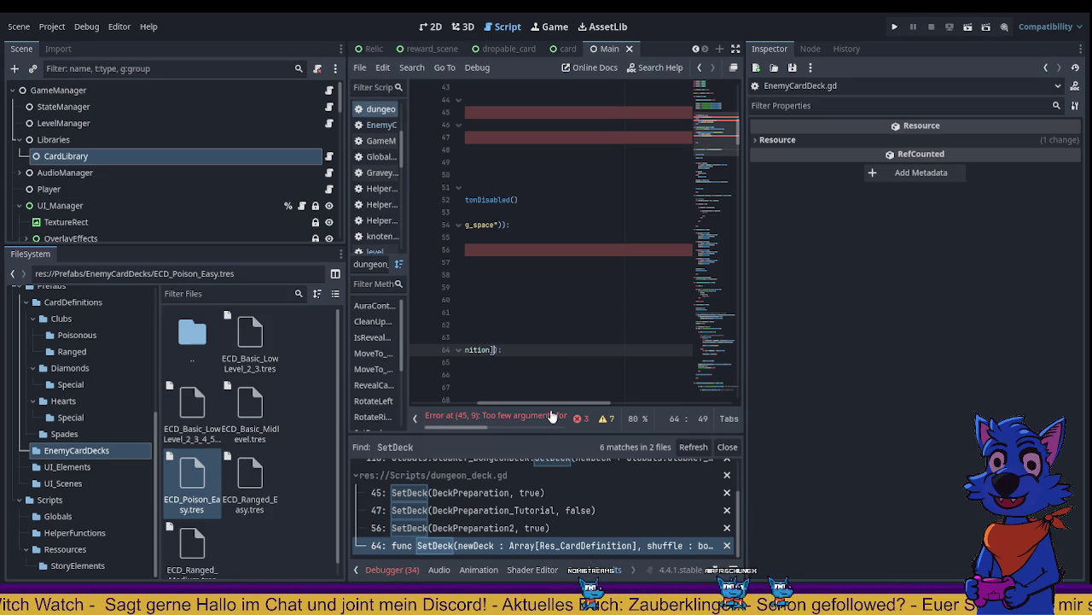
scroll(553, 333, "down", 2)
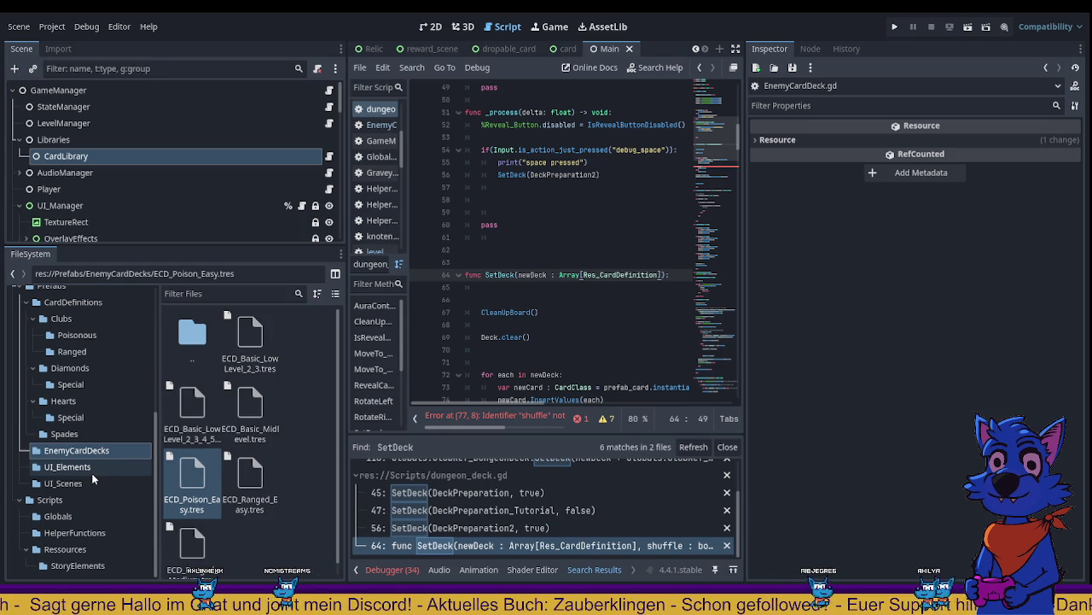
double_click(251, 337)
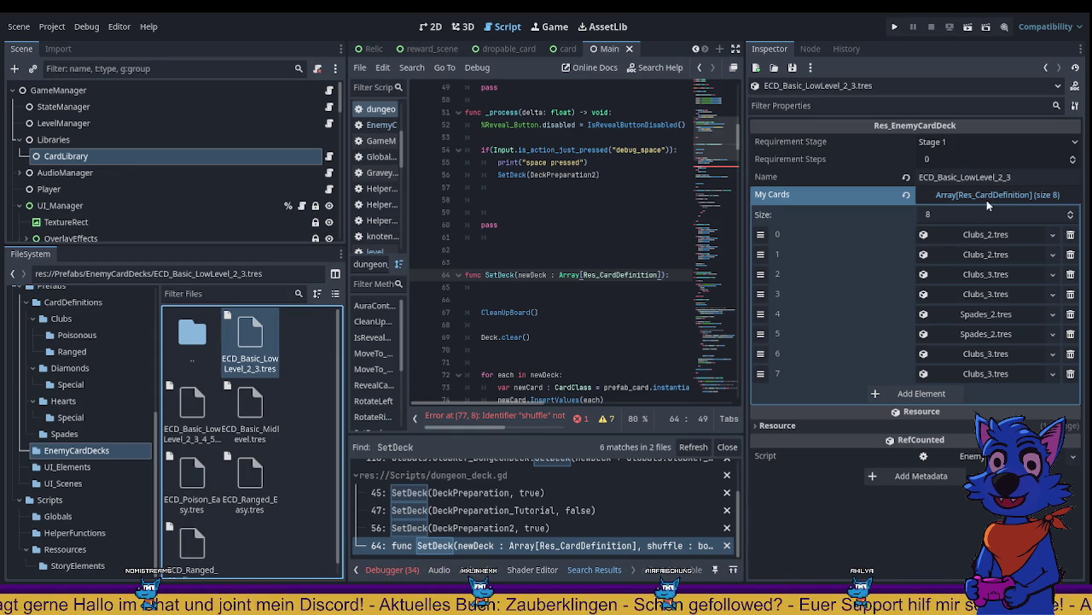
double_click(501, 274)
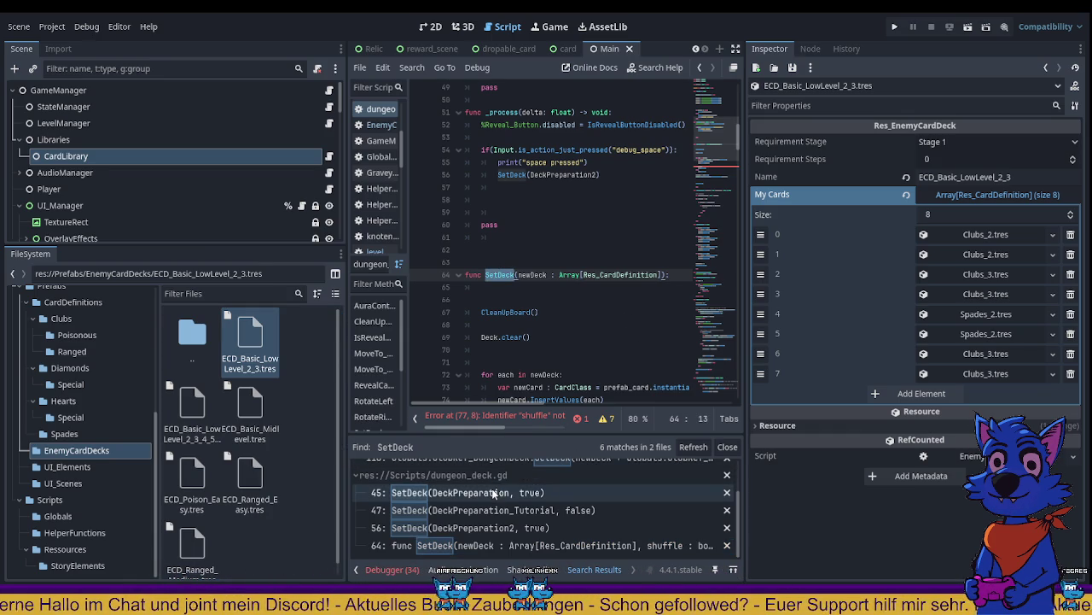
Step: Save the scripts, refresh the SetDeck search, and review the updated line 45 call
left_click(494, 495)
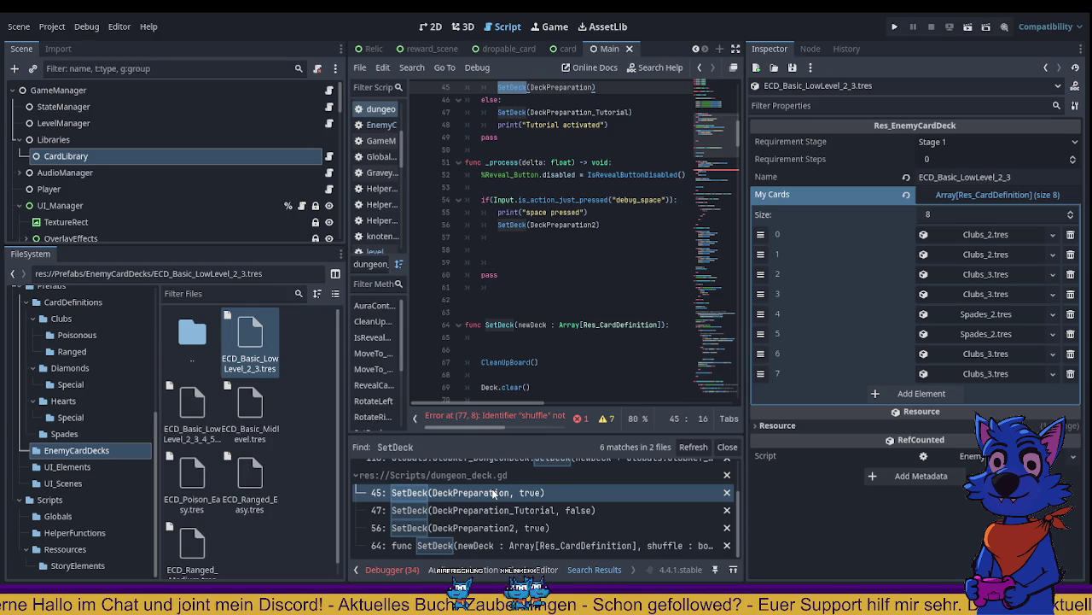
key("alt+Left")
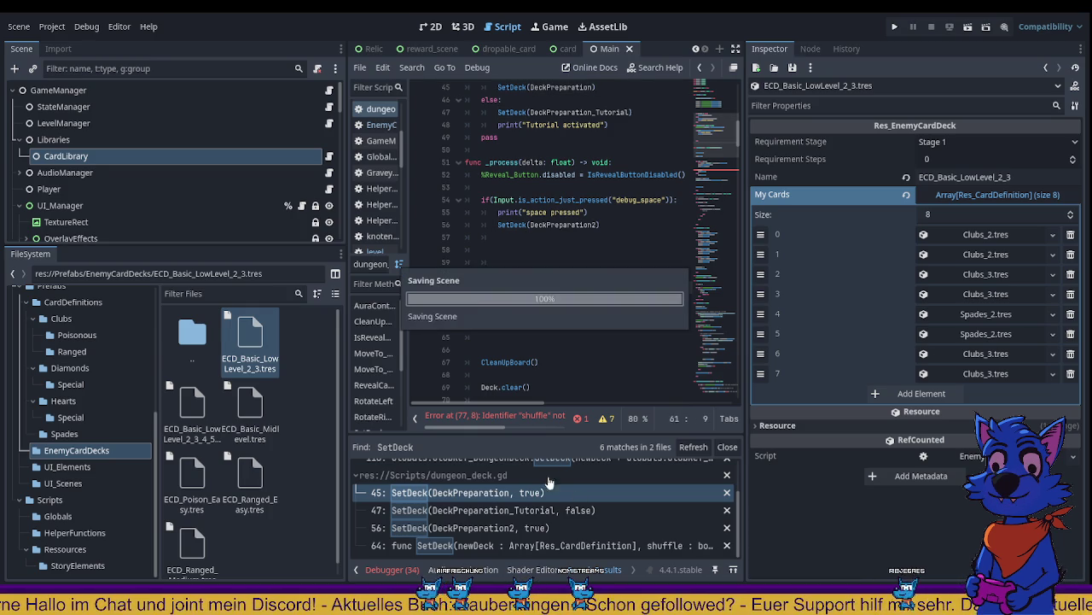
left_click(506, 490)
left_click(589, 312)
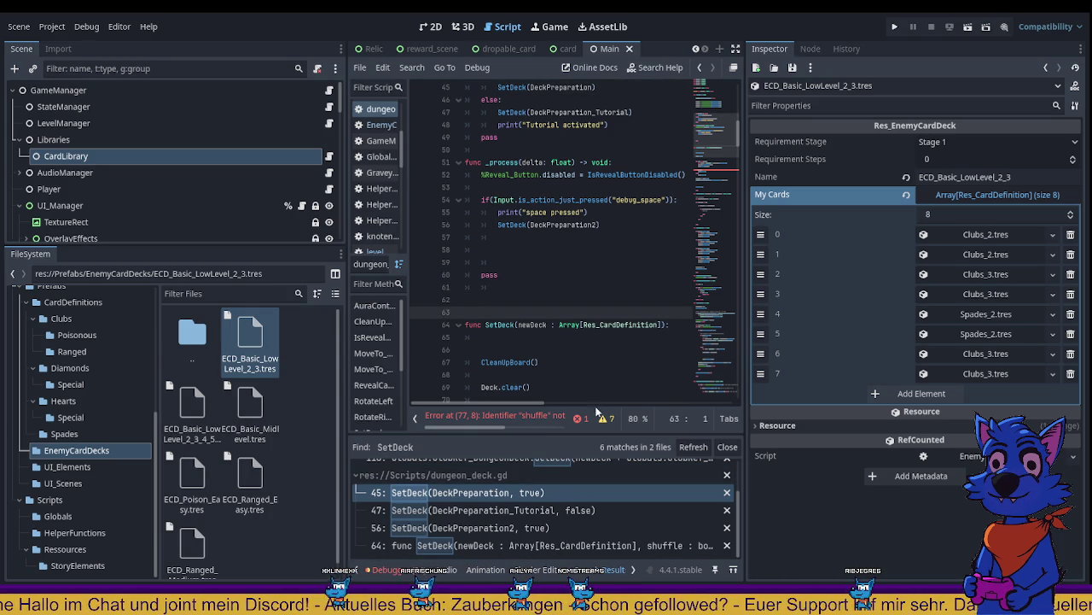
left_click(495, 492)
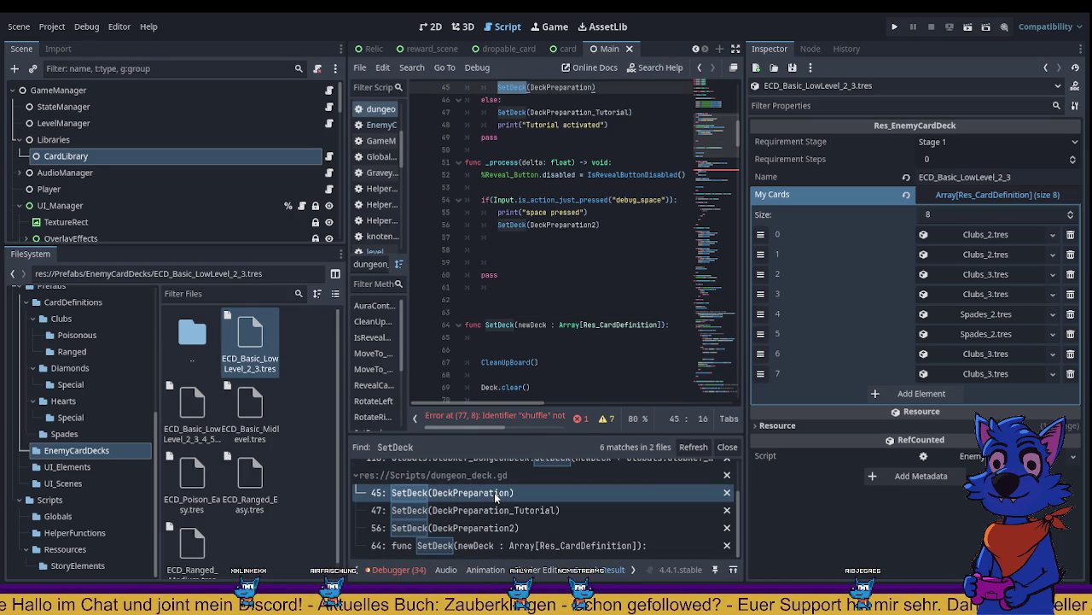
scroll(615, 294, "up", 3)
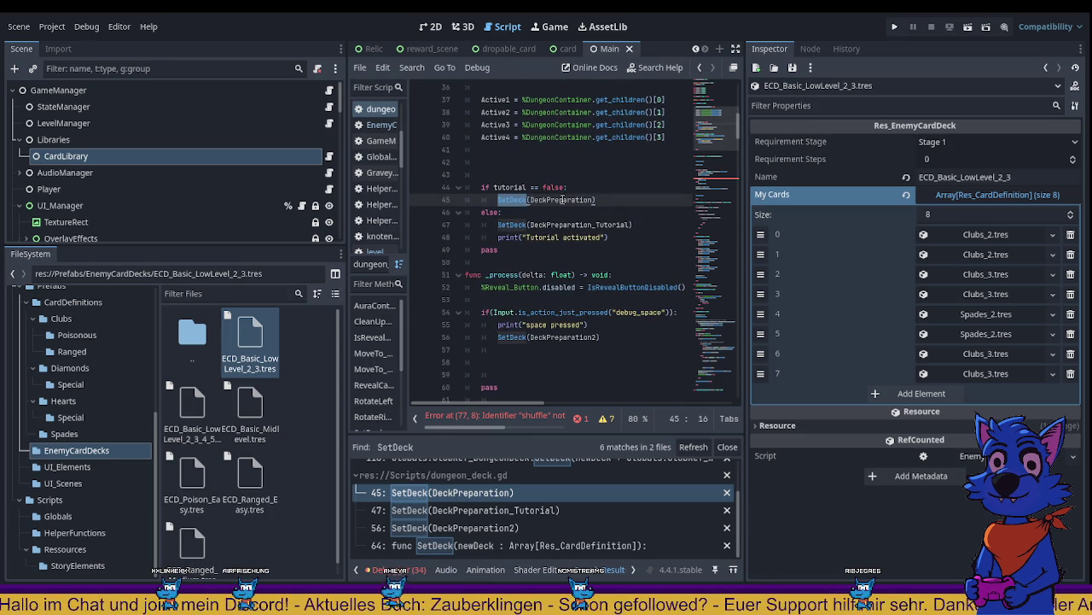
scroll(572, 222, "up", 3)
scroll(566, 302, "up", 9)
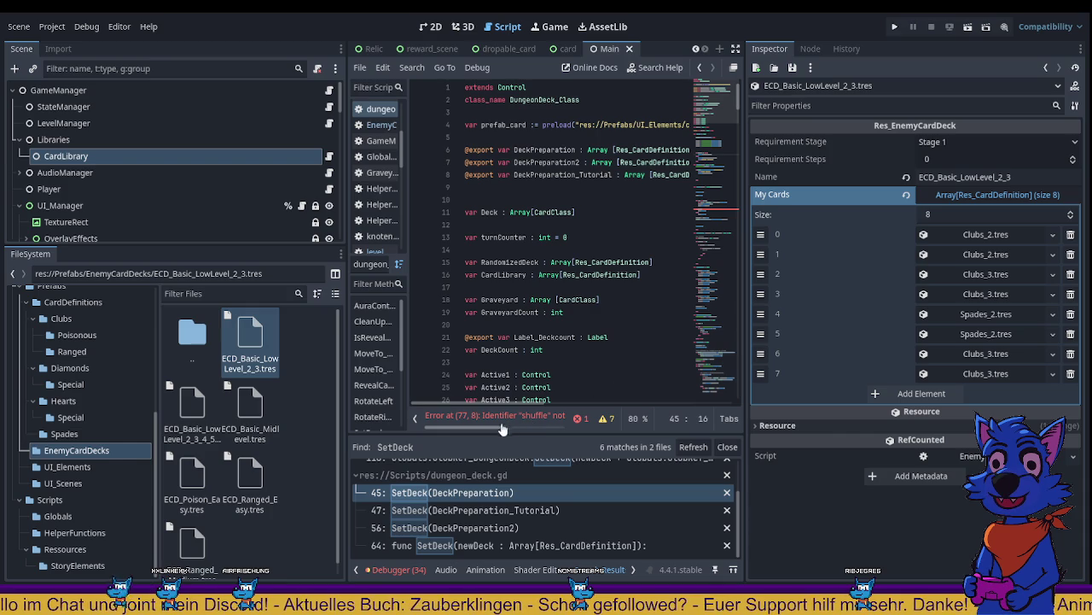
scroll(491, 430, "right", 1)
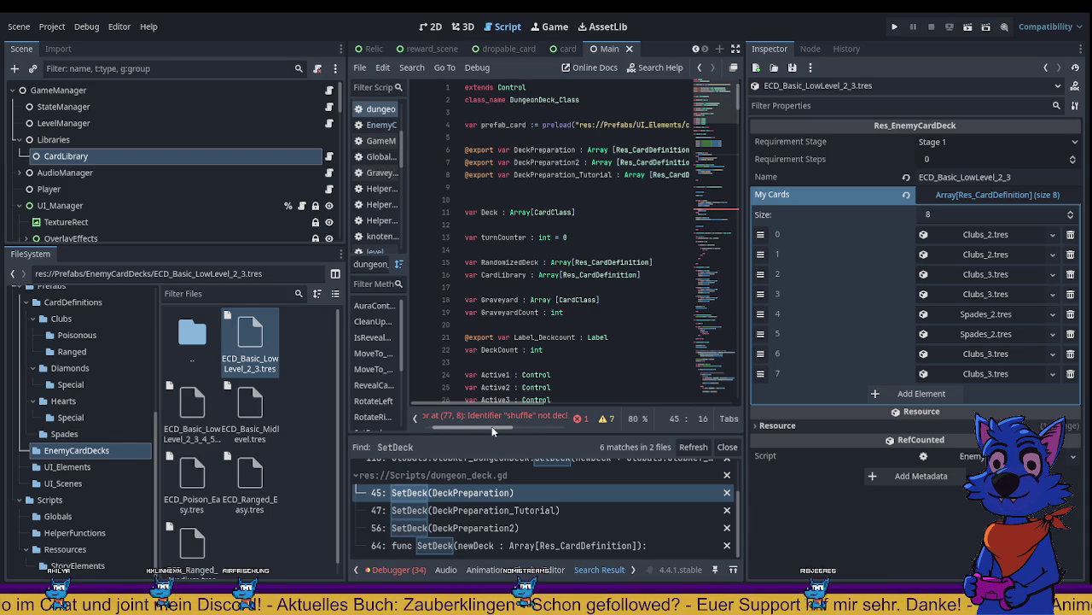
mouse_move(492, 426)
left_mouse_down()
mouse_move(500, 431)
mouse_move(504, 400)
mouse_move(536, 404)
mouse_move(465, 398)
left_mouse_up()
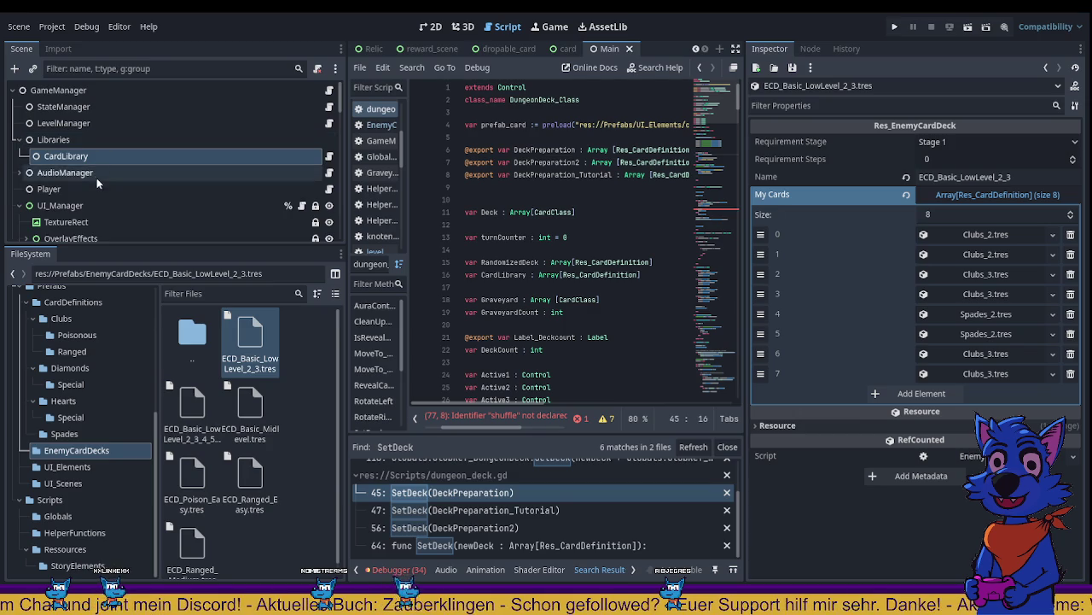
scroll(102, 185, "down", 2)
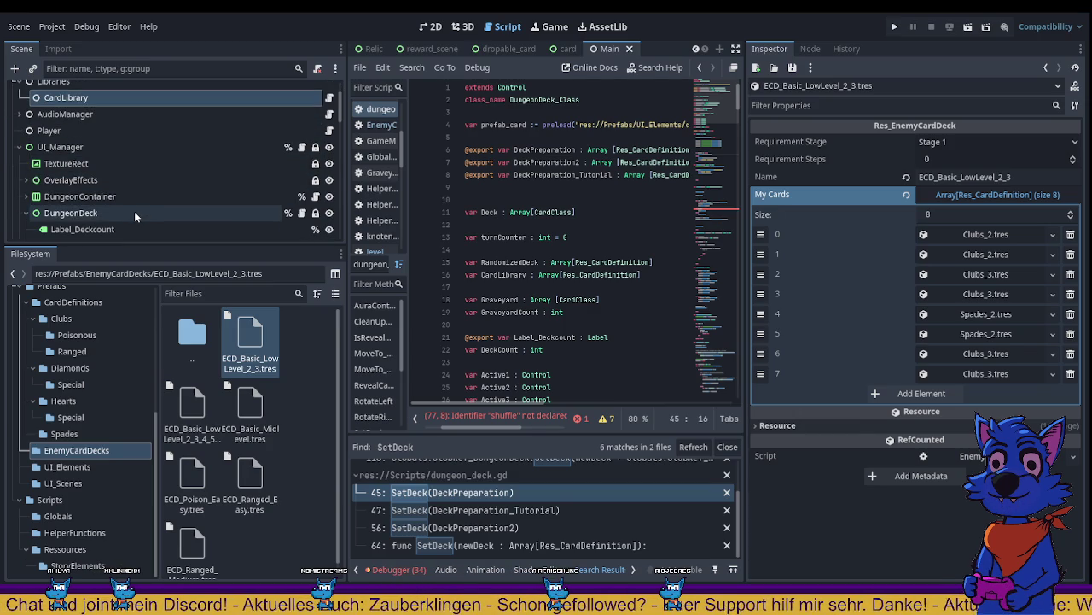
left_click(134, 212)
left_click(138, 203)
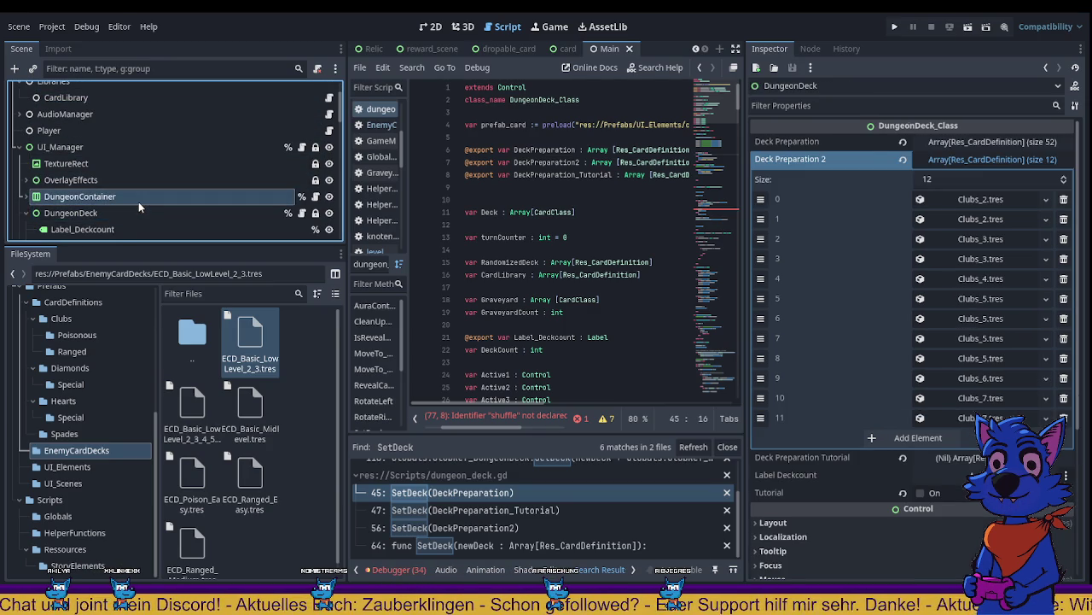
left_click(134, 212)
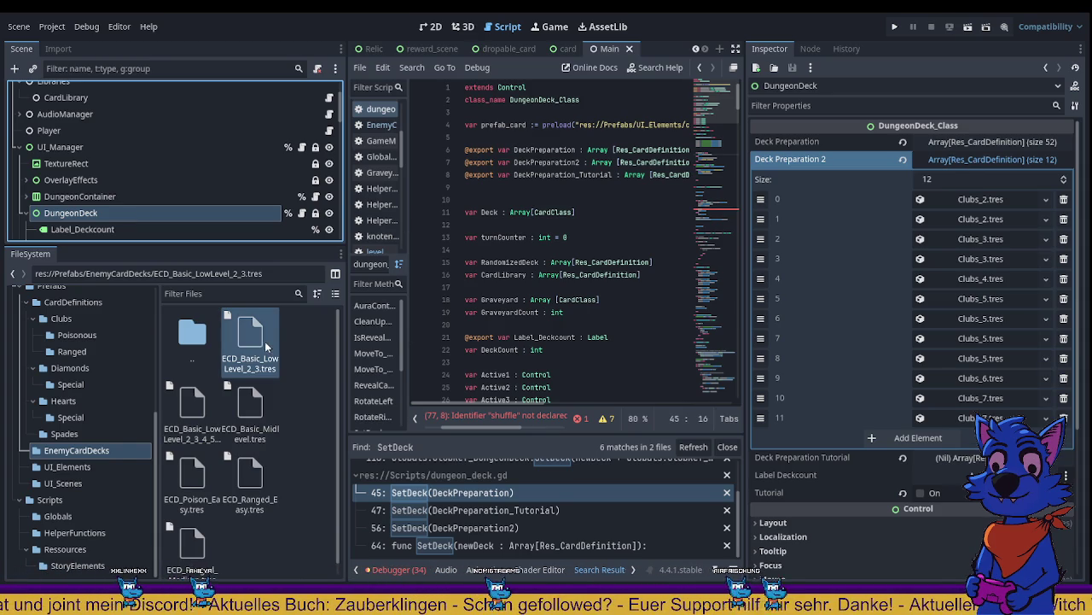
mouse_move(266, 346)
left_mouse_down()
mouse_move(900, 161)
mouse_move(981, 166)
left_mouse_up()
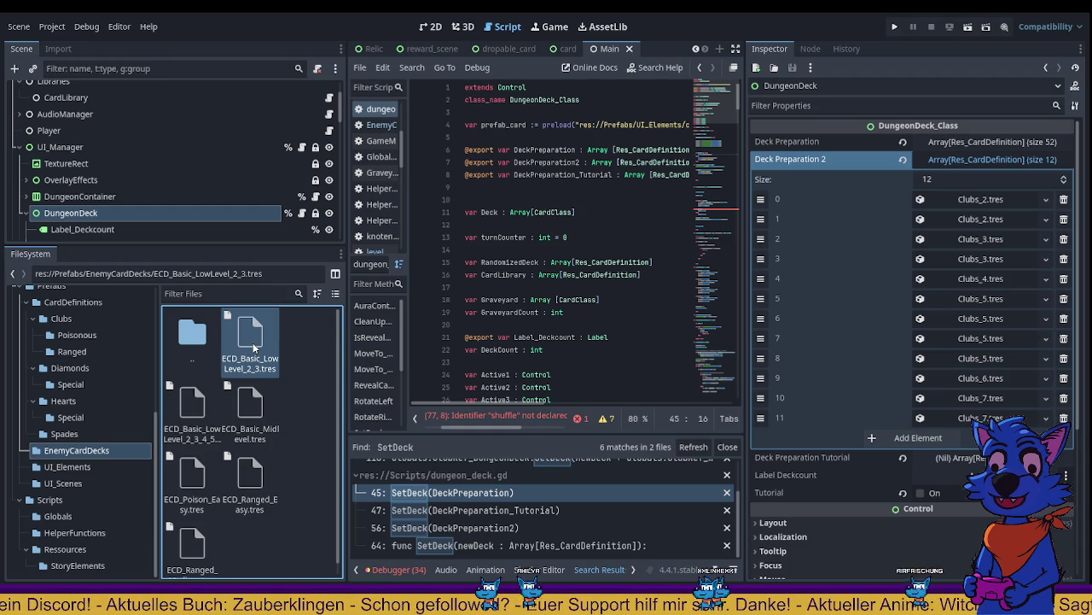
double_click(253, 341)
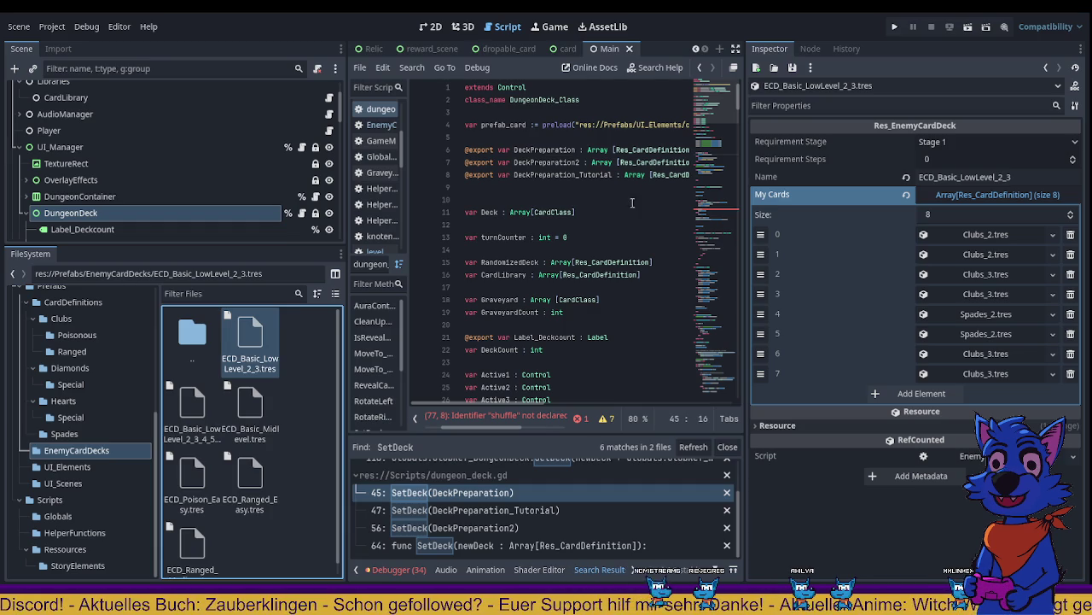
Step: Comment out the shuffle/reverse branch on lines 77–80 of SetDeck, save, and run the game
left_click(472, 496)
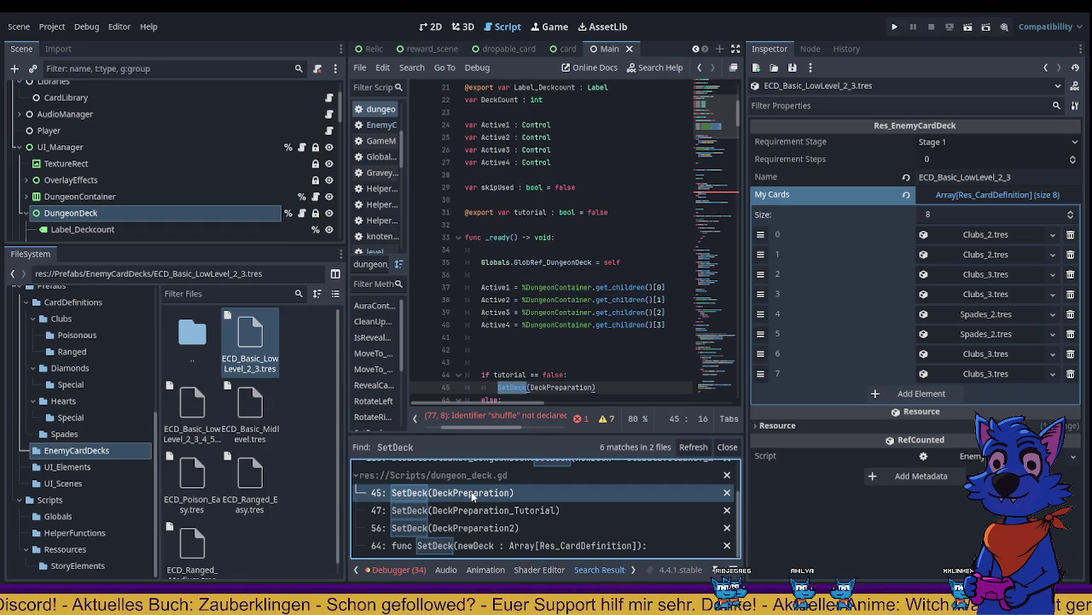
scroll(609, 296, "down", 5)
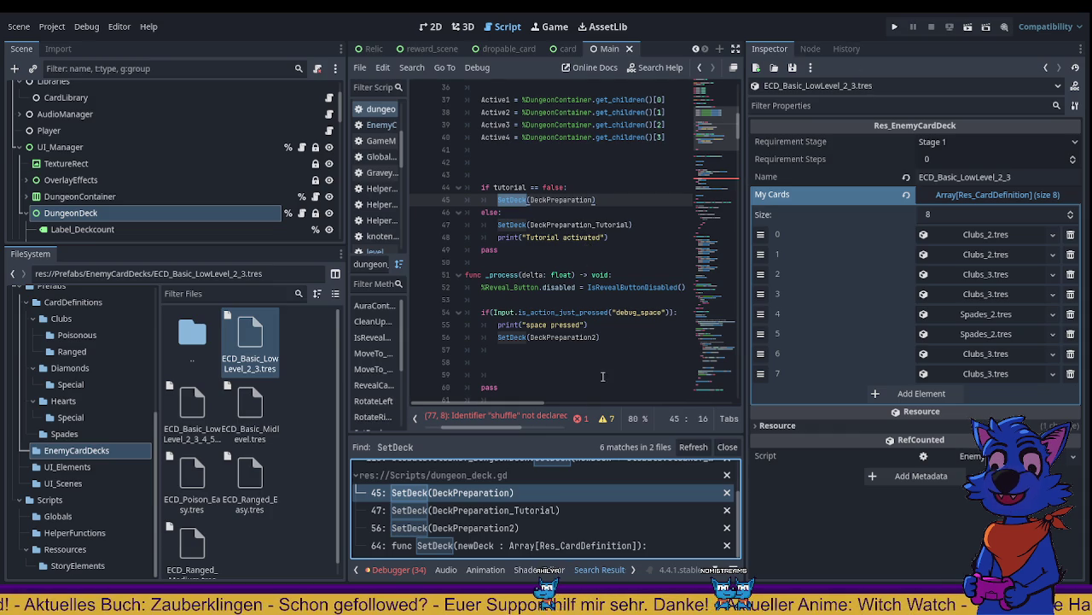
left_click(516, 418)
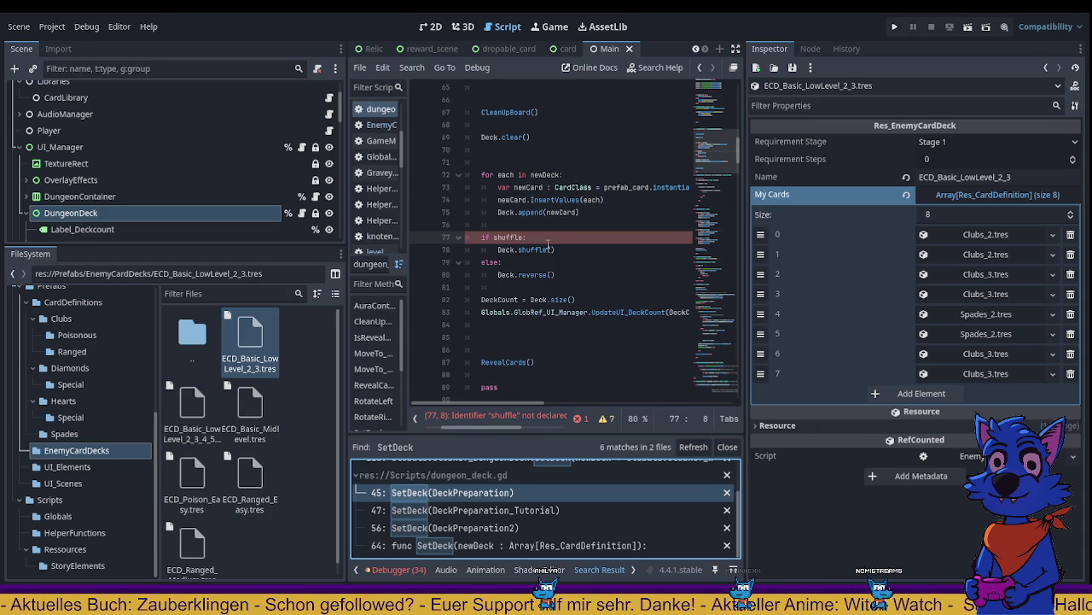
left_click_drag(593, 254, 484, 238)
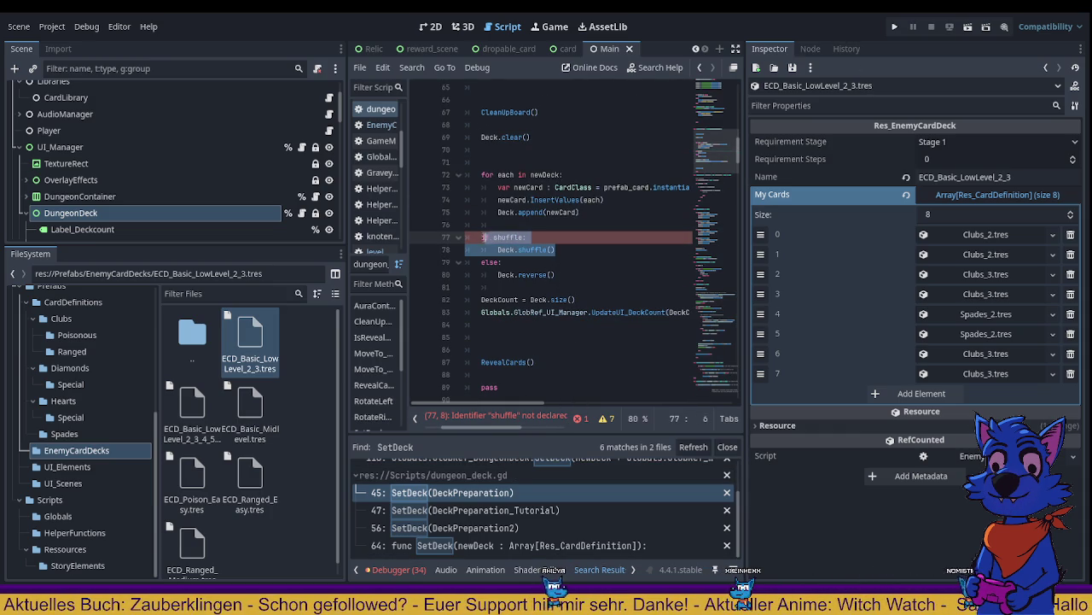
left_click_drag(557, 275, 476, 237)
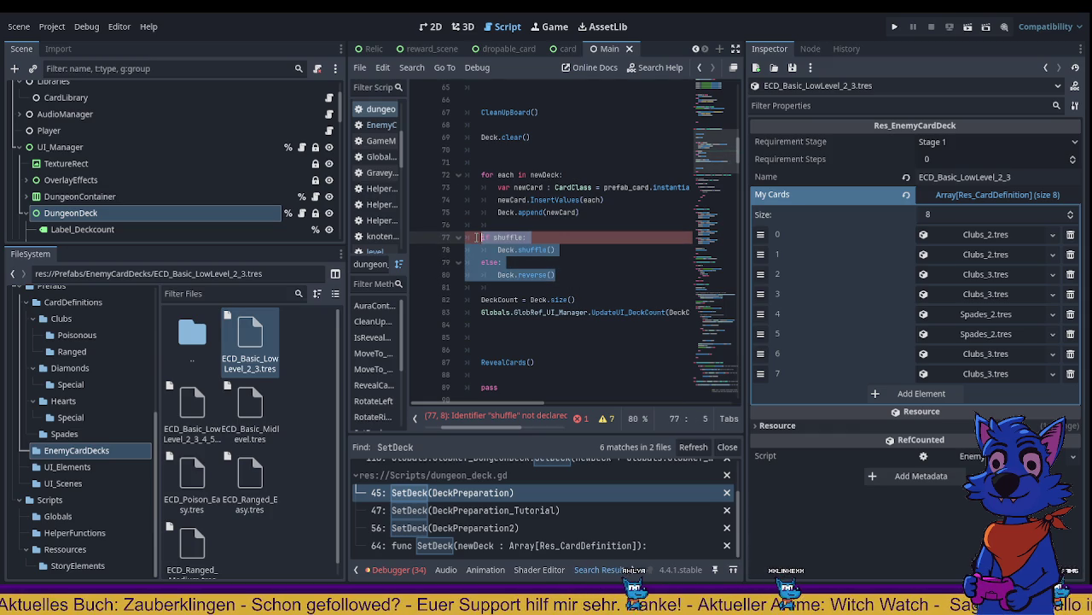
key("ctrl+k")
key("ctrl+s")
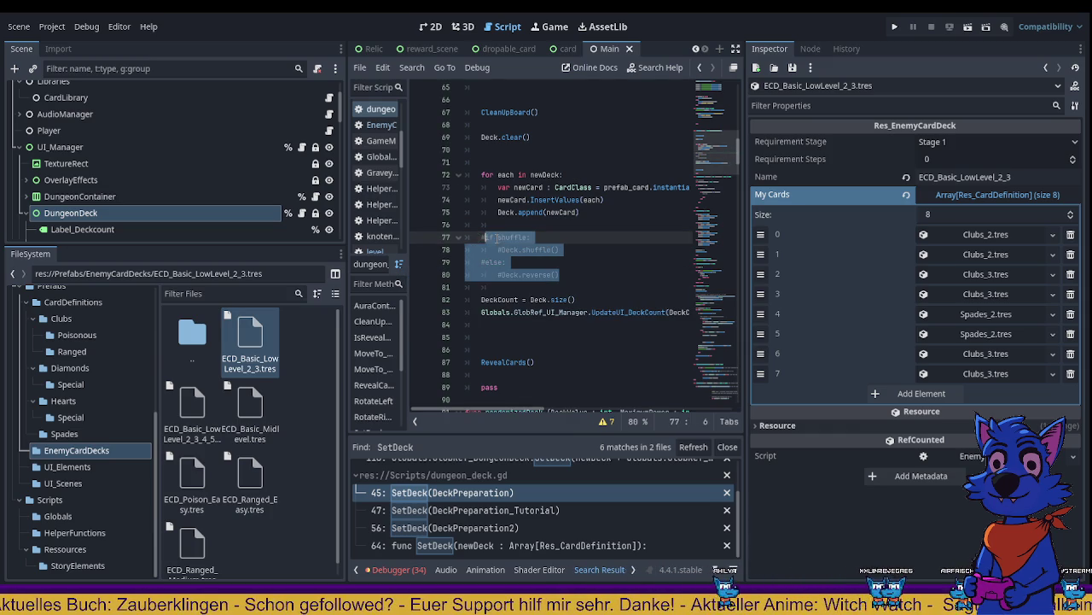
left_click(896, 27)
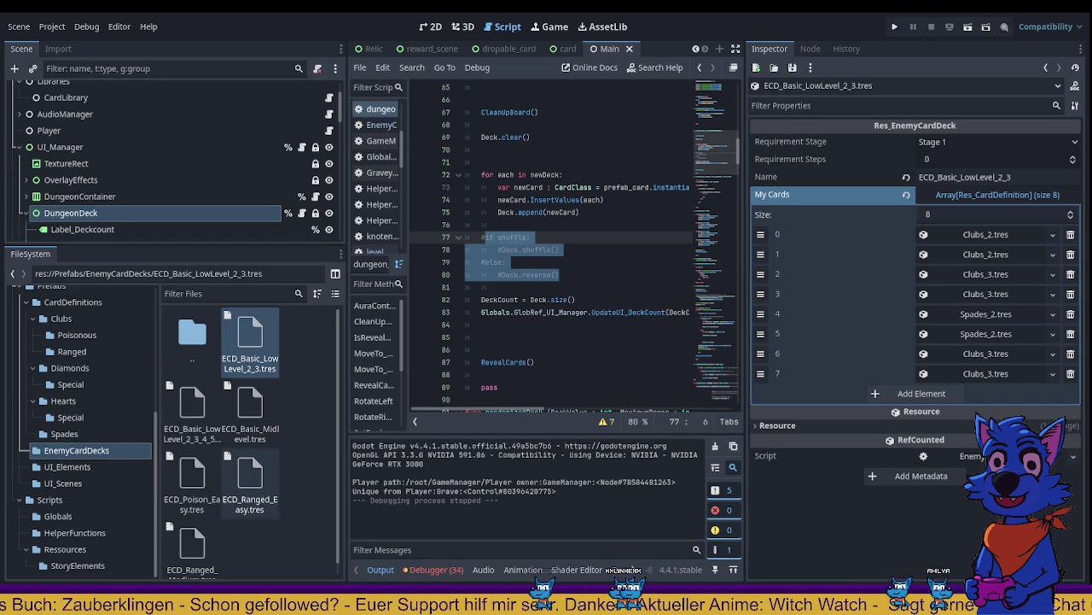
Step: Inspect the ECD_Basic_Midlevel deck and the DungeonDeck node's deck preparation properties
left_click(250, 408)
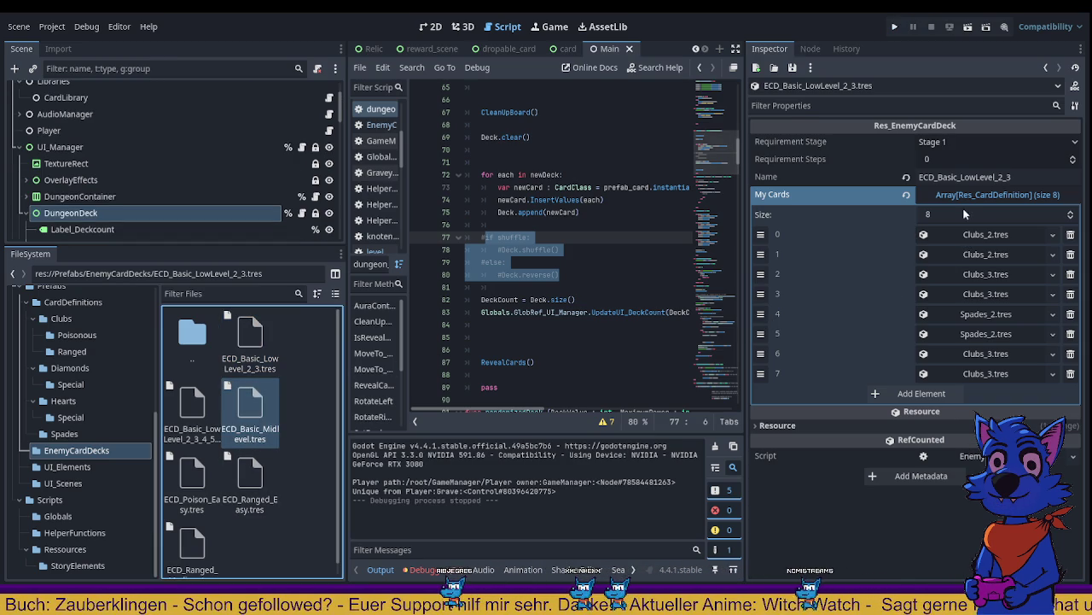
scroll(214, 428, "down", 1)
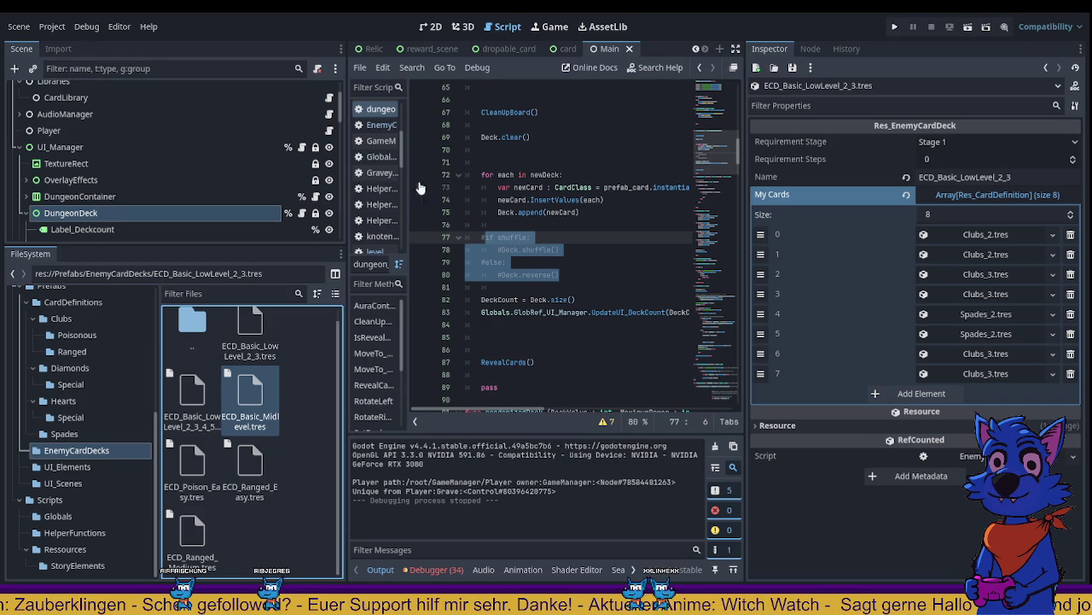
left_click(282, 213)
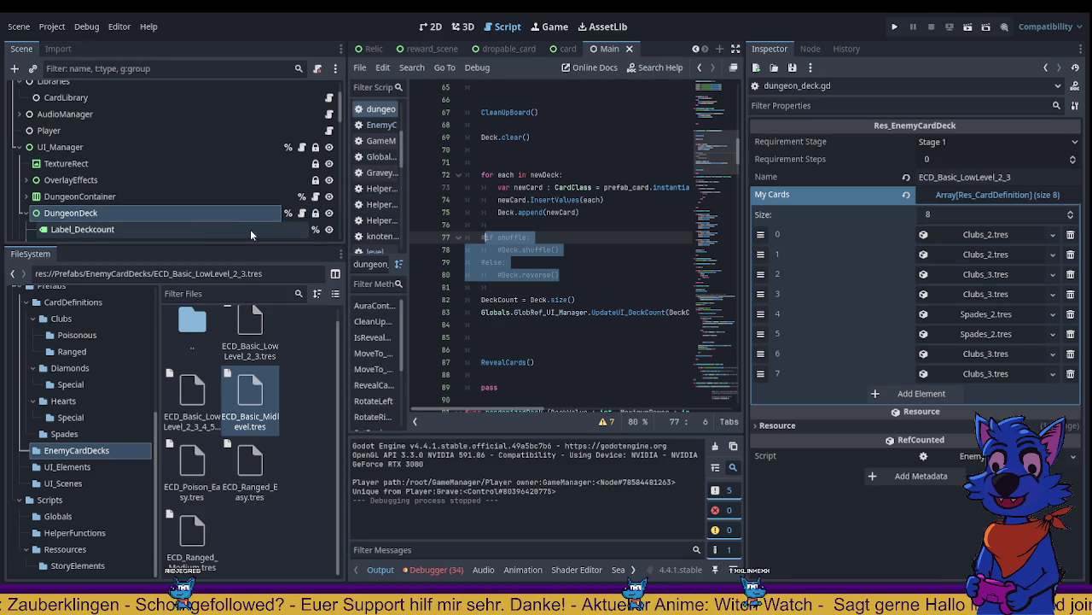
left_click(195, 218)
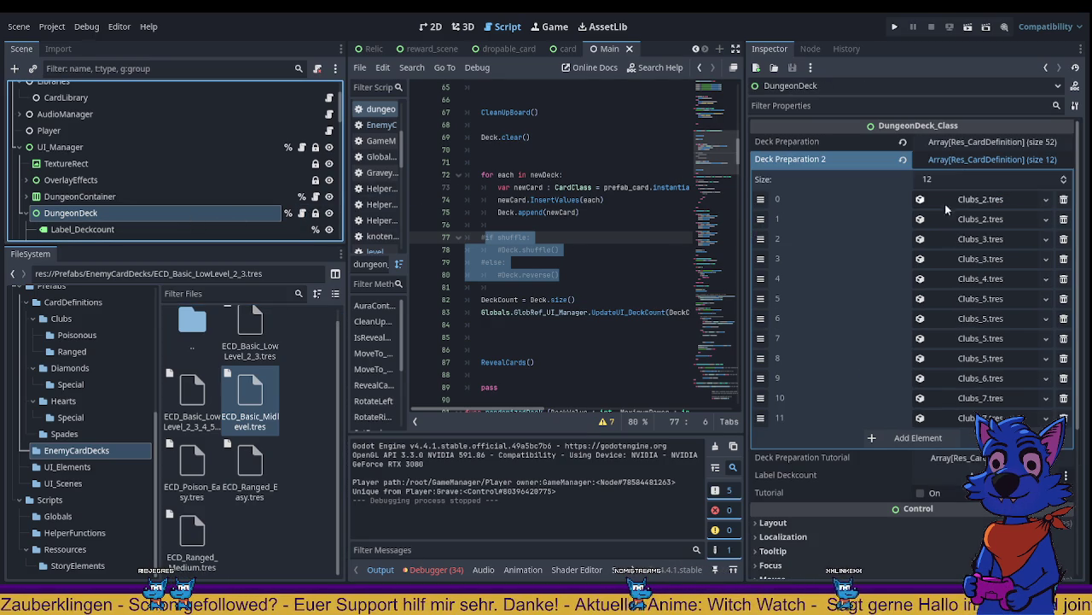
scroll(510, 261, "up", 20)
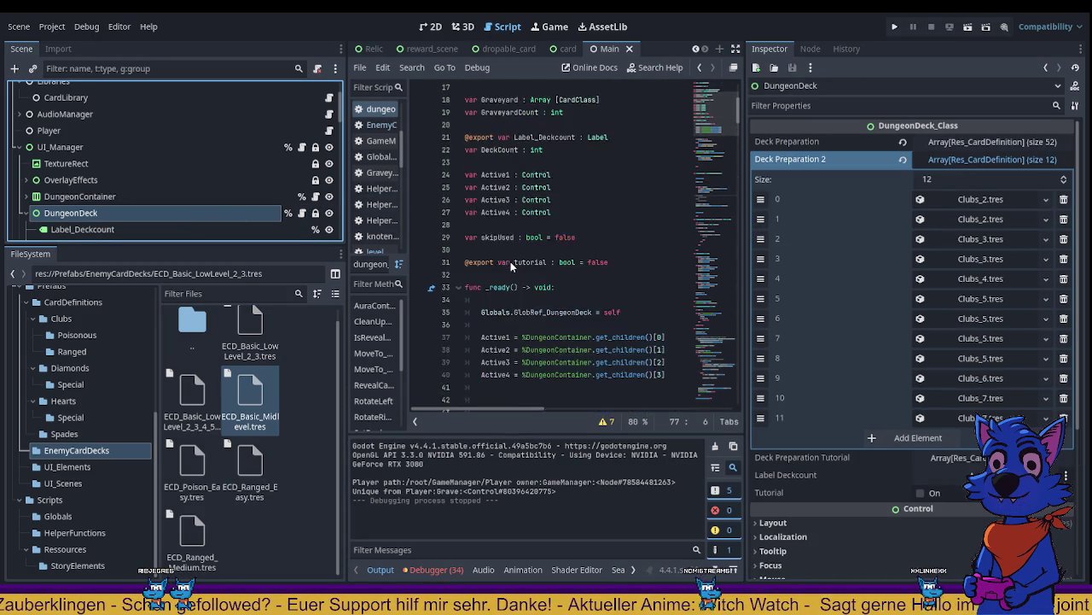
Step: Search for DeckPreparation, review the SetDeck calls on lines 45, 47, 56, and open ECD_Basic_LowLevel_2_3.tres
left_click(551, 149, "shift")
left_click(551, 149)
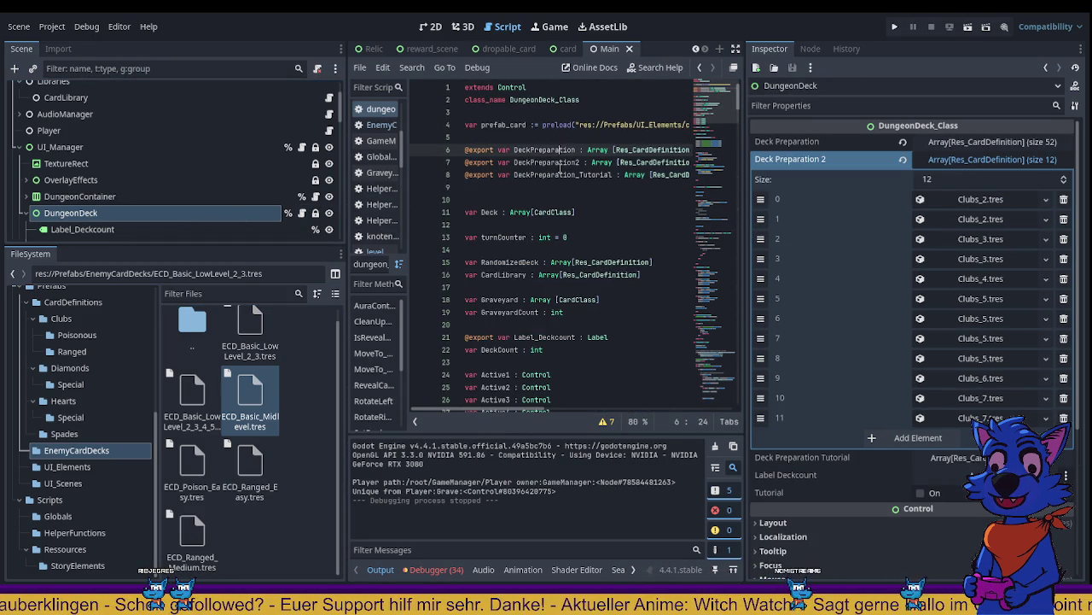
double_click(550, 150)
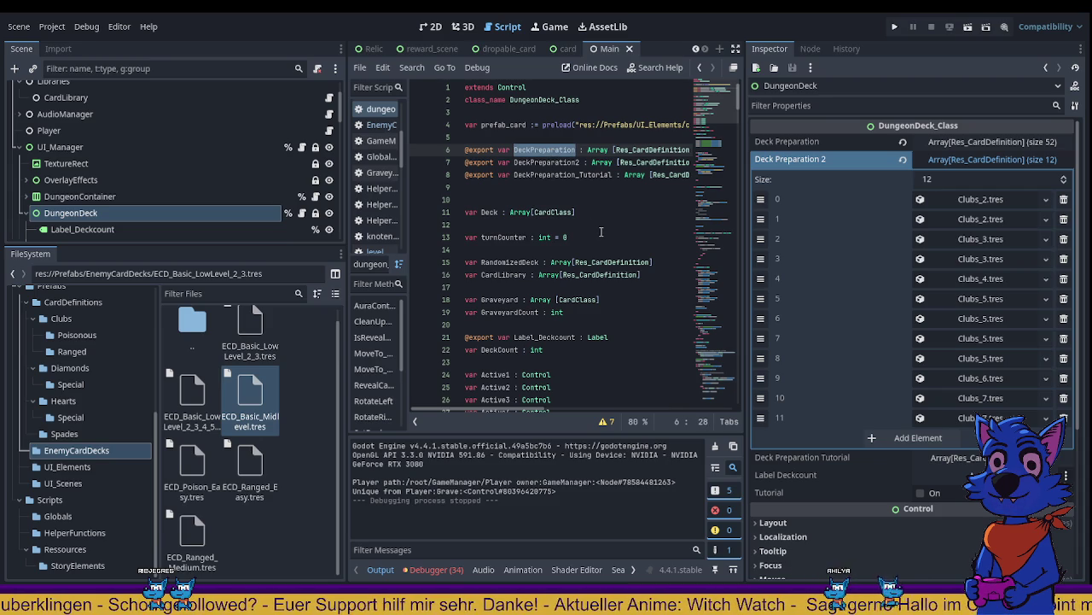
key("ctrl+shift+f")
key("Return")
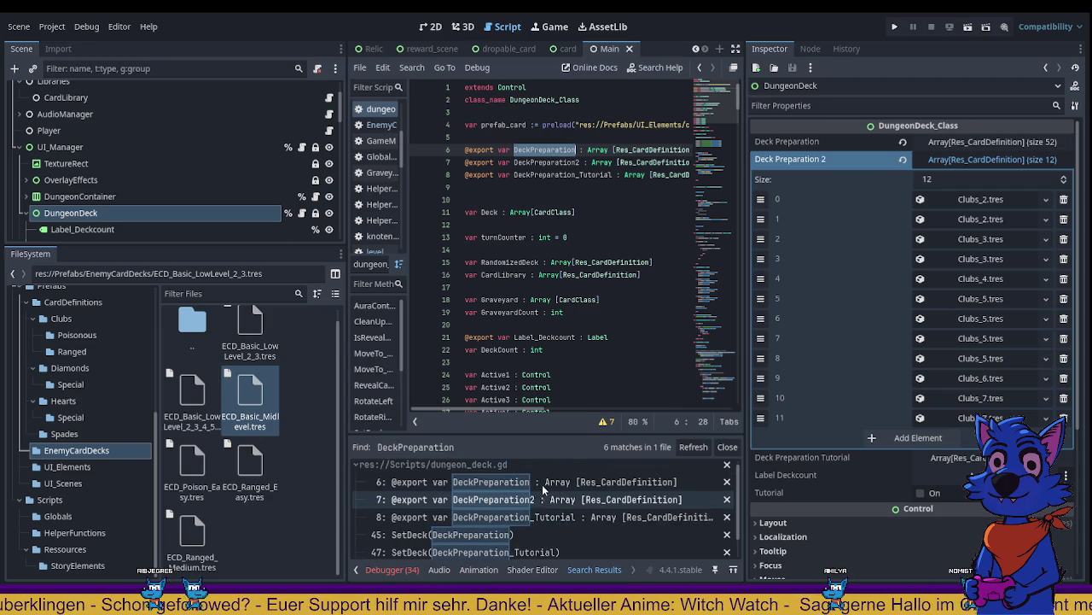
left_click(490, 510)
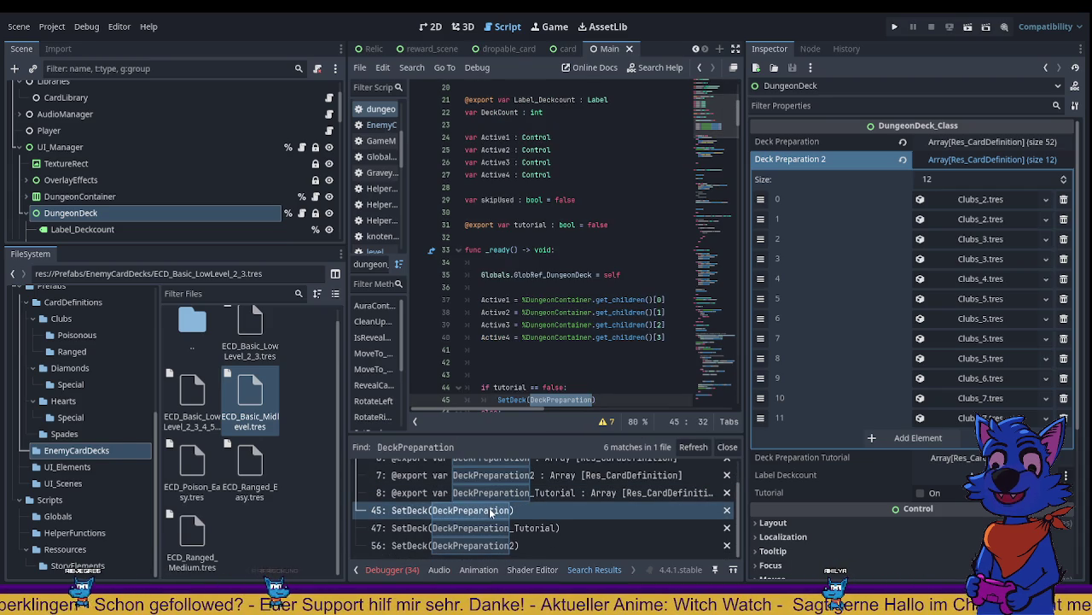
left_click(495, 528)
left_click(470, 545)
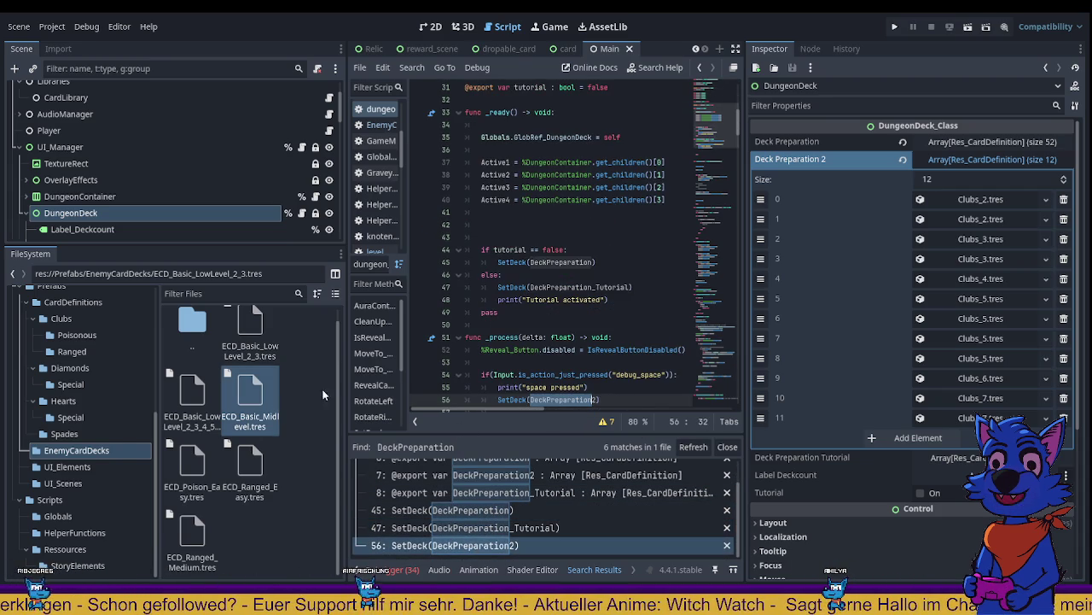
left_click(263, 349)
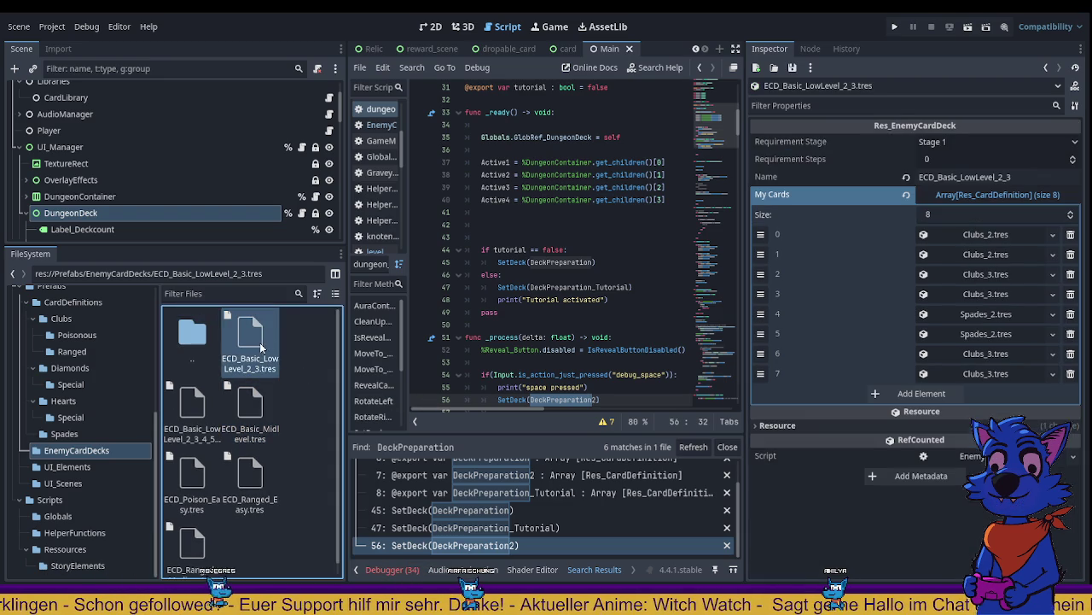
left_click(553, 299)
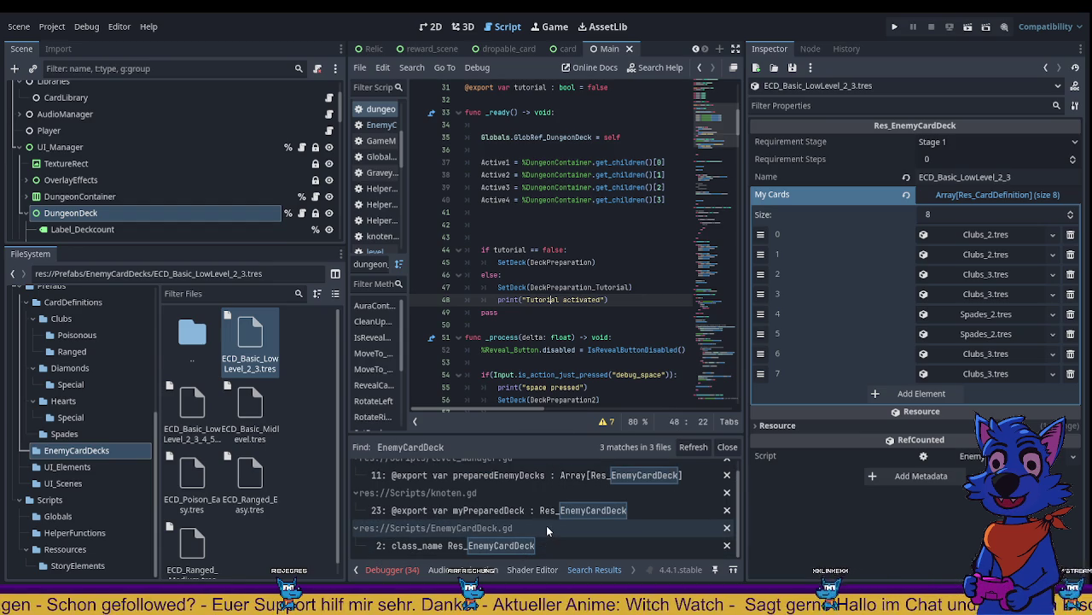
Step: Open knoten.gd at line 23 and select myPreparedDeck and its Res_EnemyCardDeck type
left_click(565, 475)
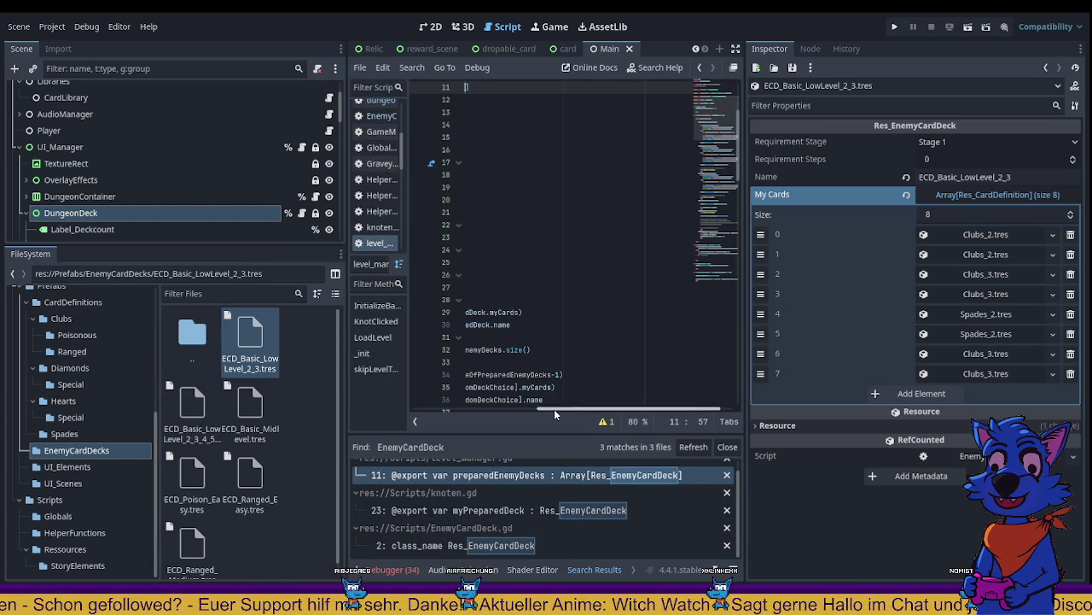
scroll(429, 405, "up", 3)
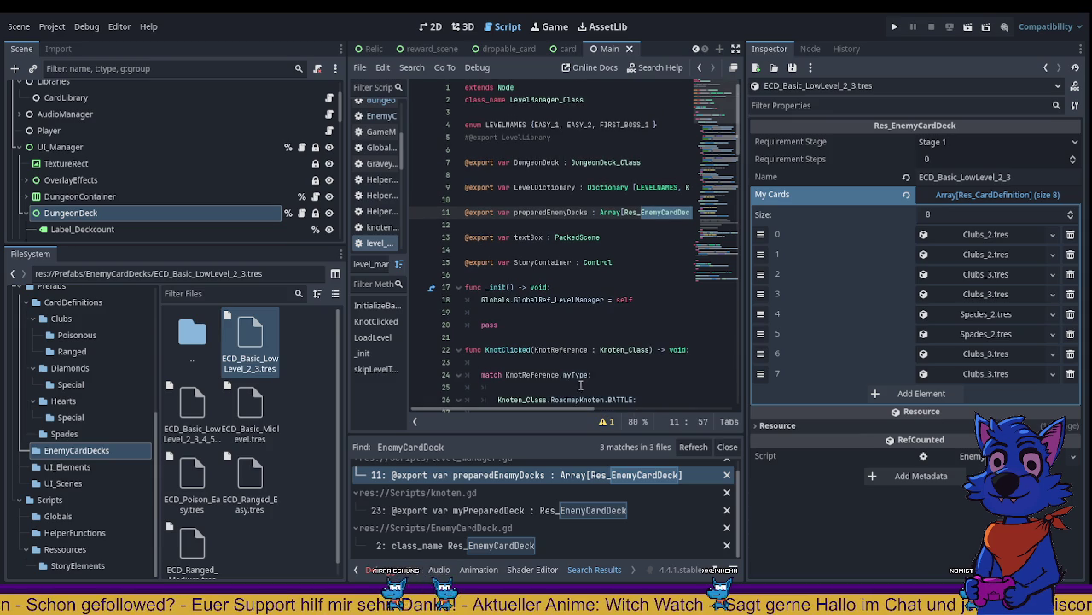
left_click(572, 509)
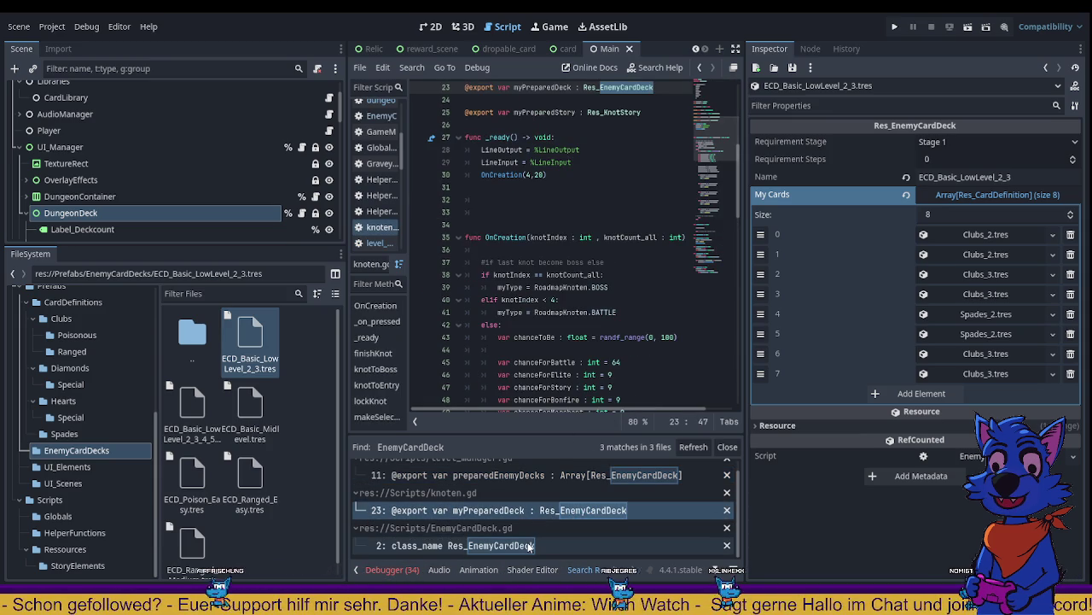
scroll(619, 167, "up", 2)
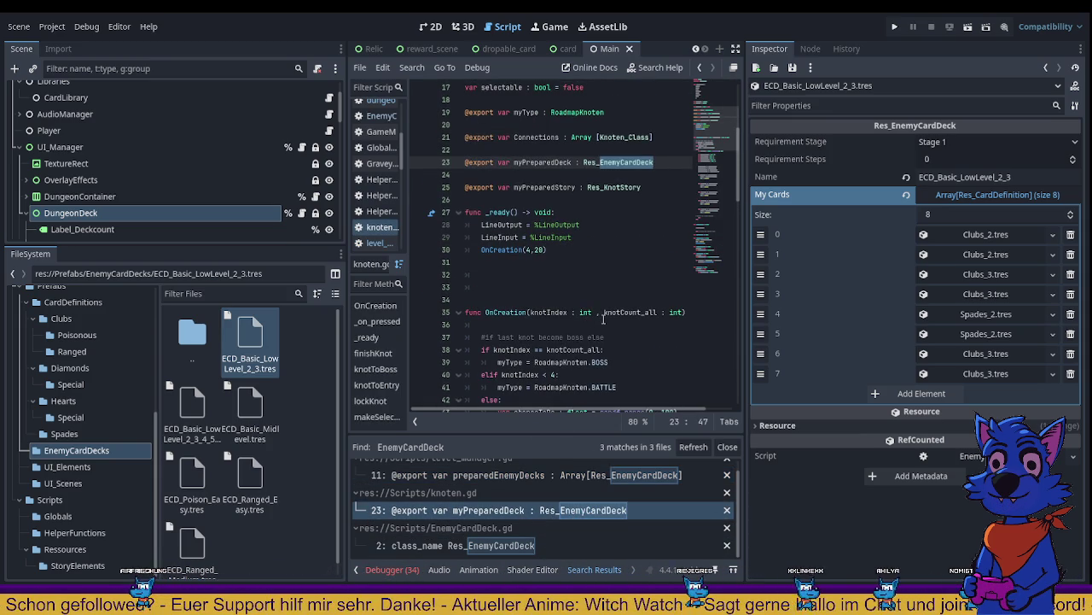
double_click(619, 163)
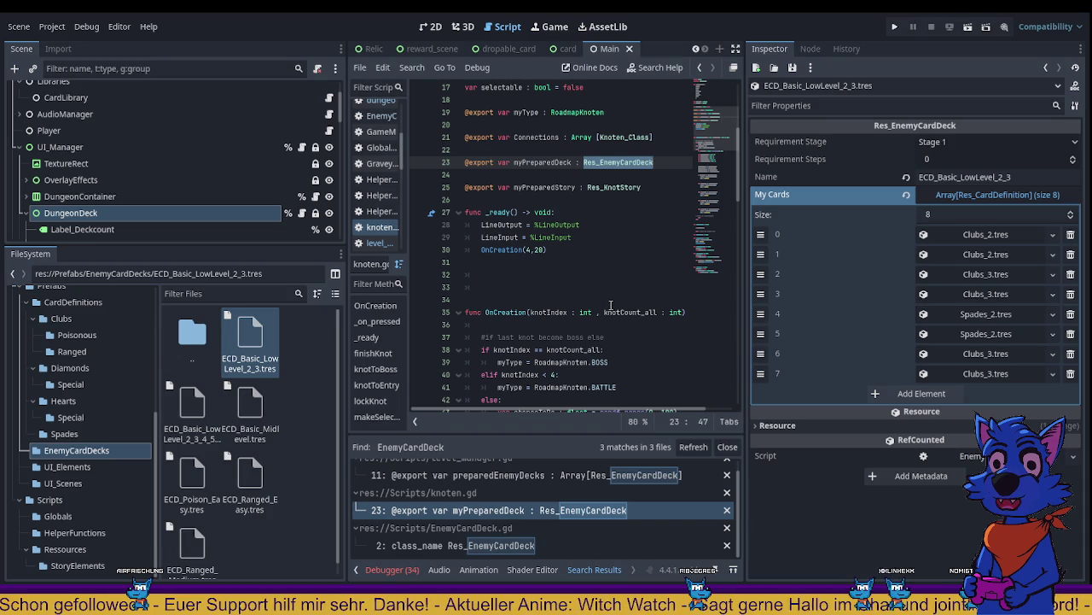
double_click(542, 162)
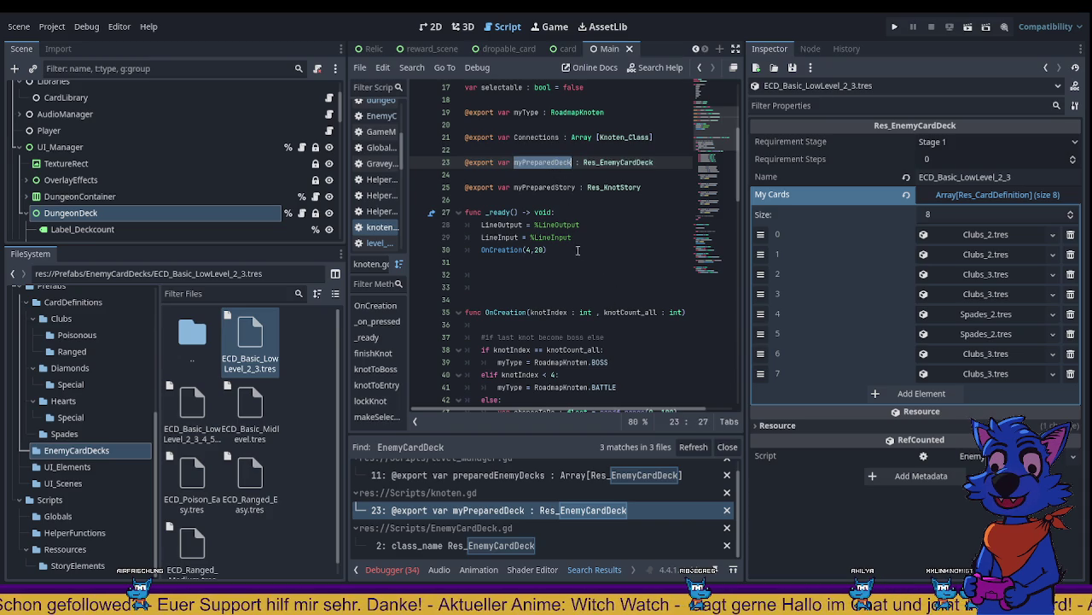
Step: Search for myPreparedDeck and open the line 29 InitializeBattle call passing its myCards
key("ctrl+shift+f")
key("Return")
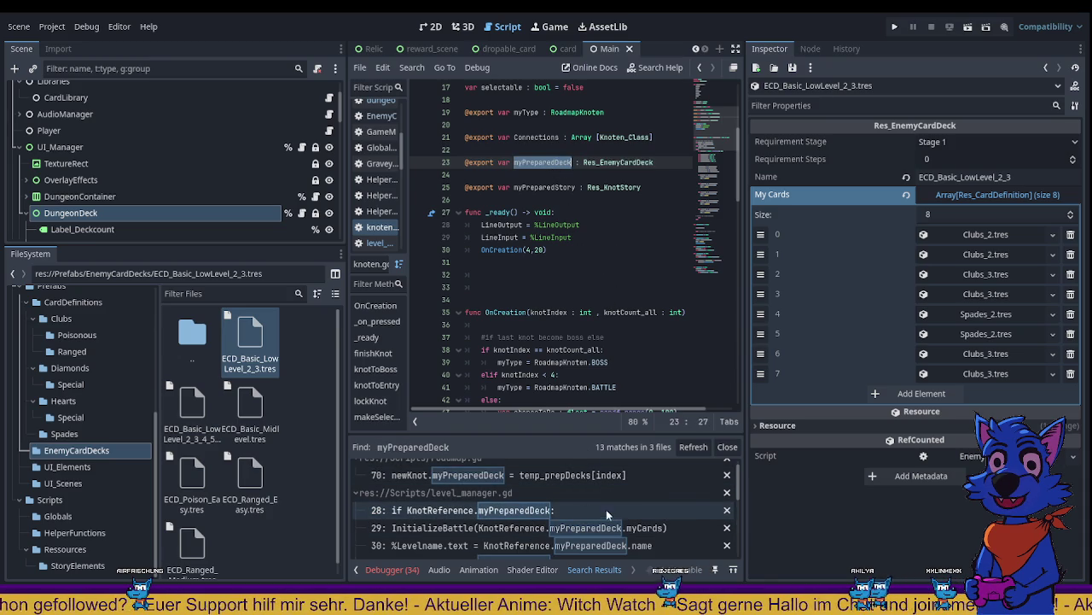
left_click(504, 525)
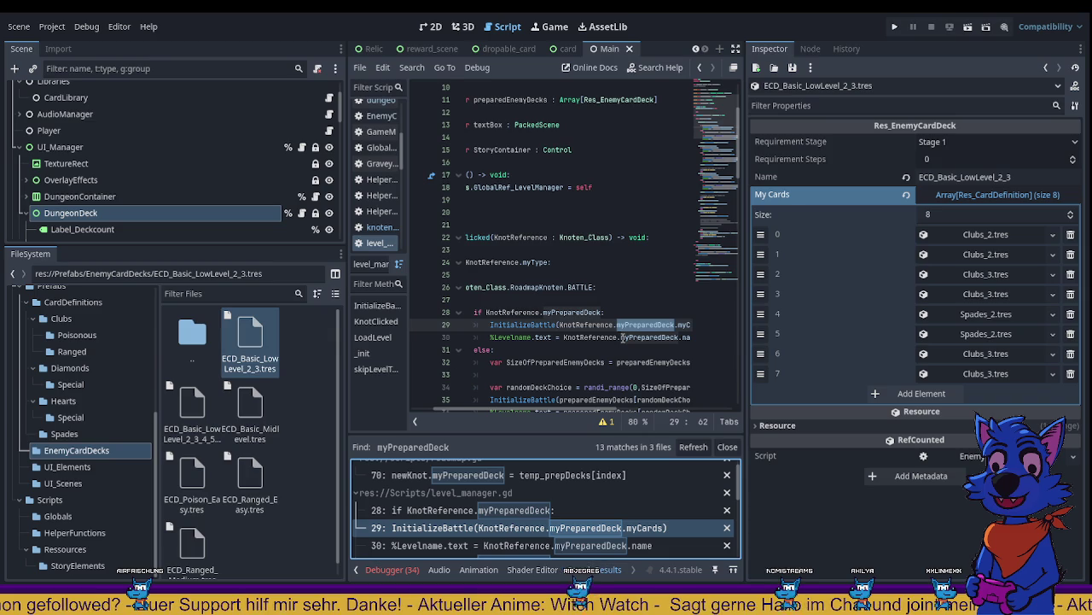
left_click_drag(536, 411, 615, 408)
left_click(619, 326)
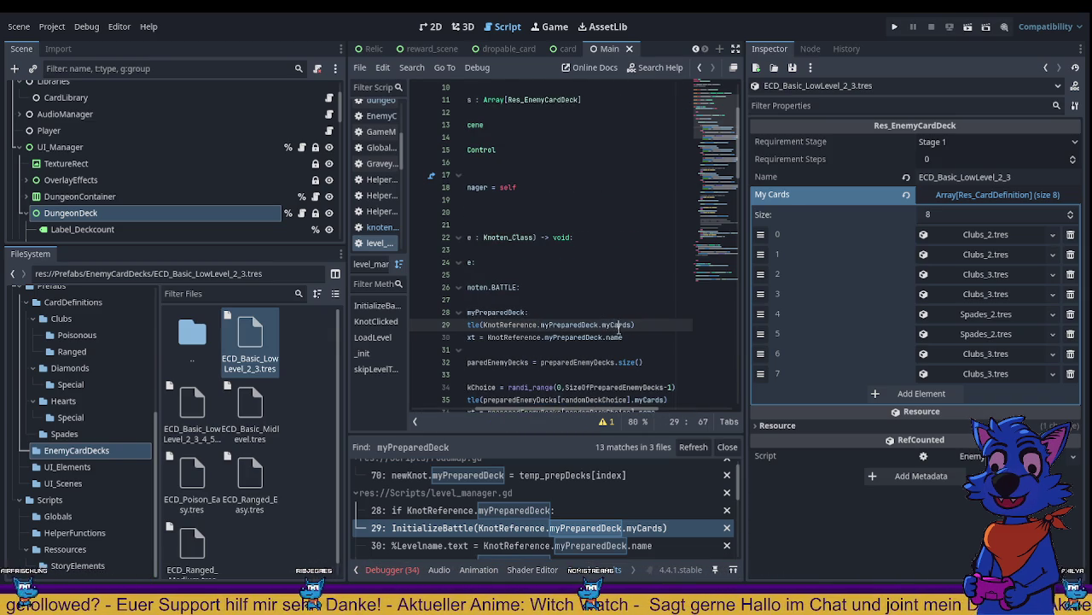
left_click(632, 325)
mouse_move(541, 409)
left_mouse_down()
mouse_move(492, 410)
mouse_move(511, 410)
left_mouse_up()
Step: Find every InitializeBattle call in the project
double_click(510, 326)
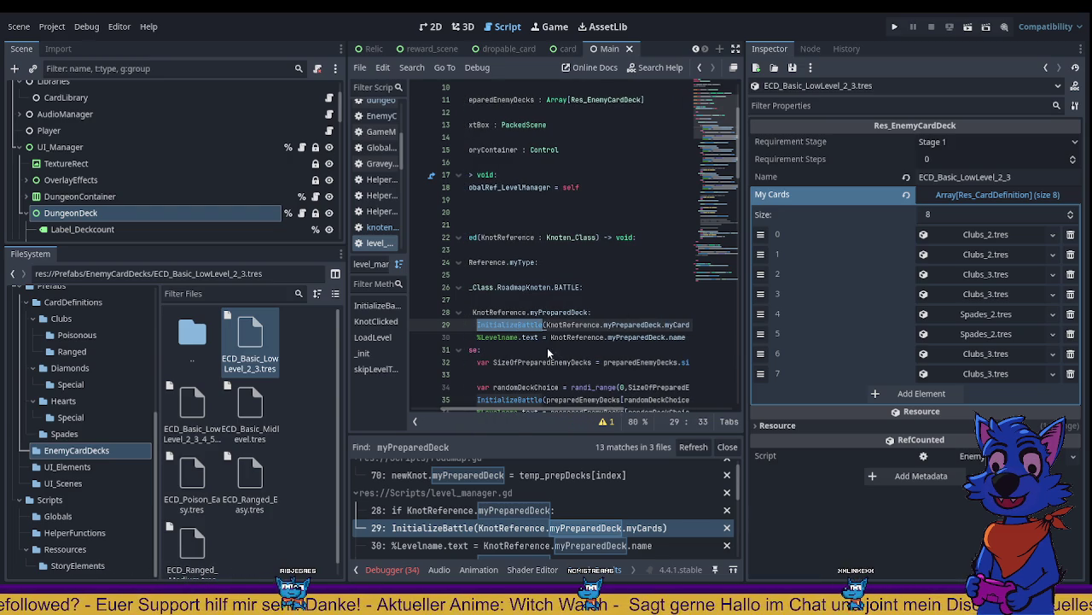
key("ctrl+shift+f")
key("Return")
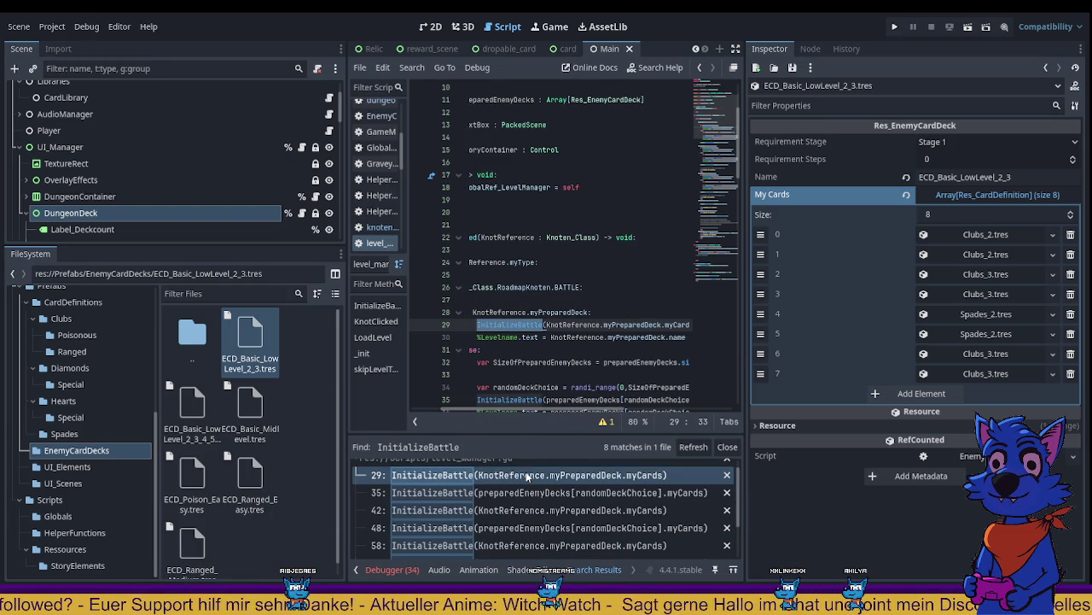
Step: Go to the InitializeBattle definition on line 114 and select its Array[Res_CardDefinition] newDeck type
scroll(521, 500, "down", 3)
left_click(530, 547)
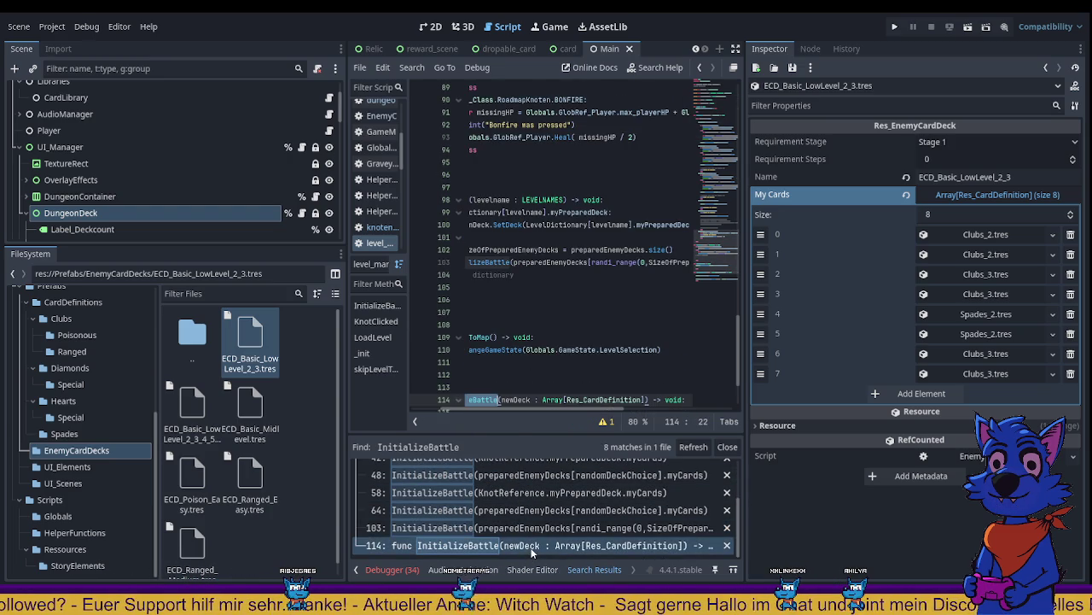
left_click_drag(583, 410, 444, 410)
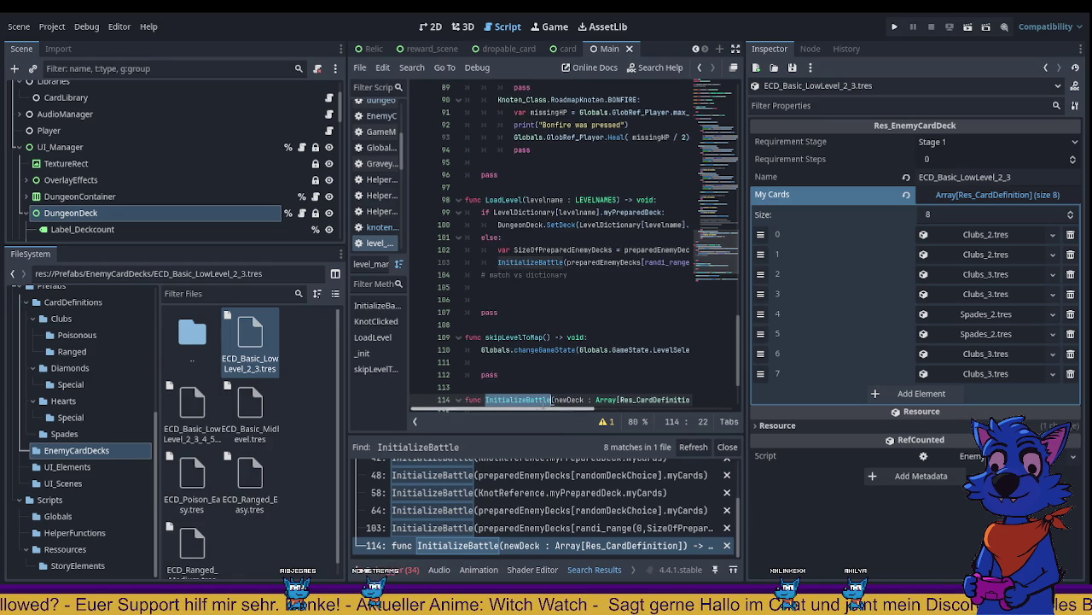
scroll(546, 393, "down", 2)
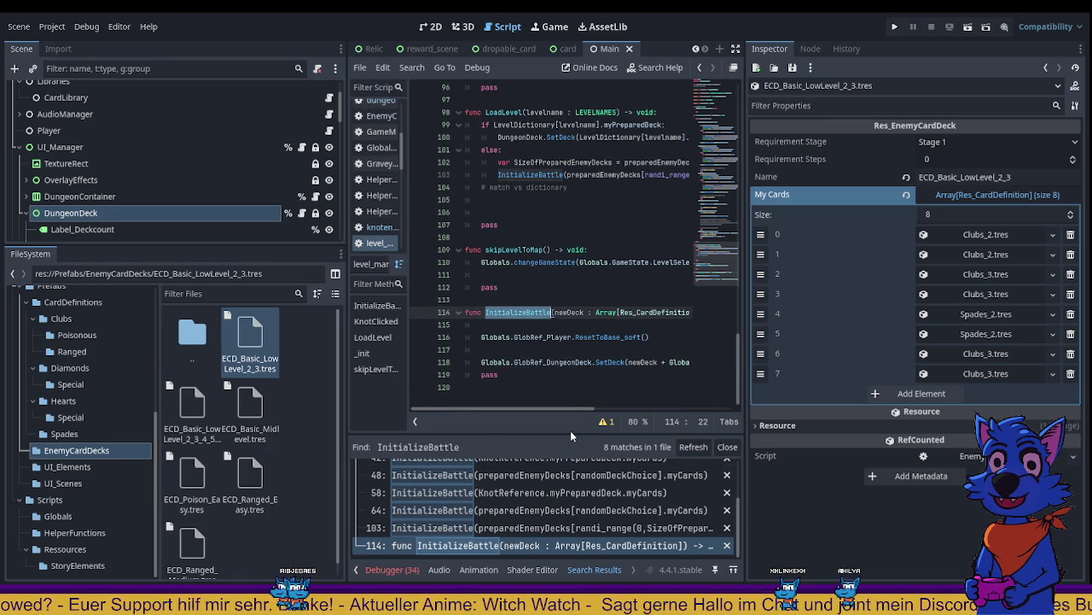
left_click(595, 336)
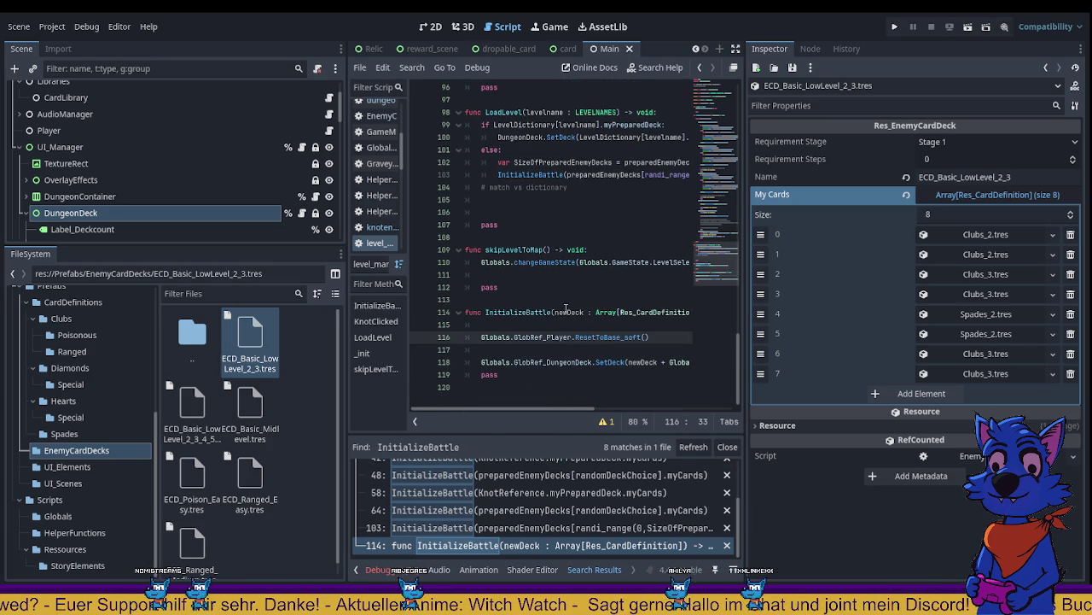
mouse_move(596, 312)
left_mouse_down()
mouse_move(687, 314)
mouse_move(619, 317)
left_mouse_up()
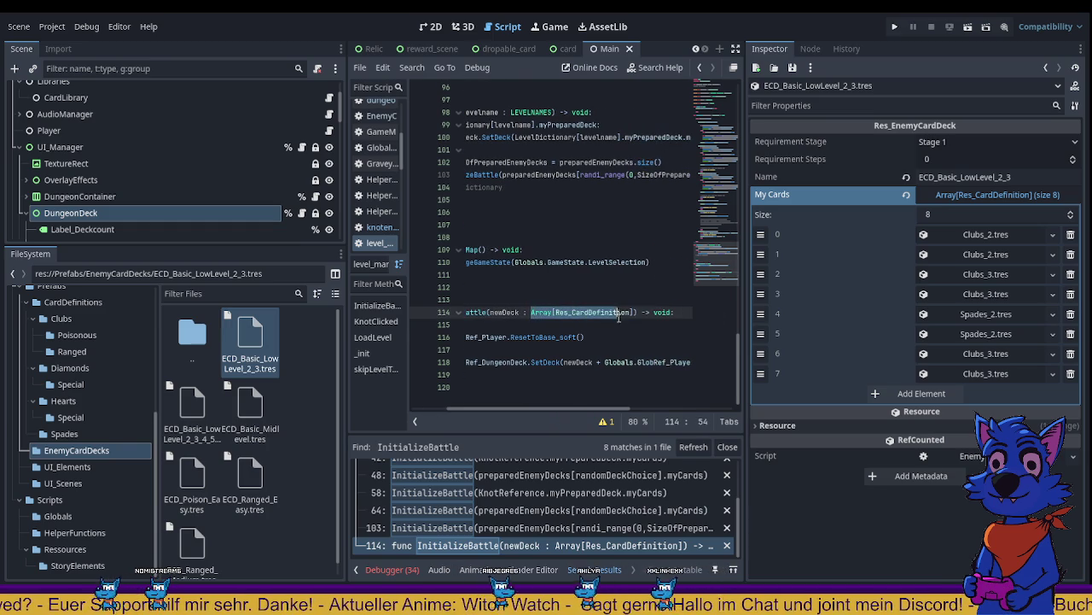
Step: Type Res_EnemyCardDeck as the newDeck parameter type on line 114
type("E")
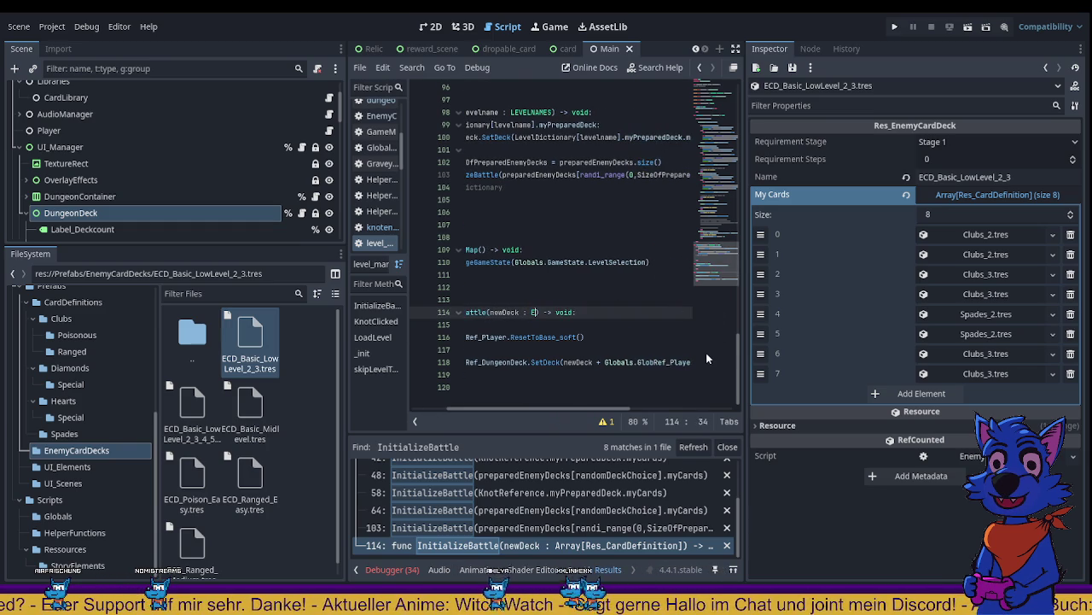
type("nemyCard")
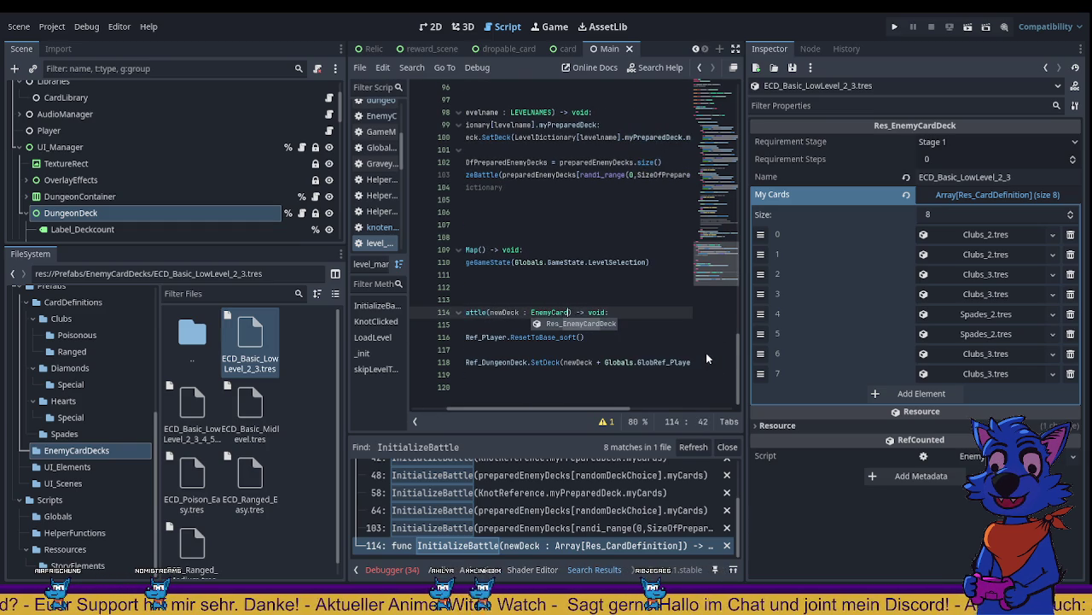
type("Deck")
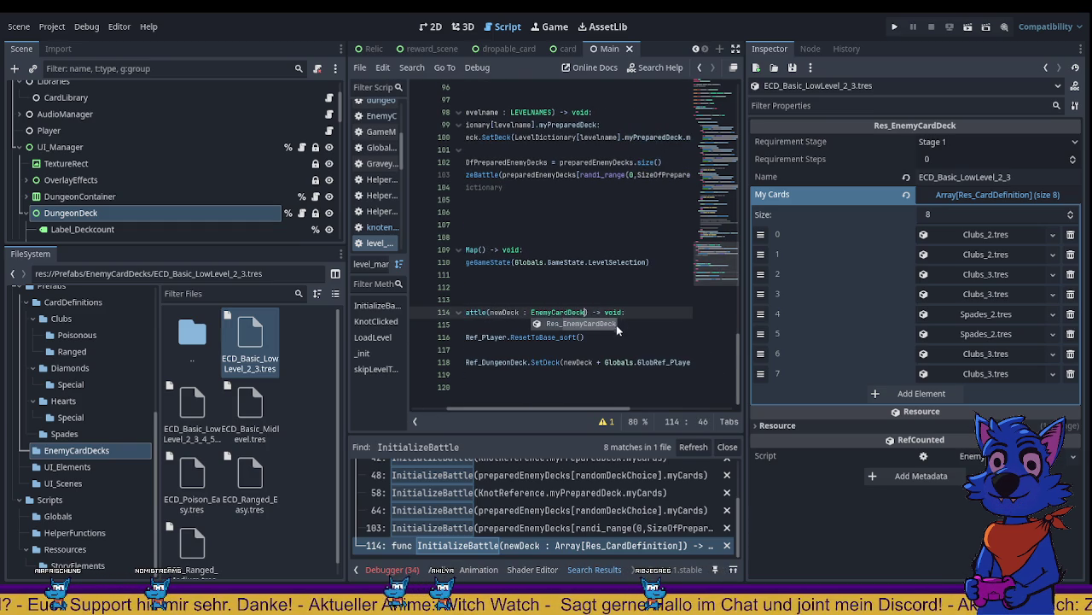
left_click(611, 288)
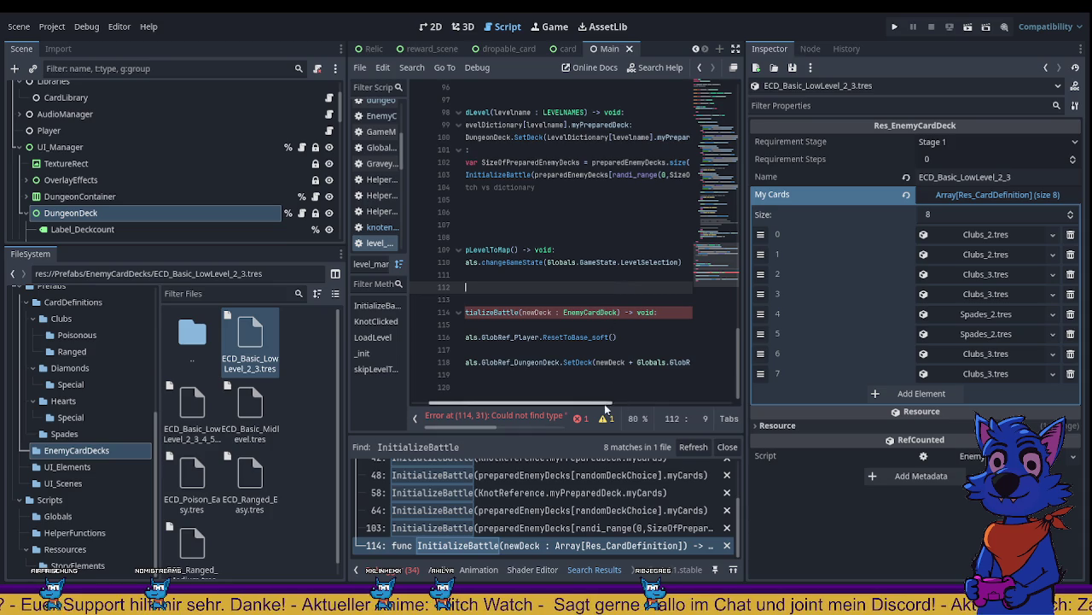
left_click_drag(594, 409, 568, 404)
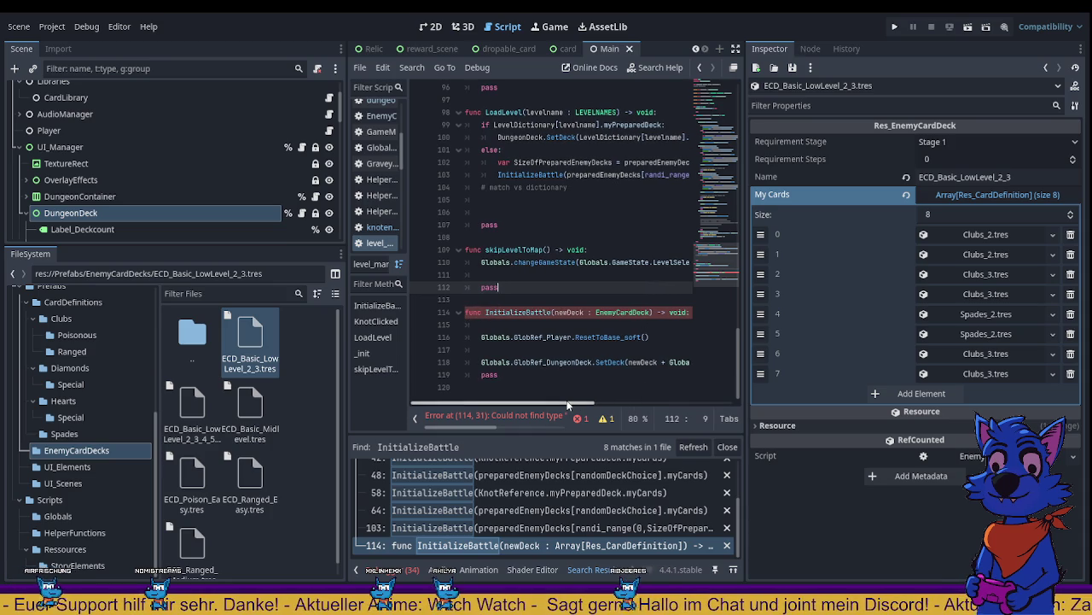
left_click(596, 312)
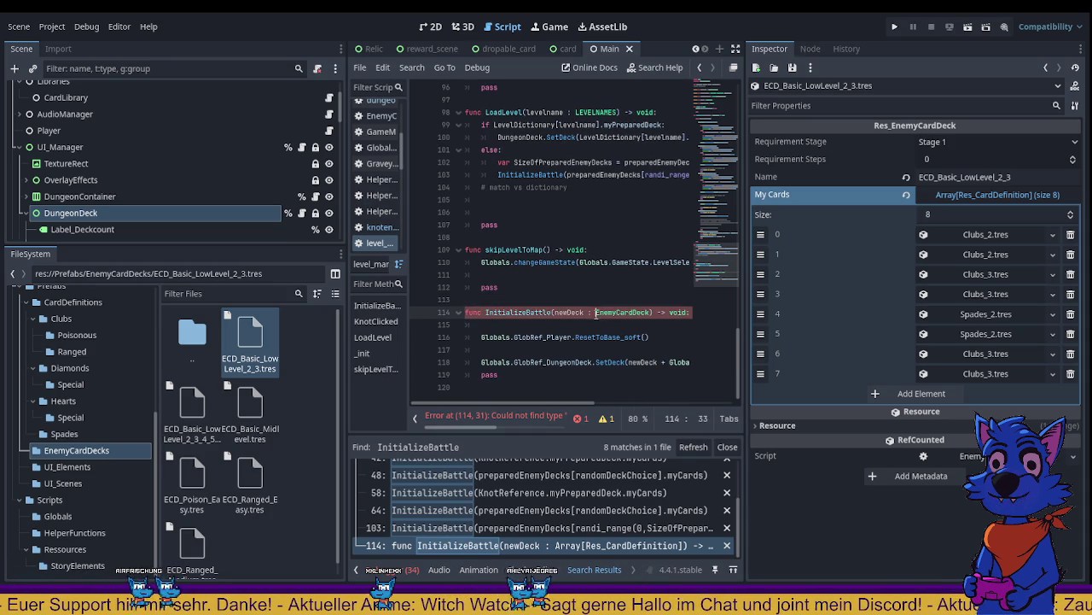
type("Aes:")
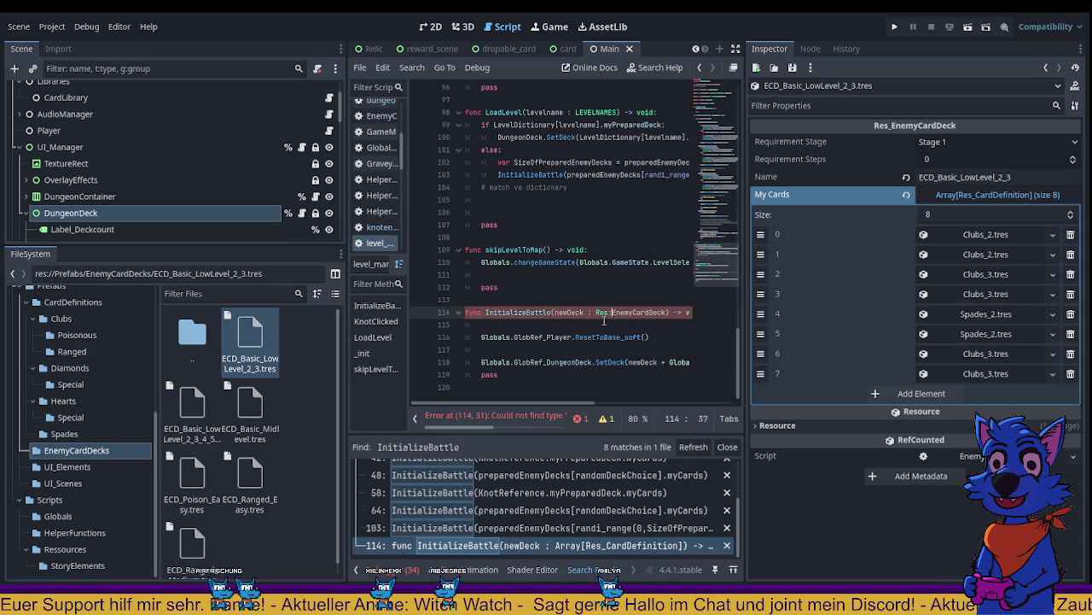
type("_")
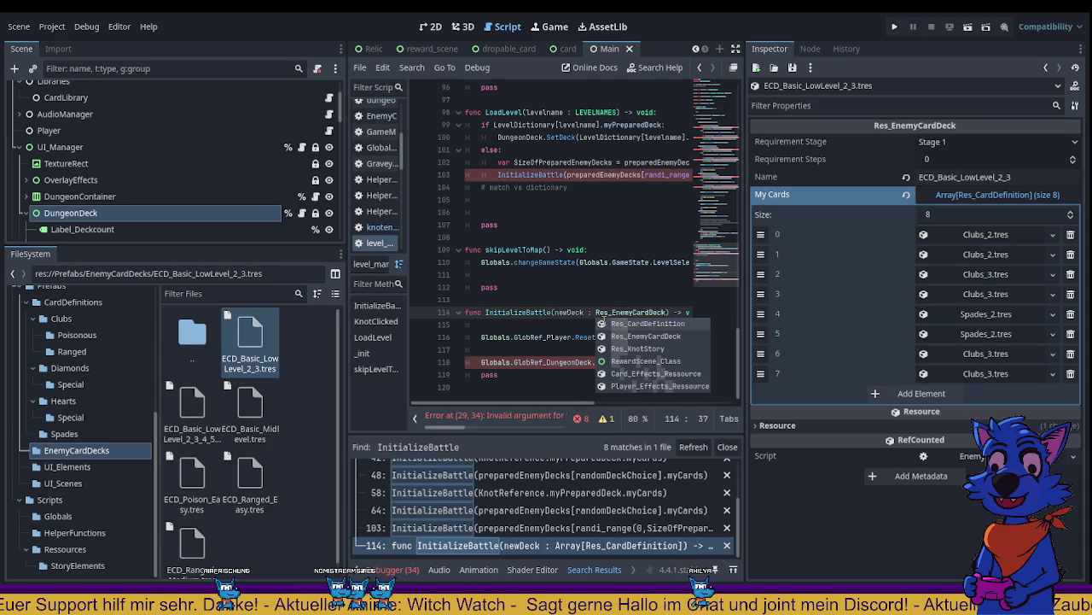
left_click(612, 289)
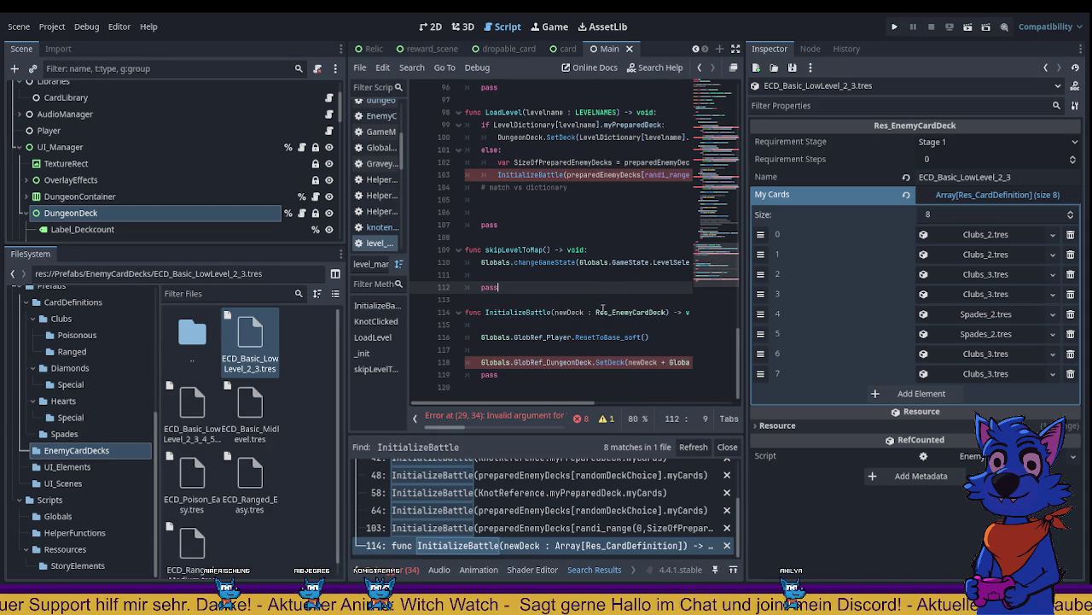
Step: Revert the parameter to Array[Res_CardDefinition] and paste Res_EnemyCardDeck onto line 115
left_click(626, 313)
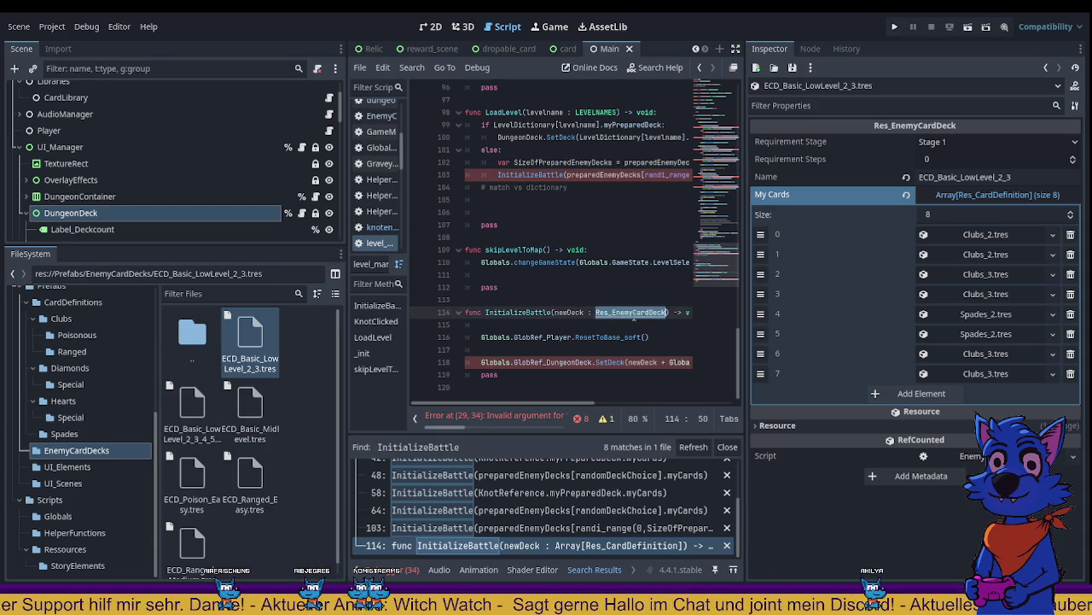
key("ctrl+z")
key("ctrl+z")
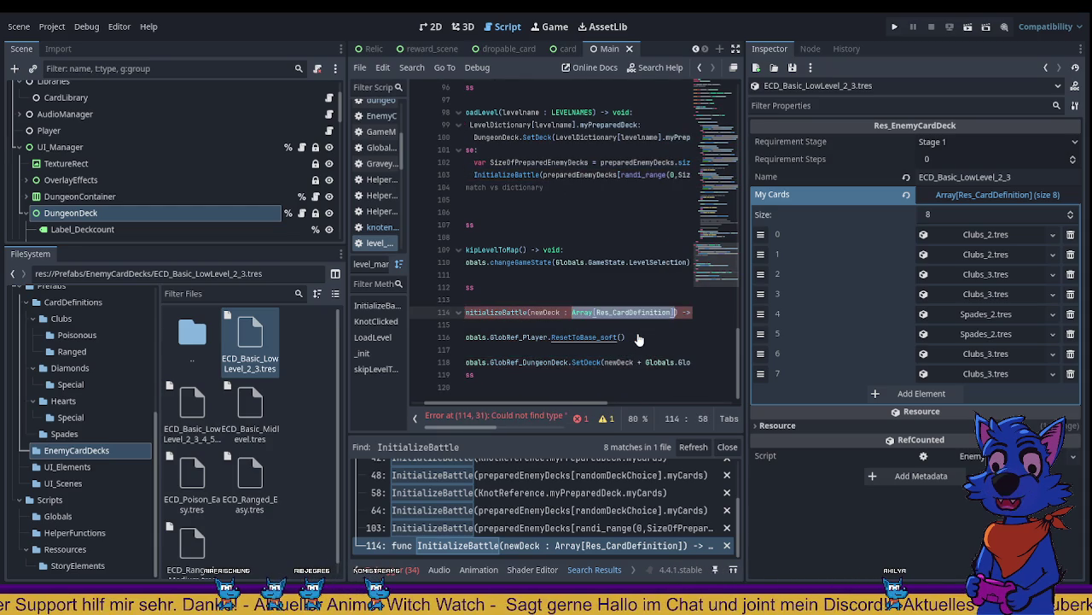
left_click(597, 325)
type("Res_EnemyCardDeck")
mouse_move(581, 313)
left_mouse_down()
mouse_move(679, 312)
mouse_move(643, 315)
left_mouse_up()
key("ctrl+c")
left_click(474, 325)
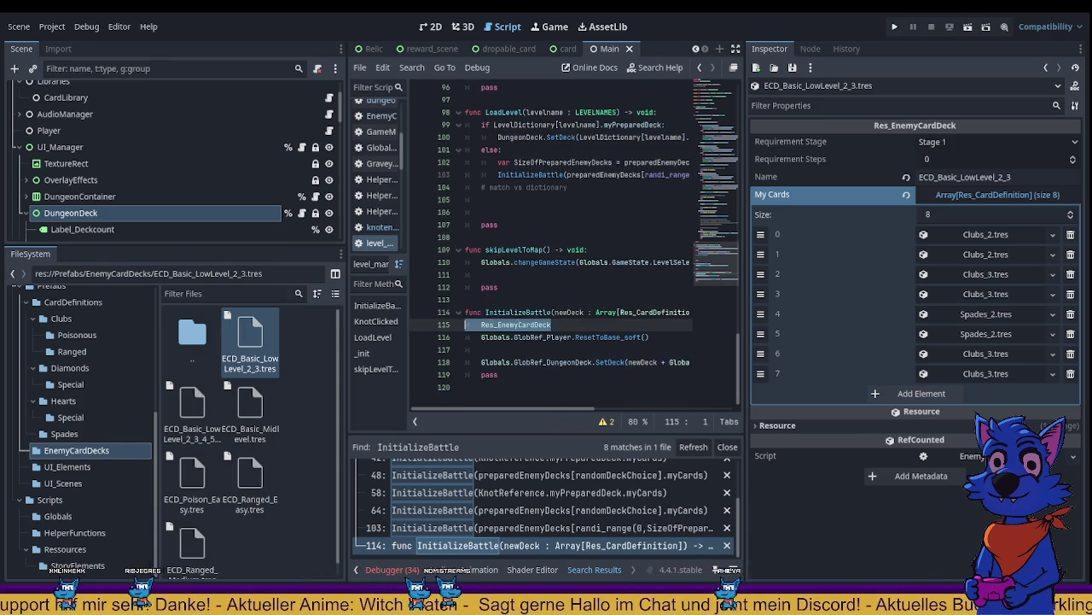
Step: Retype the newDeck parameter as Res_EnemyCardDeck, parking the old Array type on line 116
key("Return")
key("Return")
key("Up")
key("ctrl+v")
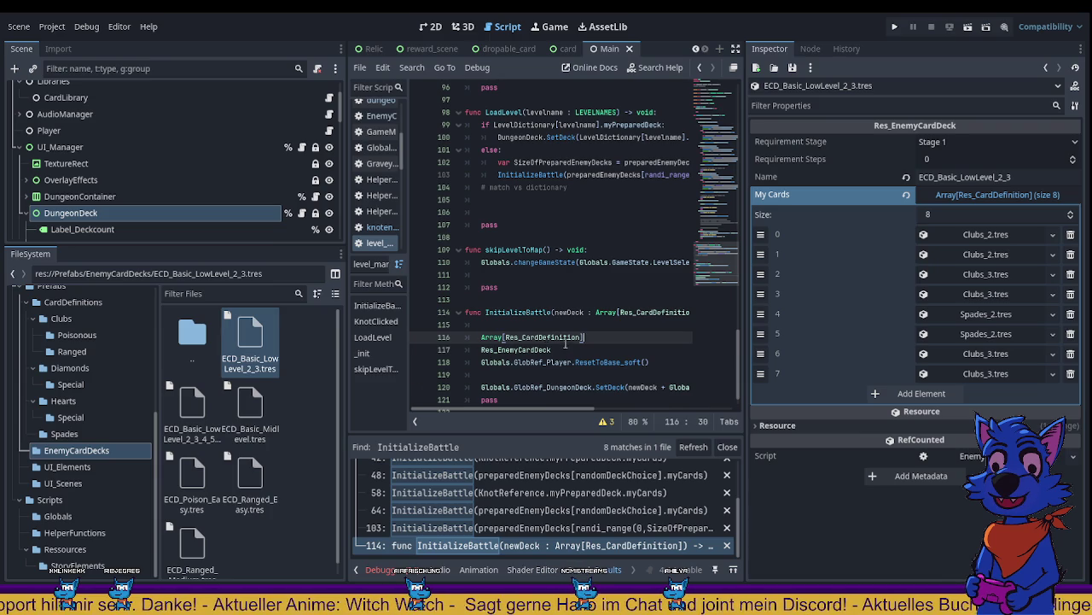
left_click_drag(551, 350, 465, 350)
key("ctrl+c")
key("BackSpace")
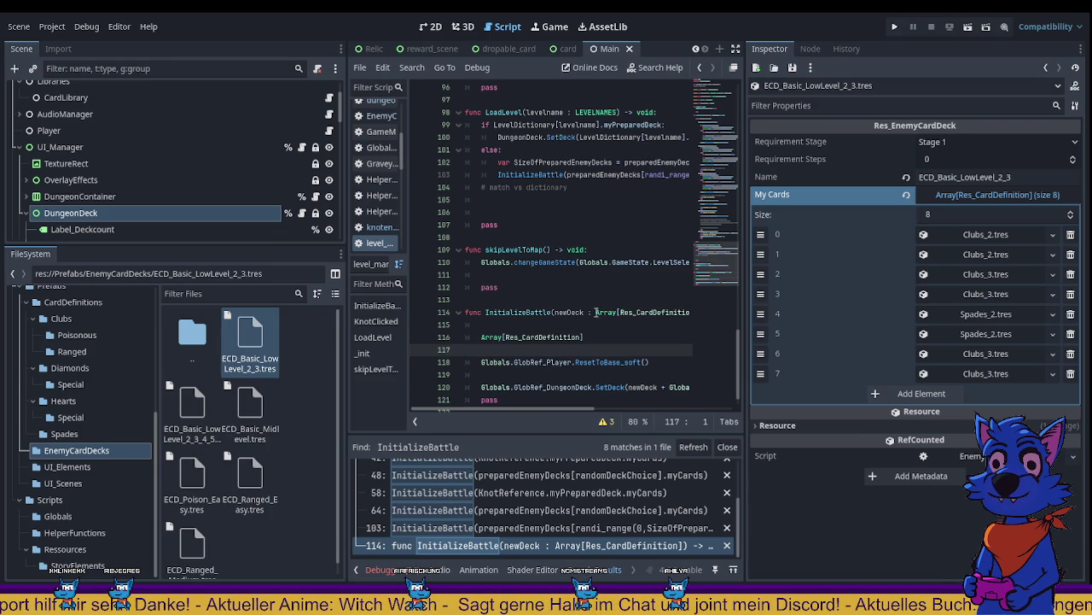
left_click_drag(595, 313, 723, 307)
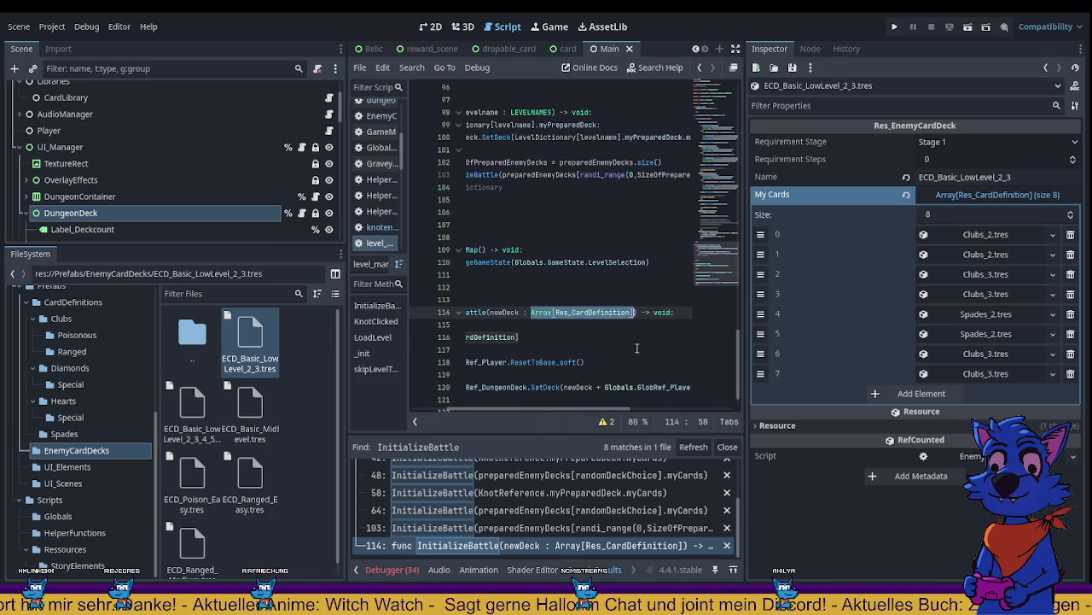
key("ctrl+v")
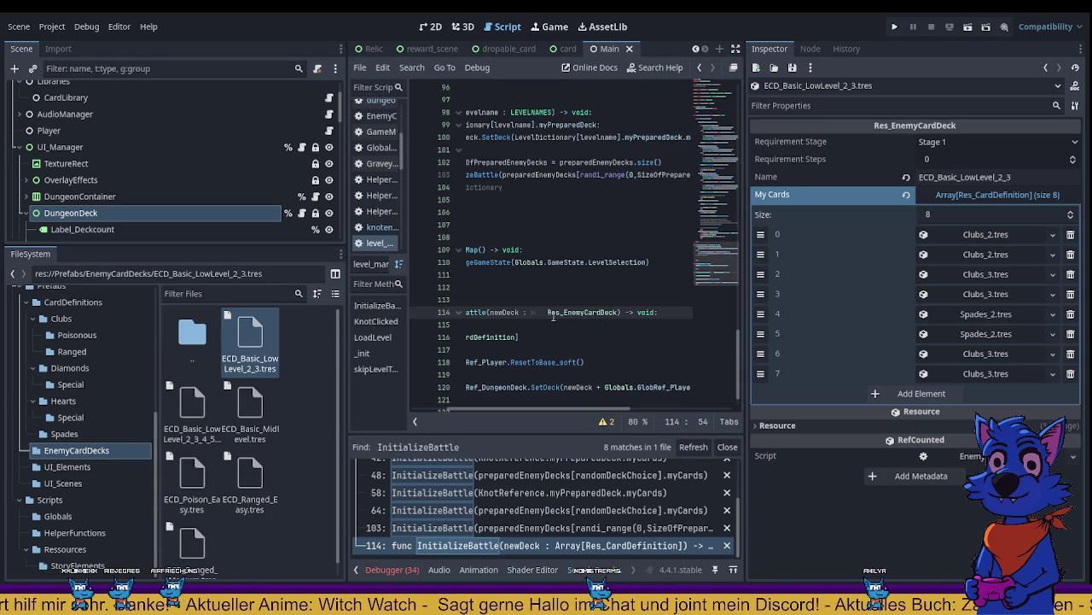
left_click(547, 312)
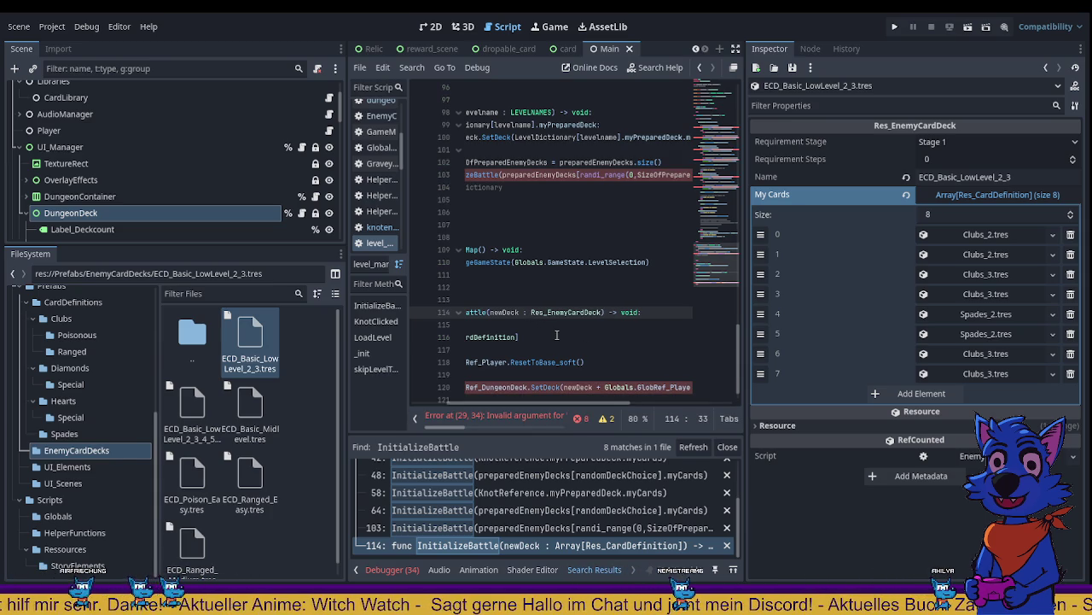
Step: Add an indented body line reading Res_EnemyCardDeck.myCards below the header
left_click(556, 336)
left_click_drag(529, 402, 478, 404)
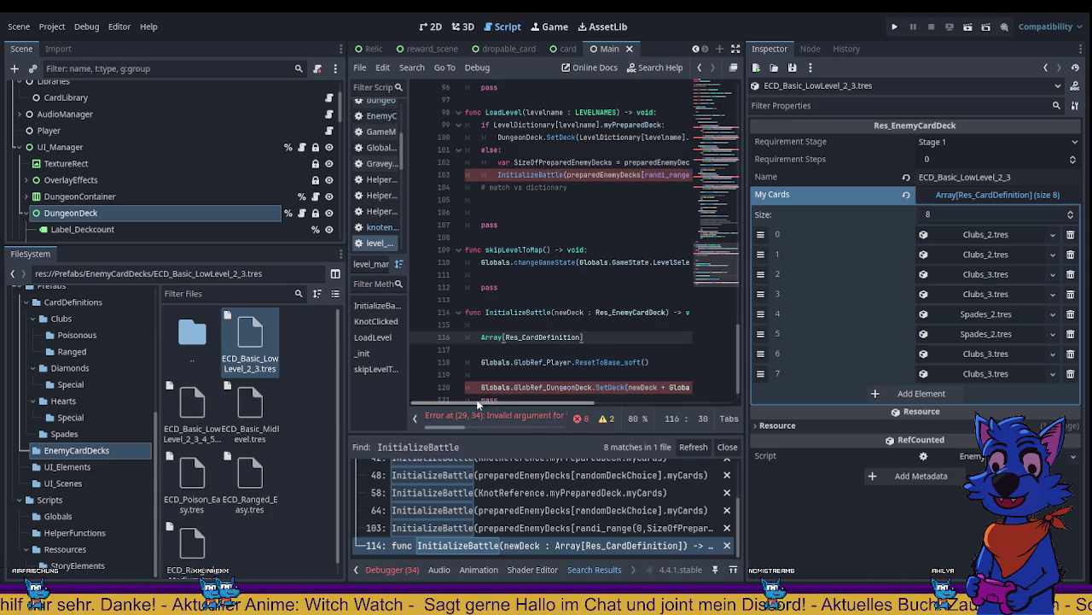
double_click(631, 312)
scroll(595, 349, "down", 1)
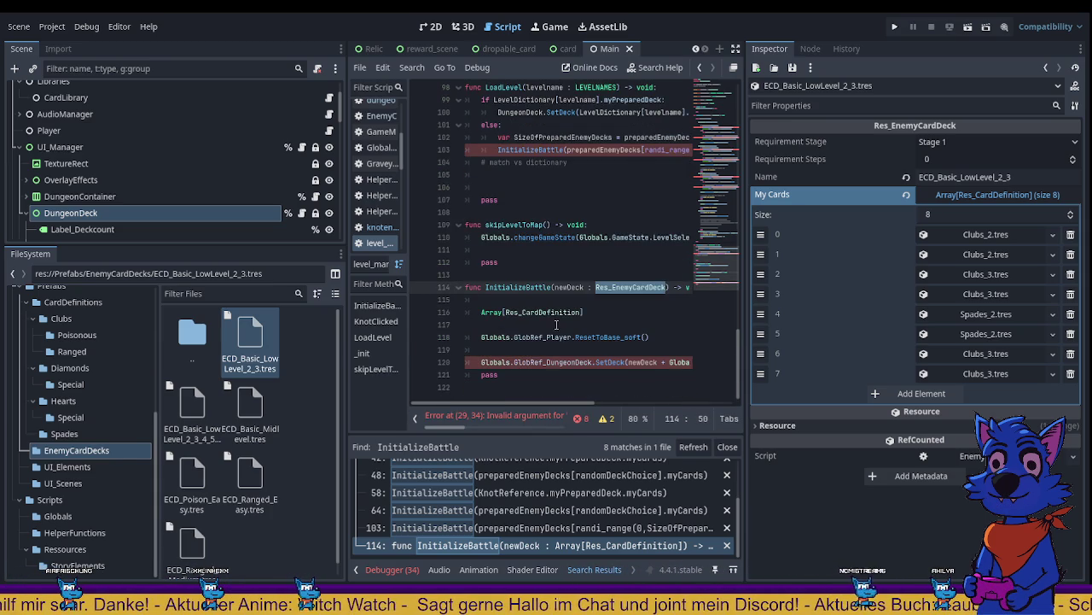
left_click(500, 324)
key("Return")
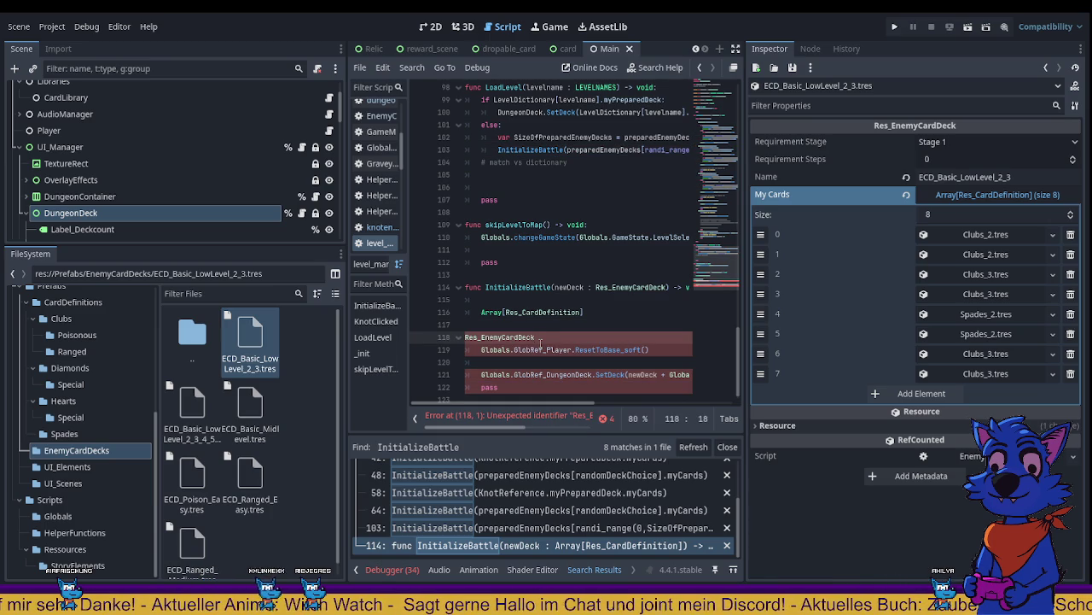
key("Left")
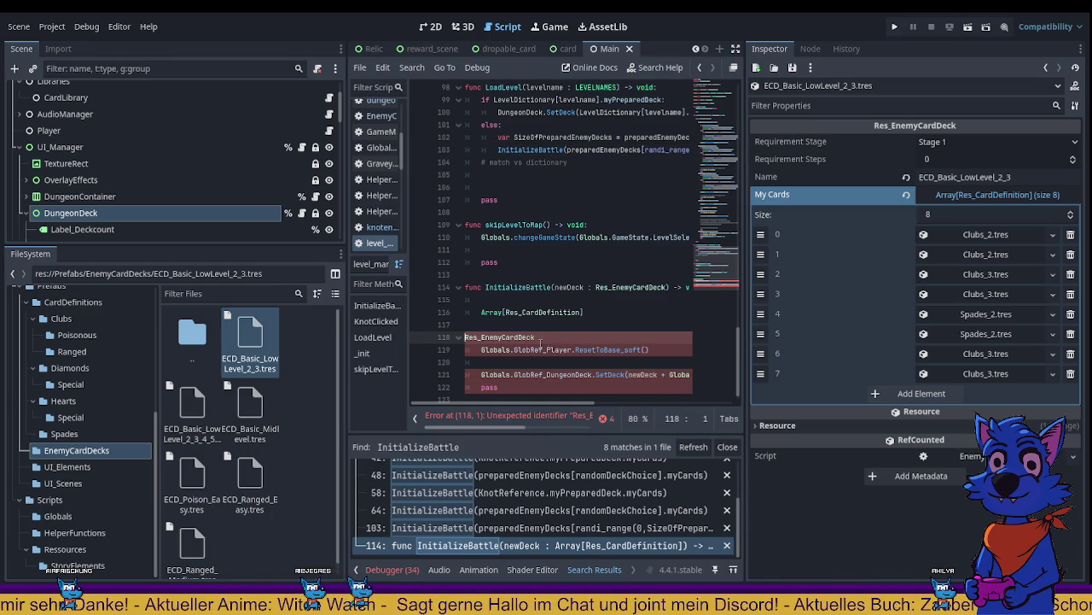
key("Right")
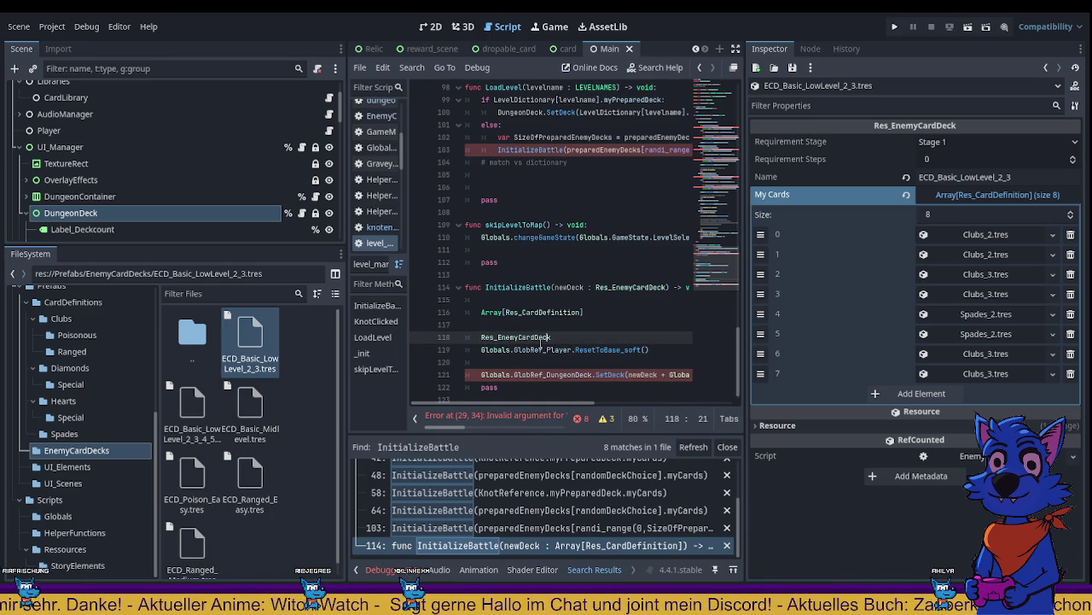
type(".myCards")
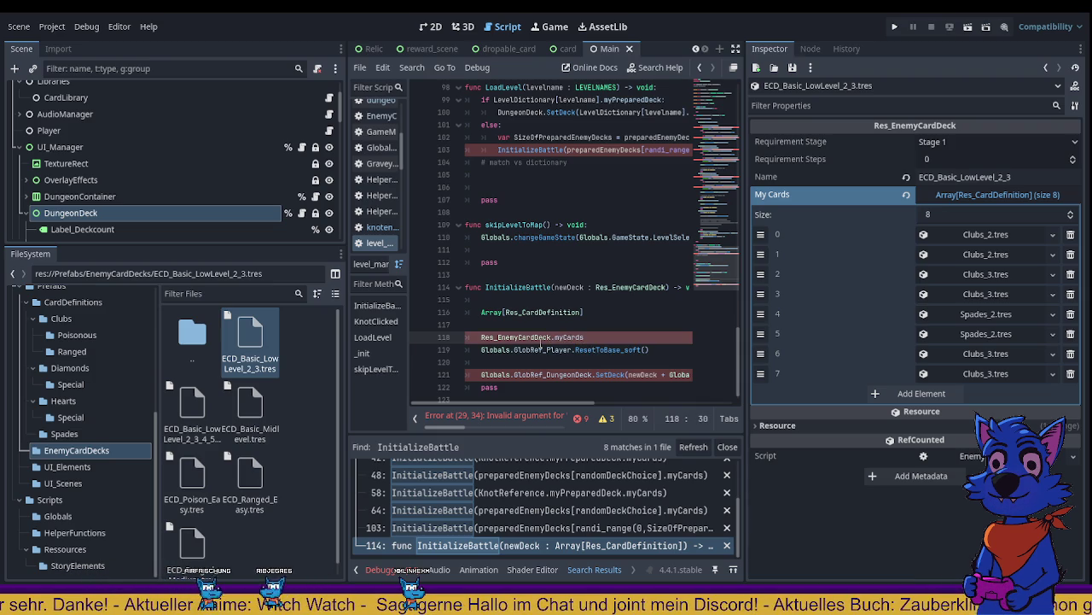
Step: Delete the leftover Array[Res_CardDefinition] text and replace Res_EnemyCardDeck on line 118 with newDeck
left_click_drag(584, 313, 474, 318)
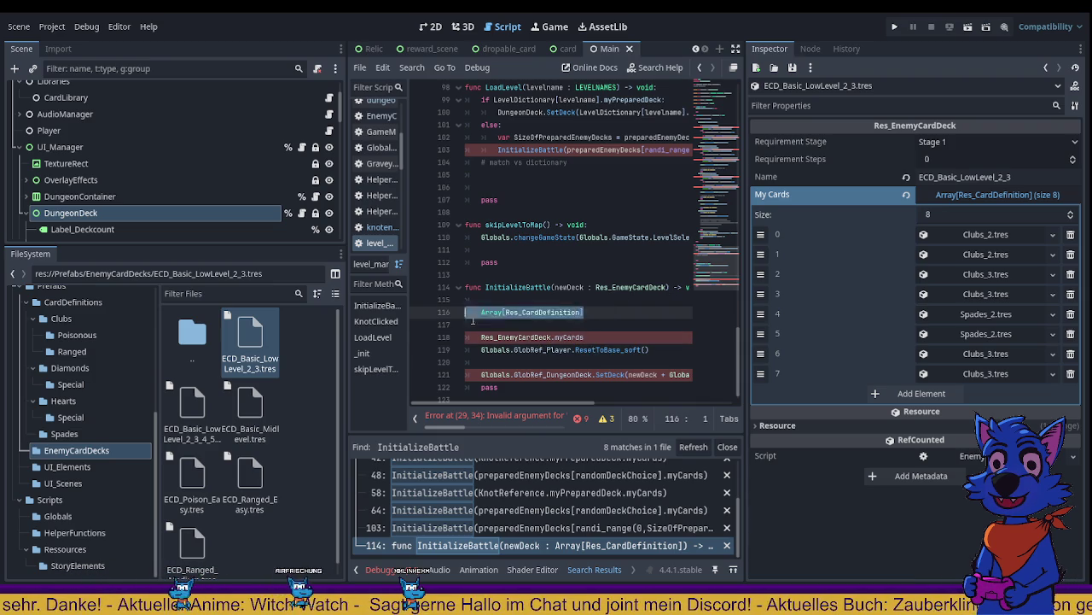
key("ctrl+x")
left_click(586, 337)
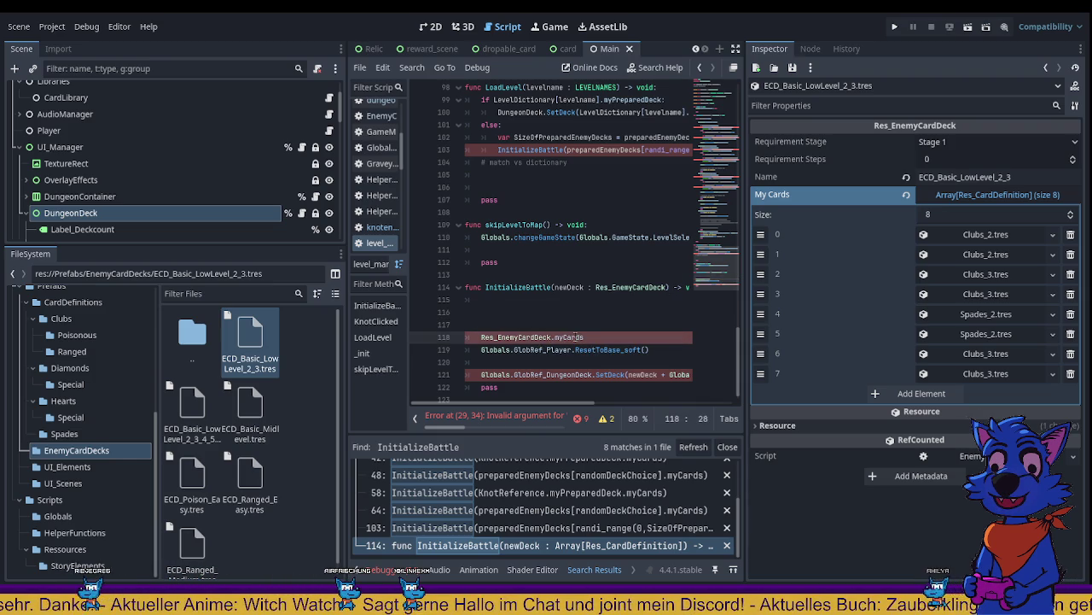
double_click(567, 286)
key("ctrl+c")
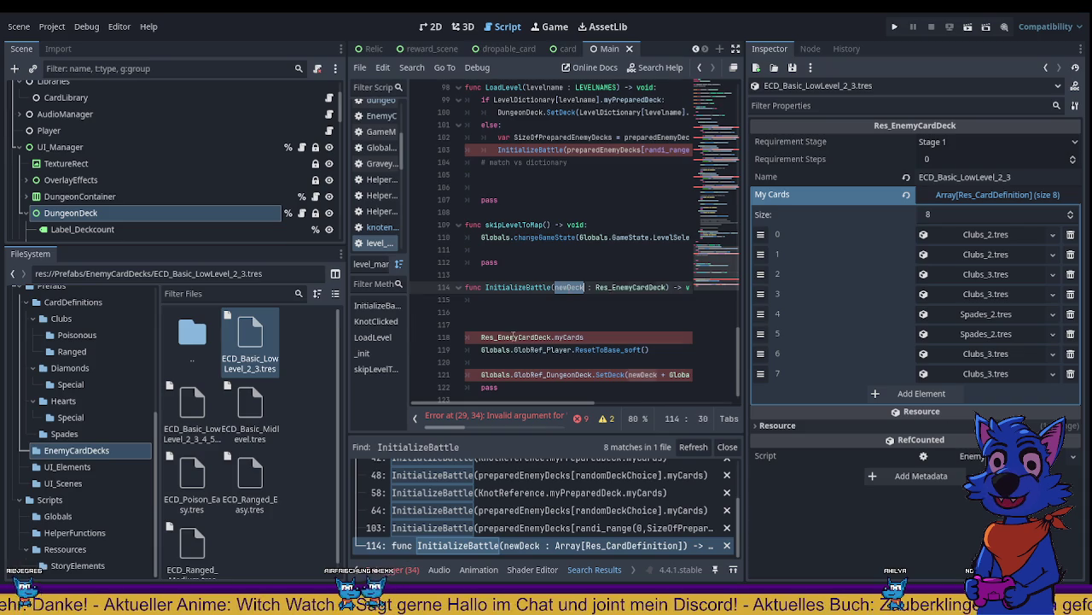
double_click(517, 337)
key("ctrl+v")
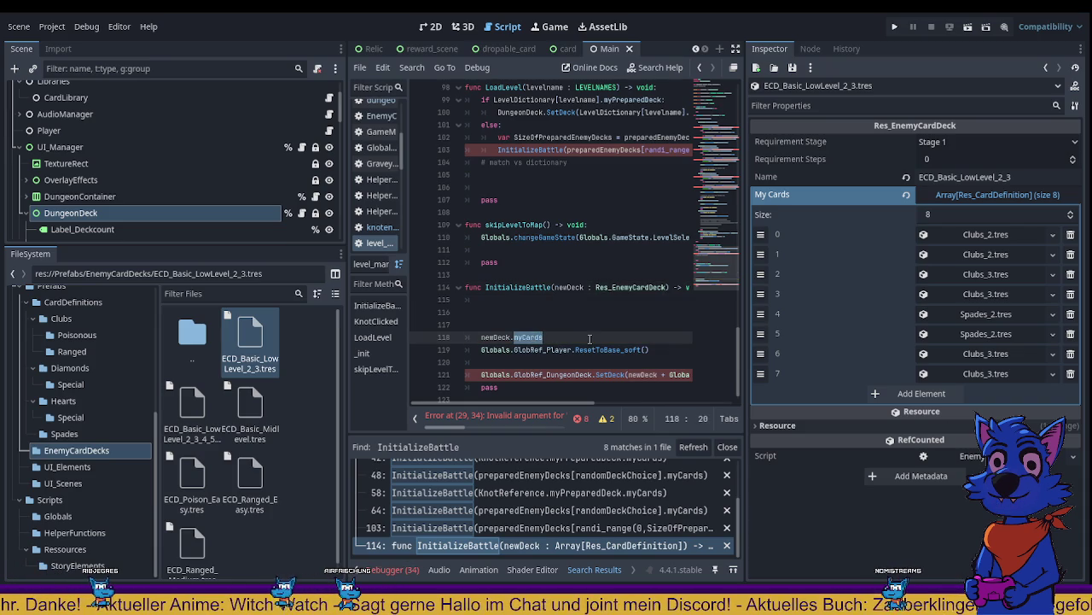
Step: Complete line 118 so it reads newDeck.myCards
type("myCards")
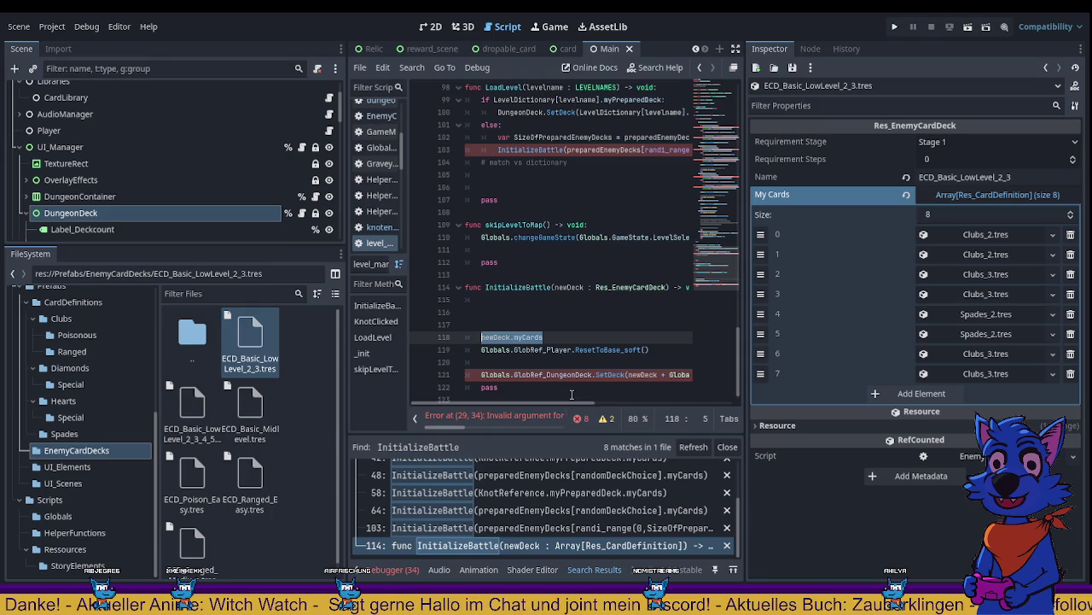
mouse_move(563, 402)
left_mouse_down()
mouse_move(588, 391)
mouse_move(556, 396)
left_mouse_up()
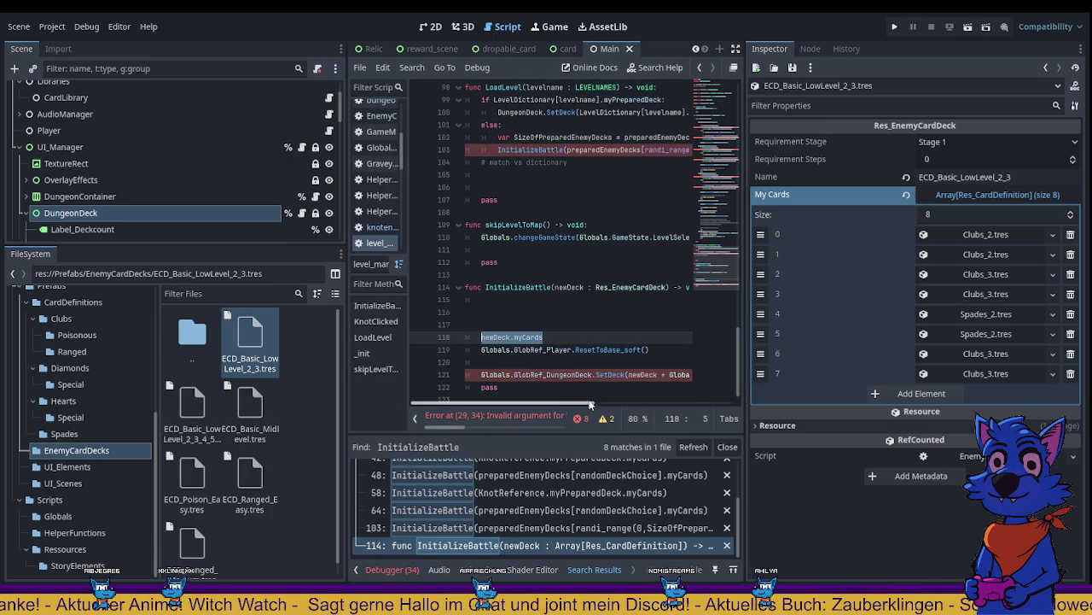
left_click(524, 310)
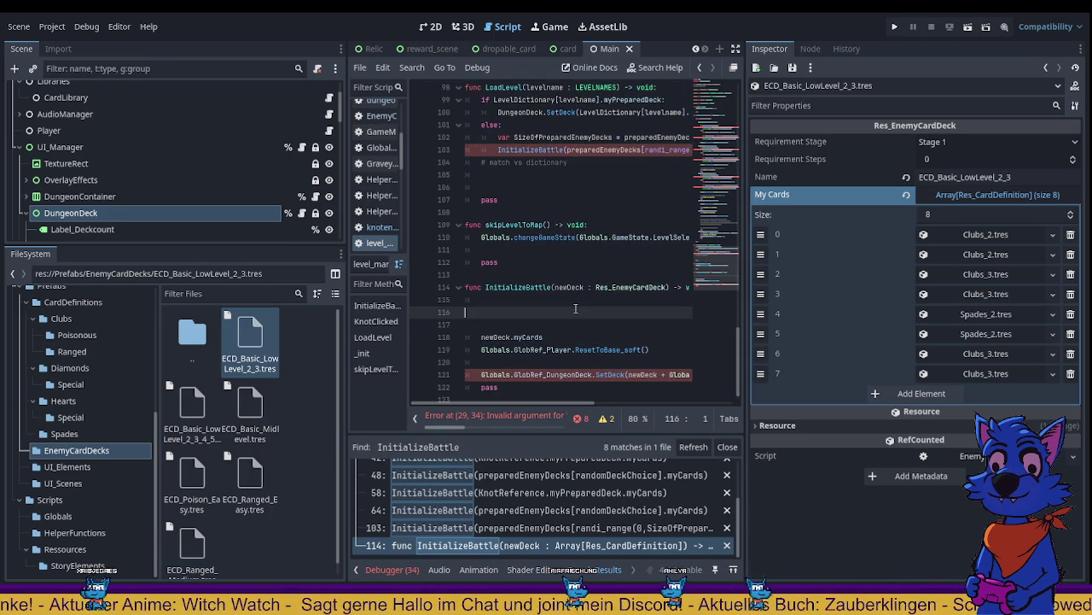
left_click_drag(559, 404, 633, 395)
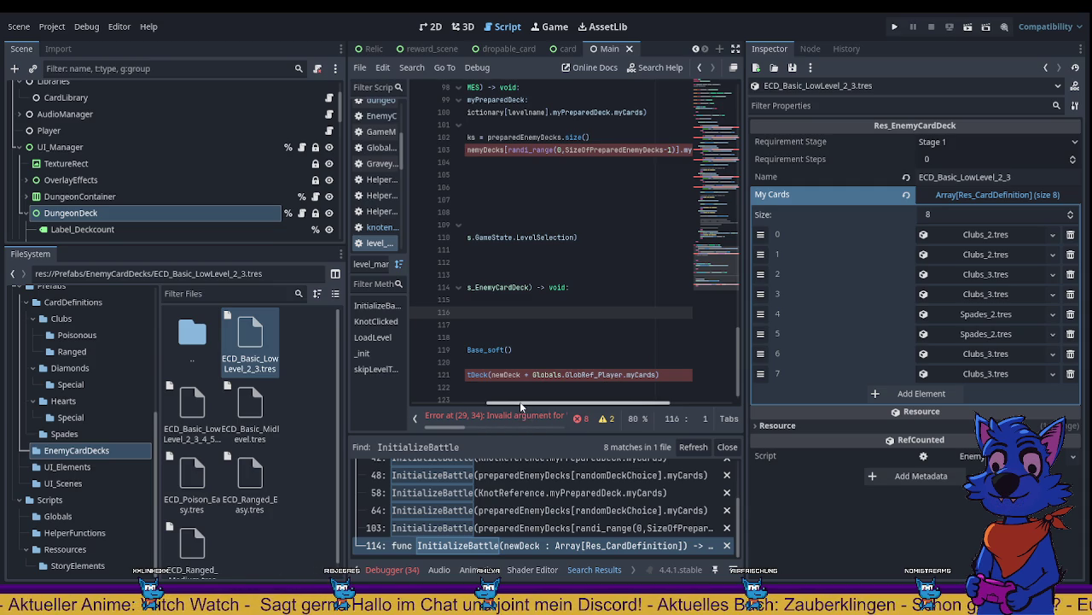
left_click_drag(519, 401, 475, 413)
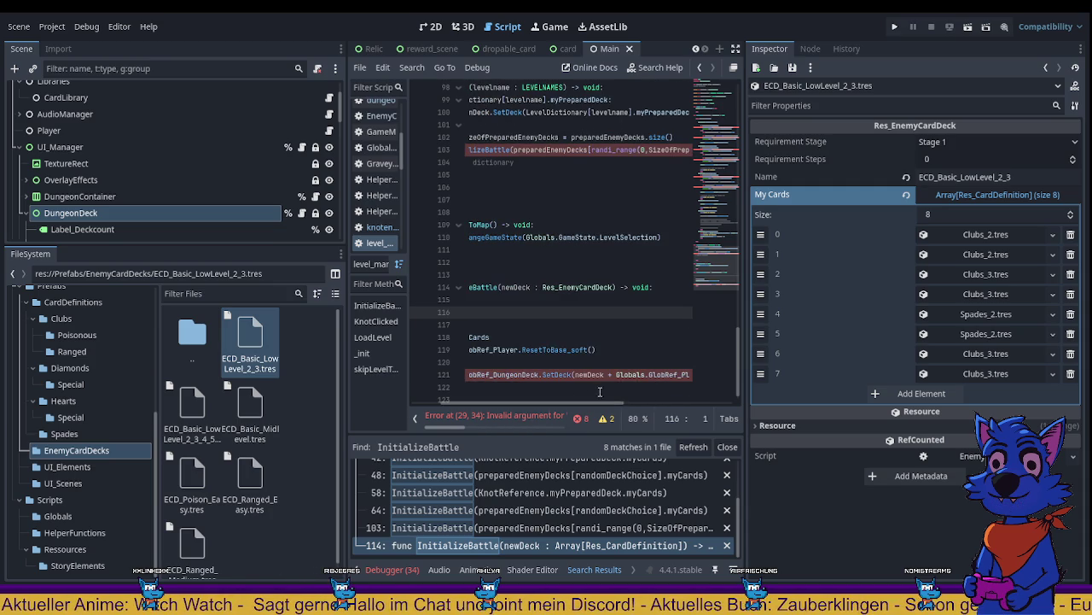
Step: Replace the '+' in the SetDeck call with a comma, passing newDeck and player cards separately
left_click(610, 373)
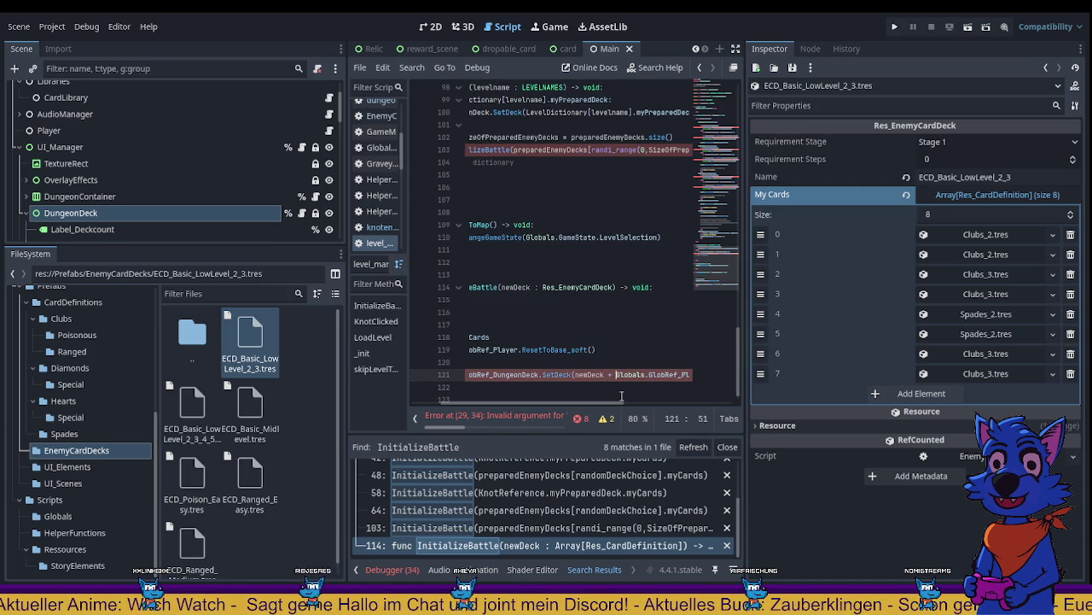
key("BackSpace")
key("BackSpace")
key("BackSpace")
type(",")
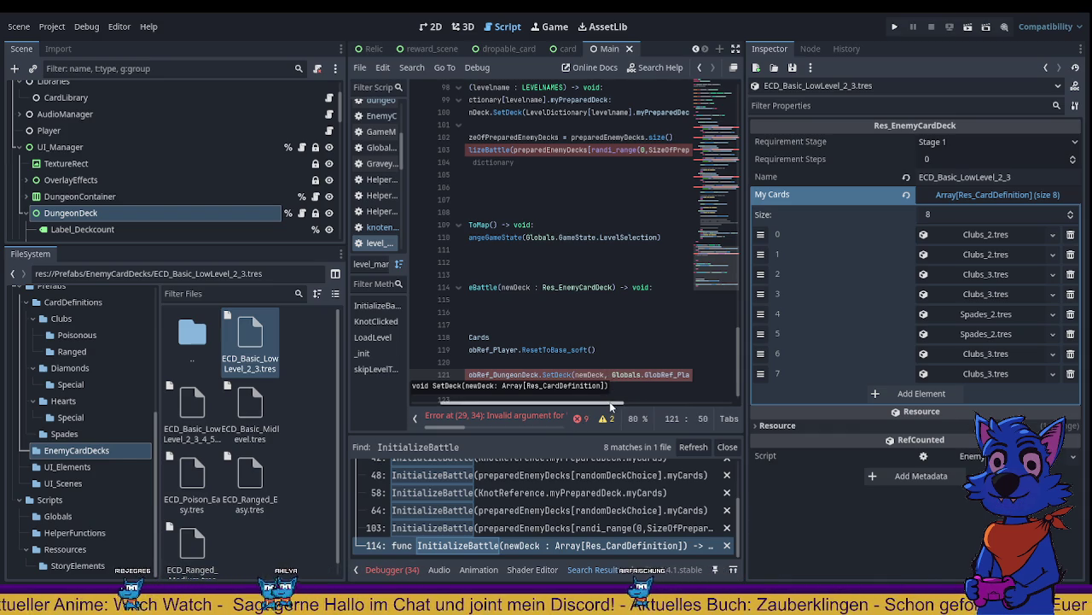
left_click_drag(610, 407, 529, 407)
Step: Delete the newDeck.myCards line and jump to SetDeck's definition in dungeon_deck.gd
left_click(526, 337)
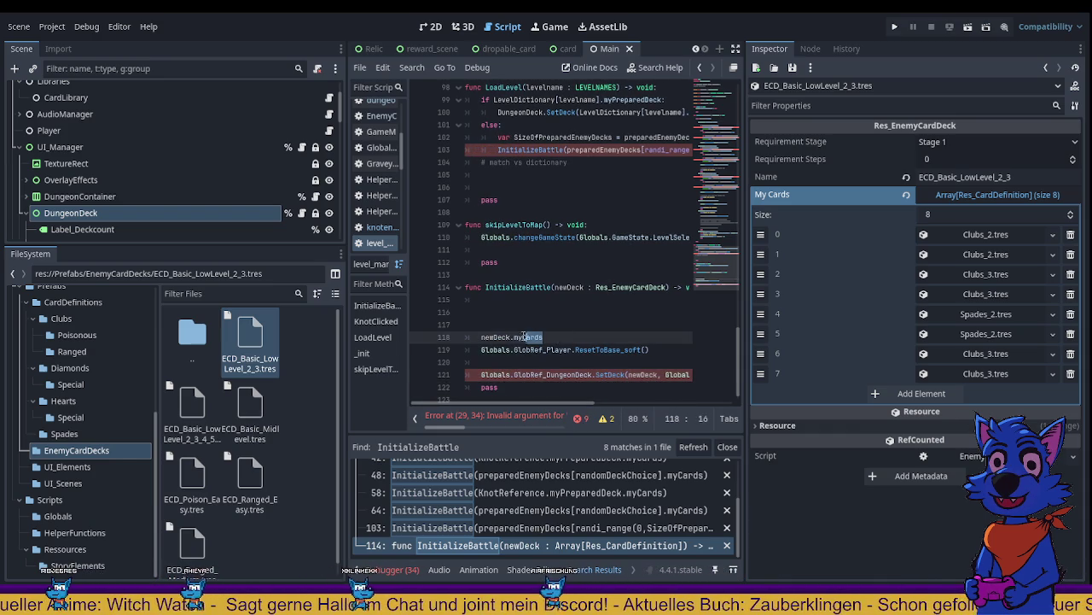
key("End")
key("shift+Home")
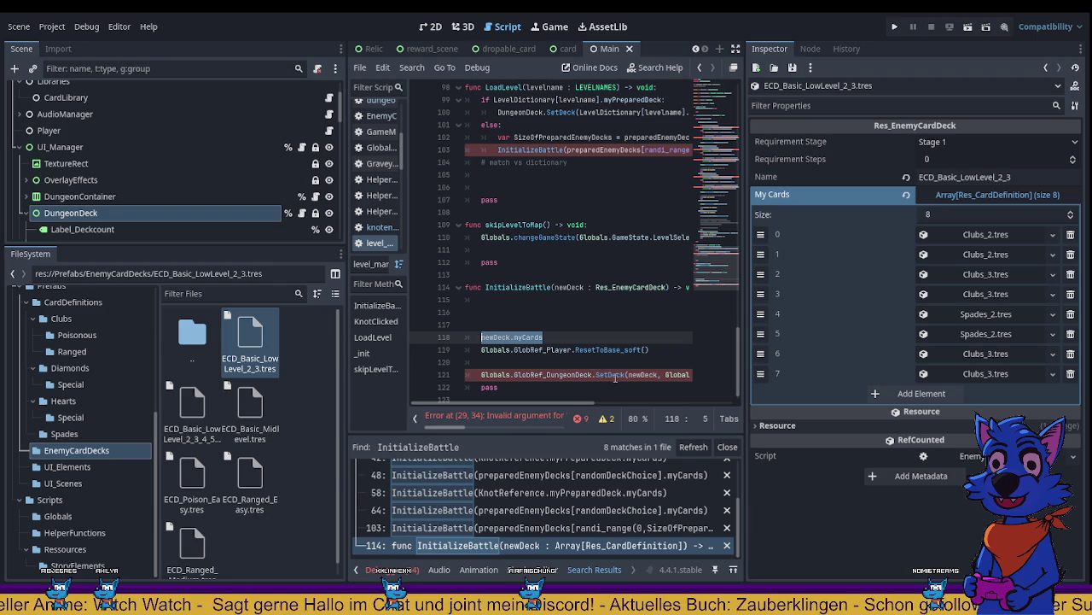
left_click_drag(577, 406, 611, 407)
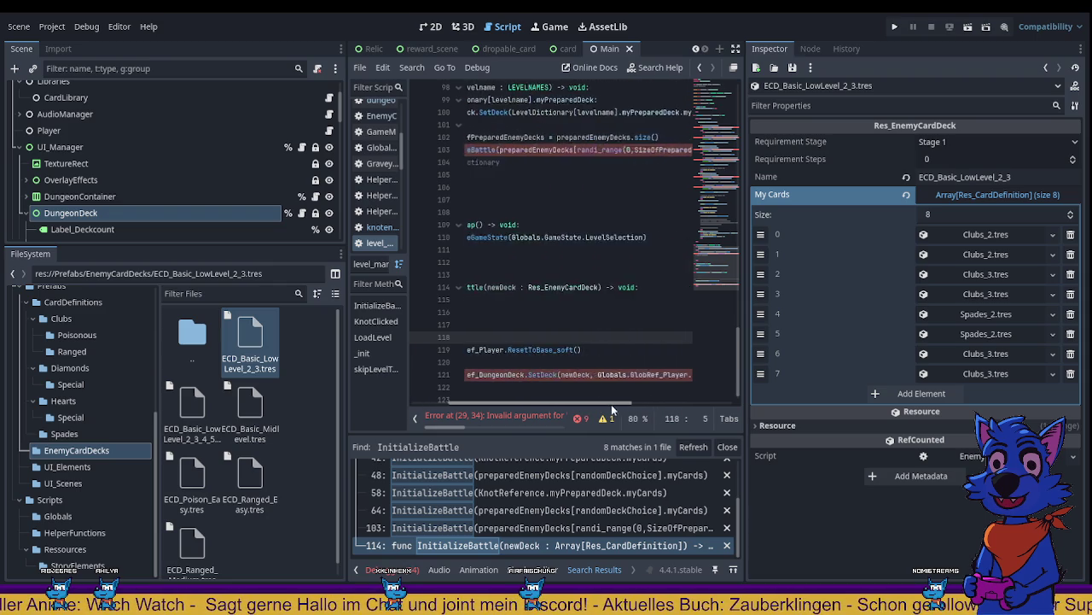
key("ctrl+x")
left_click(570, 323)
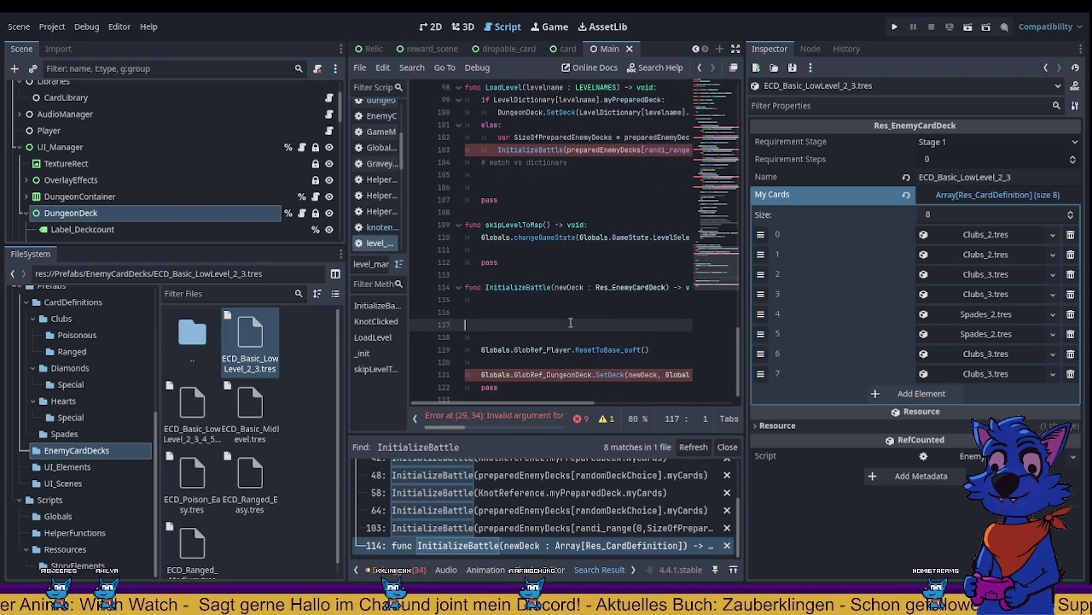
double_click(610, 376)
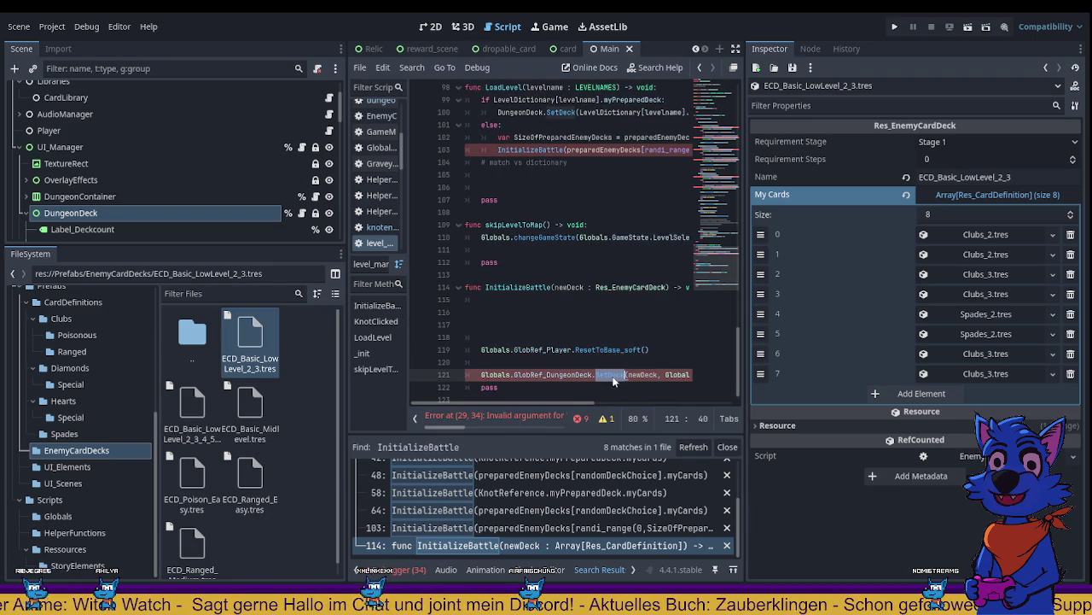
left_click(610, 376, "ctrl")
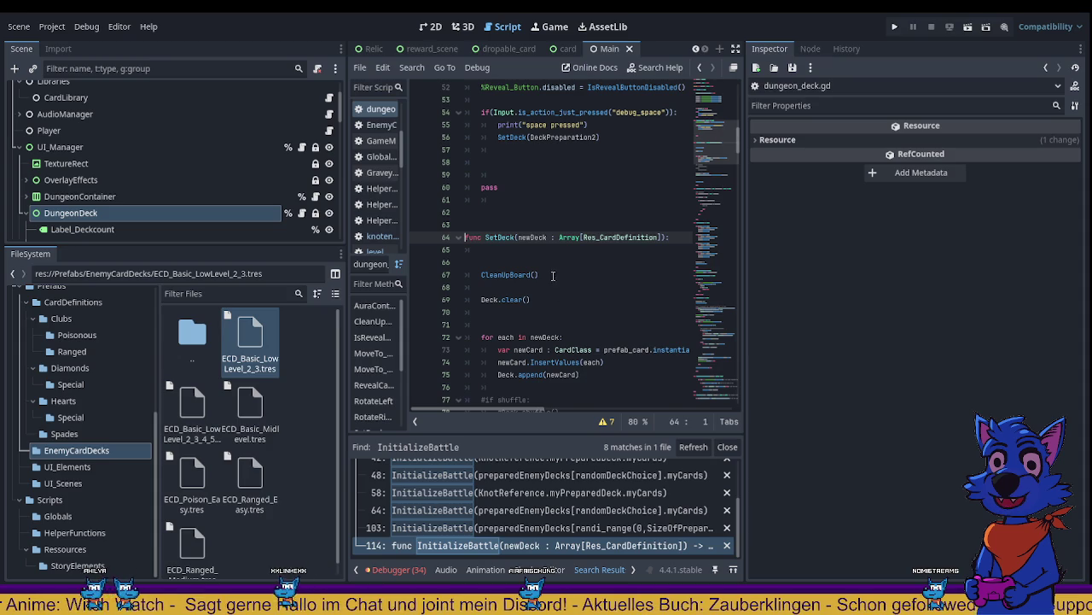
Step: Change SetDeck's signature to newDeck : Res_EnemyCardDeck followed by a PlayerCards parameter
left_click(516, 238)
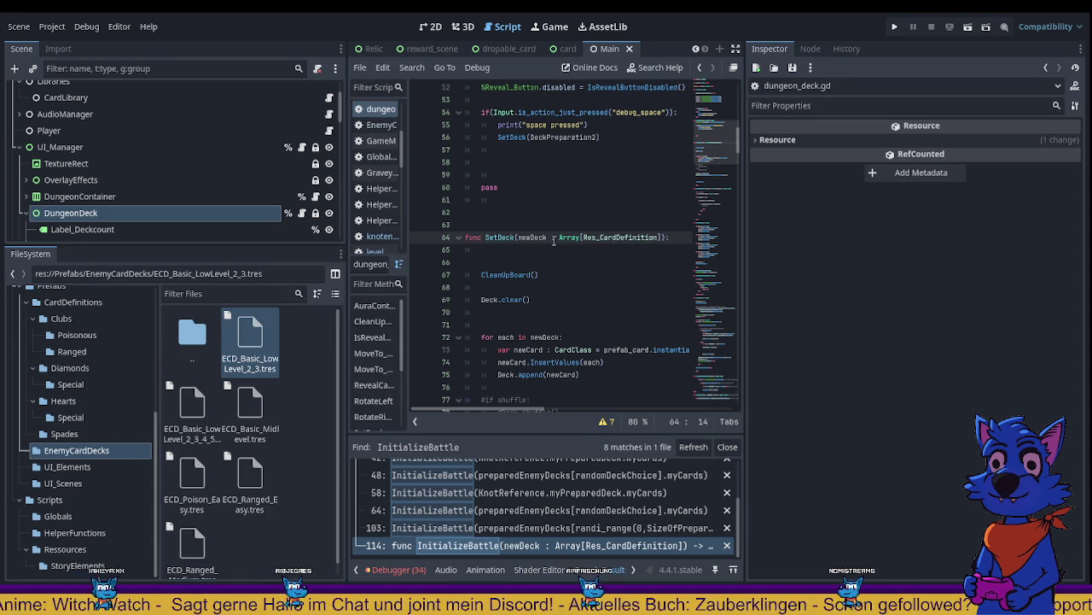
left_click(553, 238)
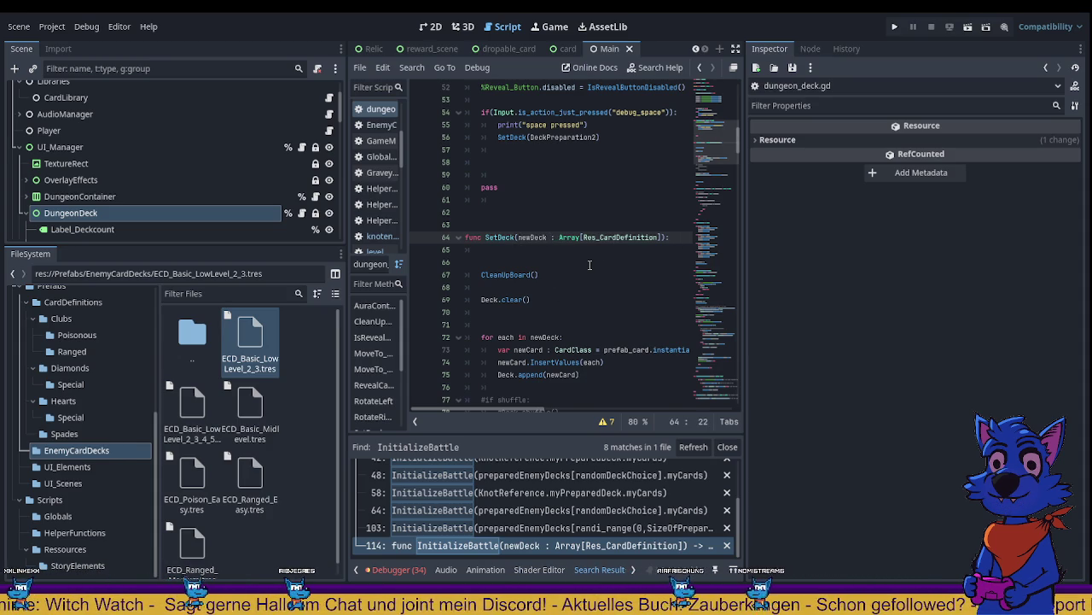
type(", PlayerC")
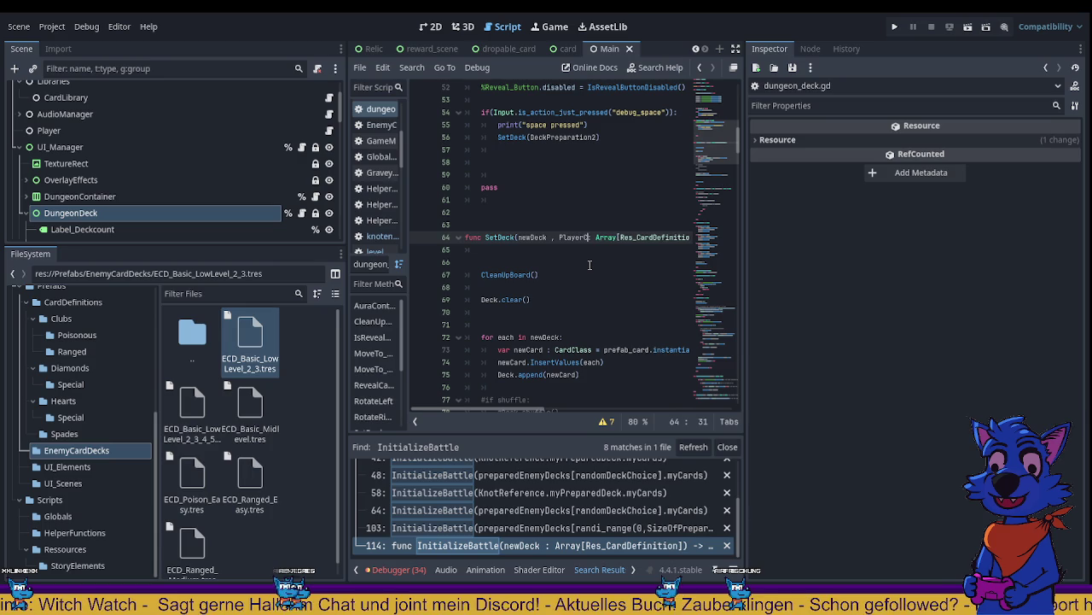
type("ards")
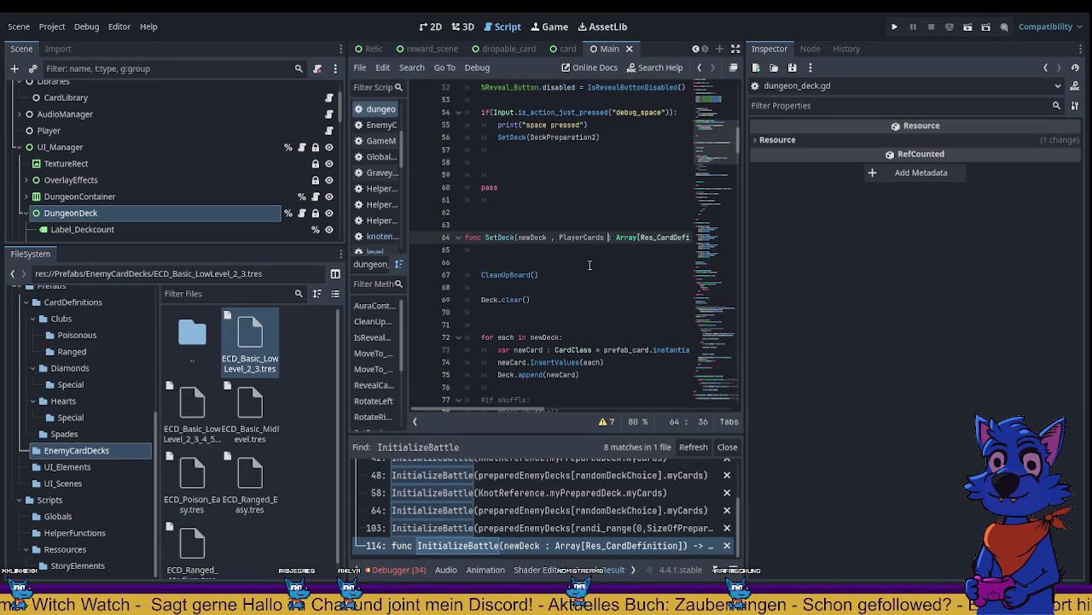
key("ctrl+Left")
key("ctrl+Left")
key("ctrl+Left")
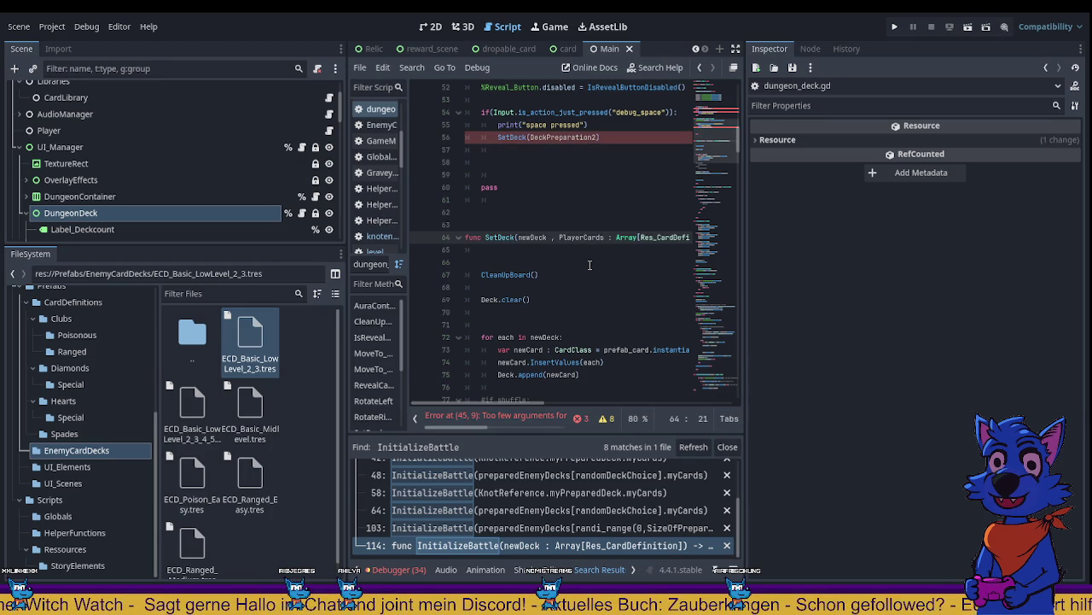
type(":")
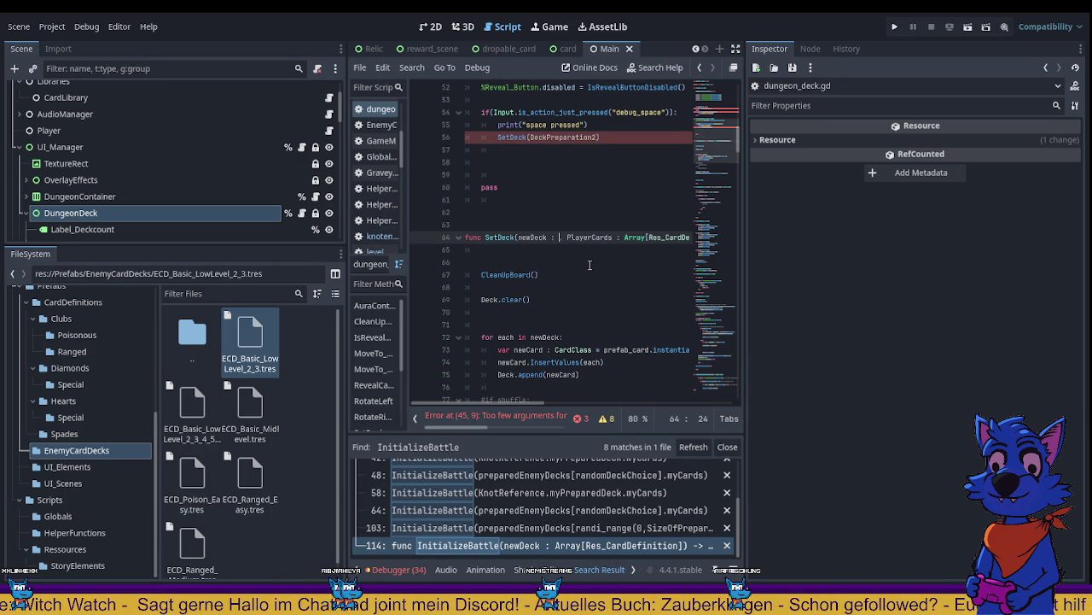
key("Down")
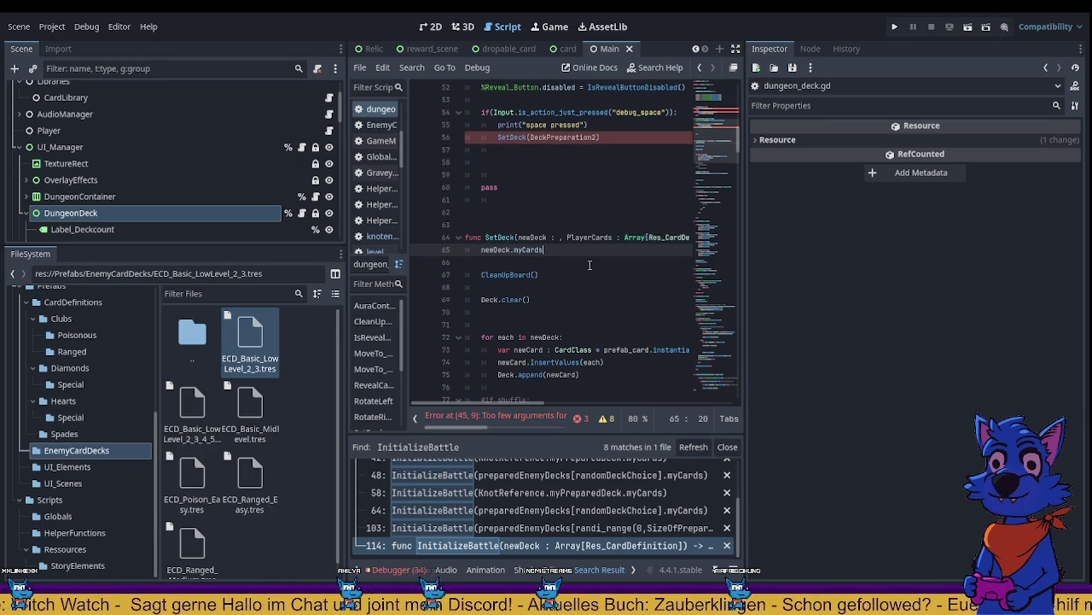
key("Up")
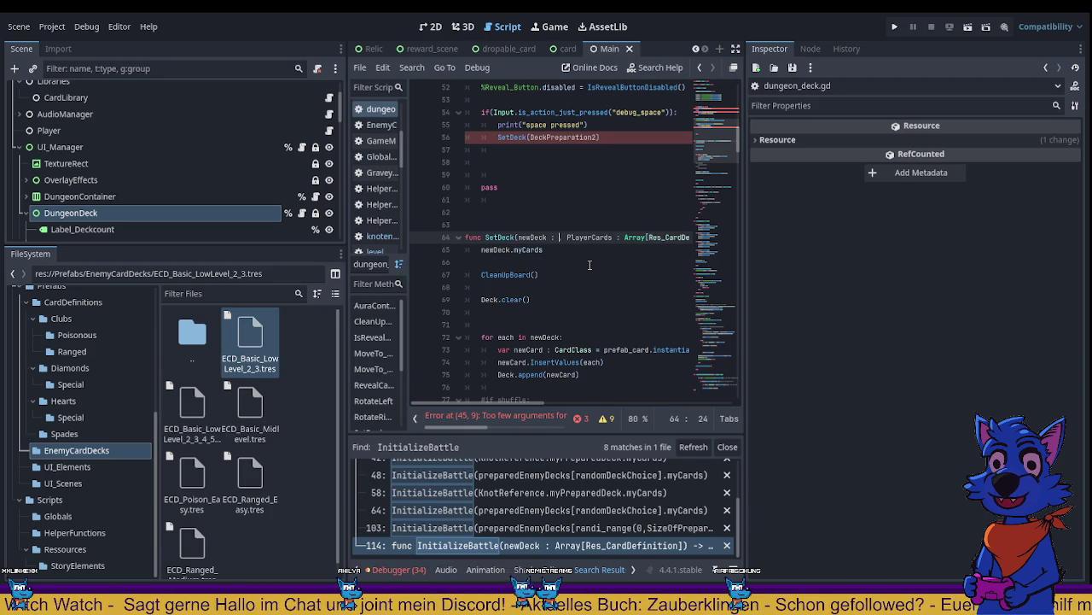
type("nemy")
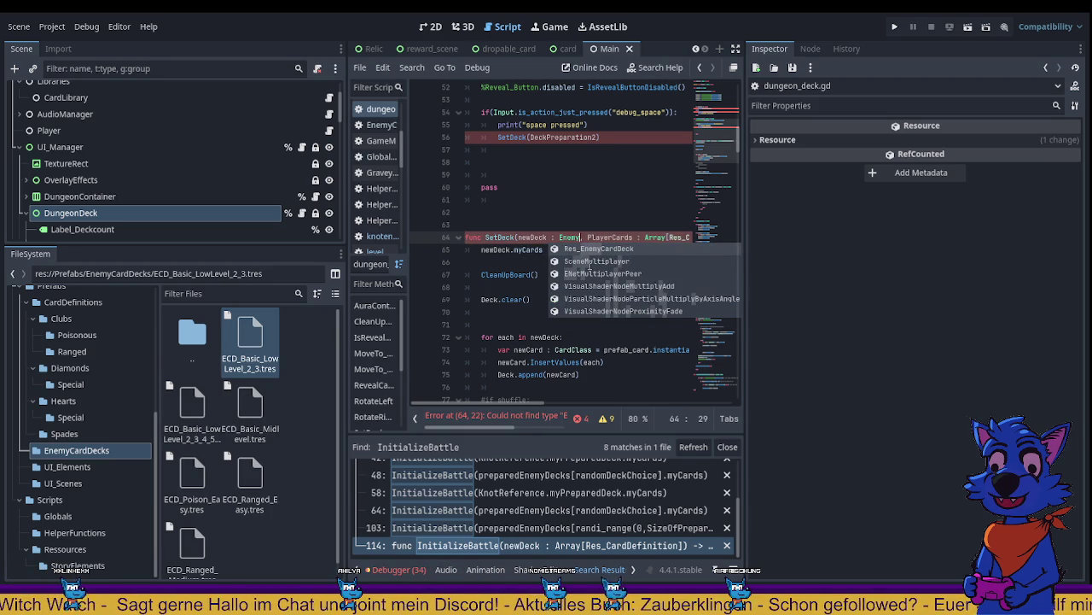
key("Return")
left_click(640, 324)
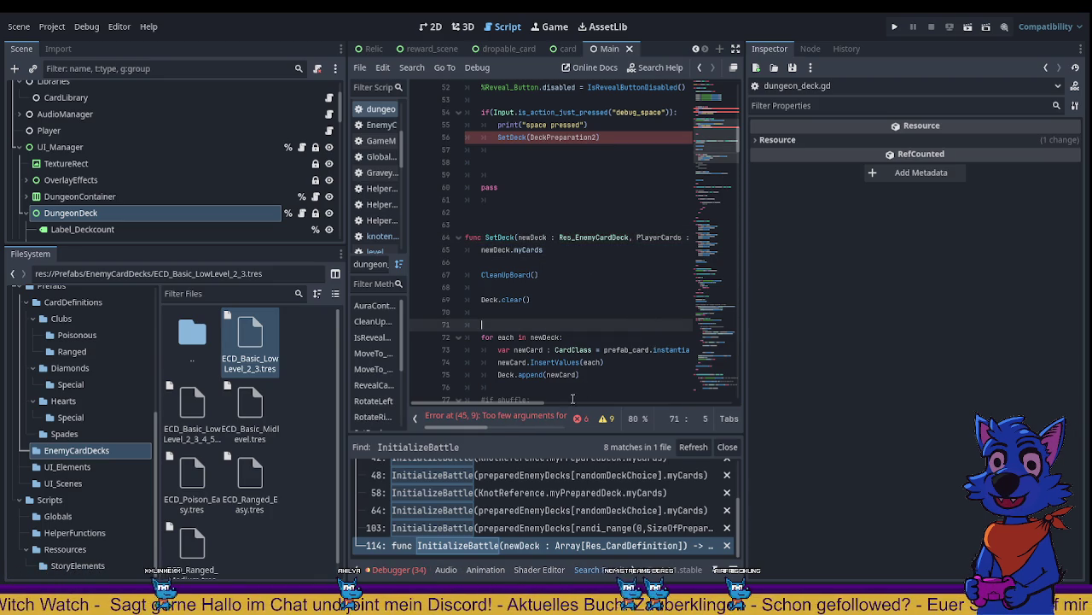
left_click_drag(546, 403, 502, 392)
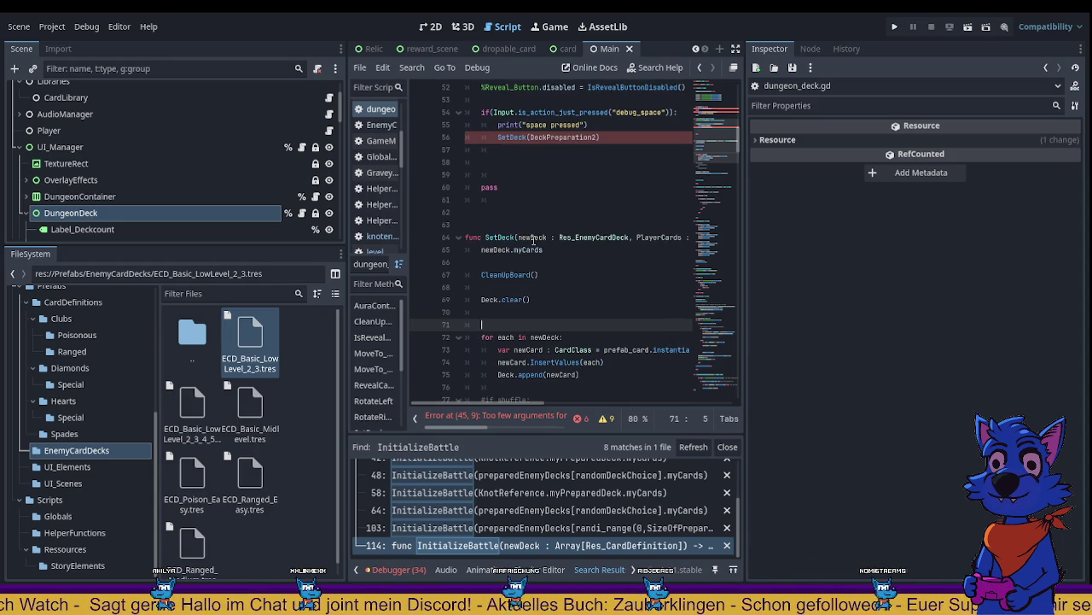
scroll(547, 347, "down", 1)
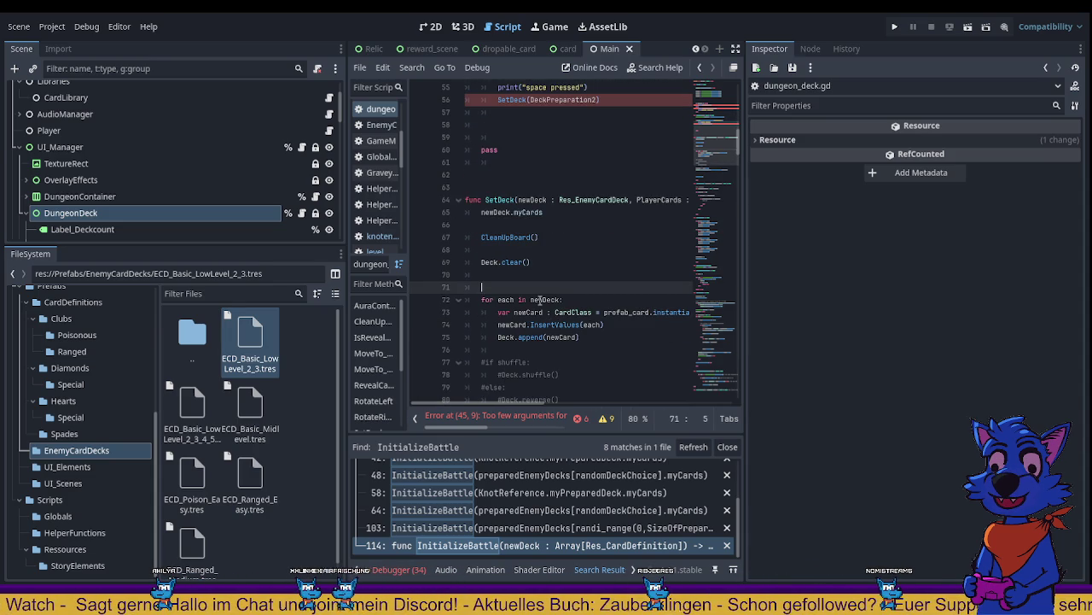
Step: Undo the recent edits so the loop iterates over DeckCards again
key("ctrl+z")
key("ctrl+z")
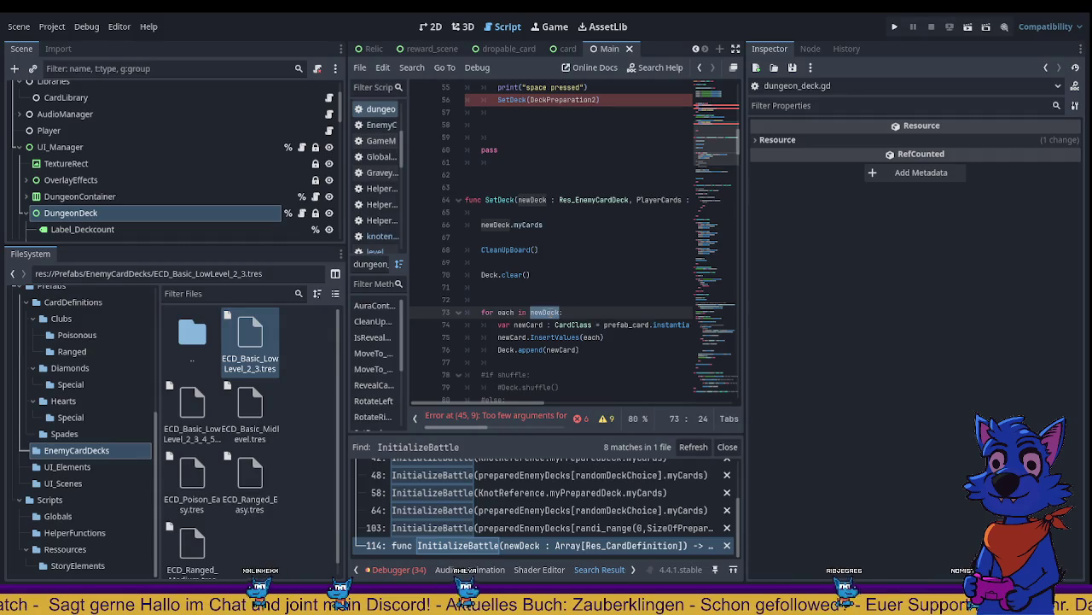
key("ctrl+z")
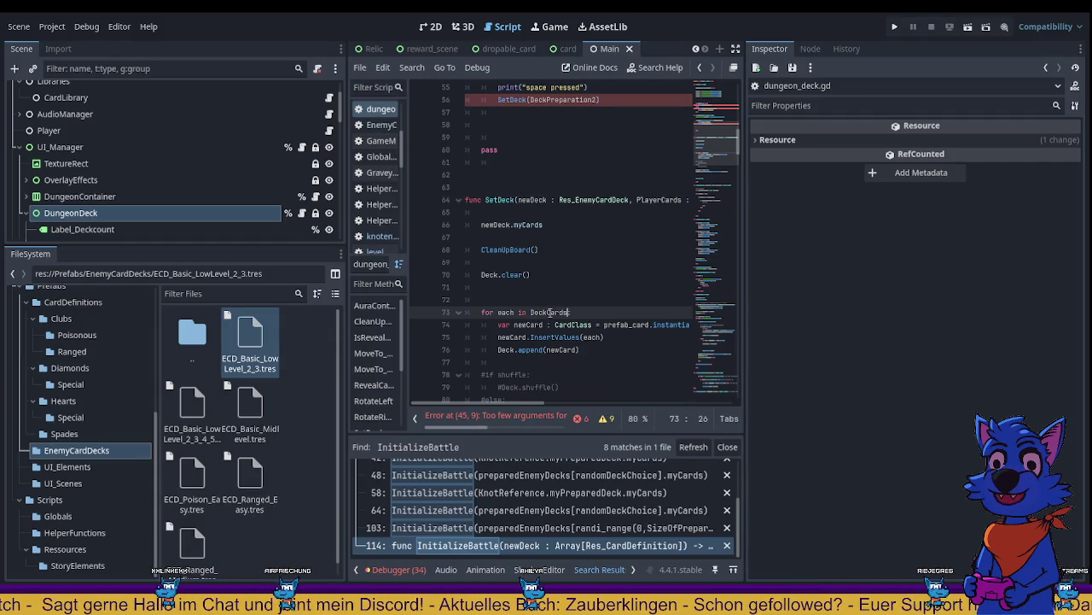
key("ctrl+z")
double_click(556, 312)
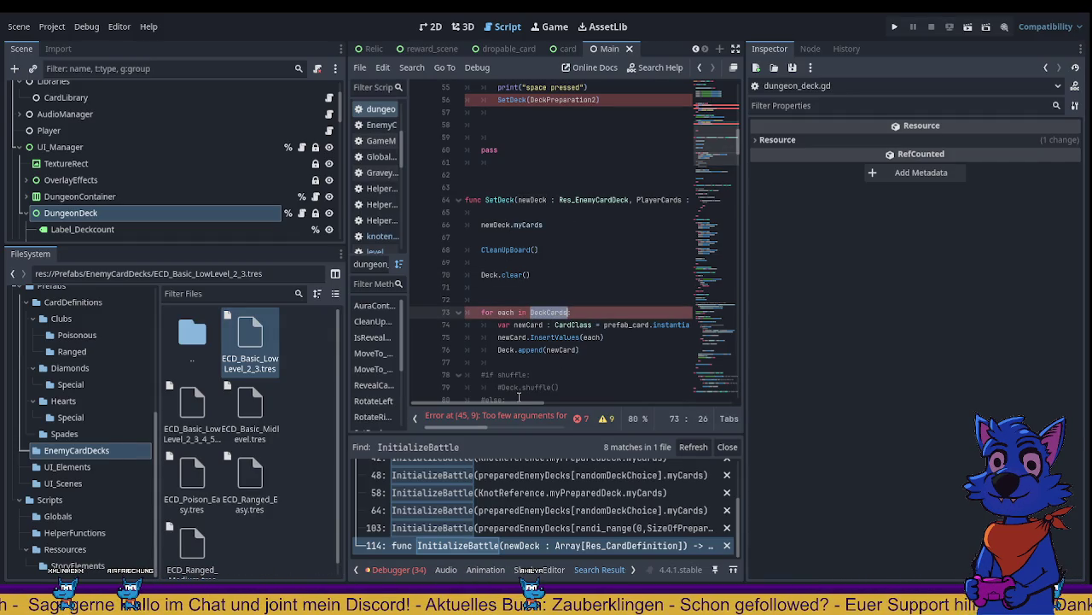
mouse_move(500, 401)
left_mouse_down()
mouse_move(516, 402)
mouse_move(497, 401)
left_mouse_up()
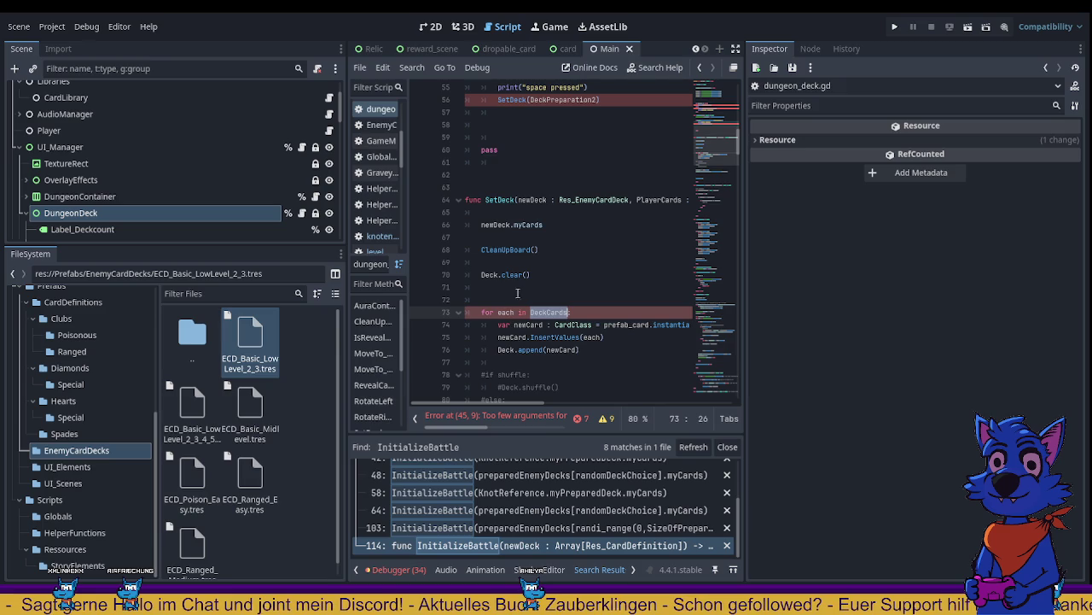
Step: Write line 67 as DeckCards = newDeck.myCards + PlayerCards, absorbing the standalone newDeck.myCards line
left_click(491, 237)
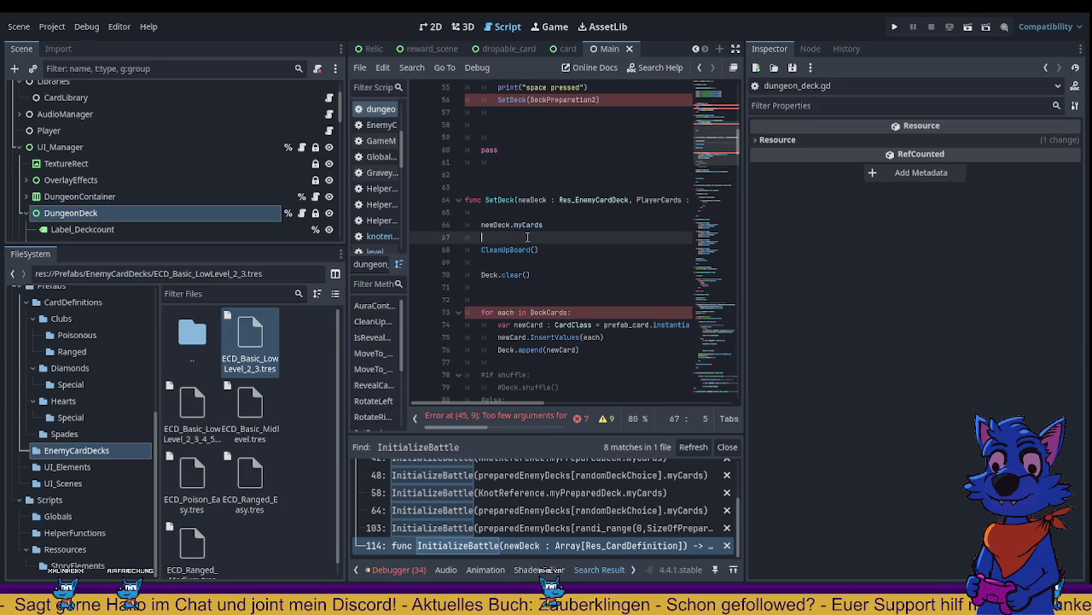
type("DeckCards =")
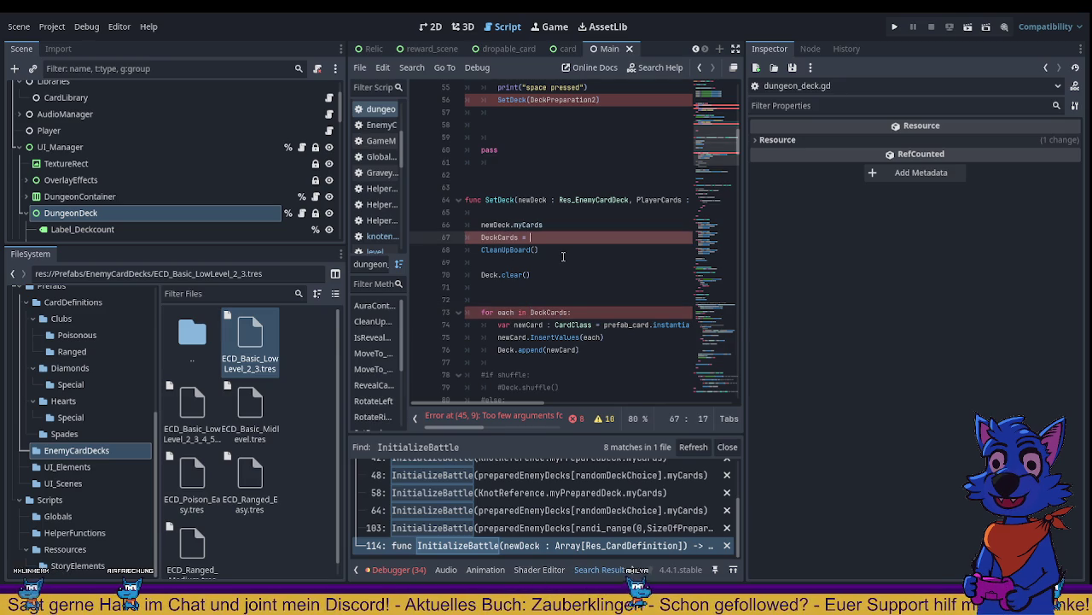
left_click_drag(481, 224, 565, 226)
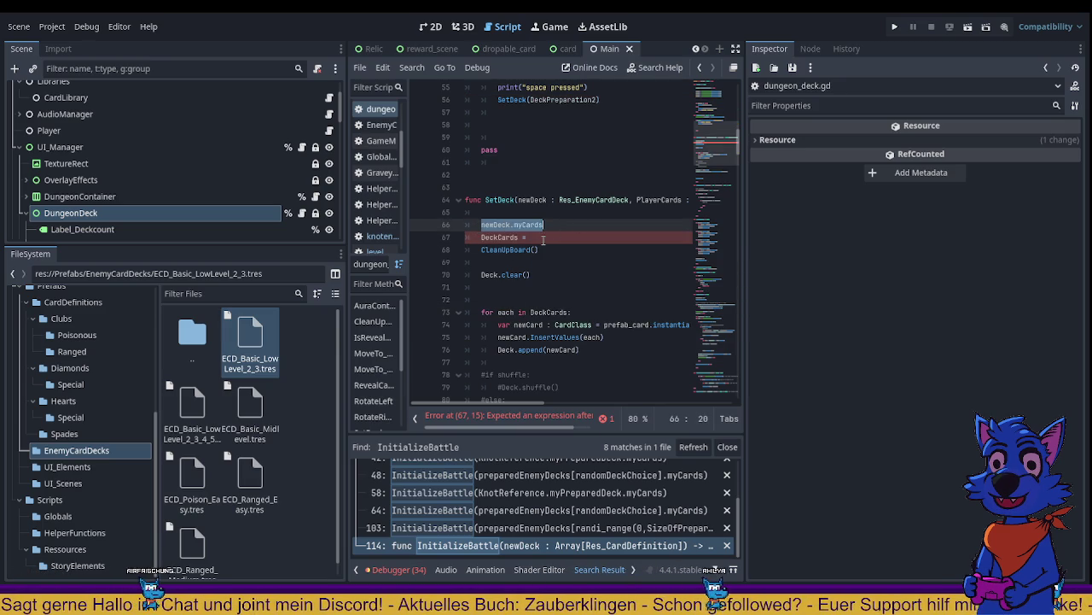
left_click(551, 238)
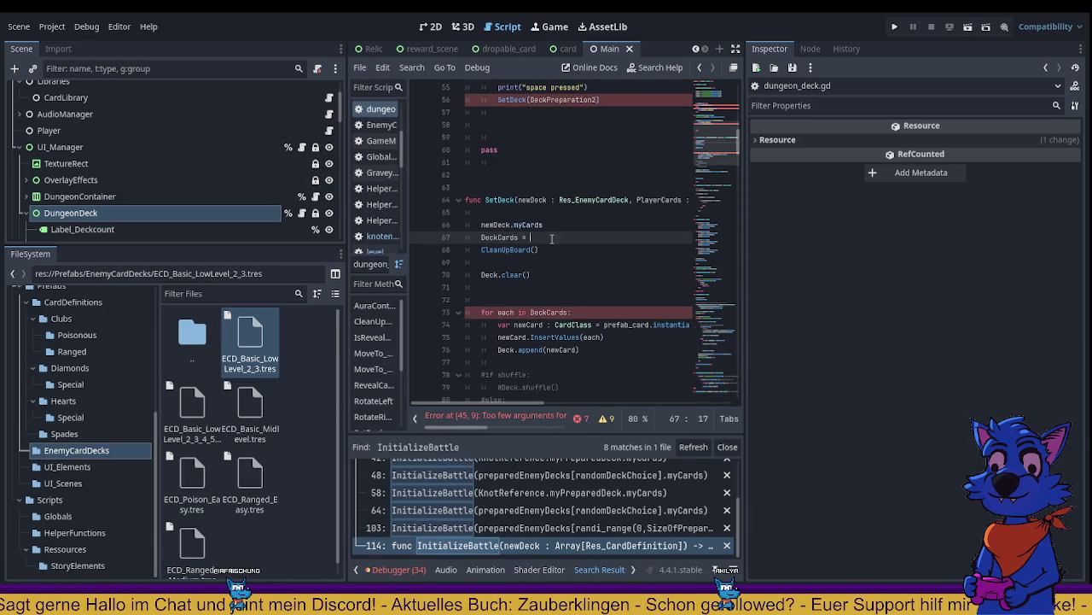
left_click_drag(544, 225, 481, 225)
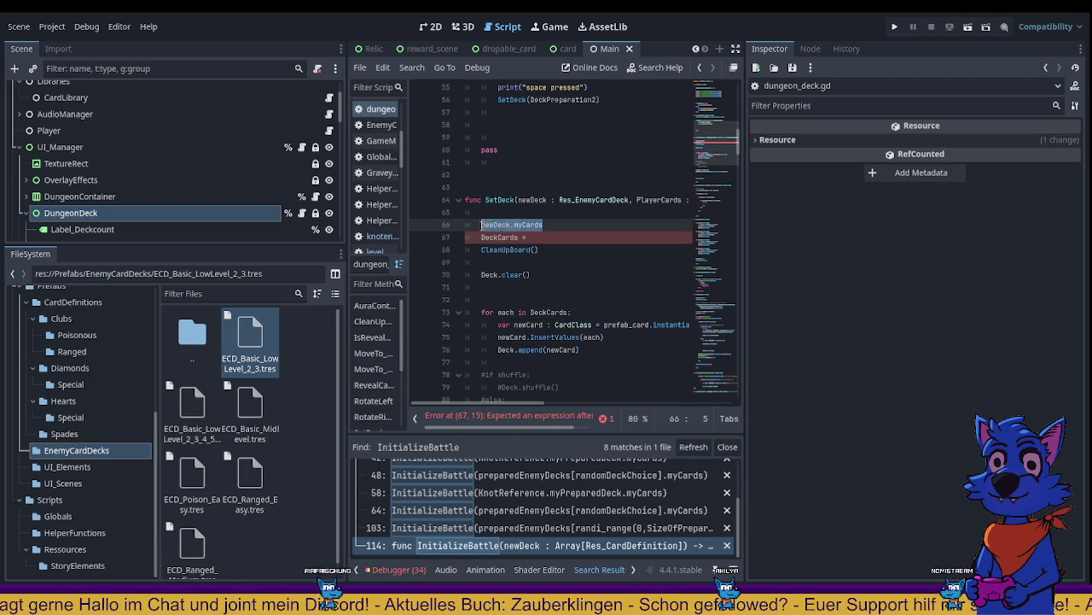
key("ctrl+x")
left_click(539, 237)
type("+")
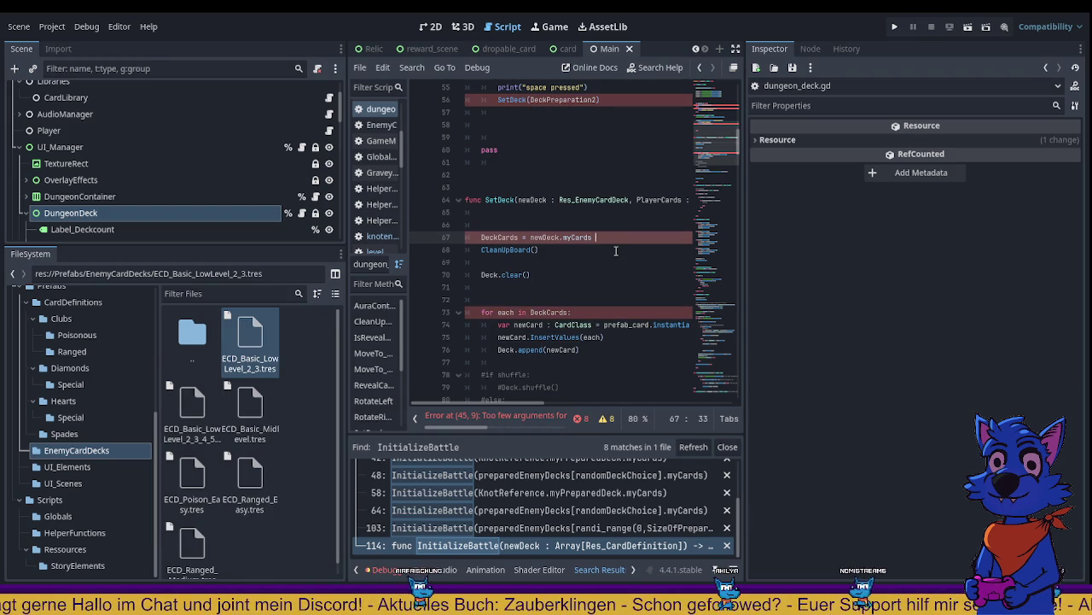
type(" Player")
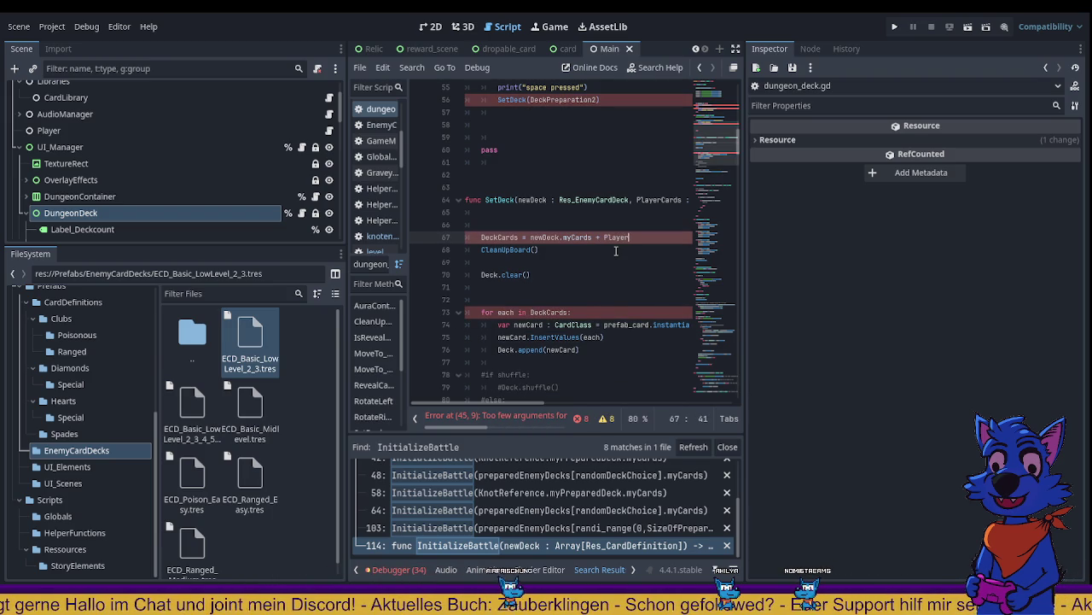
key("Return")
left_click(582, 299)
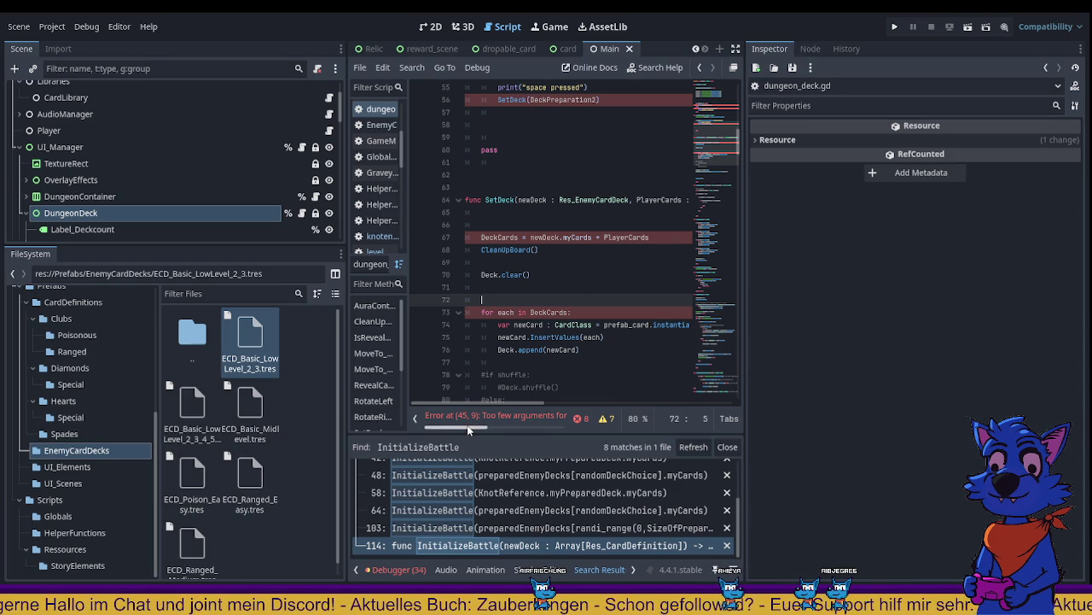
Step: Browse the SetDeck and InitializeBattle search results, visiting lines 56, 64, 114 and 103
scroll(591, 206, "up", 2)
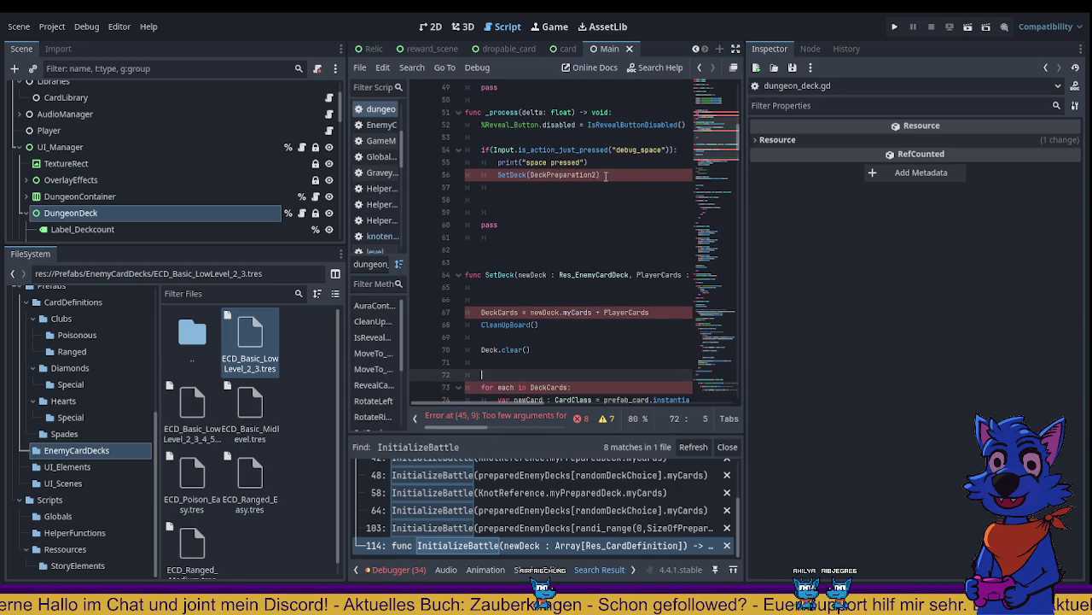
left_click(600, 175)
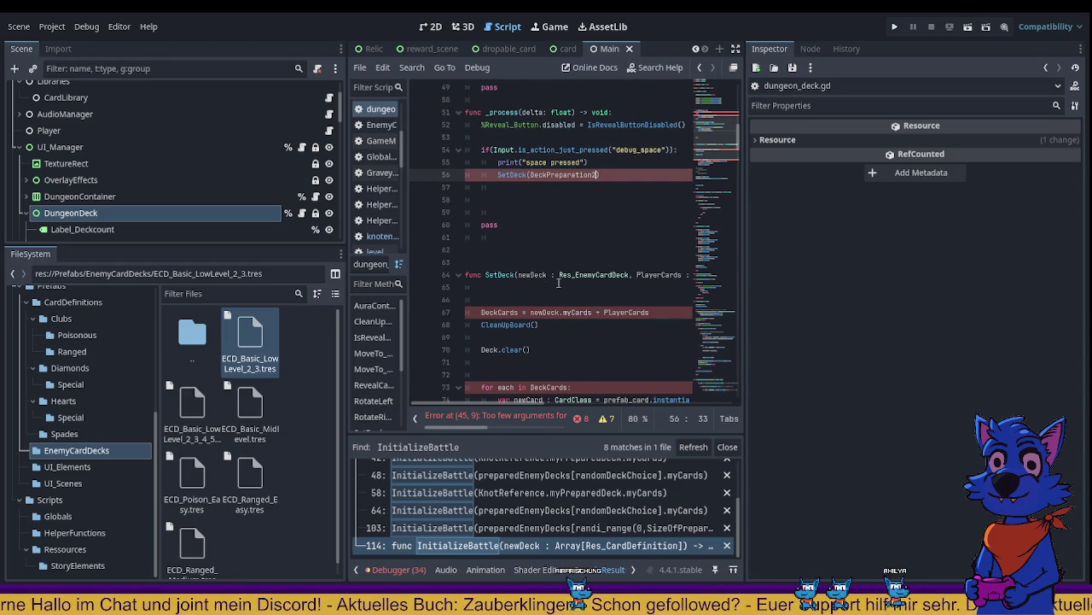
double_click(512, 274)
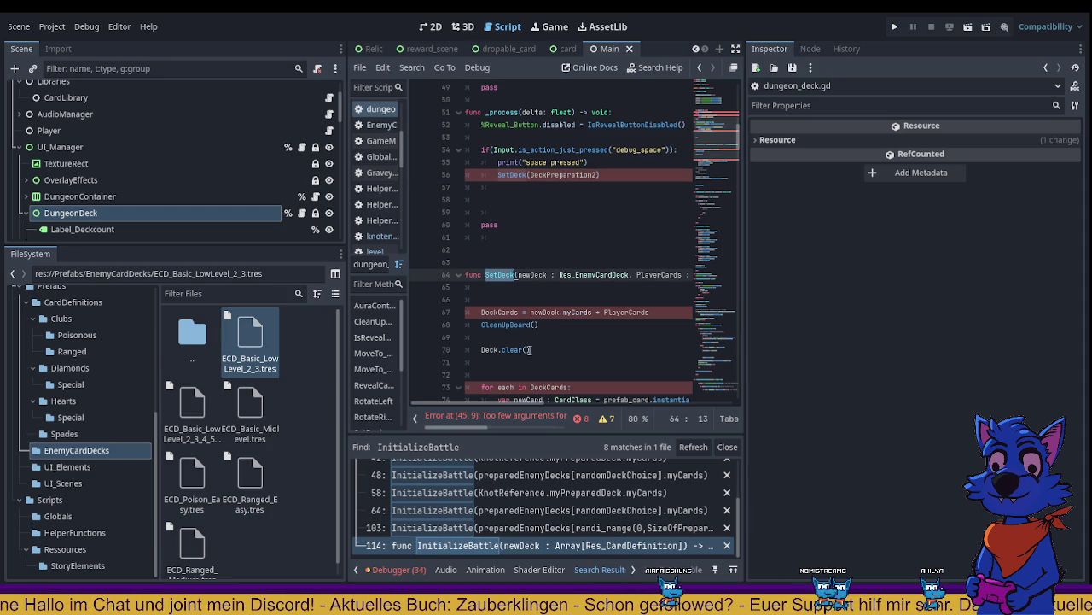
left_click(574, 541)
left_click(532, 530)
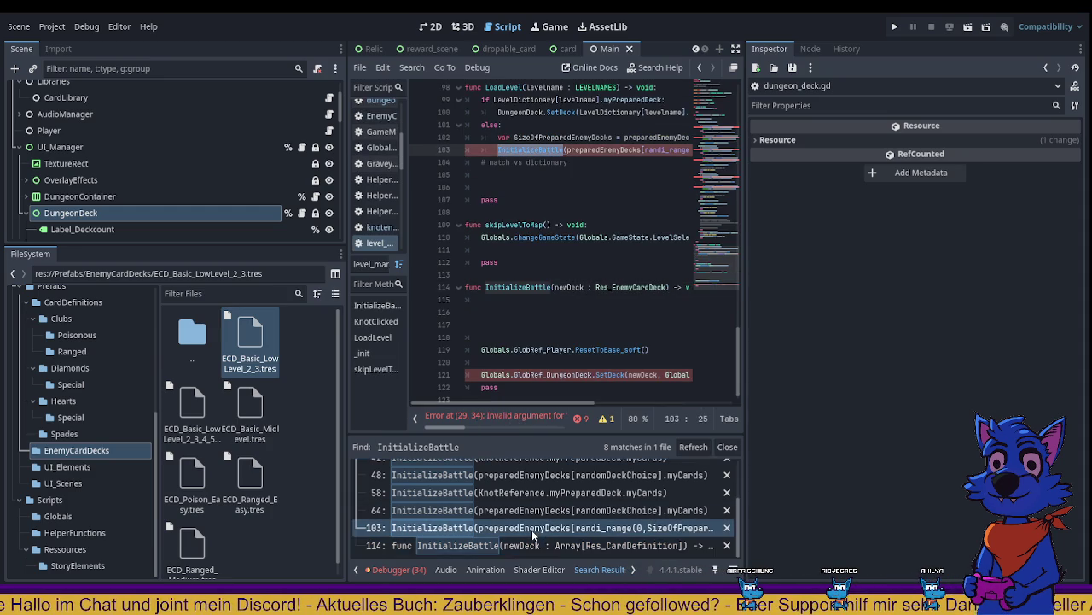
left_click(574, 303)
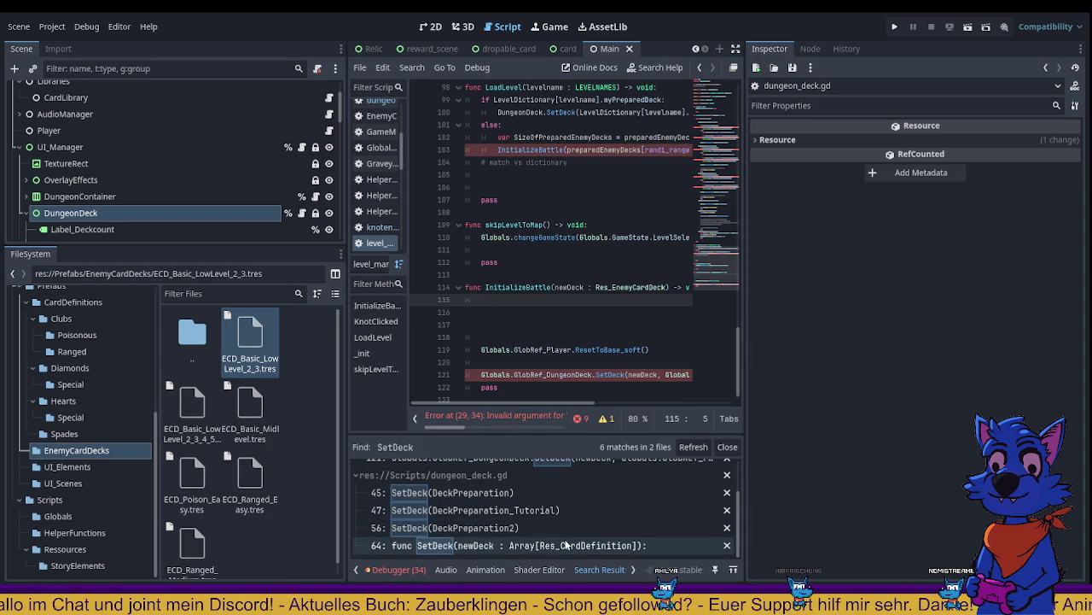
scroll(563, 532, "up", 2)
Step: Open the line 121 SetDeck call, widen the code editor, and navigate back to line 103
left_click(608, 504)
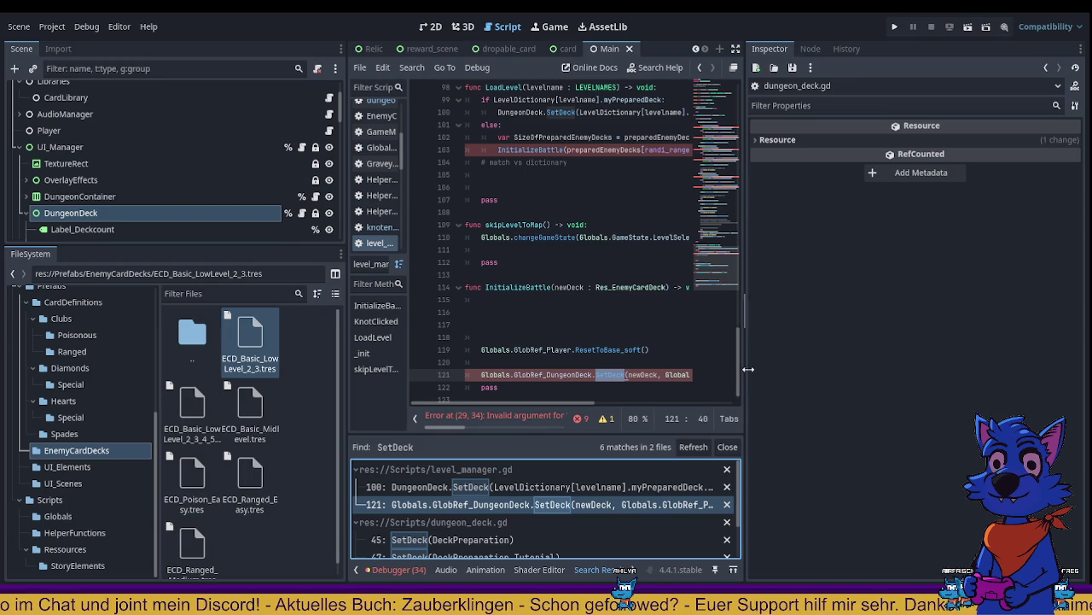
left_click_drag(747, 341, 963, 340)
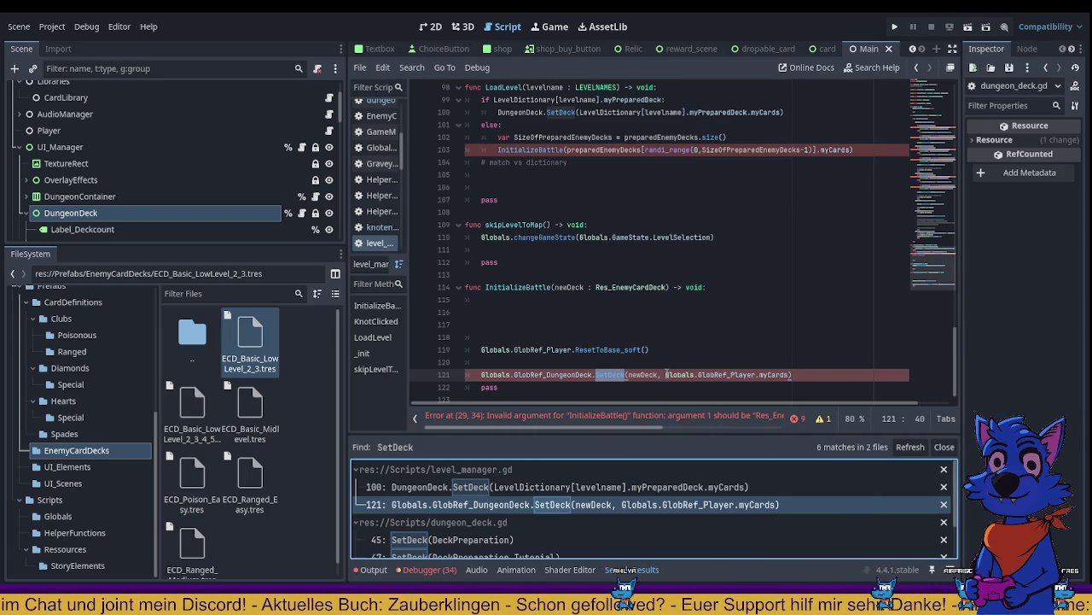
left_click_drag(666, 374, 790, 370)
key("ctrl+c")
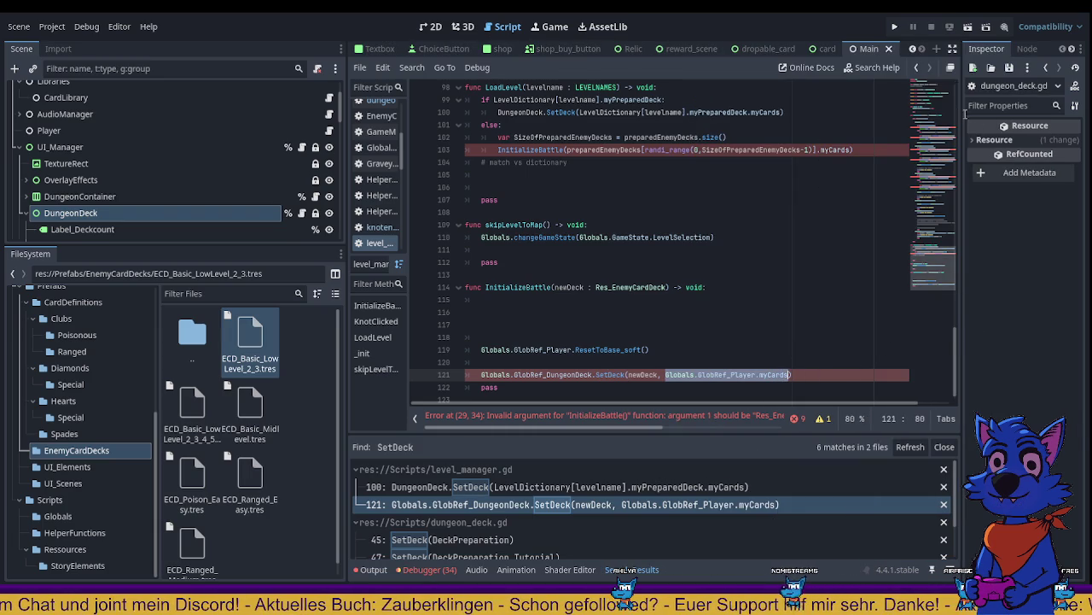
left_click(916, 68)
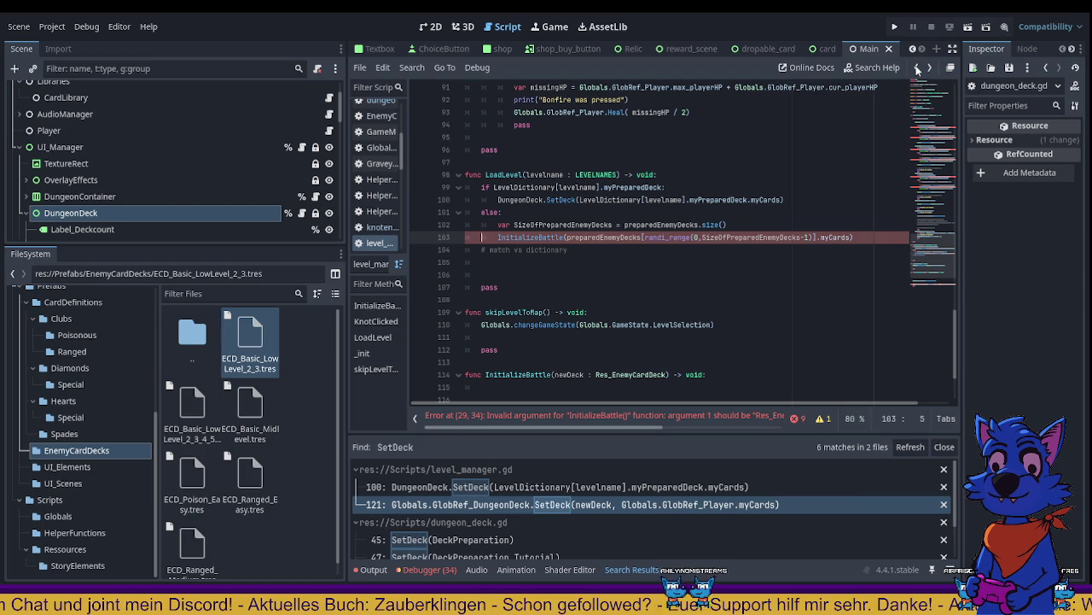
left_click(916, 68)
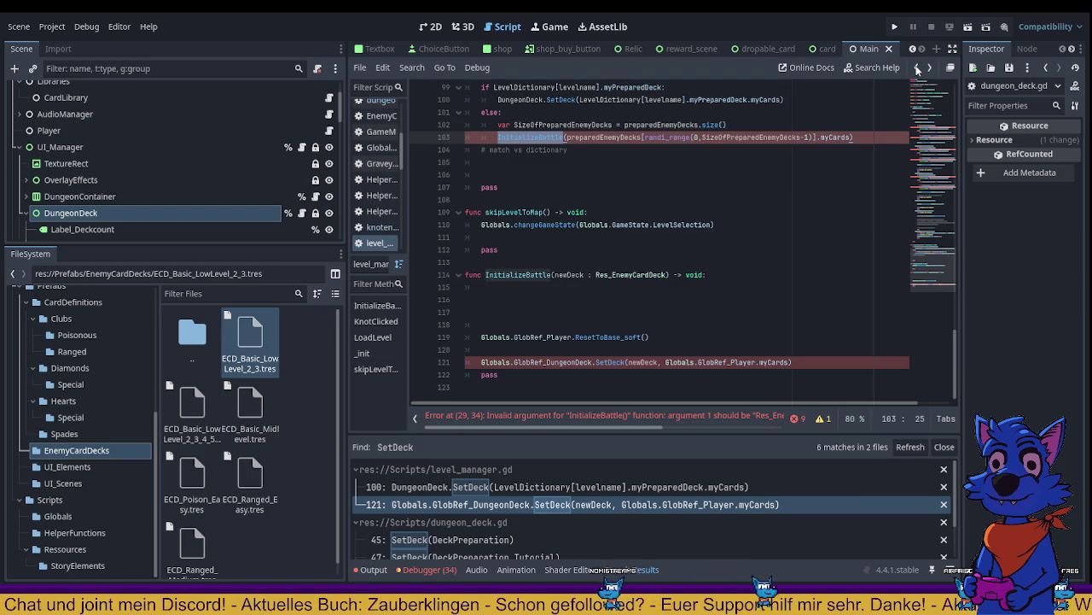
Step: Add ', Globals.GlobRef_Player.myCards' to line 56's SetDeck call and null to the tutorial call
left_click(515, 540)
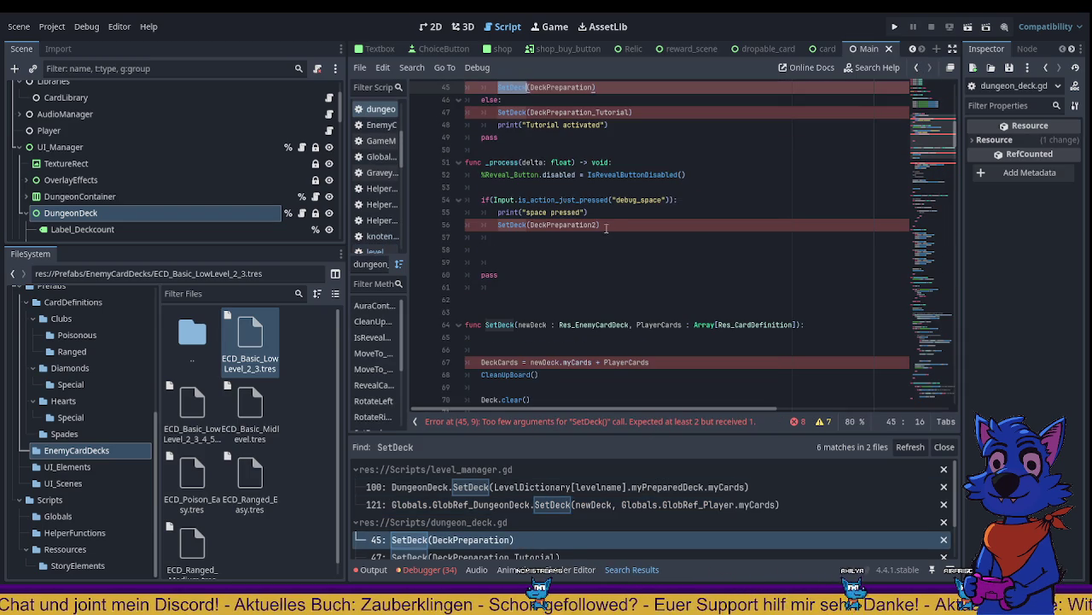
left_click(683, 225)
key("Left")
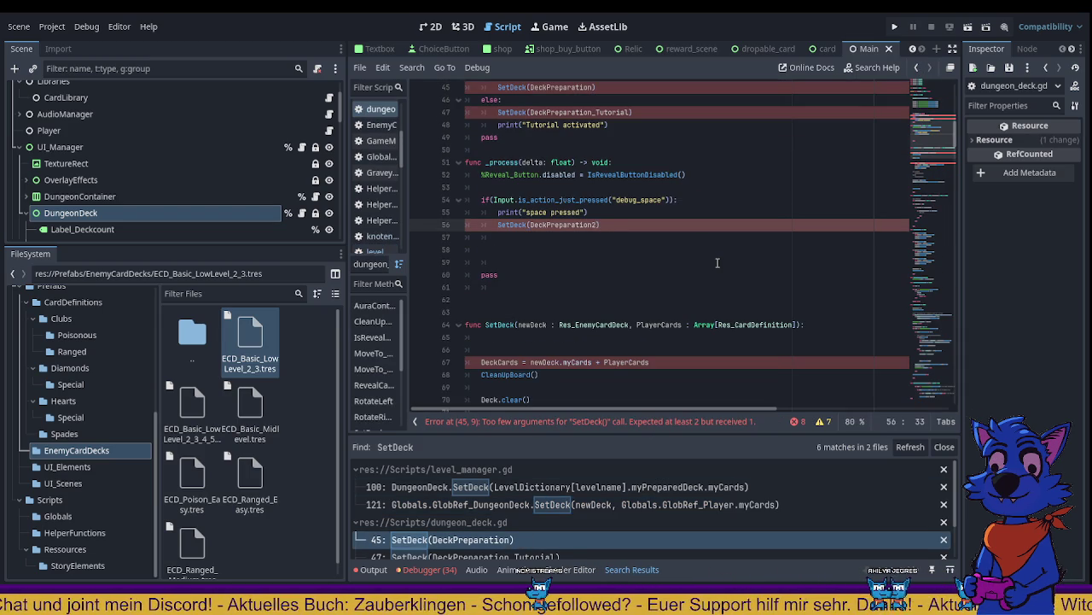
type(", Globals.GlobRef_Player.myCards")
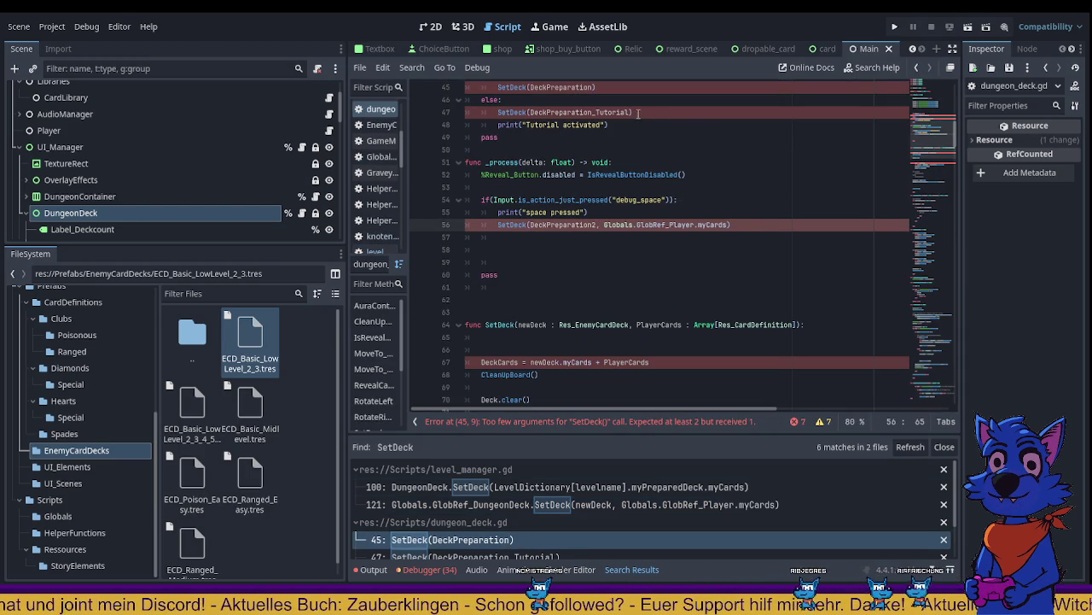
scroll(646, 222, "up", 1)
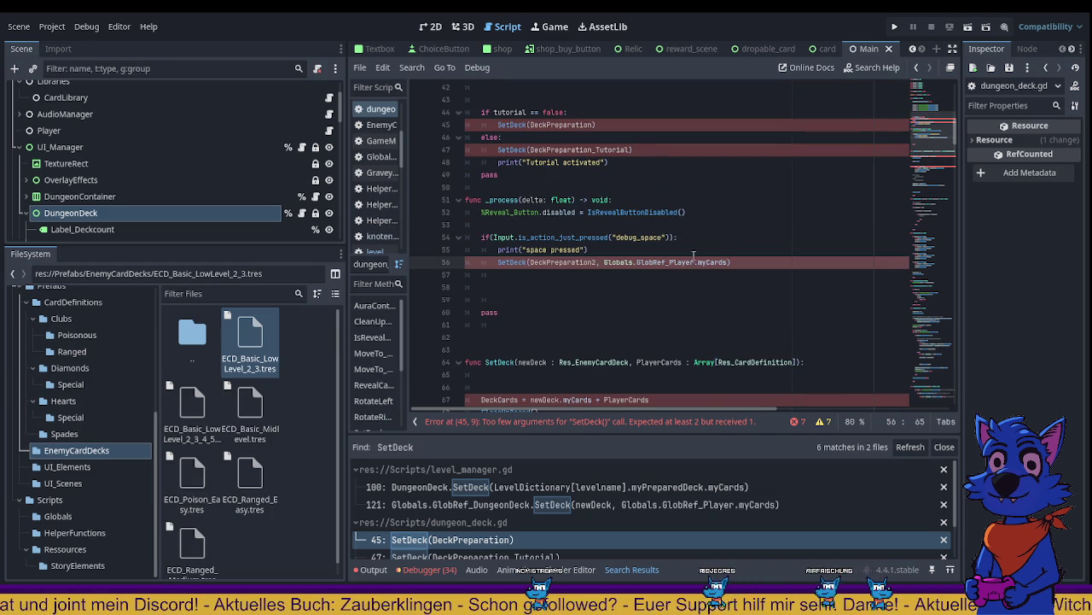
left_click(629, 150)
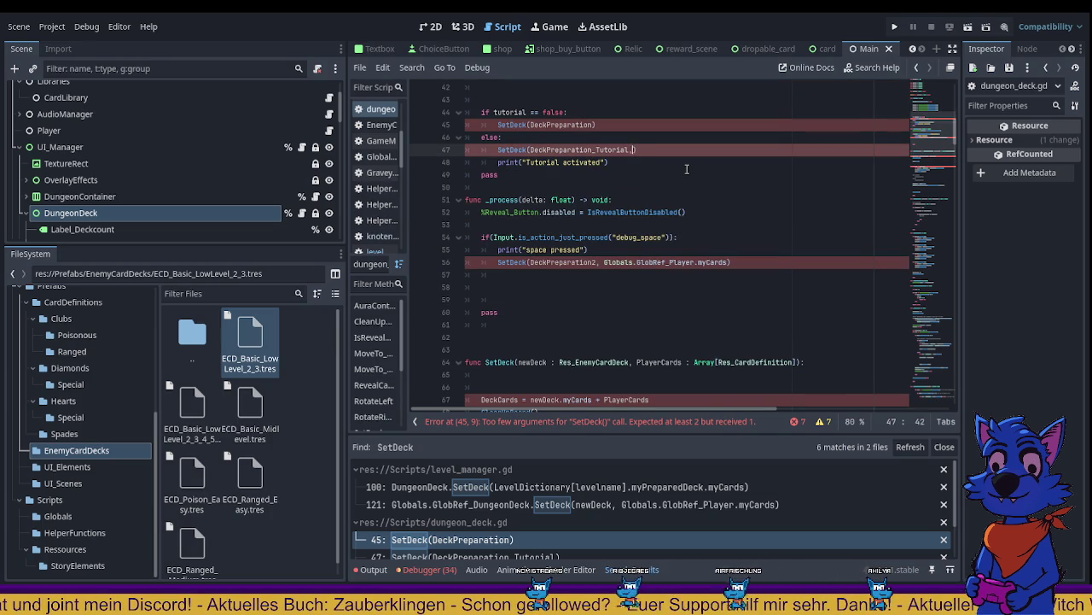
type("null")
left_click(686, 263)
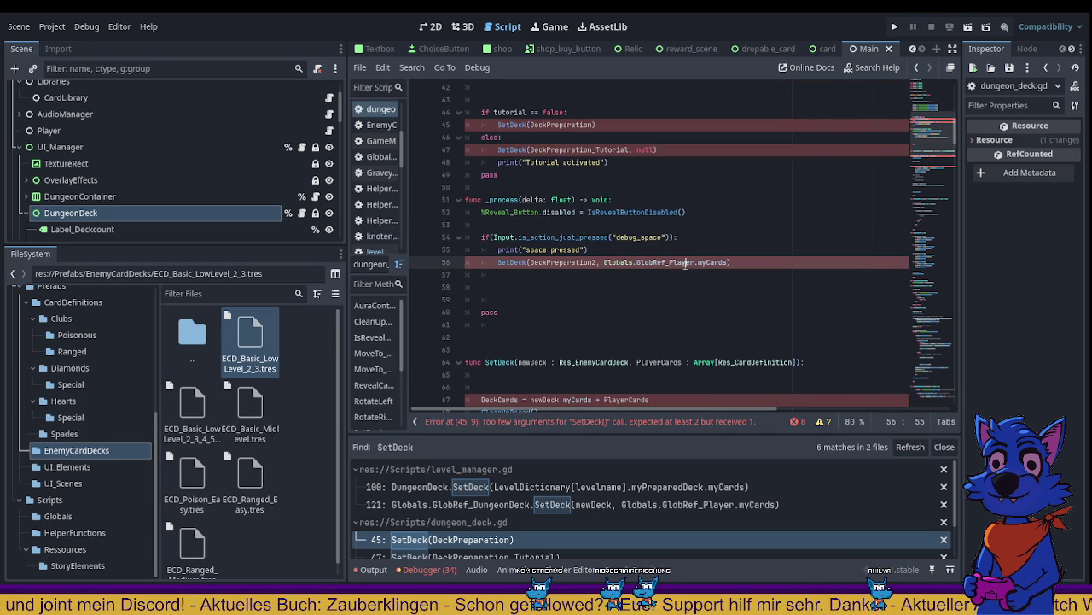
Step: Paste the player's cards as the second argument in line 45's SetDeck call
left_click(596, 126)
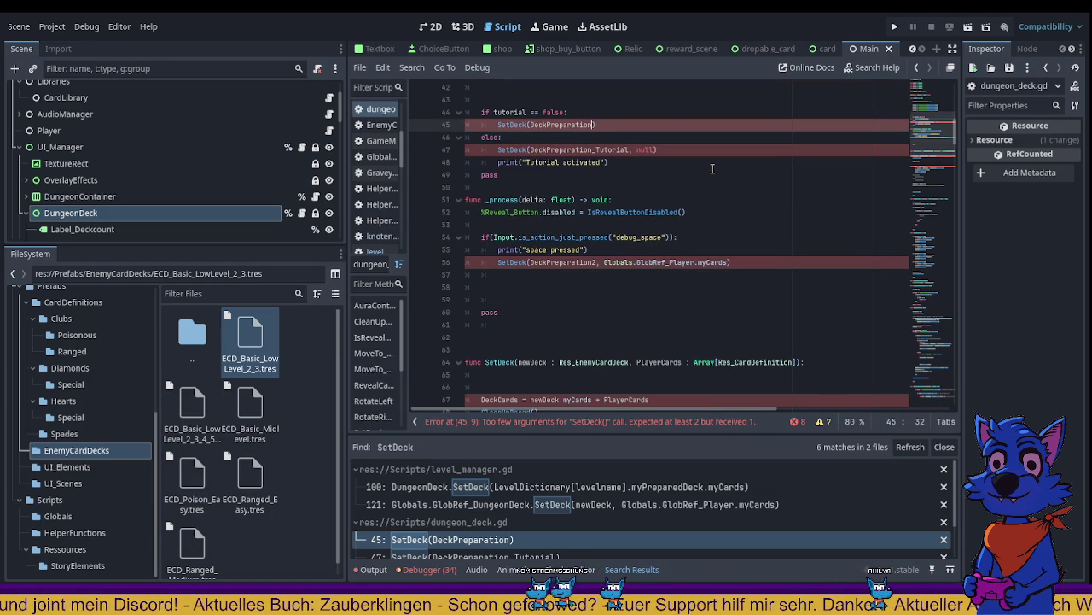
key("ctrl+v")
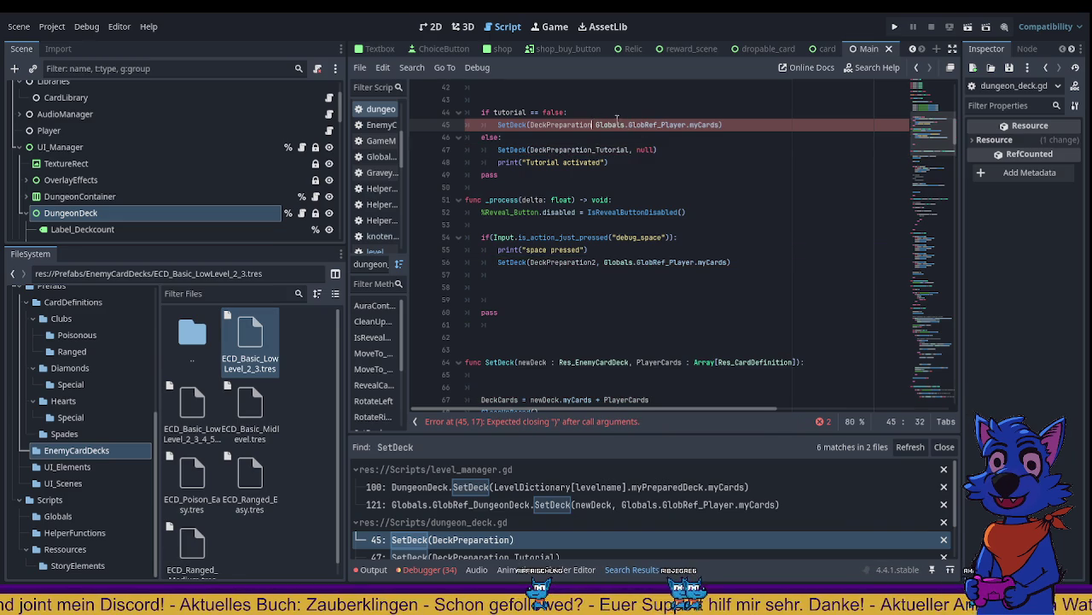
type(",")
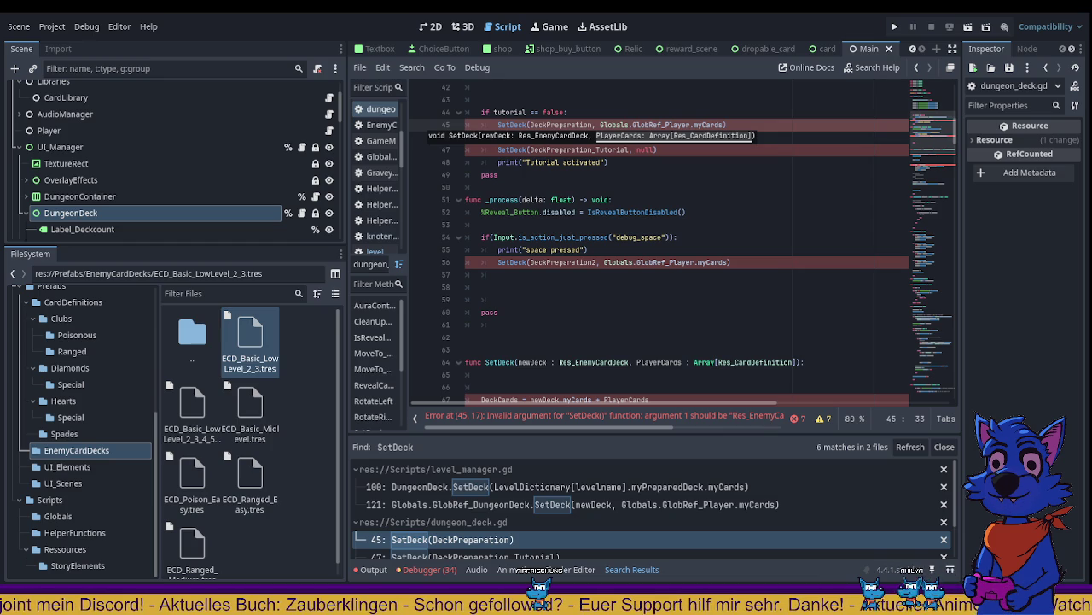
left_click(631, 249)
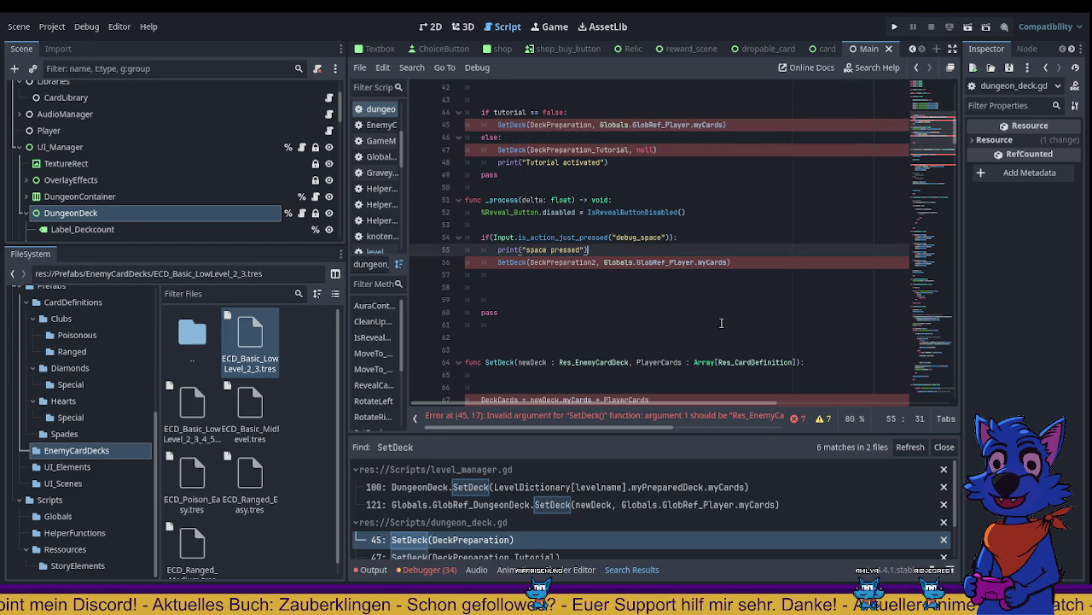
left_click(612, 414)
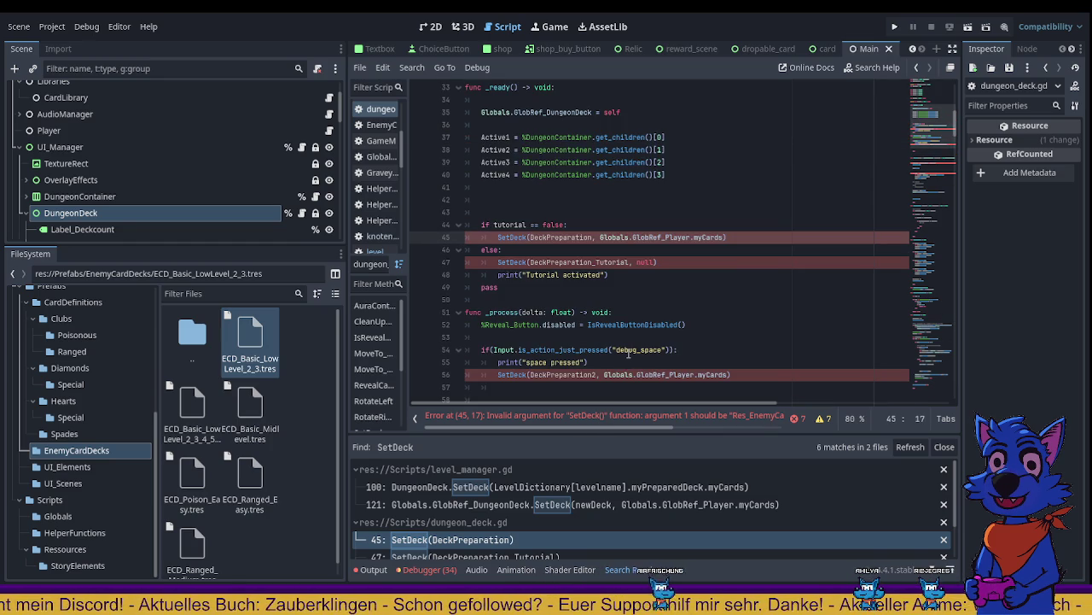
Step: Inspect dungeon_deck.gd and jump to the reported error on line 45
scroll(640, 353, "down", 5)
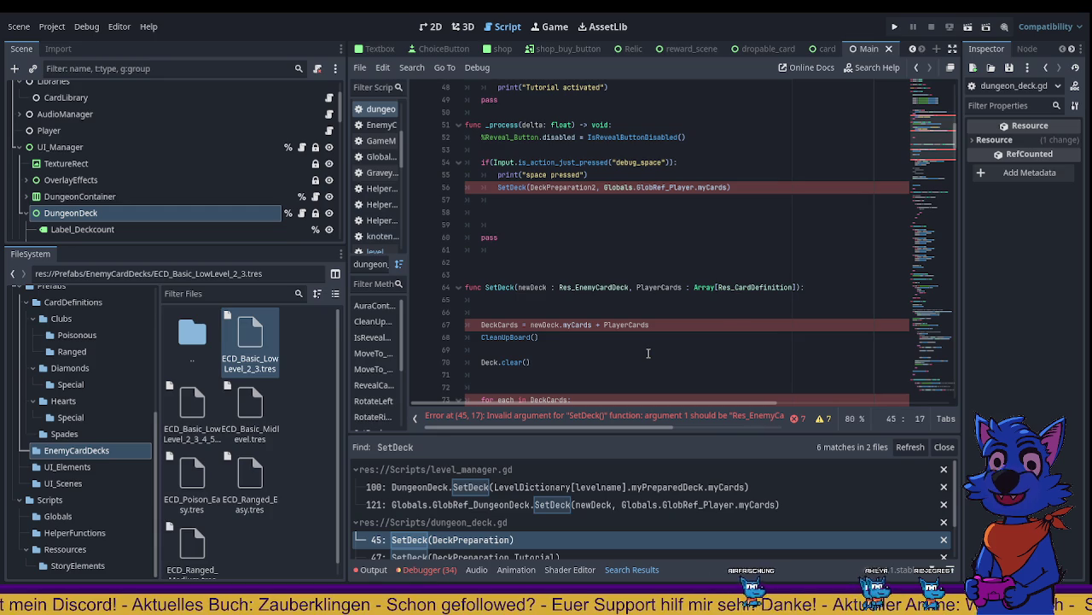
scroll(646, 353, "down", 3)
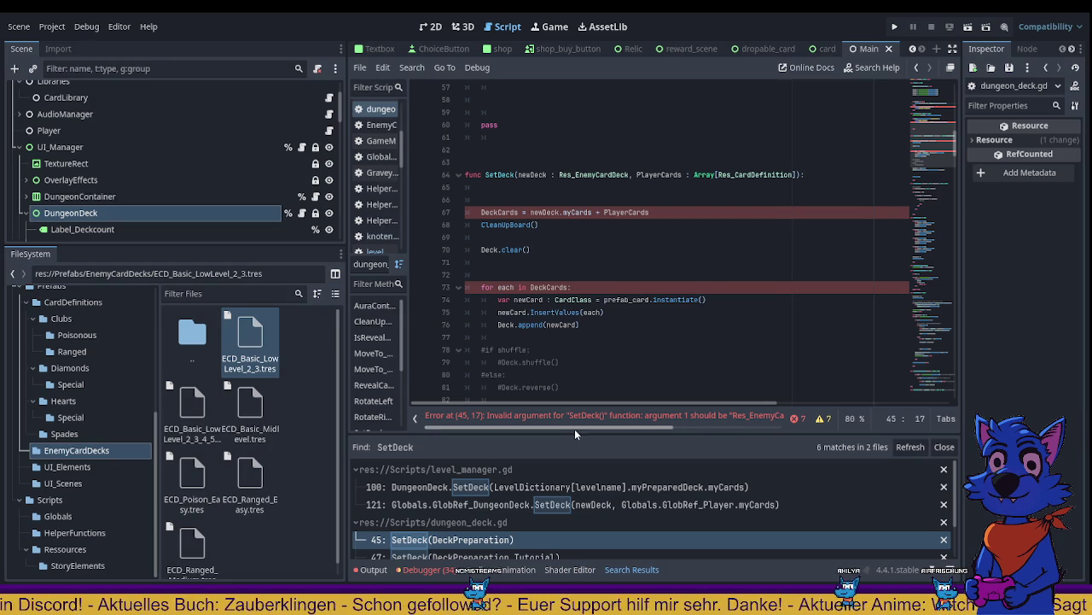
left_click_drag(574, 428, 713, 423)
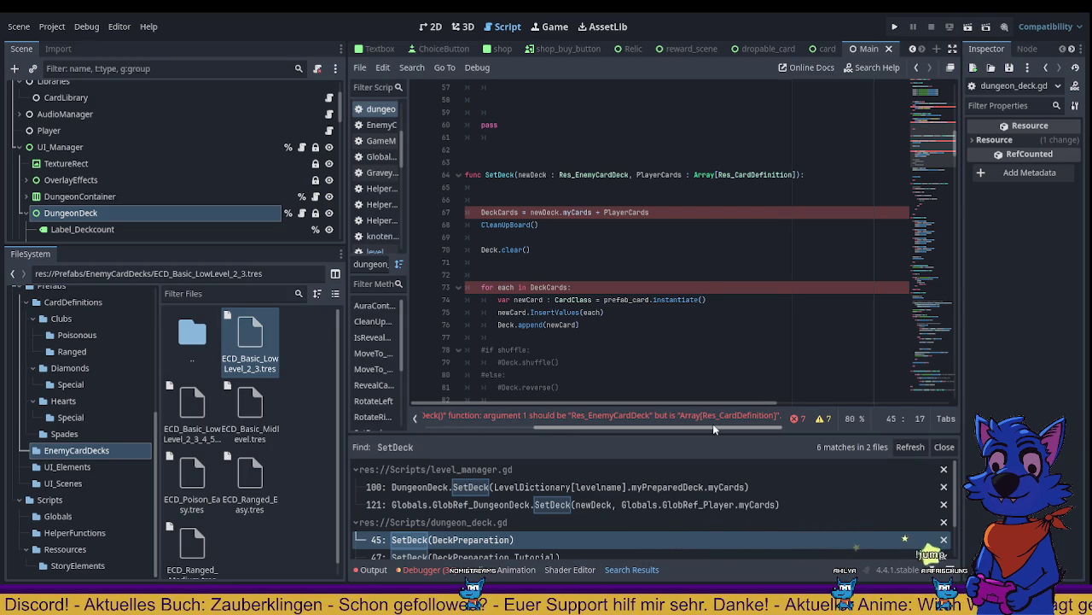
left_click_drag(712, 423, 521, 423)
left_click(515, 420)
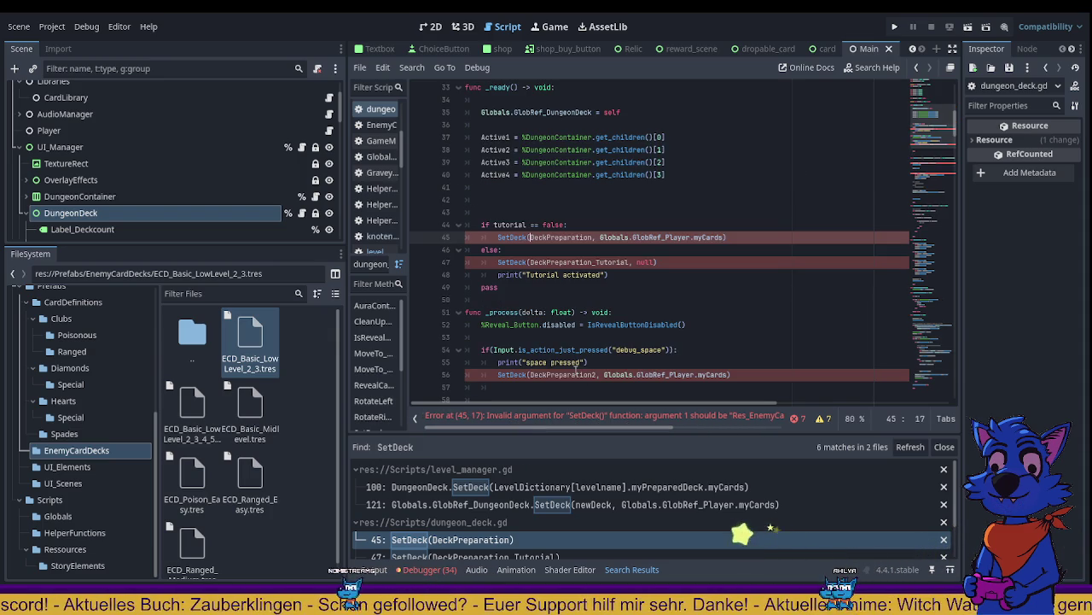
scroll(600, 338, "down", 1)
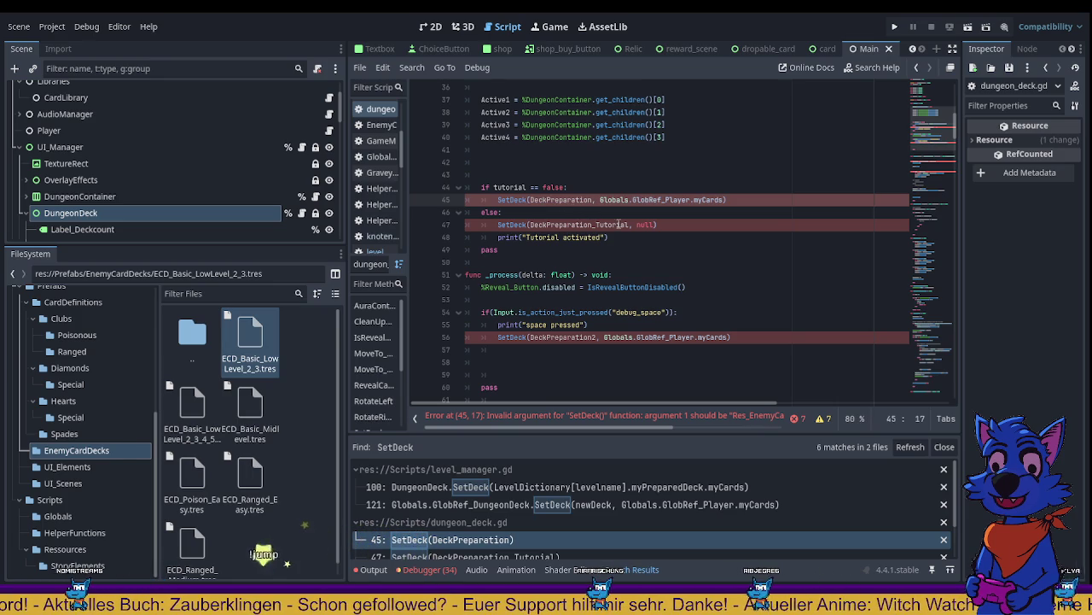
Step: Comment out the tutorial if/else block on lines 44–48 and line 56's SetDeck call, then save
left_click_drag(609, 237, 458, 192)
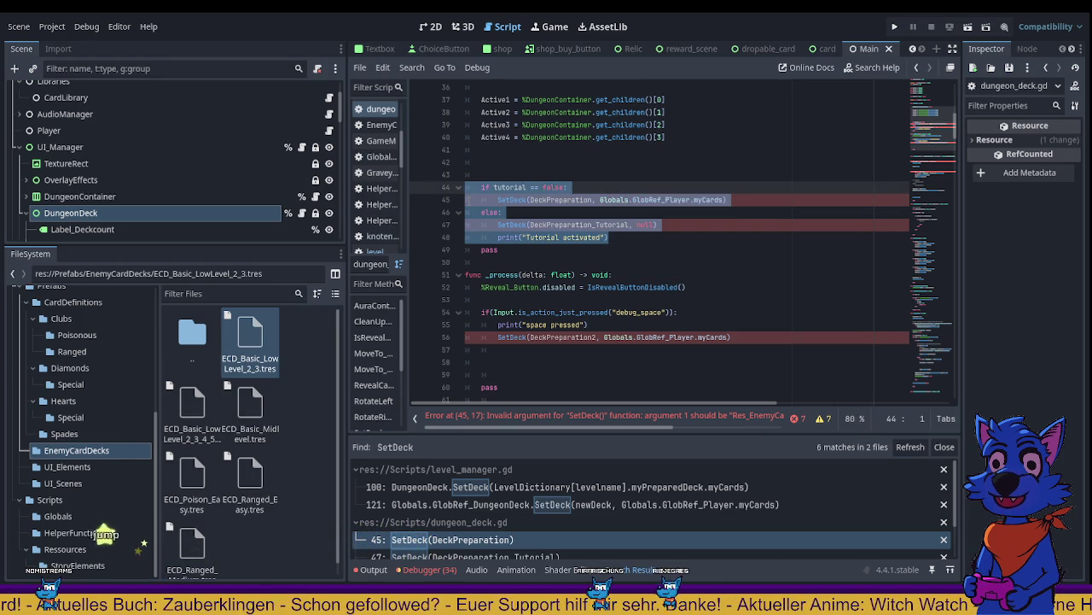
key("ctrl+k")
left_click_drag(484, 336, 814, 336)
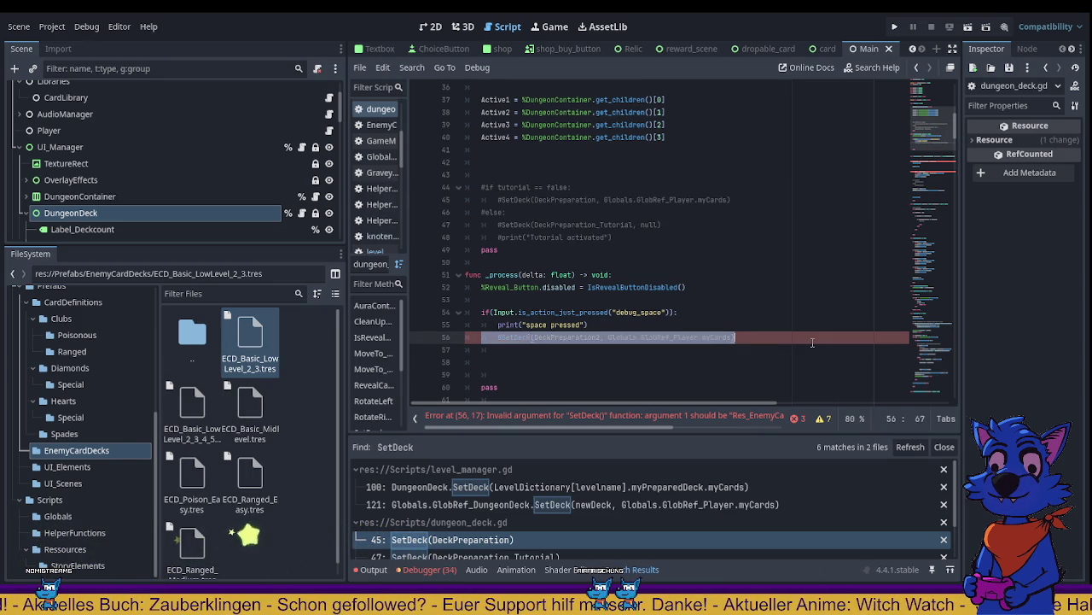
key("ctrl+s")
key("ctrl+k")
left_click(755, 345)
scroll(666, 380, "down", 1)
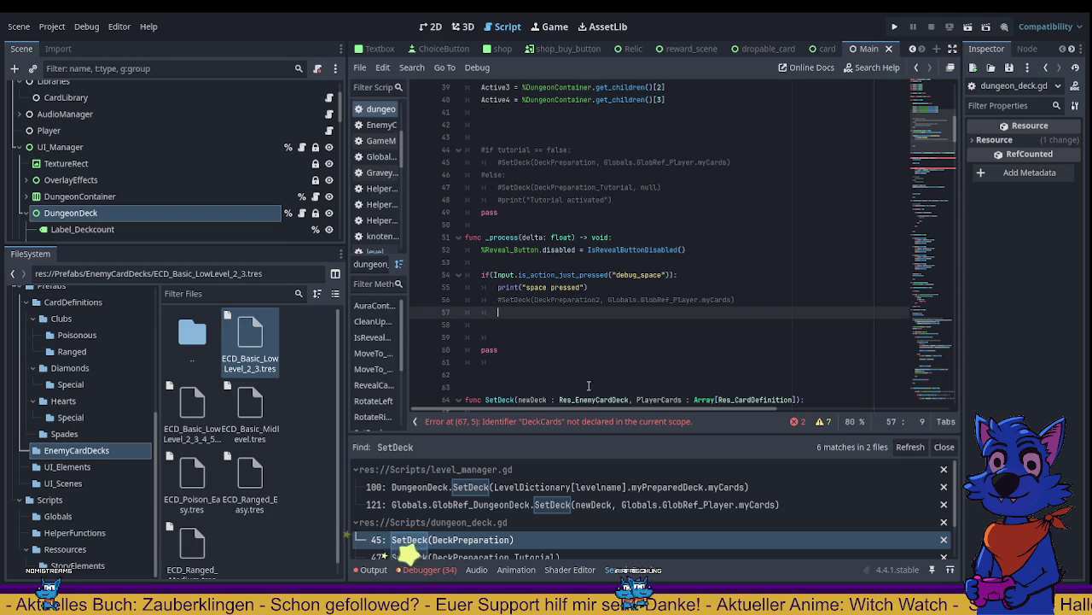
Step: Turn line 67 into a var DeckCards declaration with a type annotation slot
left_click(560, 421)
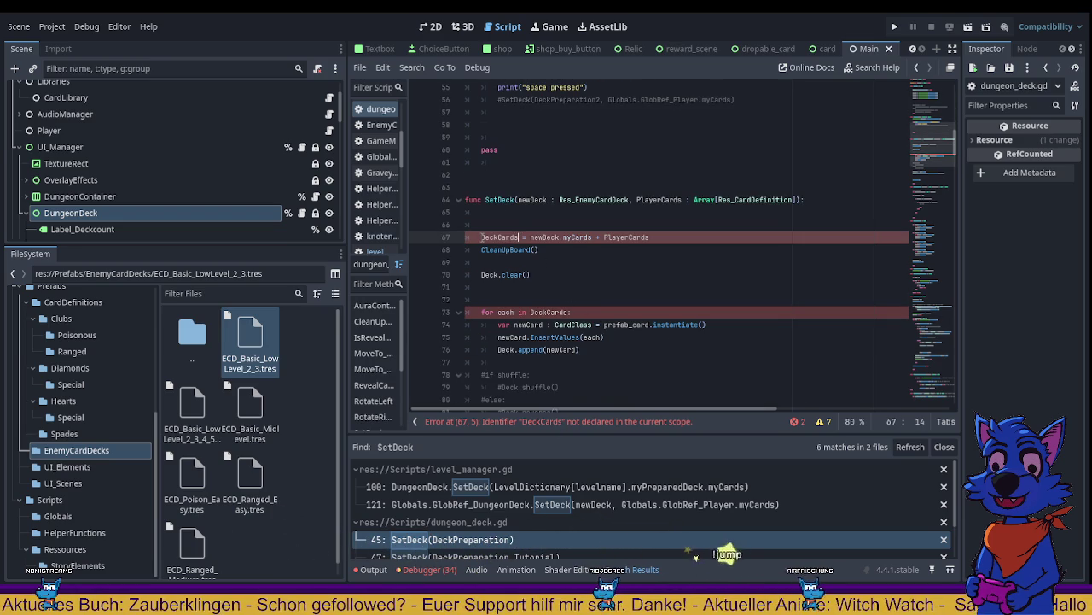
type("var")
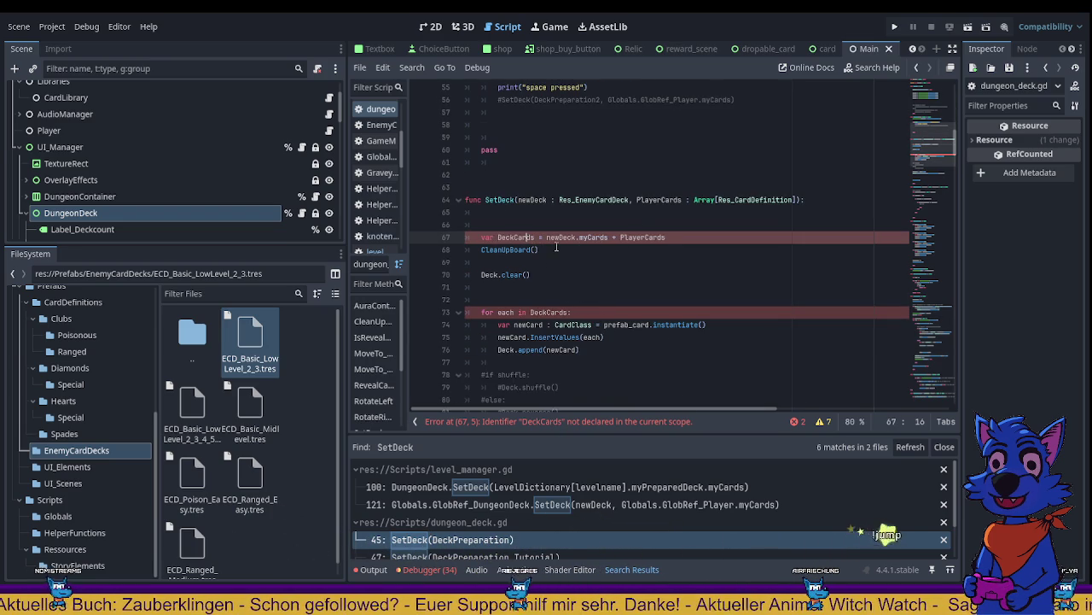
key("BackSpace")
key("BackSpace")
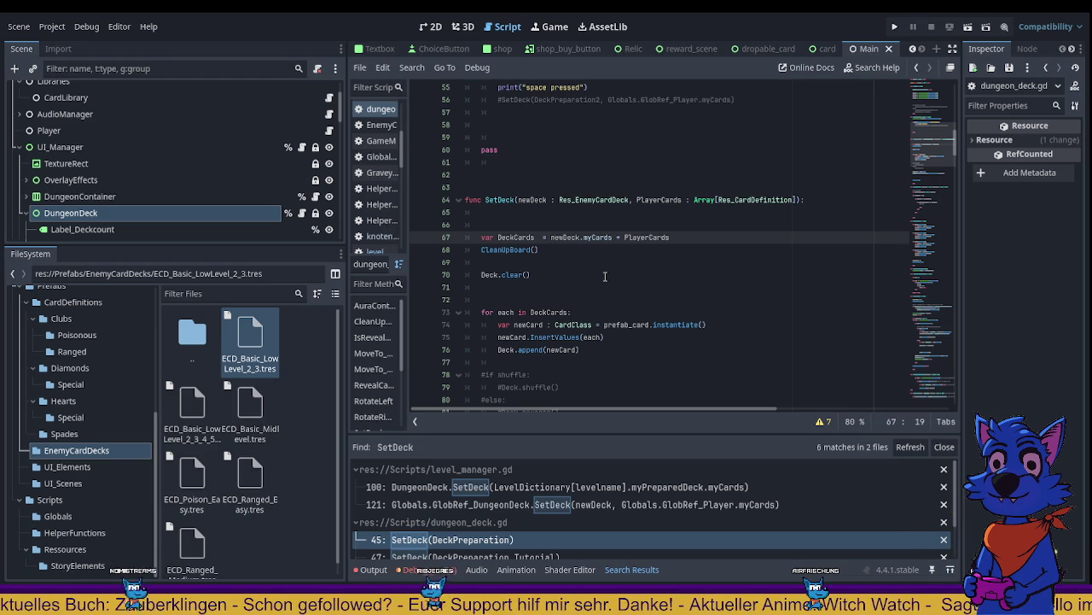
type(":  =")
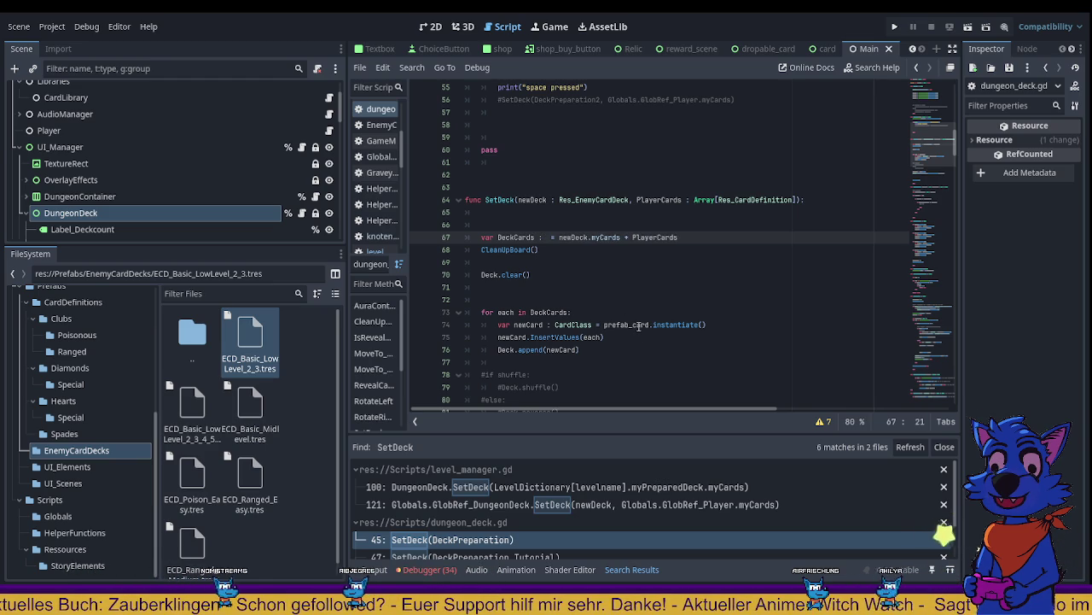
type("Globals.GlobRef_Player.myCards")
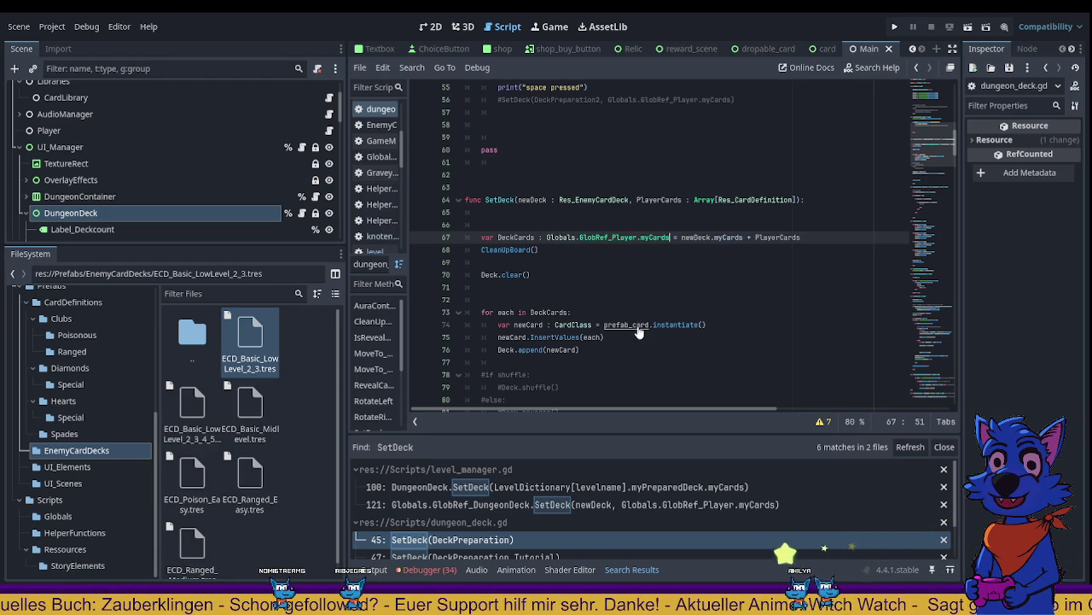
key("ctrl+z")
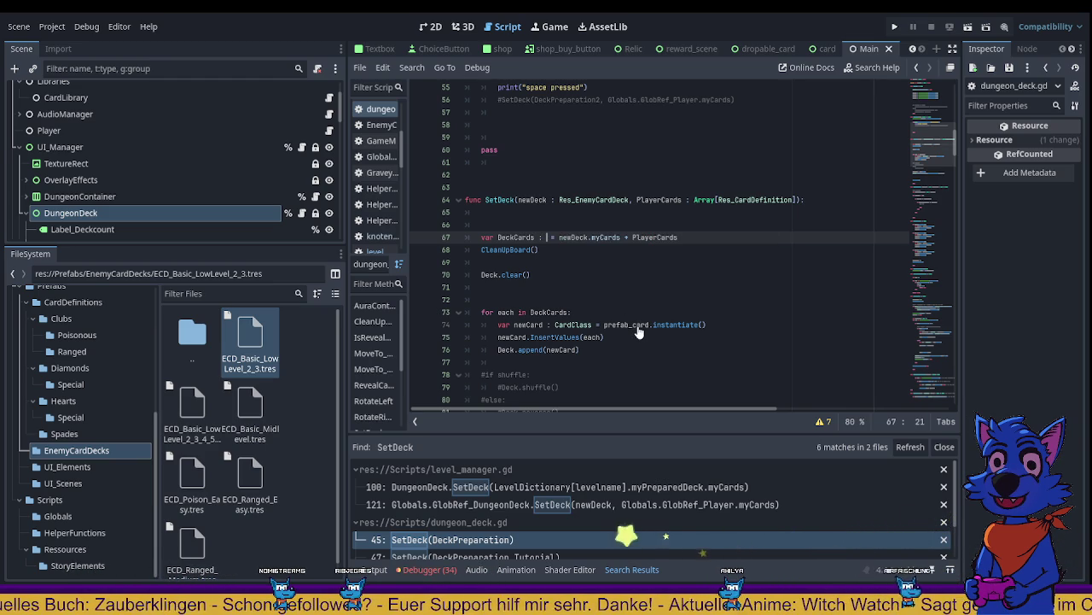
Step: Type DeckCards as Array[Res_CardDefinition] and save the script
type("Array")
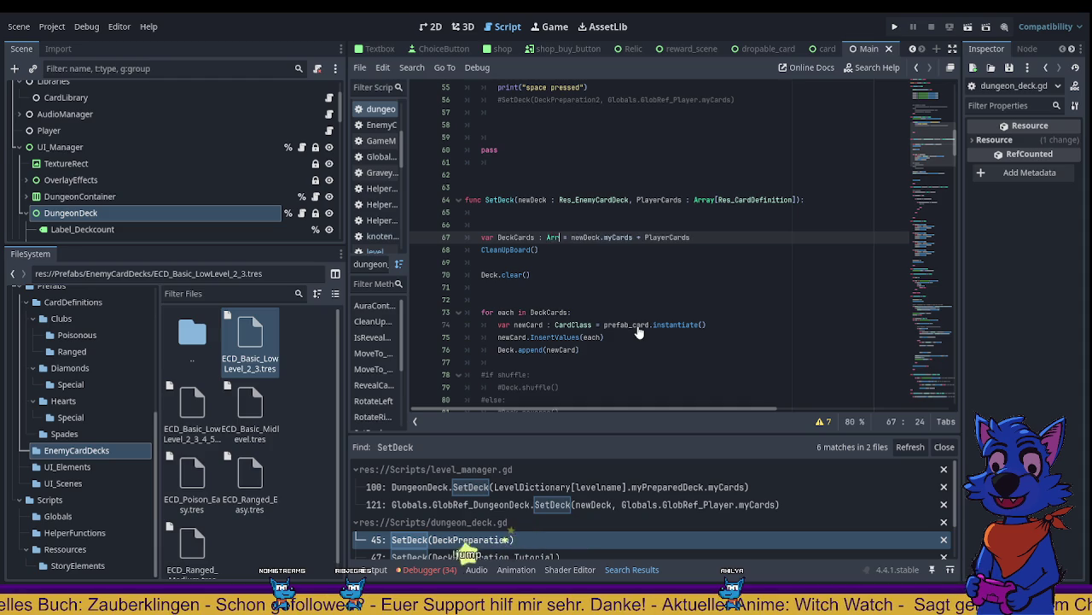
key("BackSpace")
type("[Re")
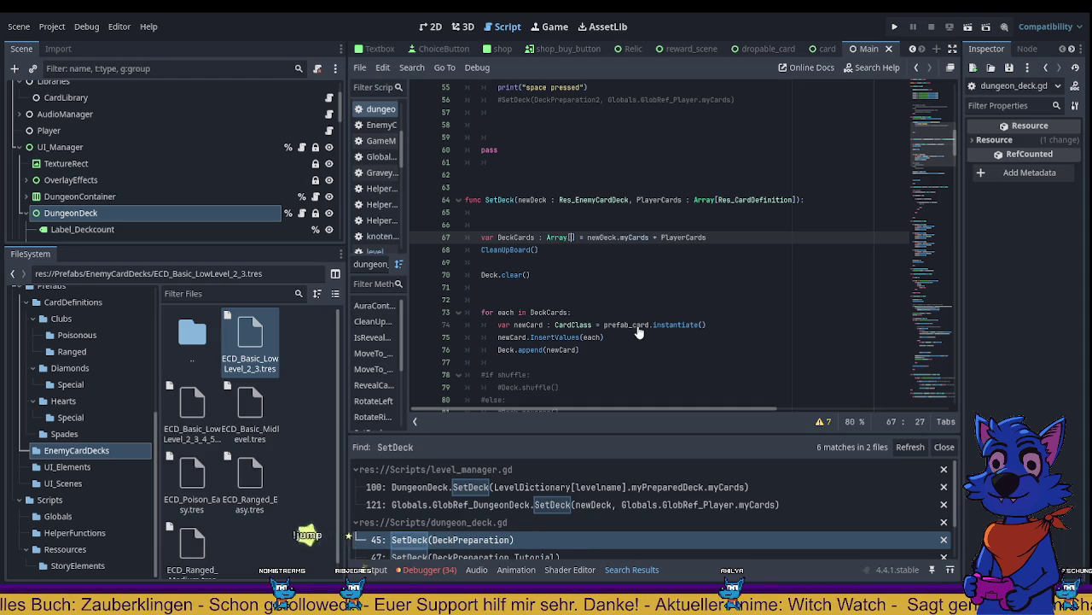
type("s_Card")
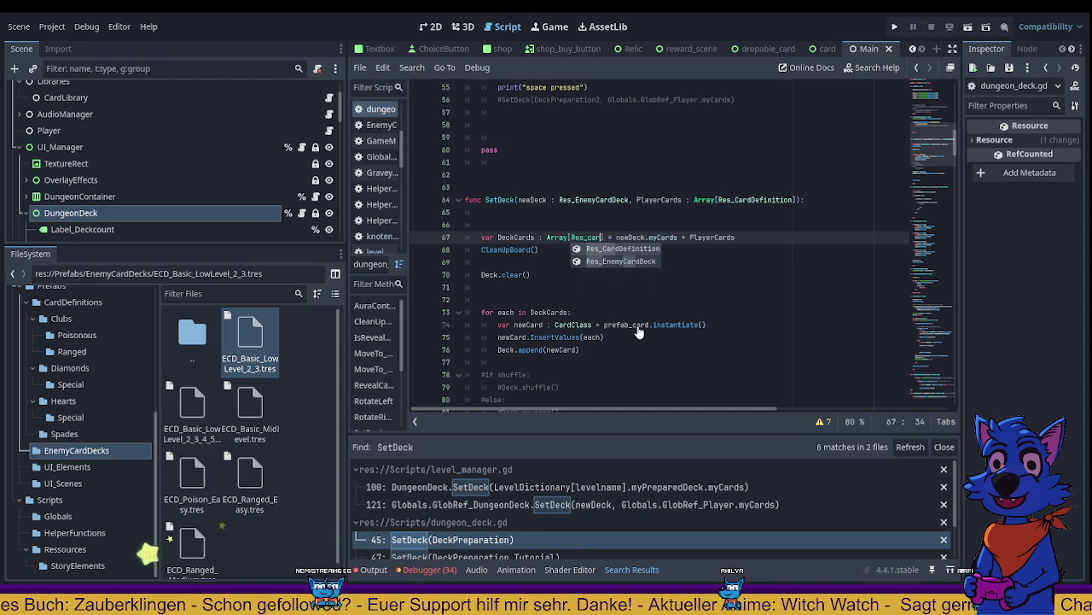
key("Return")
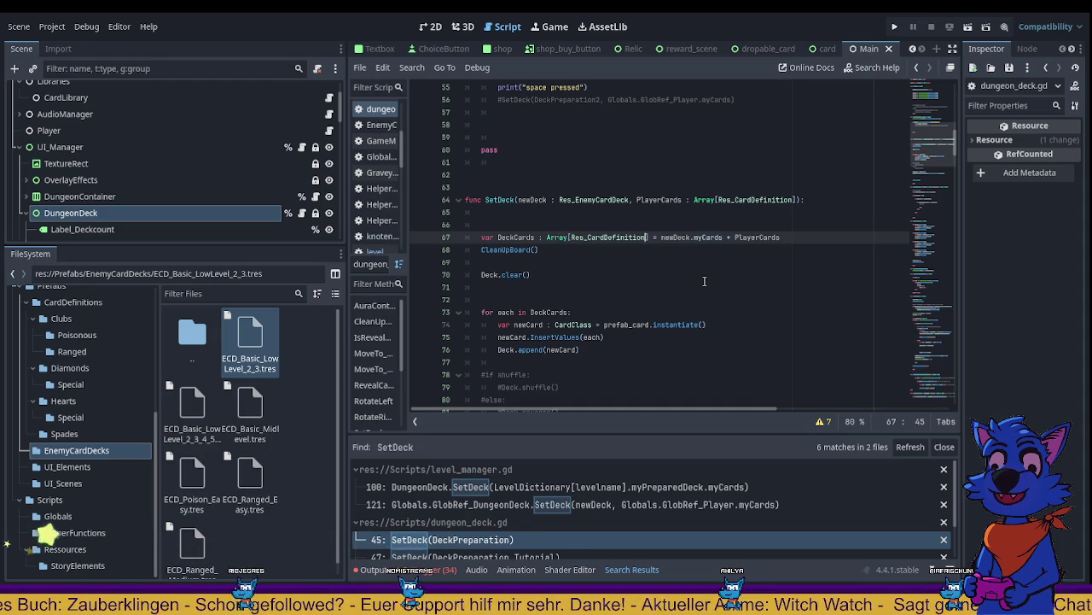
key("BackSpace")
key("BackSpace")
key("BackSpace")
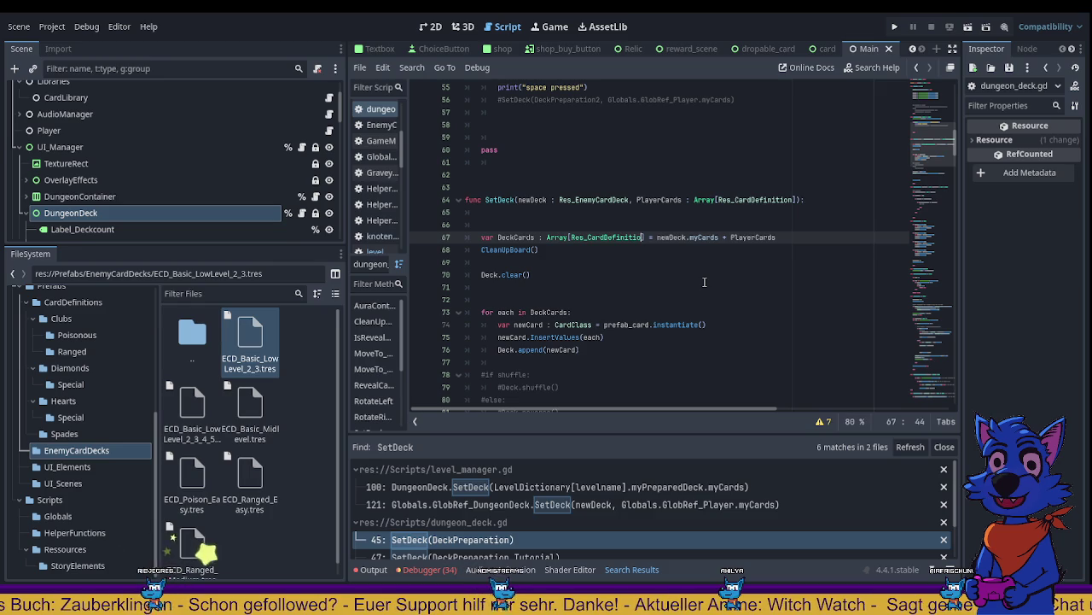
key("BackSpace")
key("BackSpace")
key("BackSpace")
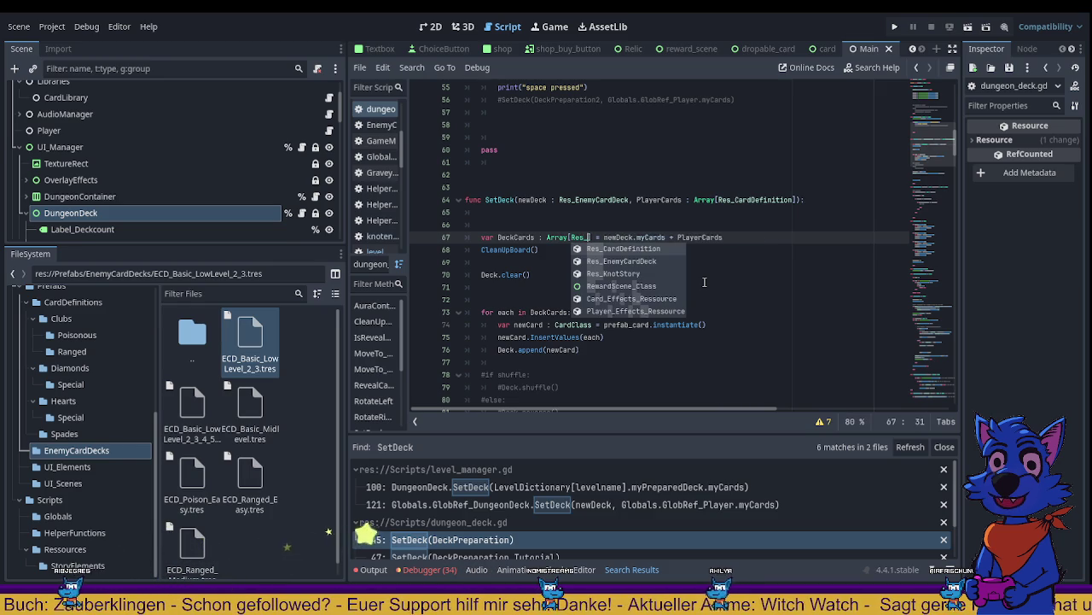
key("Return")
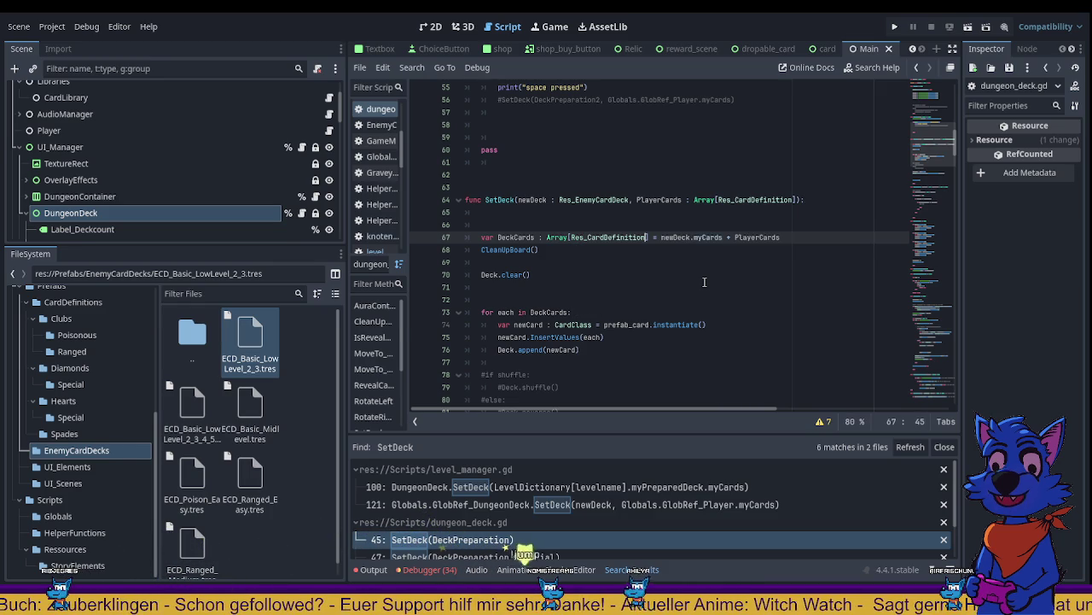
key("ctrl+s")
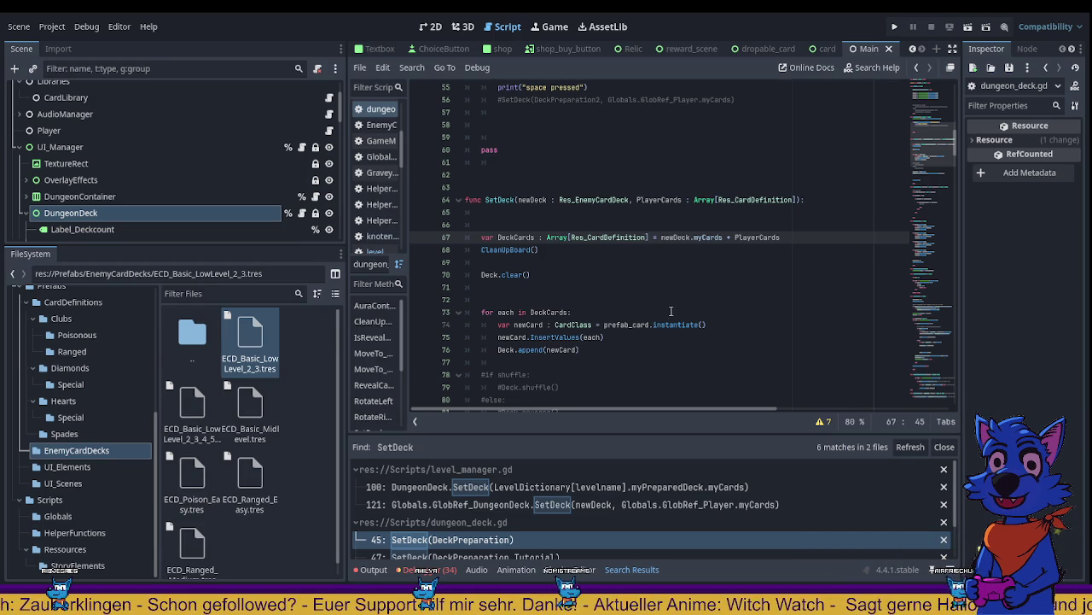
scroll(655, 314, "down", 3)
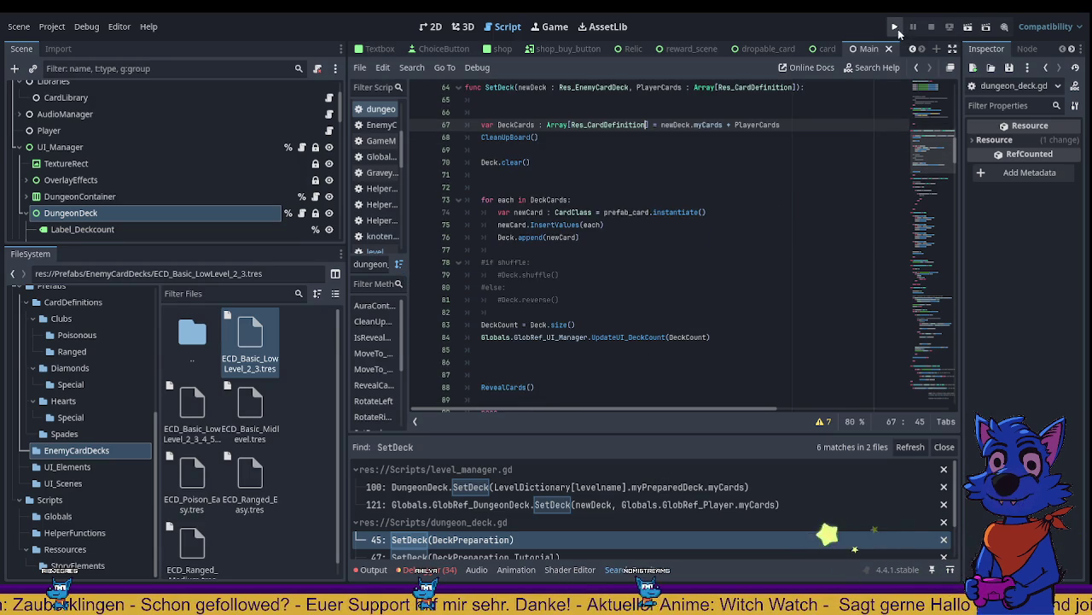
Step: Remove .myCards from the InitializeBattle calls on lines 29 and 35, then restart the running game
key("F5")
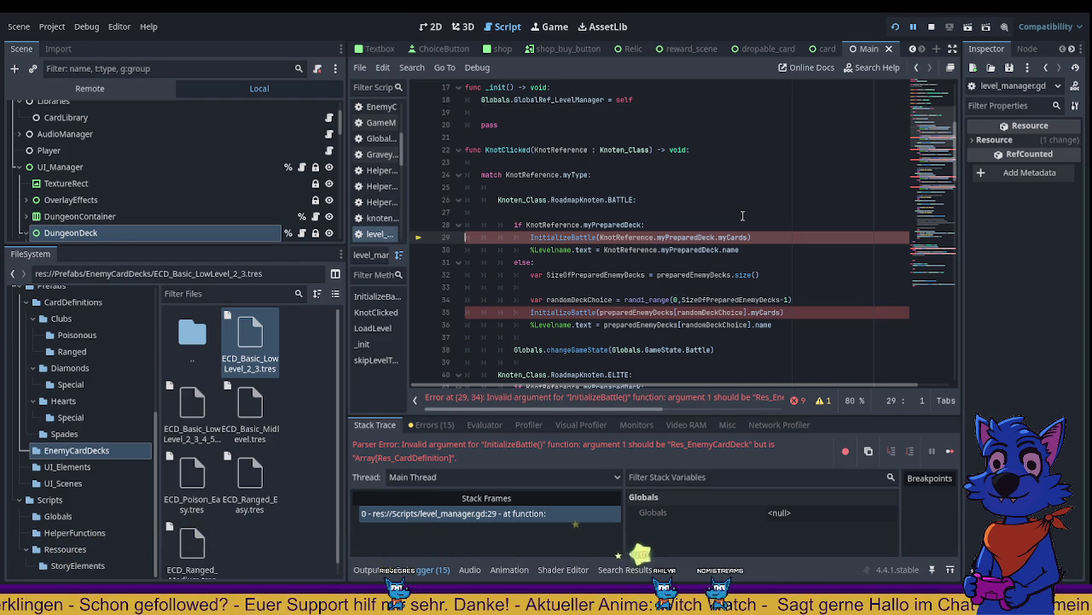
double_click(734, 238)
key("BackSpace")
key("BackSpace")
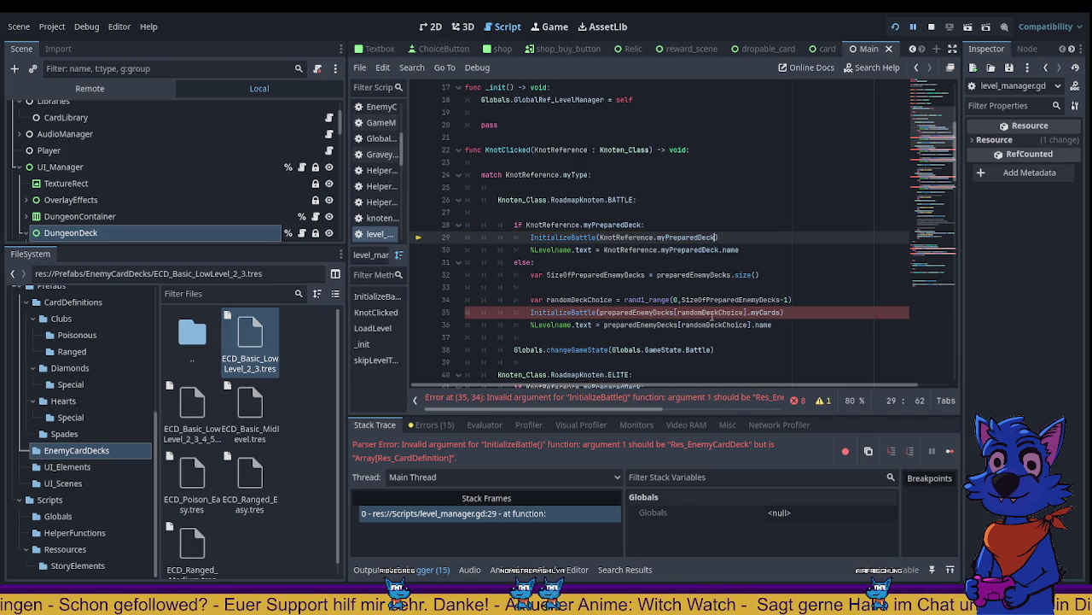
double_click(765, 312)
key("BackSpace")
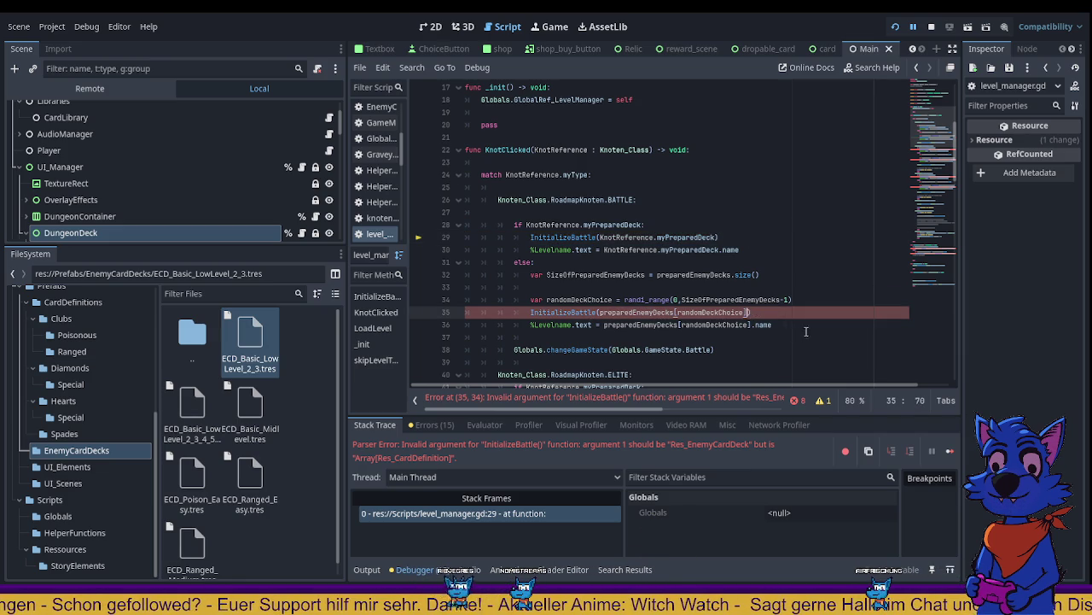
left_click(895, 26)
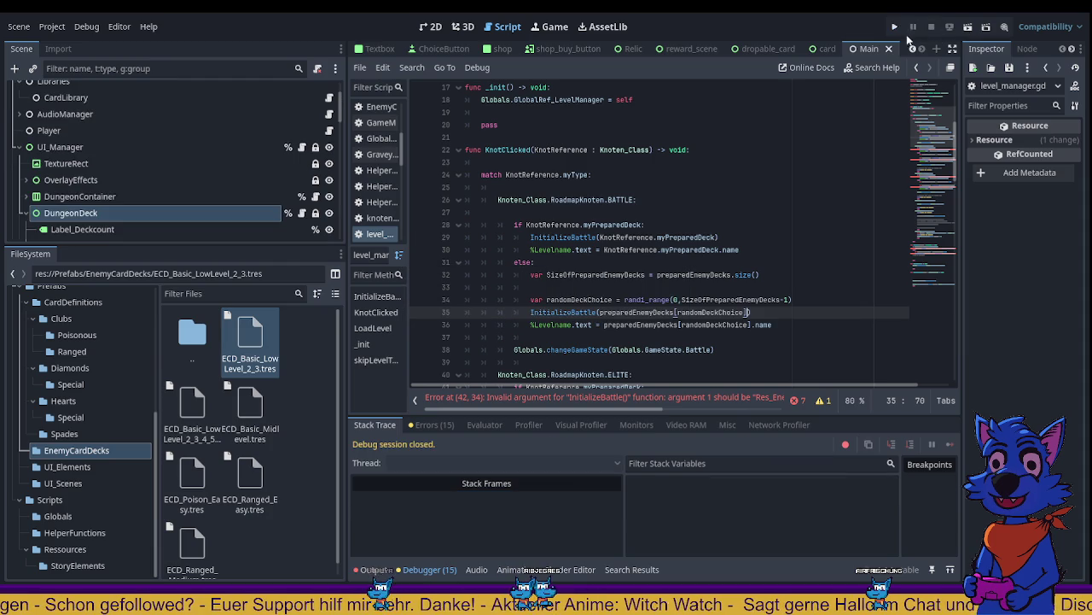
key("F5")
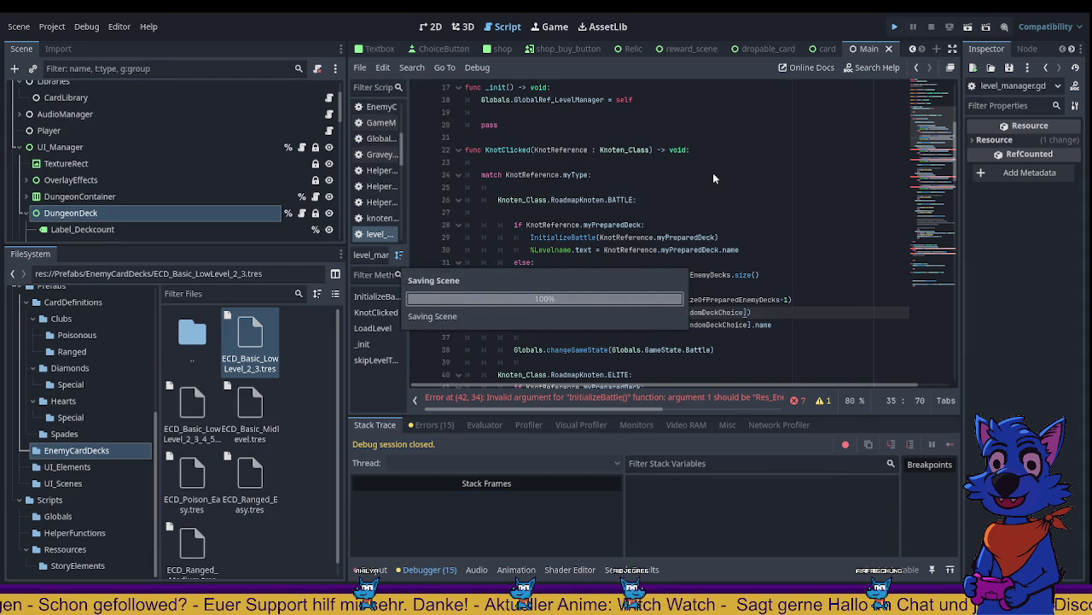
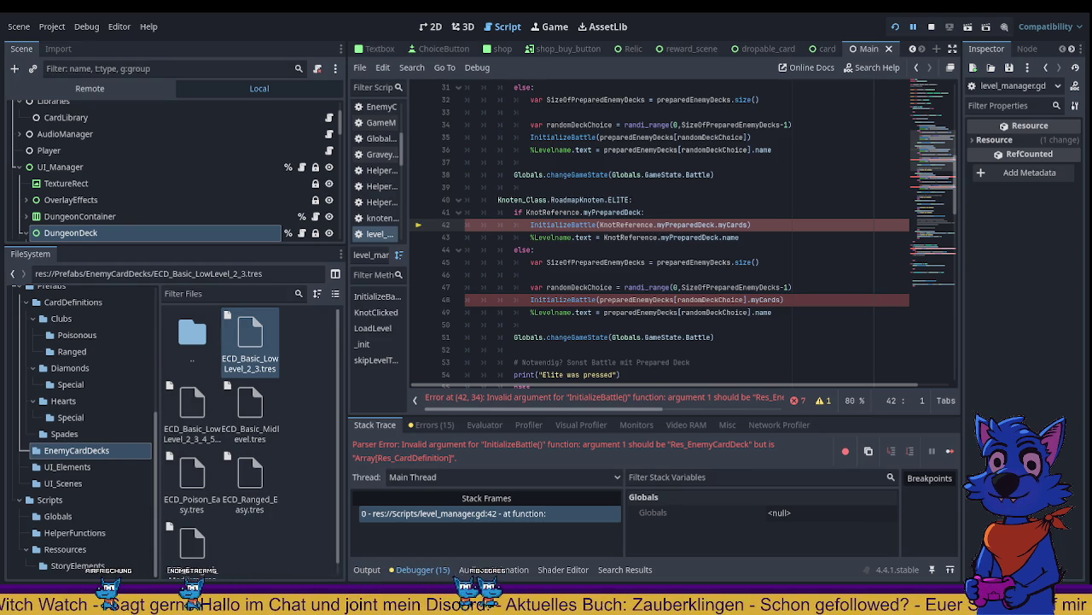
Step: Remove .myCards from the elite-branch InitializeBattle calls on lines 42 and 48, then save
left_click(736, 312)
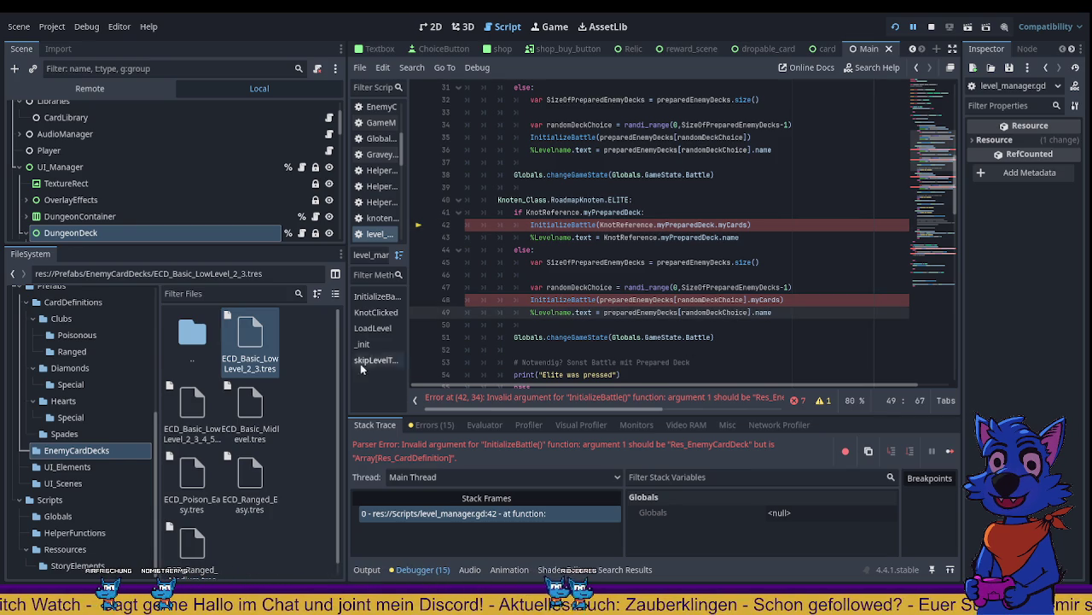
mouse_move(350, 348)
left_mouse_down()
mouse_move(184, 348)
mouse_move(221, 350)
left_mouse_up()
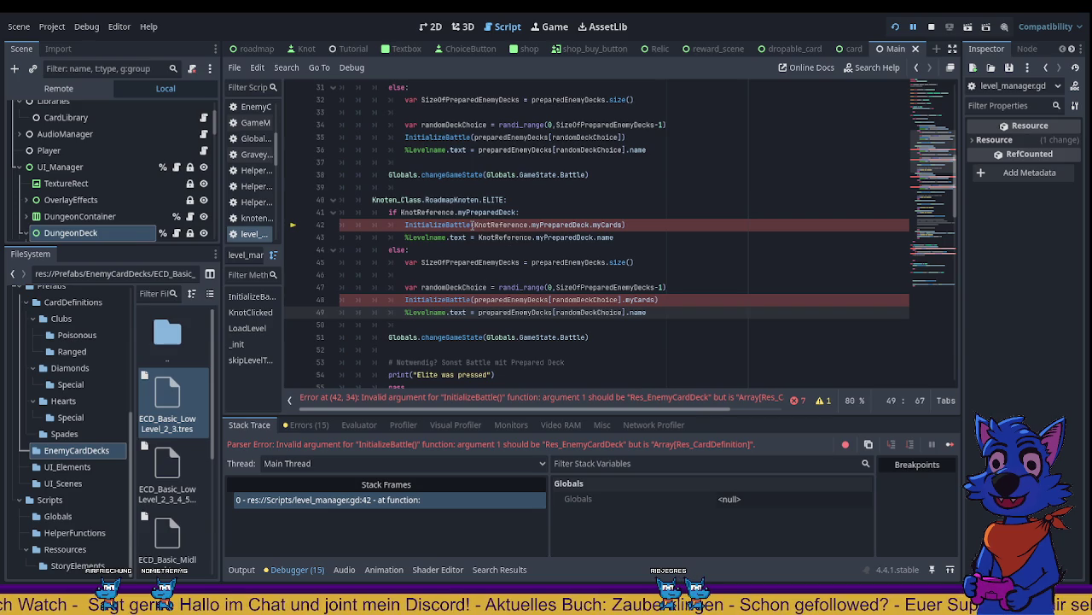
double_click(501, 224)
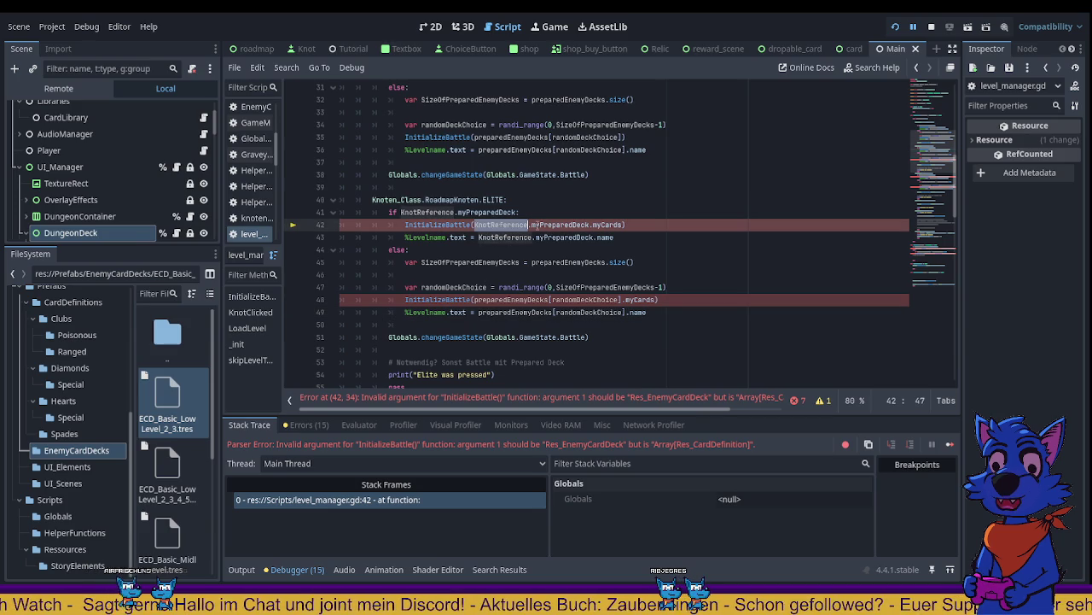
double_click(560, 224)
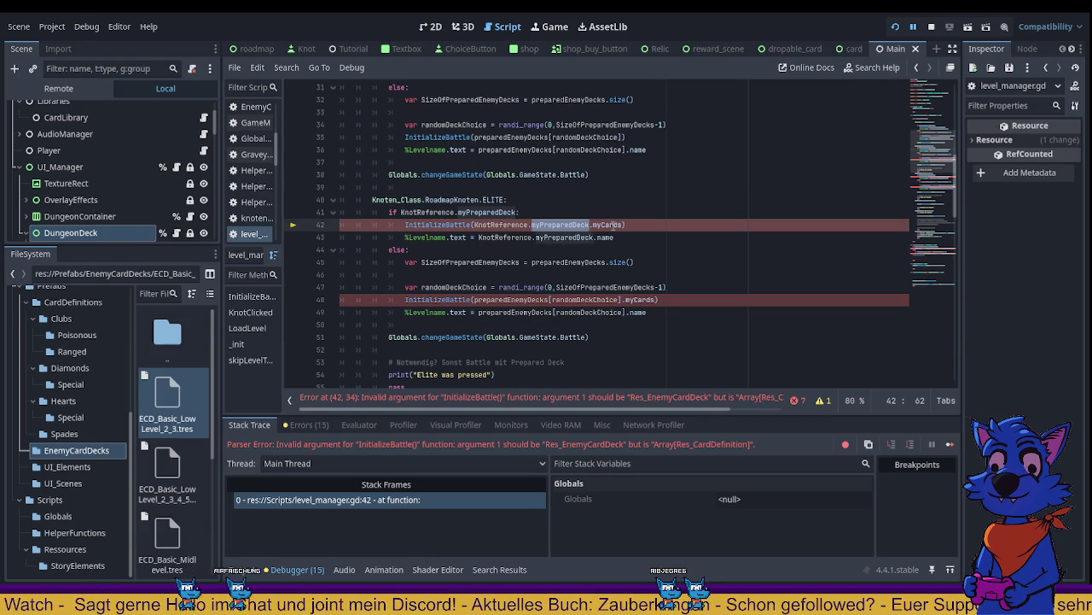
double_click(607, 224)
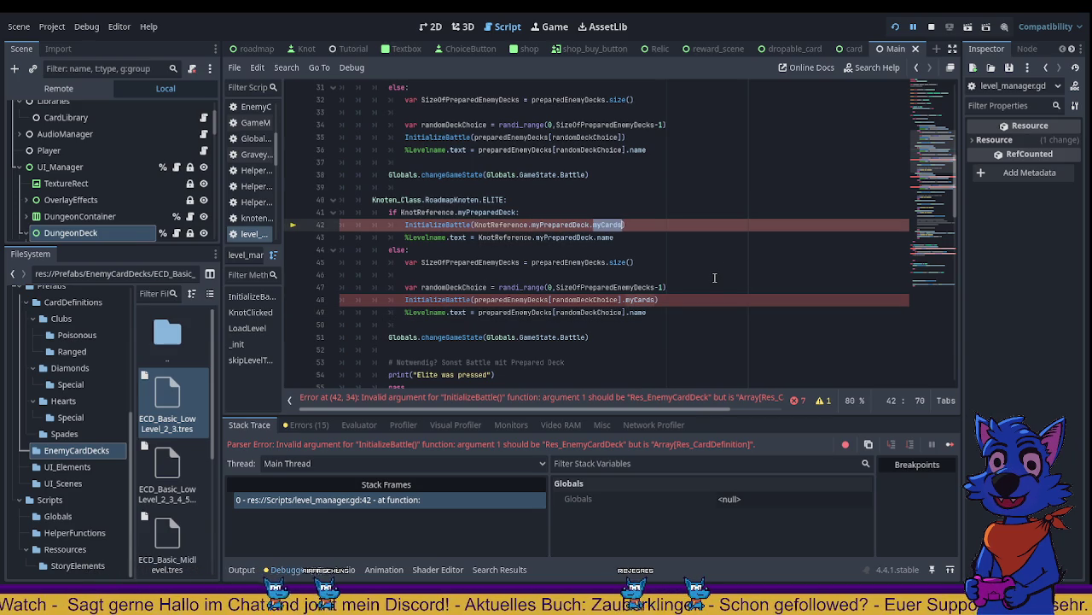
key("BackSpace")
key("BackSpace")
double_click(660, 298)
key("BackSpace")
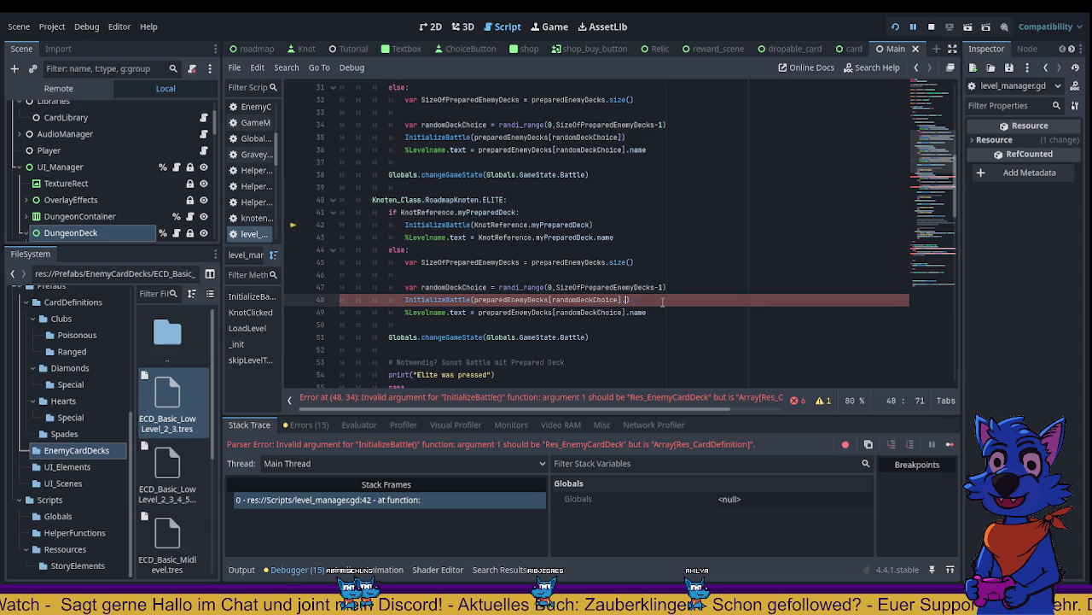
key("ctrl+s")
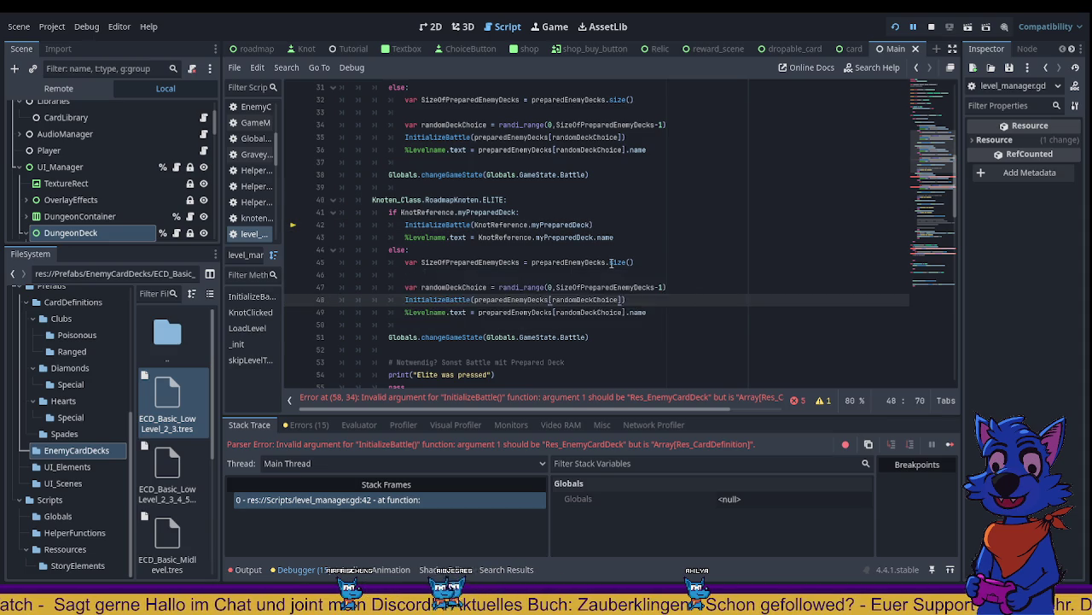
Step: Remove .myCards from the boss-branch calls on lines 58 and 64, save, and stop the game
scroll(611, 263, "down", 3)
scroll(611, 263, "down", 3)
double_click(608, 200)
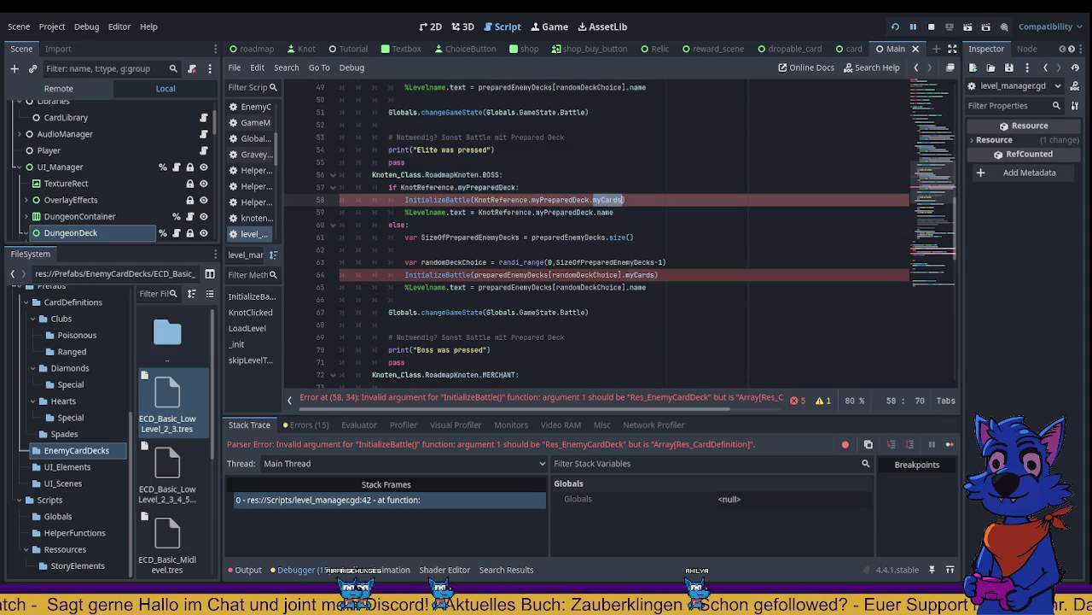
key("BackSpace")
key("BackSpace")
double_click(641, 275)
key("BackSpace")
key("BackSpace")
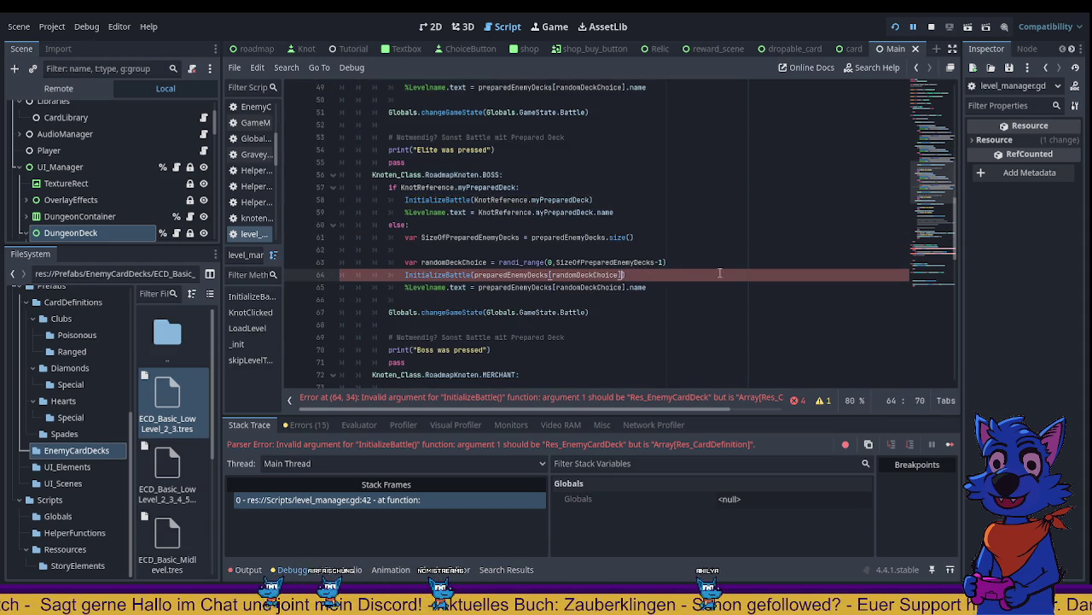
key("ctrl+s")
scroll(741, 226, "down", 5)
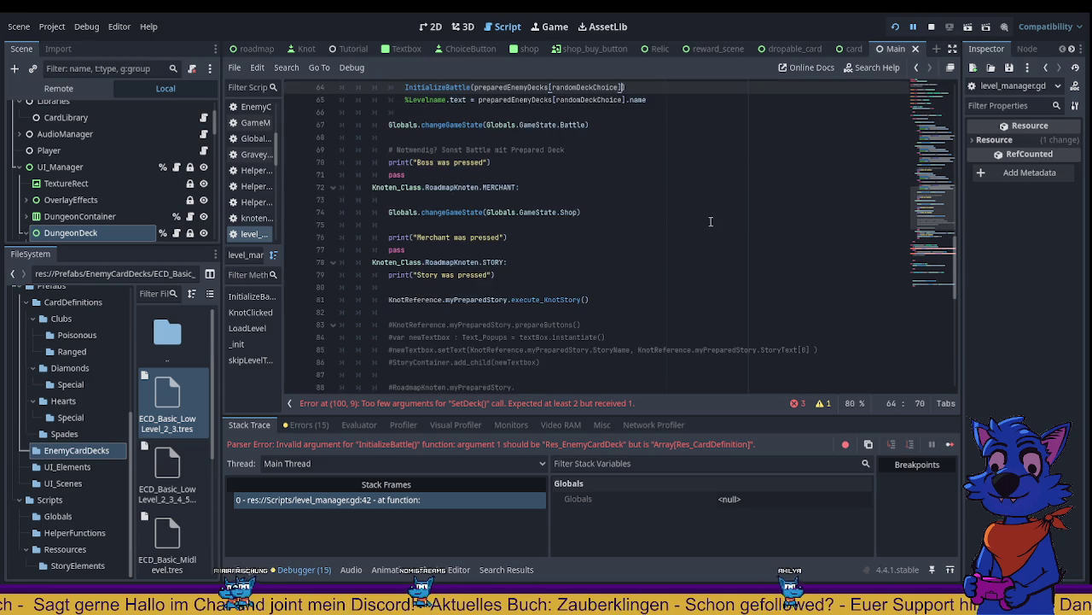
left_click(931, 26)
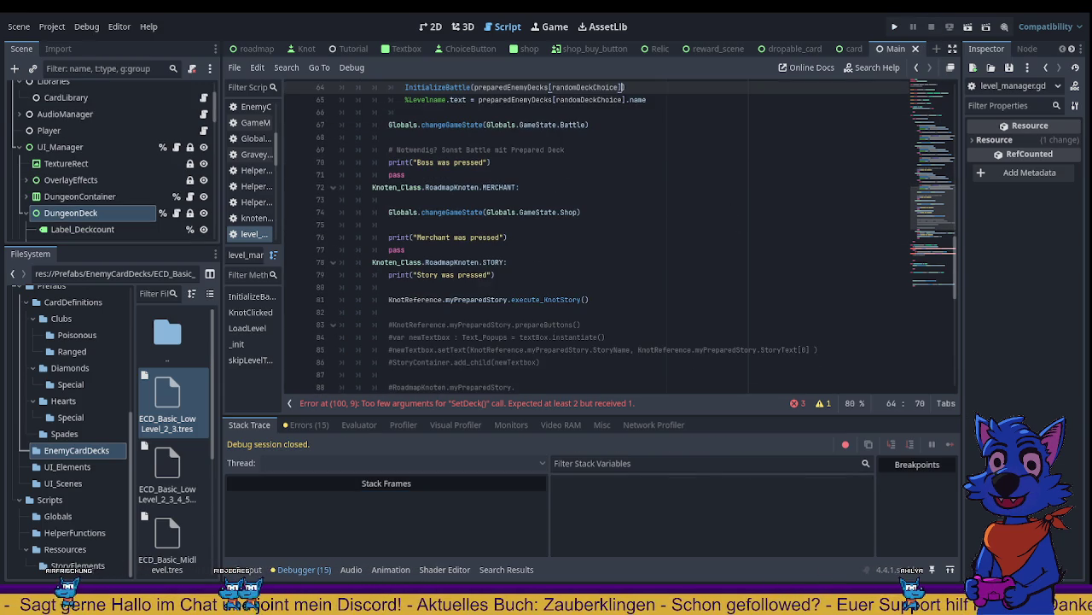
Step: Run the game, then delete .myCards from lines 100 and 103 in LoadLevel and save
left_click(894, 26)
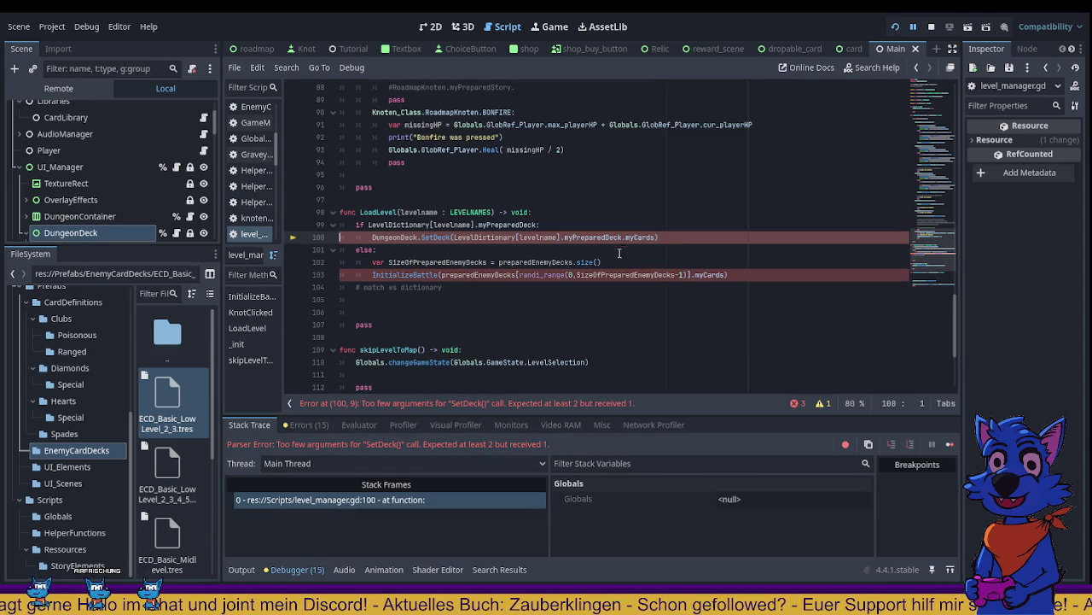
double_click(640, 237)
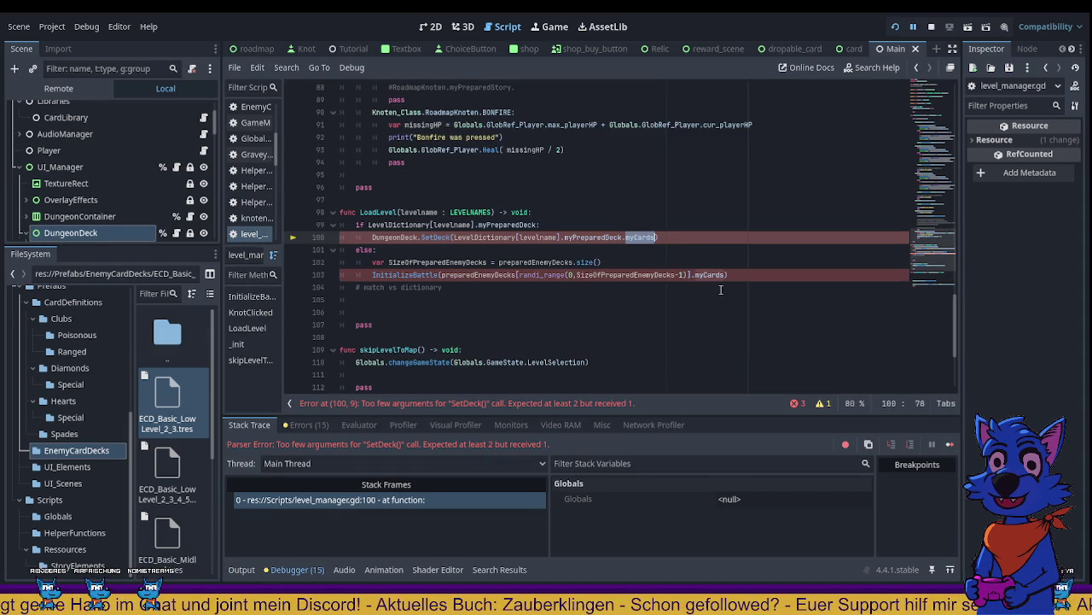
key("ctrl+d")
key("BackSpace")
key("BackSpace")
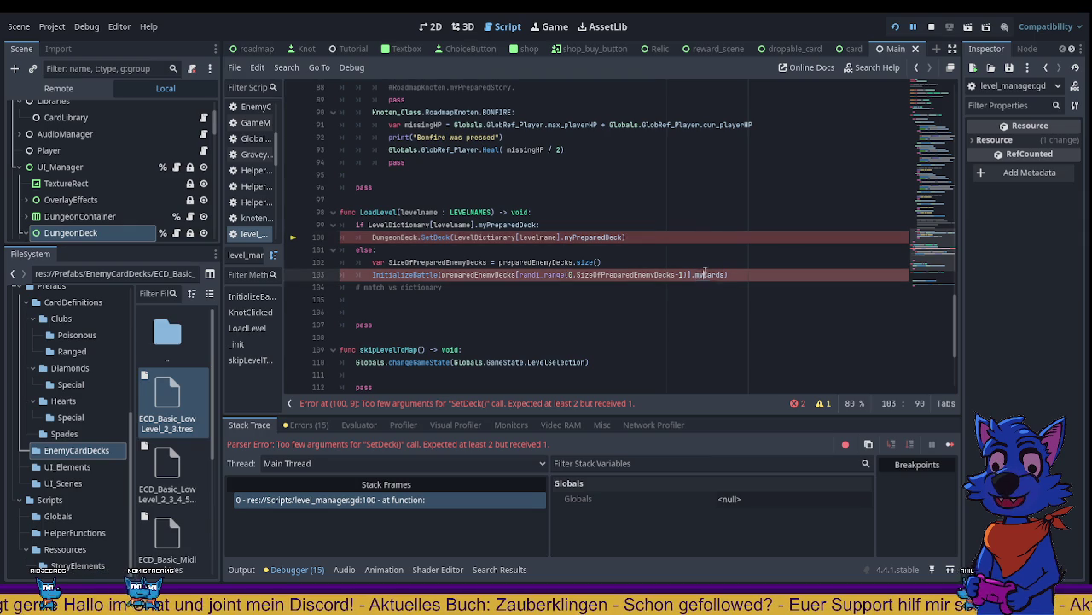
key("ctrl+s")
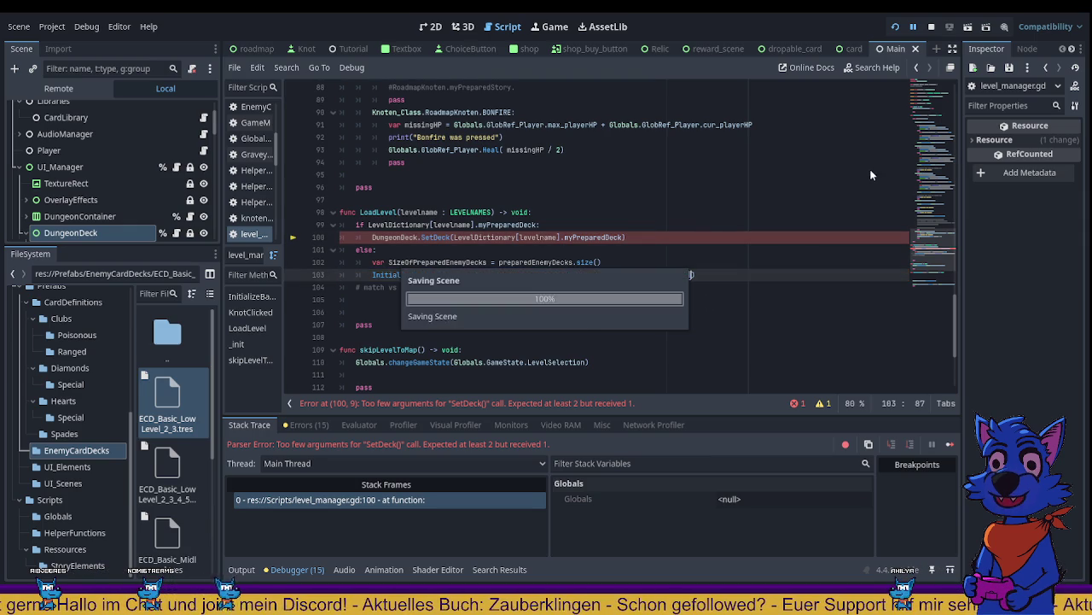
Step: Stop and rerun the game, then return to the end of SetDeck's arguments on line 100
left_click(931, 27)
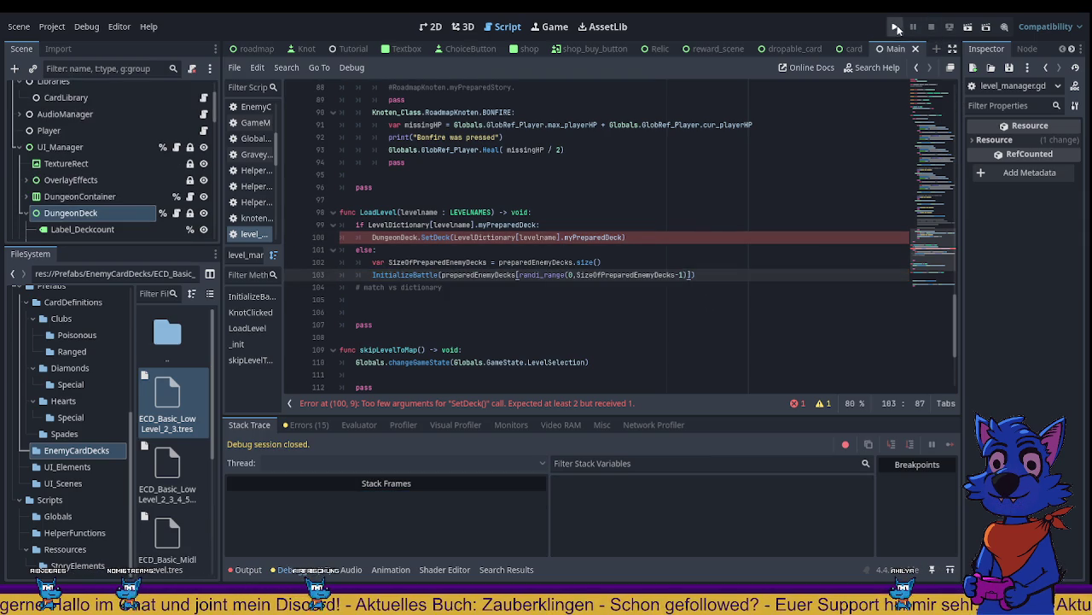
key("F5")
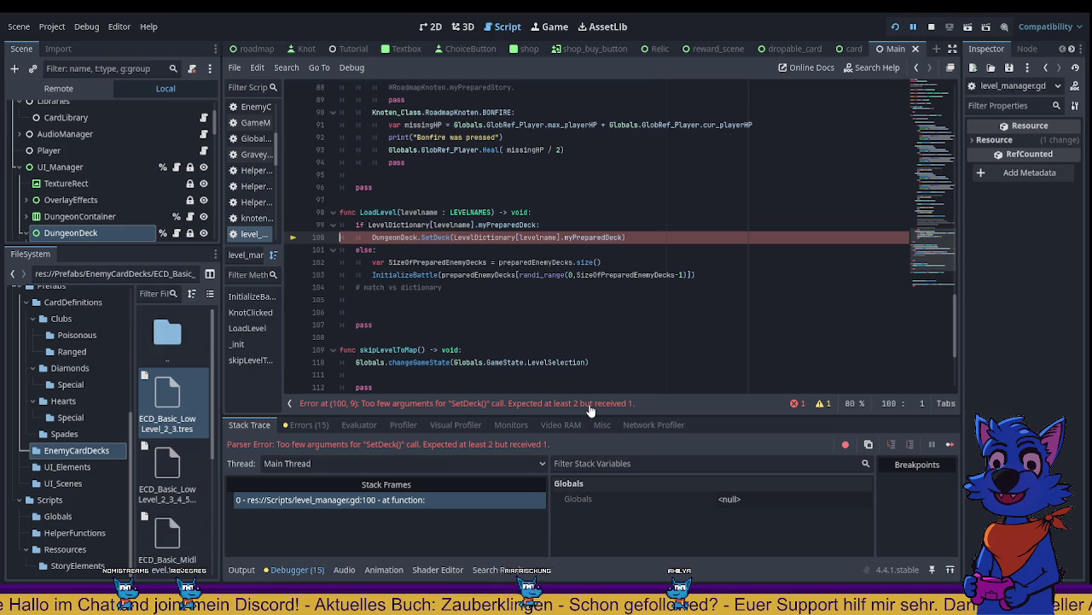
key("Home")
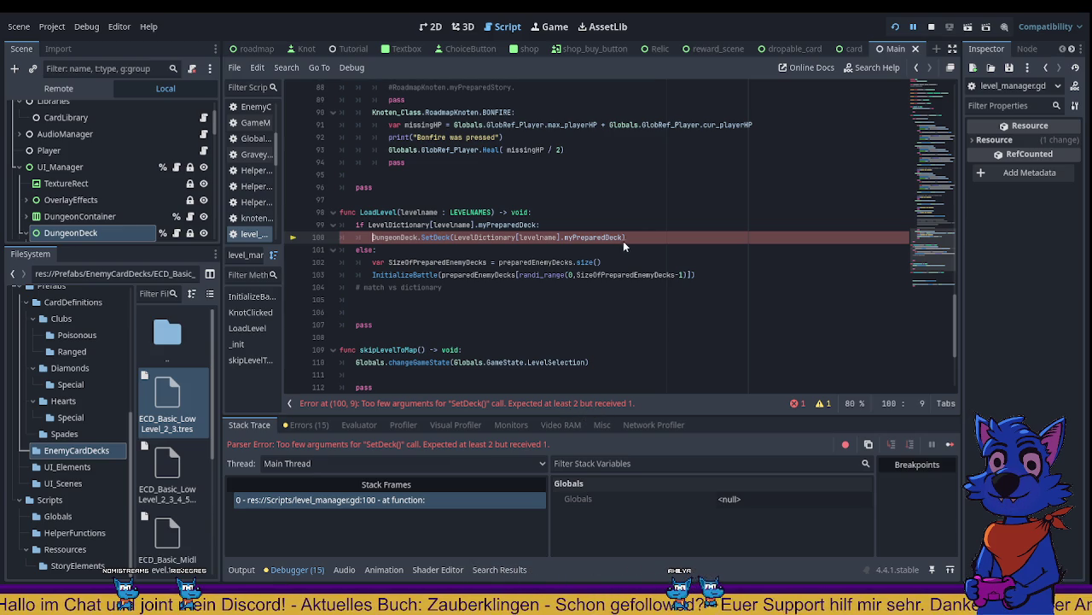
key("Up")
key("Up")
key("End")
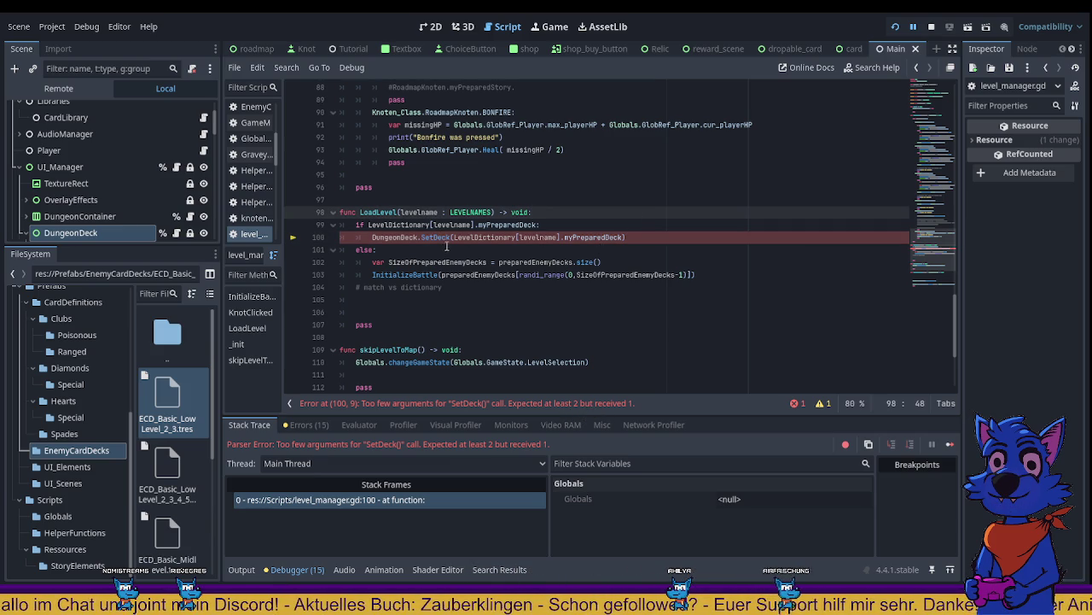
left_click(615, 235)
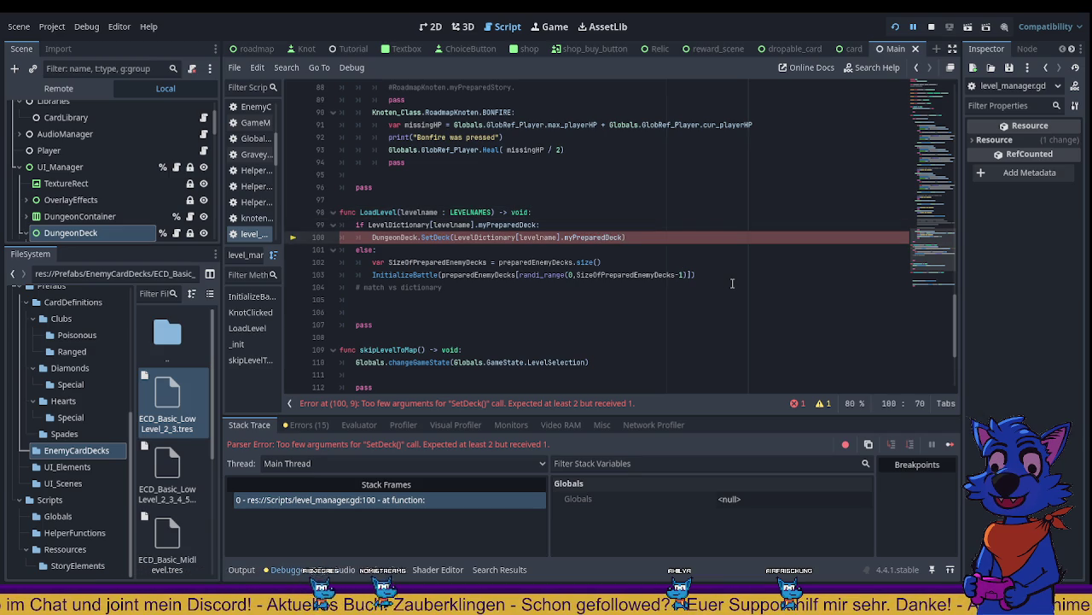
Step: Add ', Globals.GlobRef_Player.myCards' to SetDeck on line 100 and to line 103's call, then save
type(", Globals.GlobRef_Player.myCards")
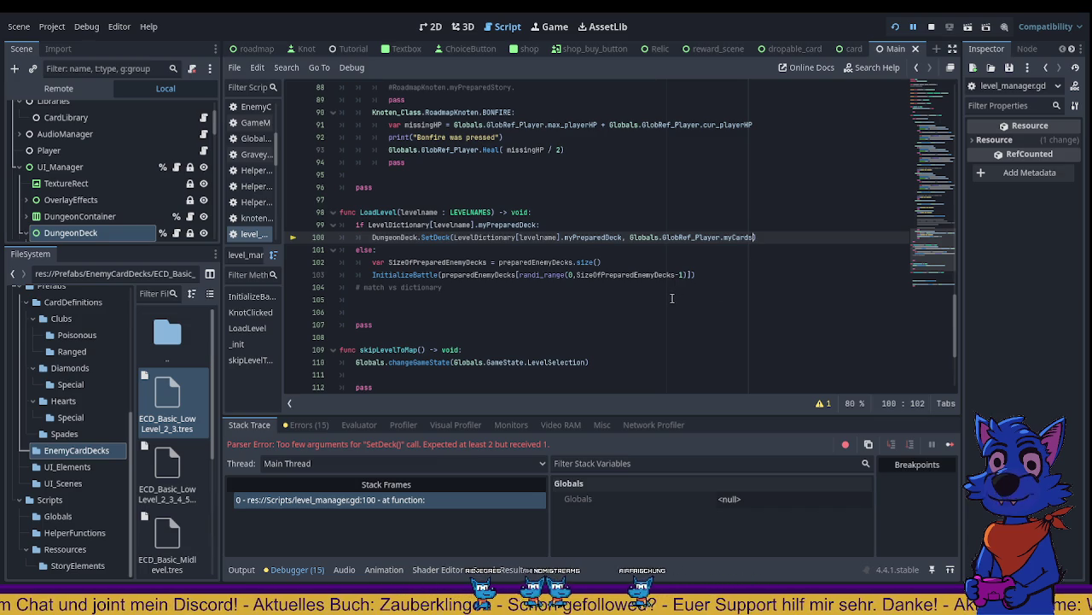
left_click(693, 275)
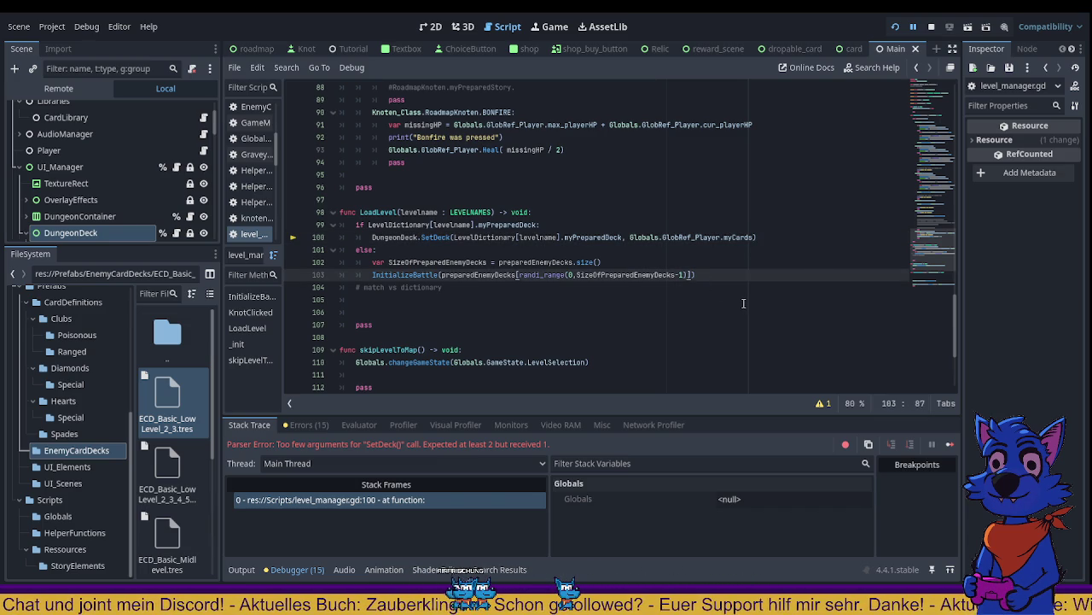
type(", Globals.GlobRef_Player.myCards")
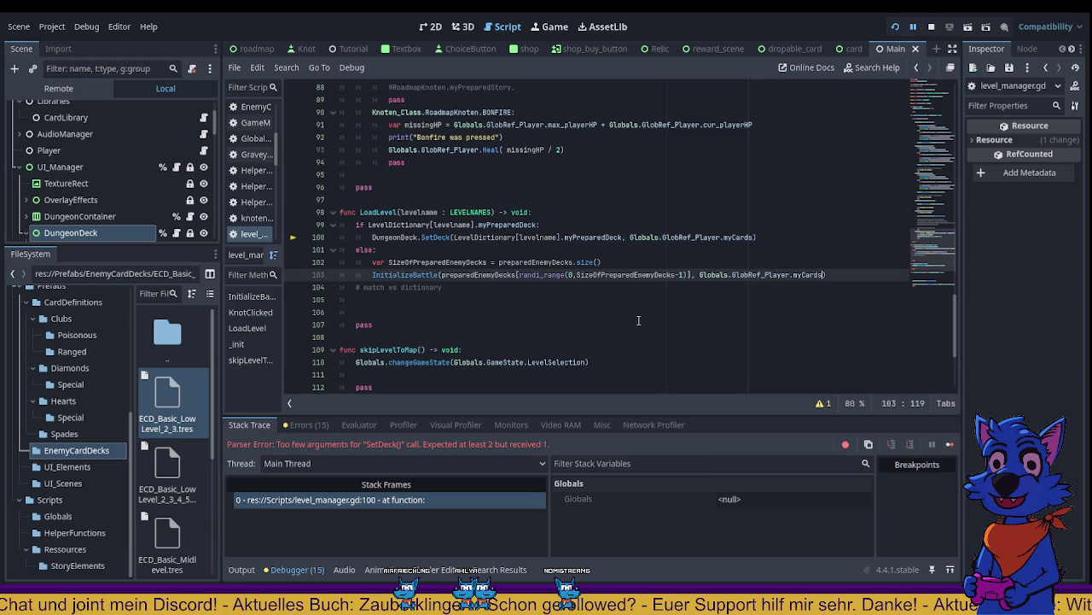
key("ctrl+s")
Step: Revert the line-103 addition and its leftover comma, then stop and relaunch the game
key("ctrl+z")
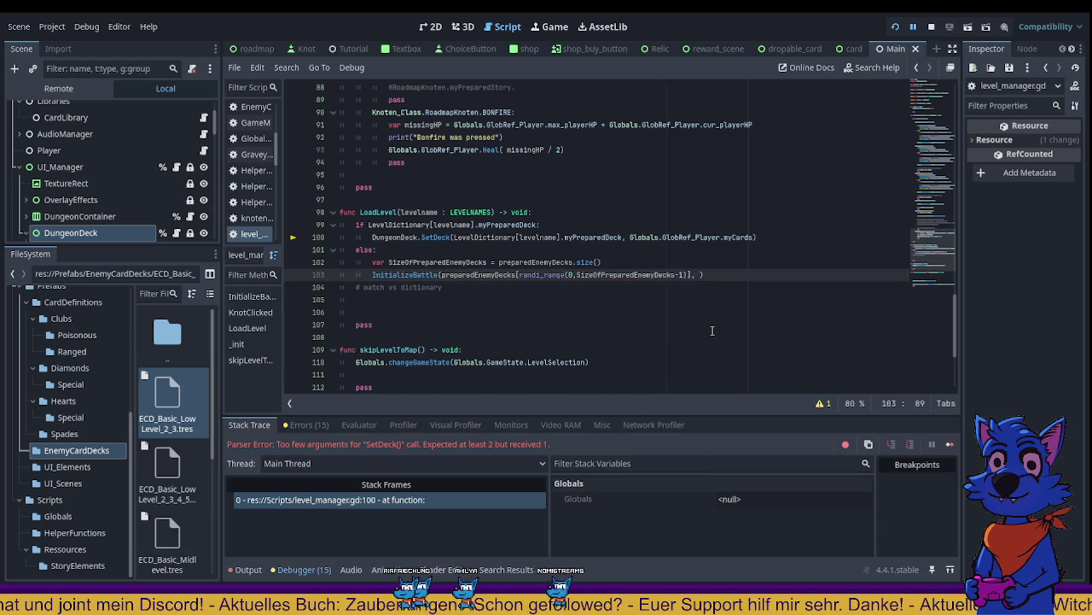
key("BackSpace")
key("BackSpace")
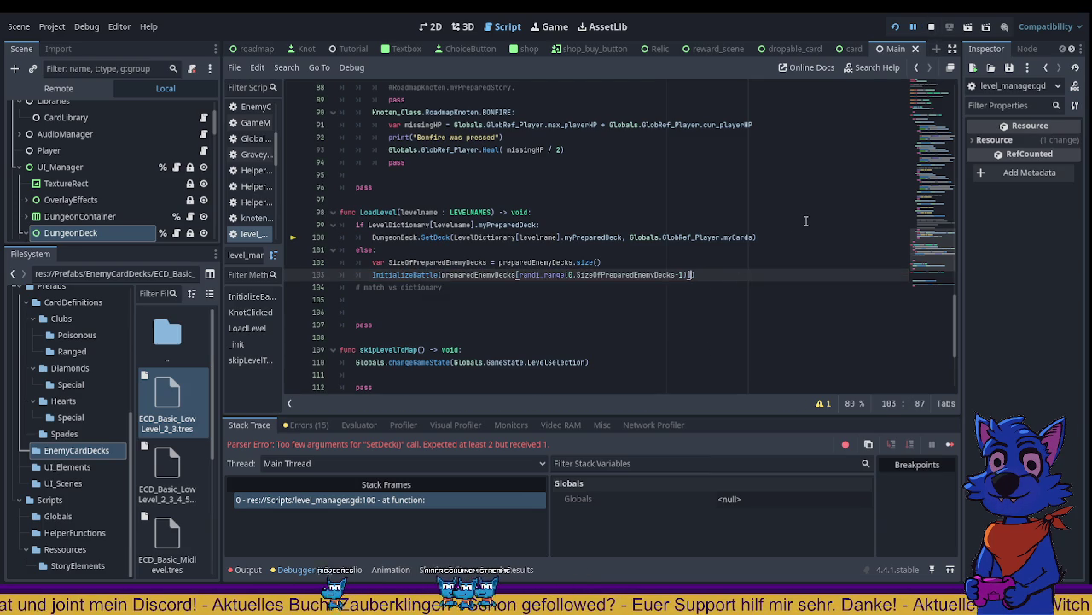
key("Up")
key("Up")
key("Up")
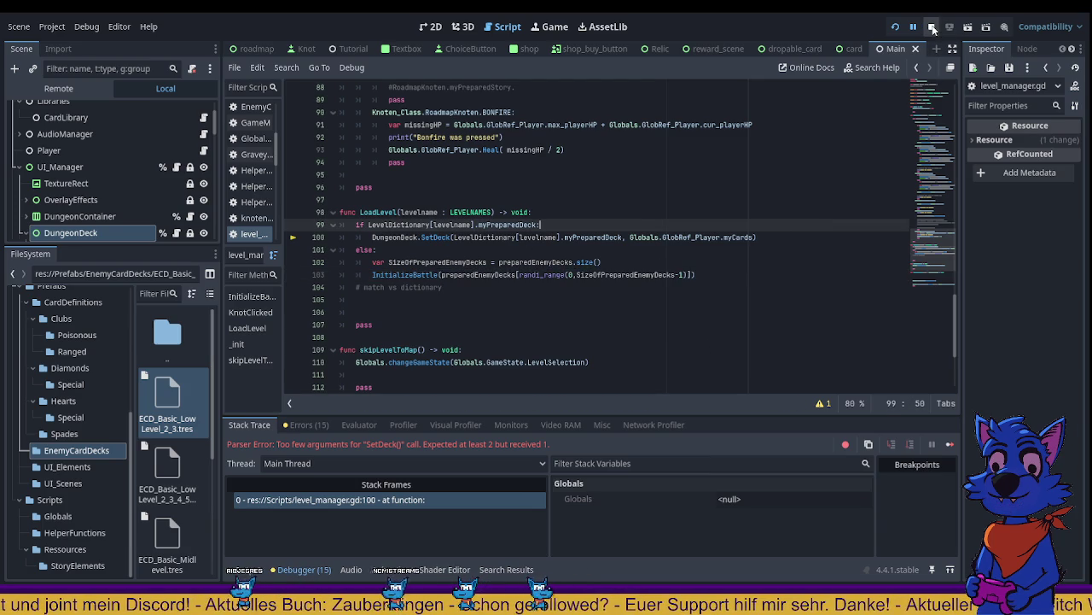
left_click(932, 27)
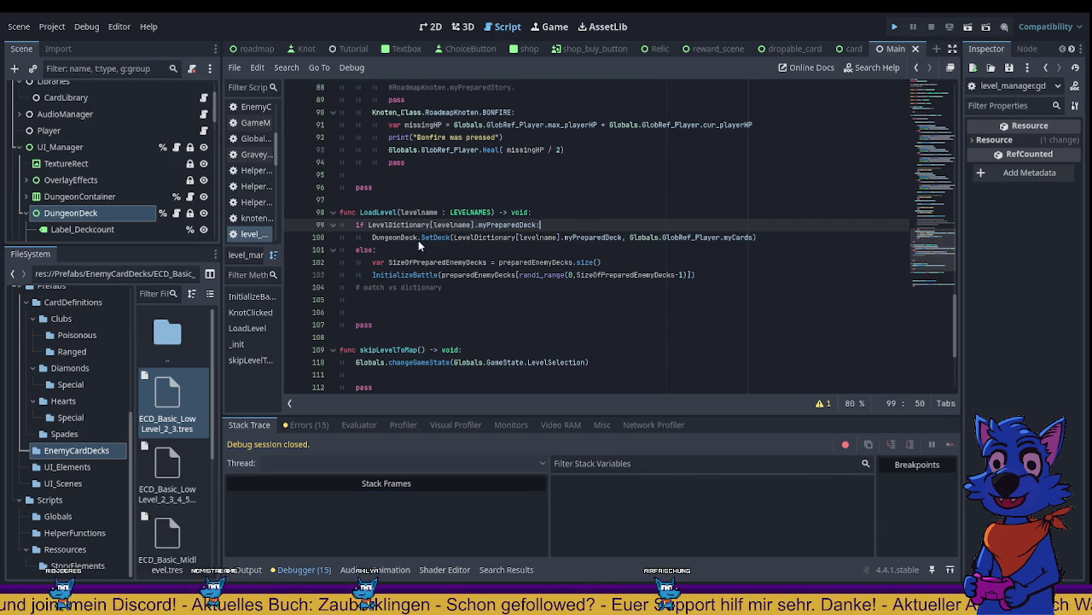
key("F5")
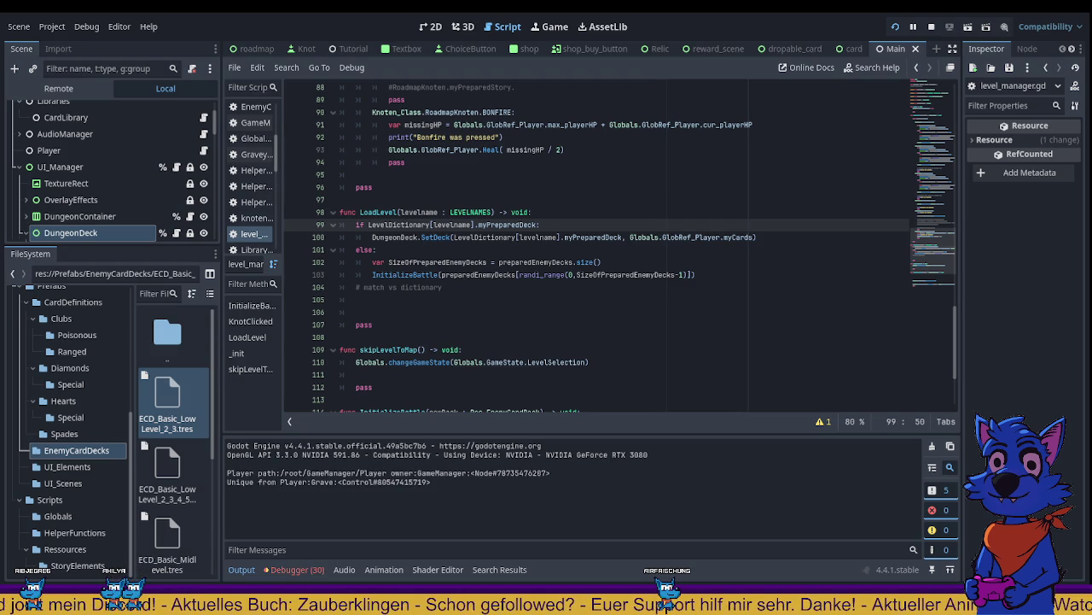
Step: Stop the game and copy line 105's InitializeBattle statement onto a new line under SetDeck
left_click(528, 250)
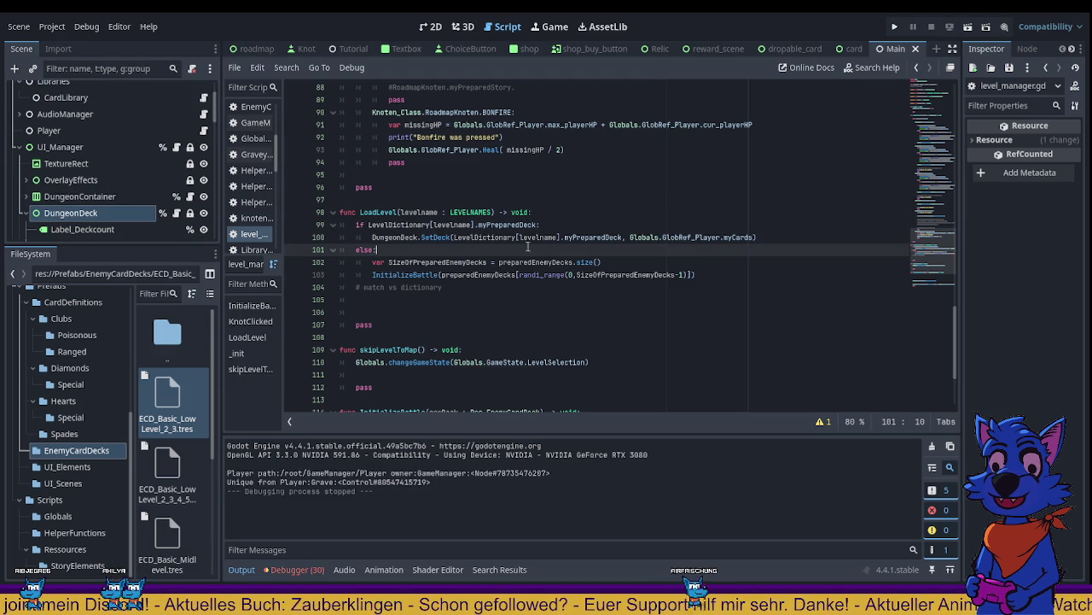
left_click(786, 236)
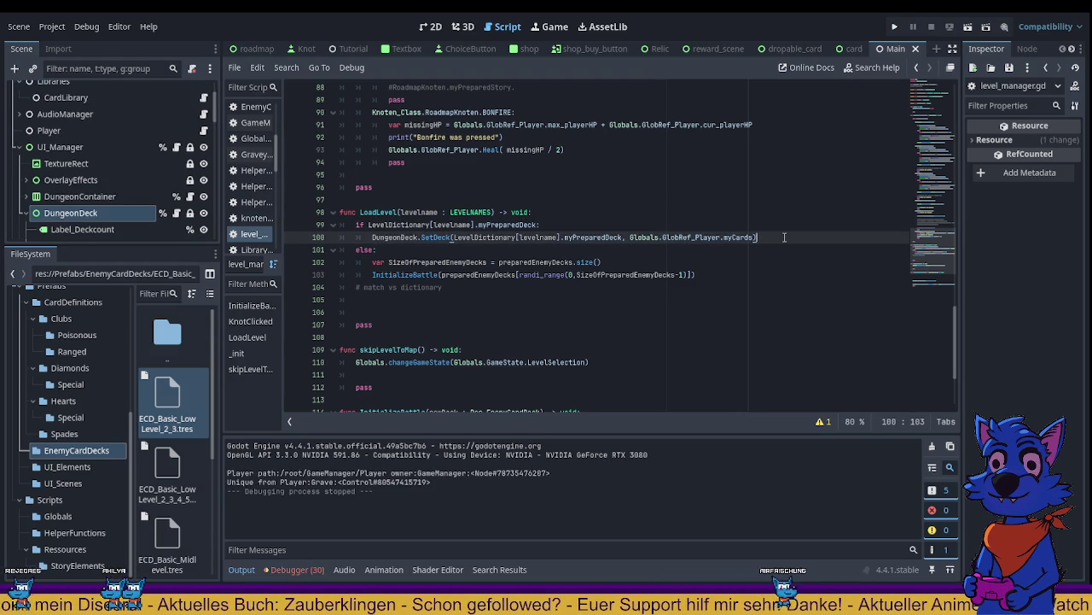
key("Return")
key("Return")
double_click(508, 301)
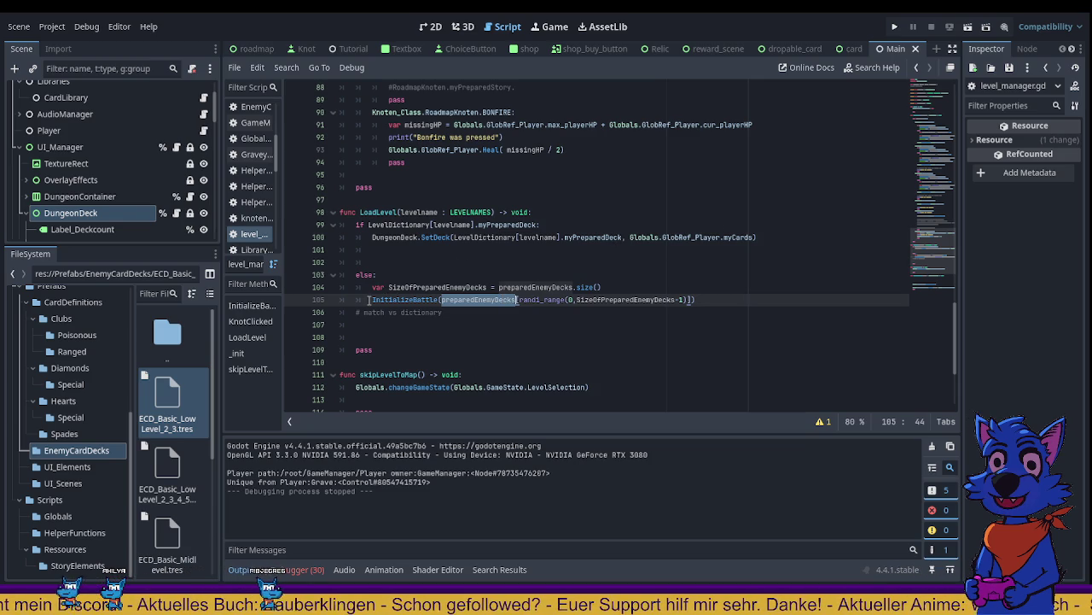
left_click_drag(373, 300, 739, 300)
key("ctrl+c")
left_click(384, 247)
key("ctrl+v")
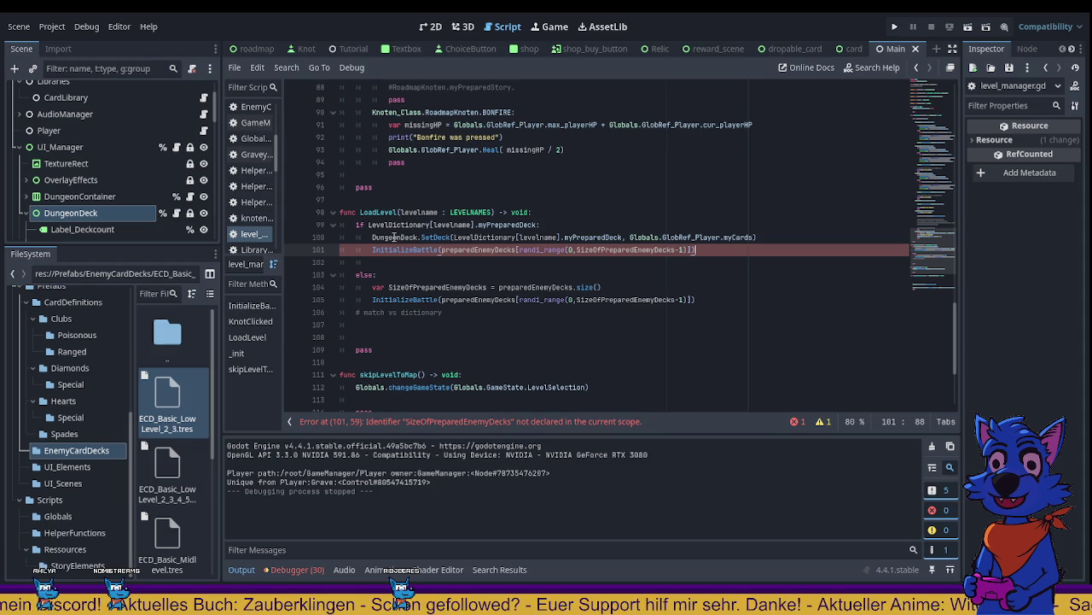
Step: Try moving the prepared-deck argument into InitializeBattle and deleting SetDeck, then undo both changes
left_click(453, 237)
left_click_drag(452, 237, 622, 237)
key("ctrl+x")
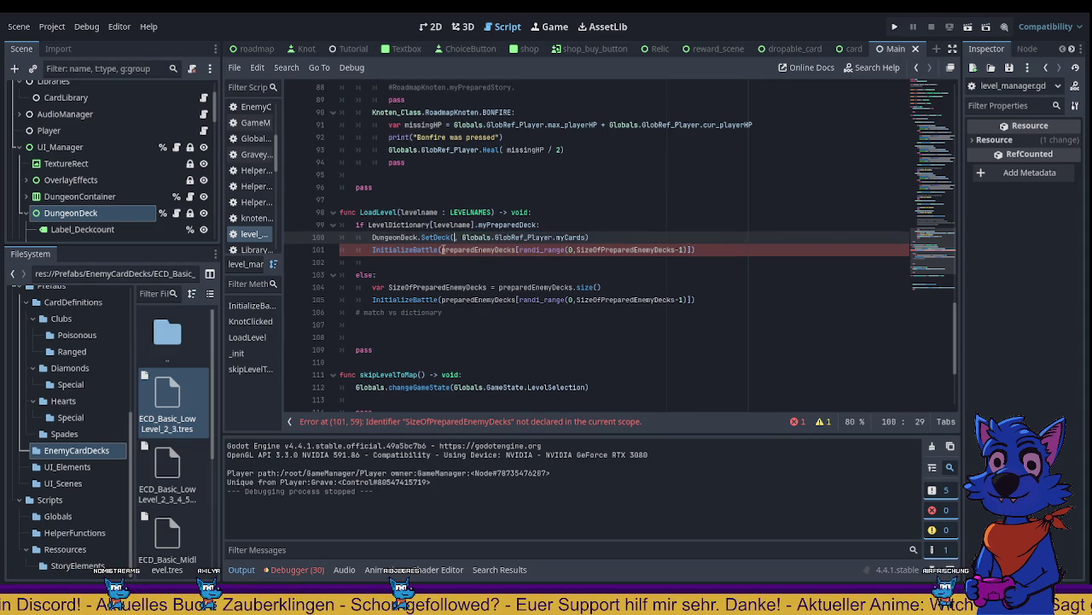
mouse_move(440, 250)
left_mouse_down()
mouse_move(690, 249)
mouse_move(370, 237)
left_mouse_up()
key("ctrl+v")
key("BackSpace")
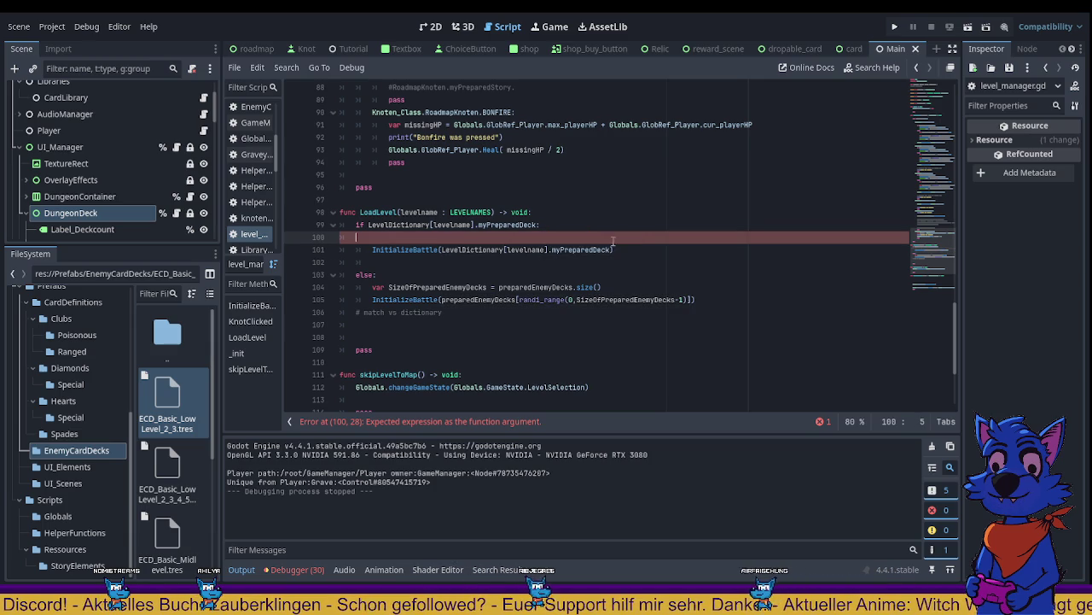
key("ctrl+s")
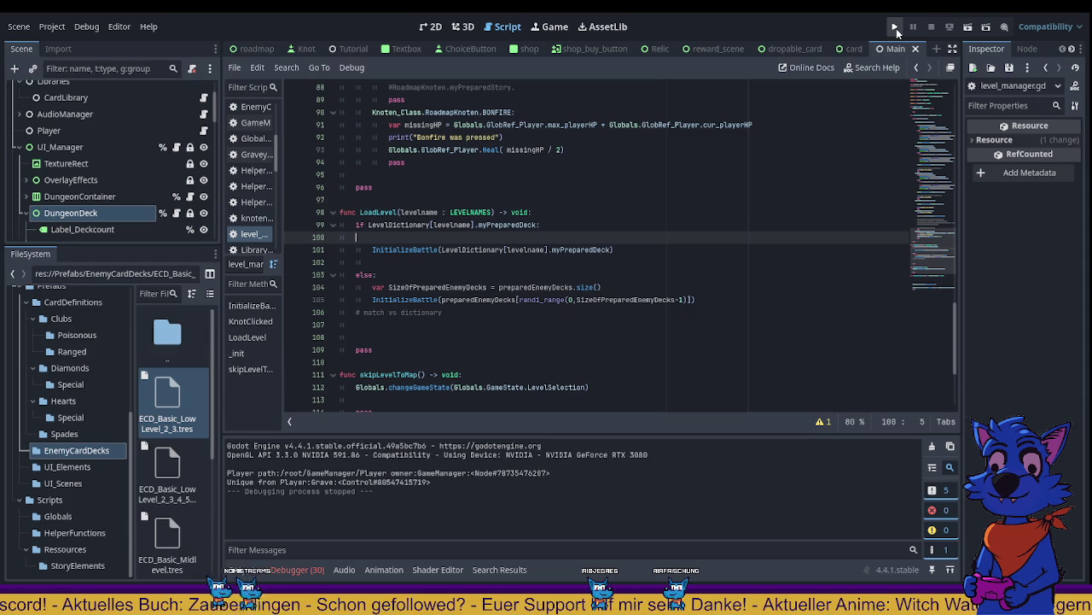
key("ctrl+z")
key("ctrl+z")
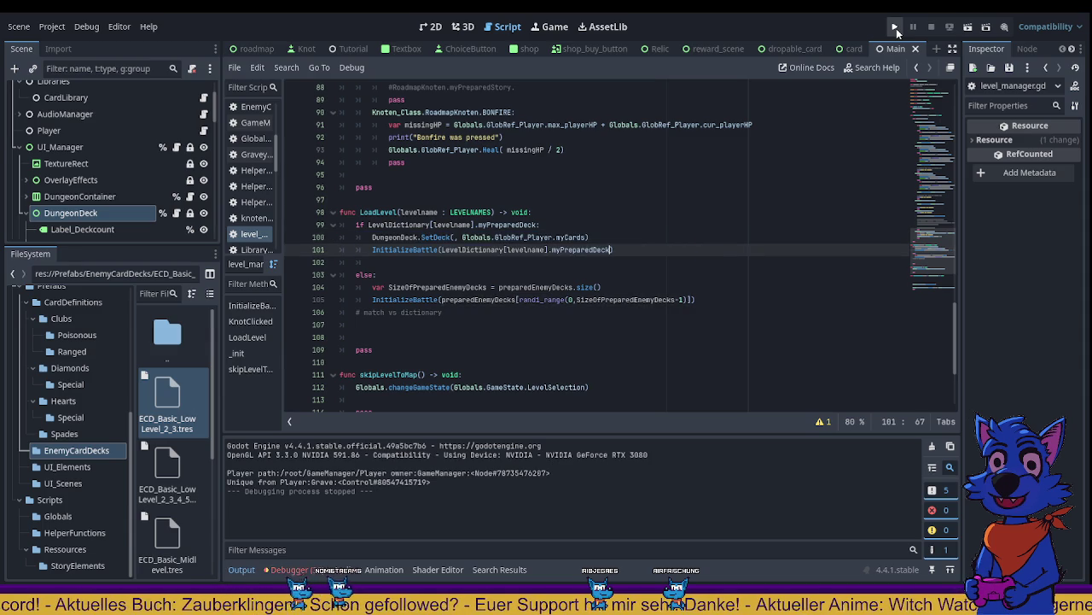
key("ctrl+z")
key("ctrl+z")
Step: Comment out the SetDeck line on line 100, save, and tag it '# old?'
left_click(784, 235)
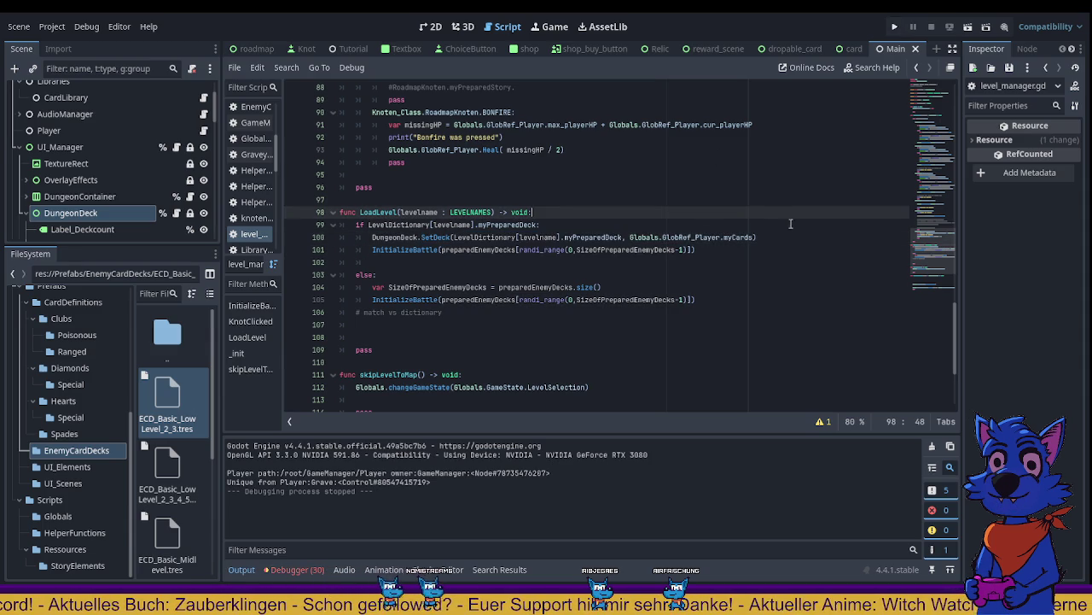
key("ctrl+k")
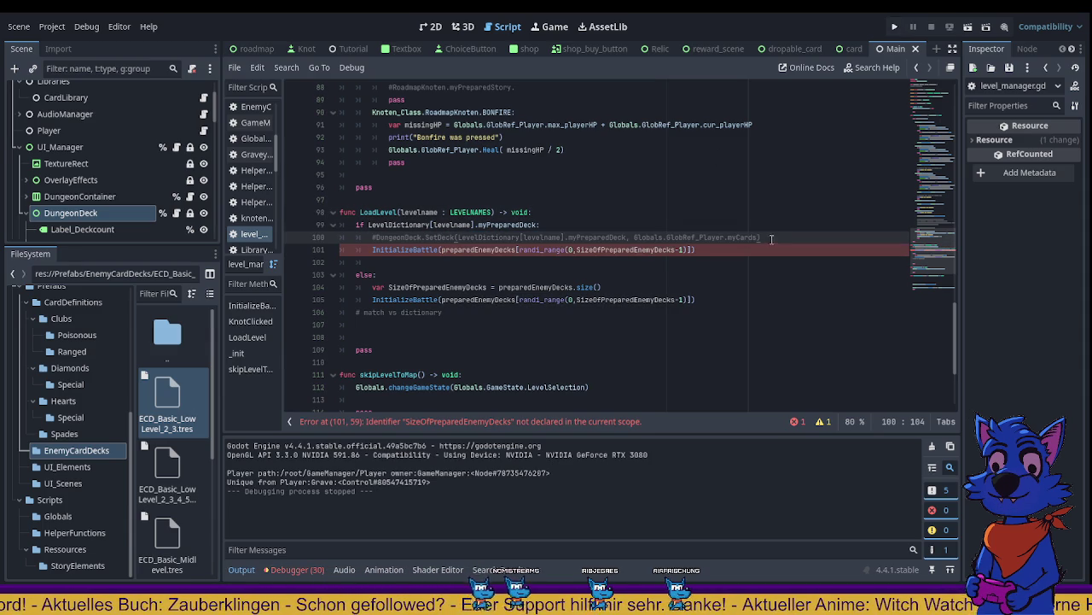
key("ctrl+s")
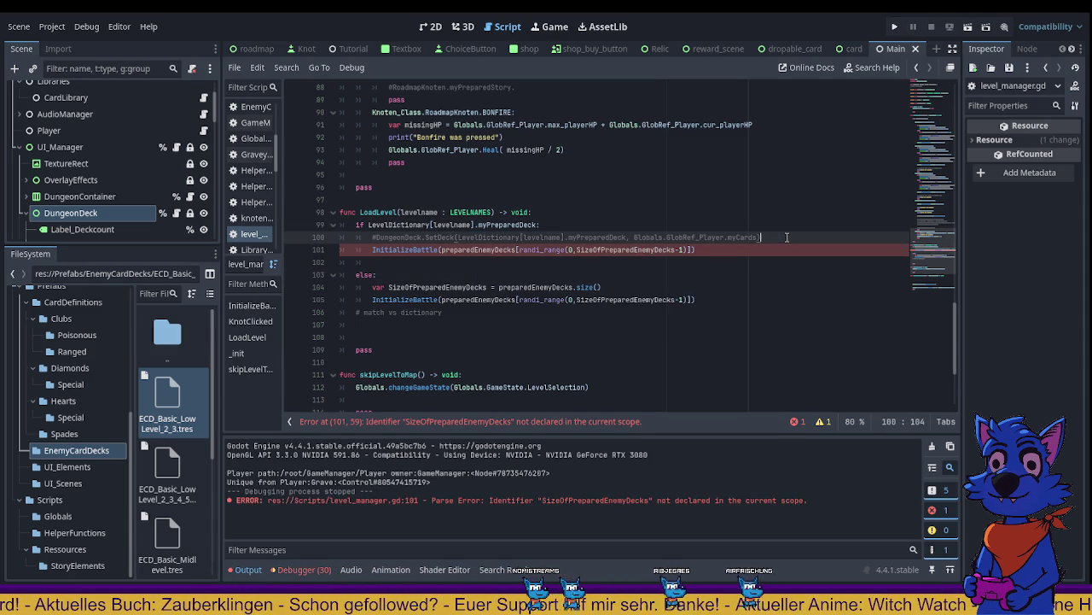
type(" # old")
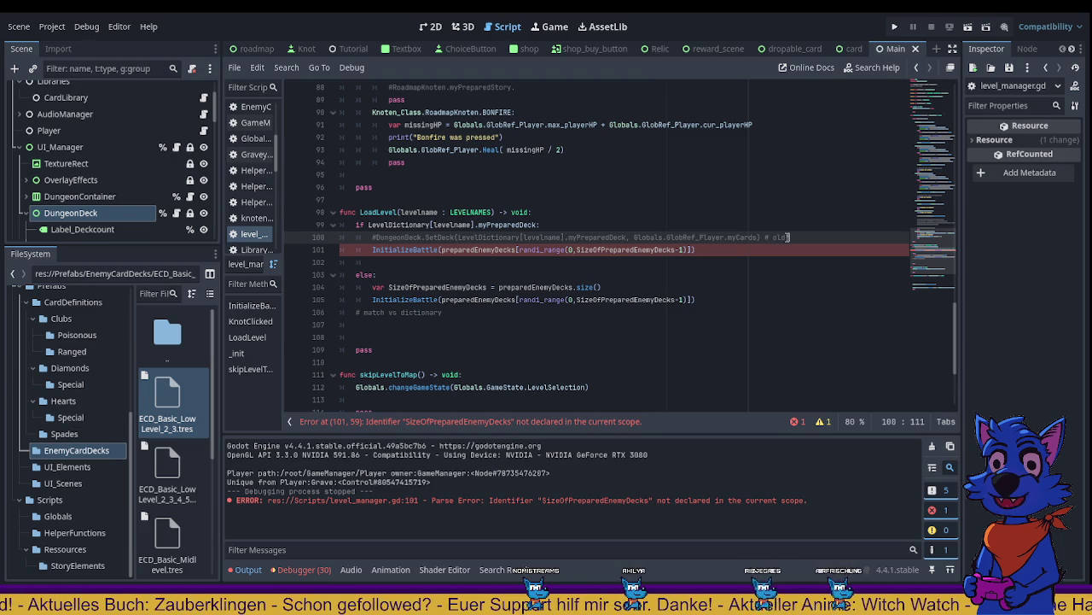
type("?")
key("Down")
key("Down")
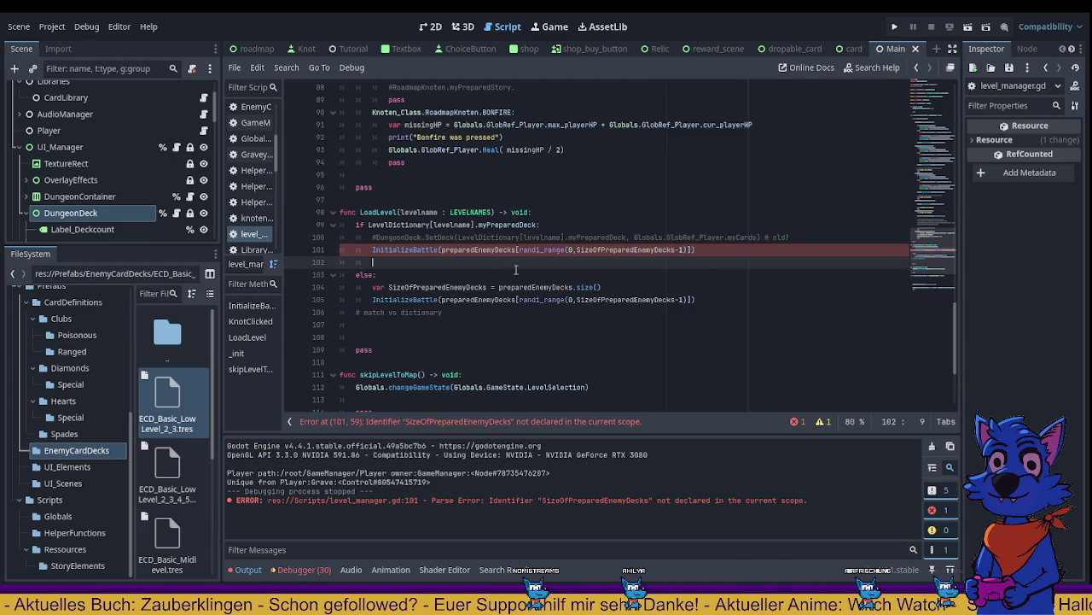
Step: Paste and undo the prepared-deck expression, then jump to the error on line 101
left_click(481, 279)
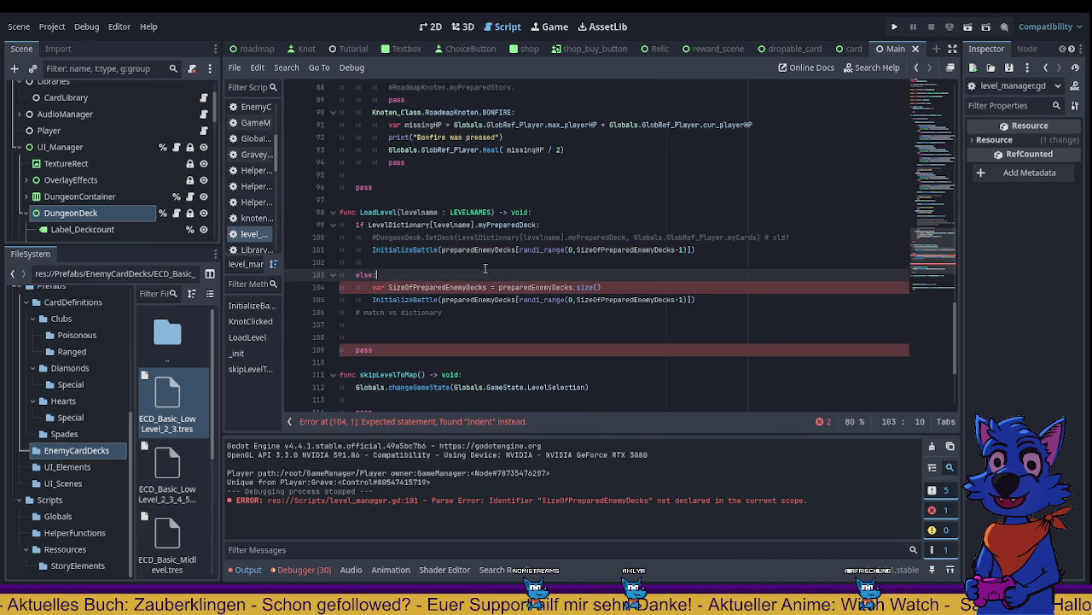
left_click(471, 264)
key("ctrl+v")
key("ctrl+z")
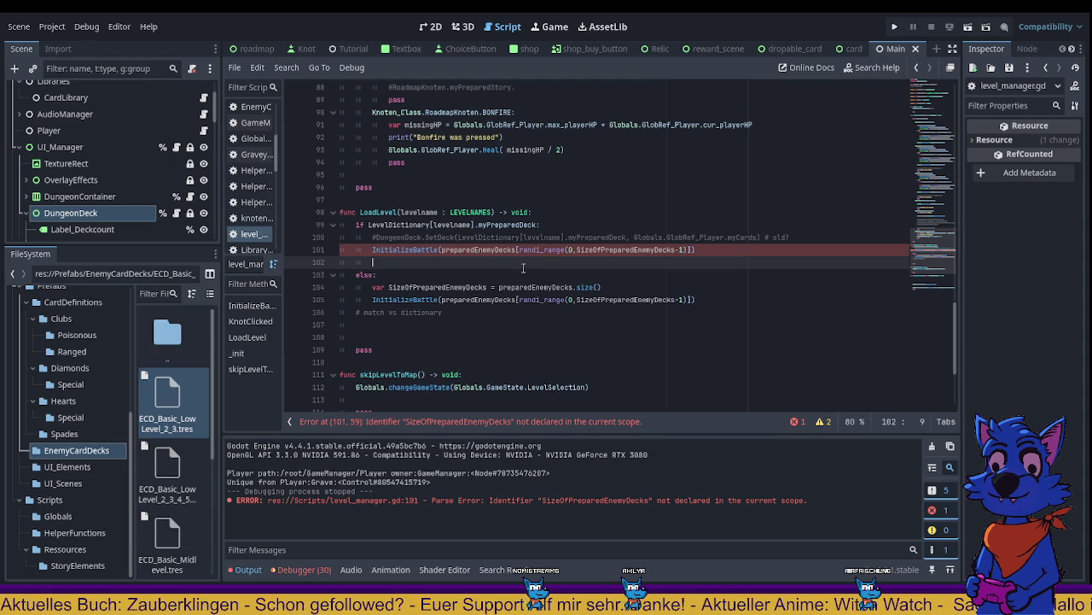
scroll(635, 221, "up", 5)
scroll(635, 221, "up", 15)
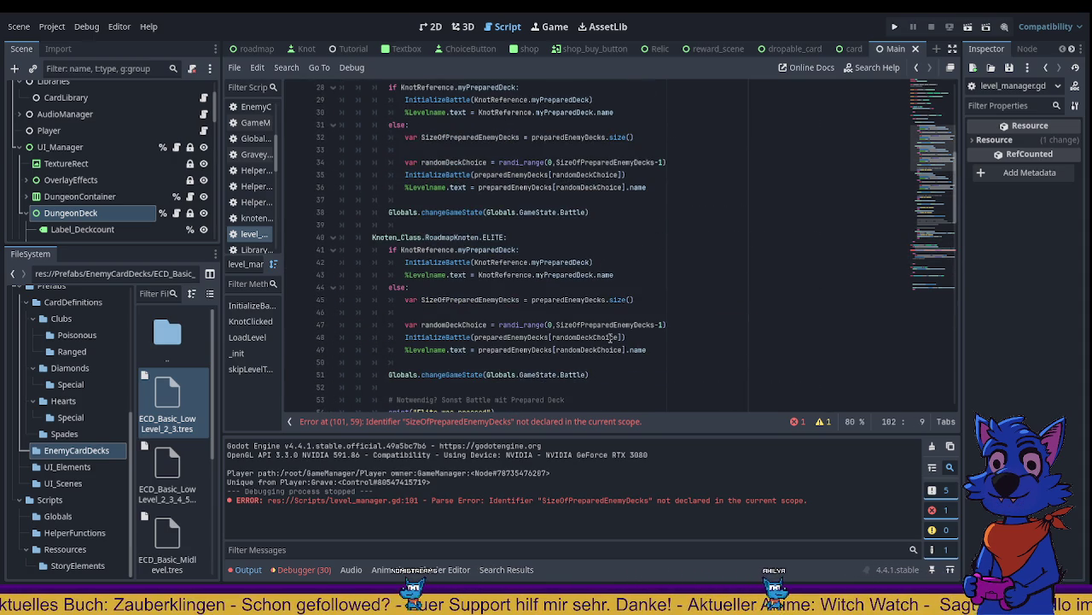
scroll(623, 208, "up", 4)
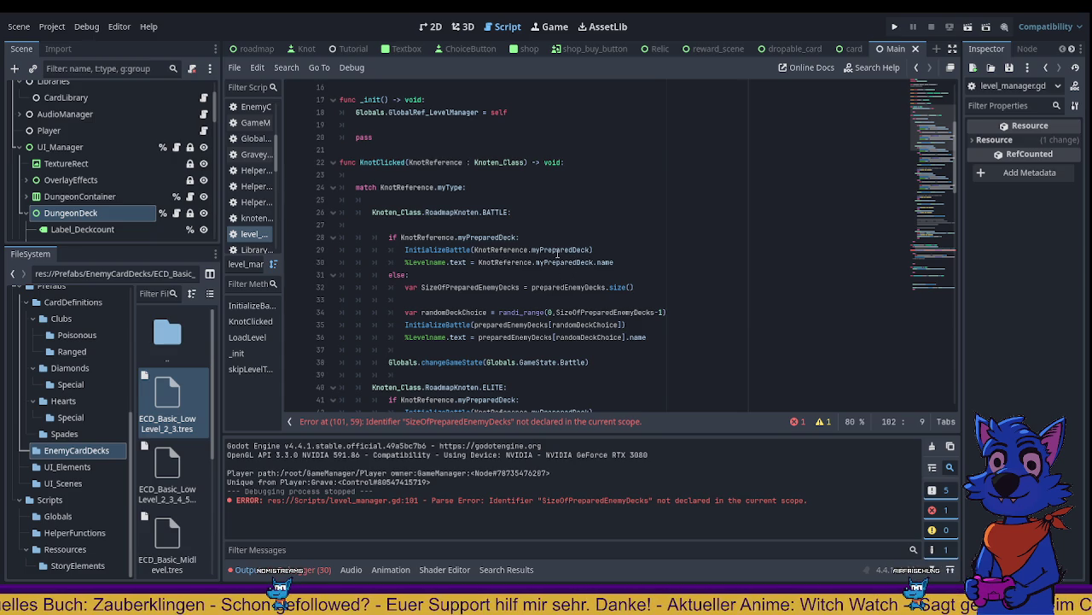
scroll(558, 254, "down", 20)
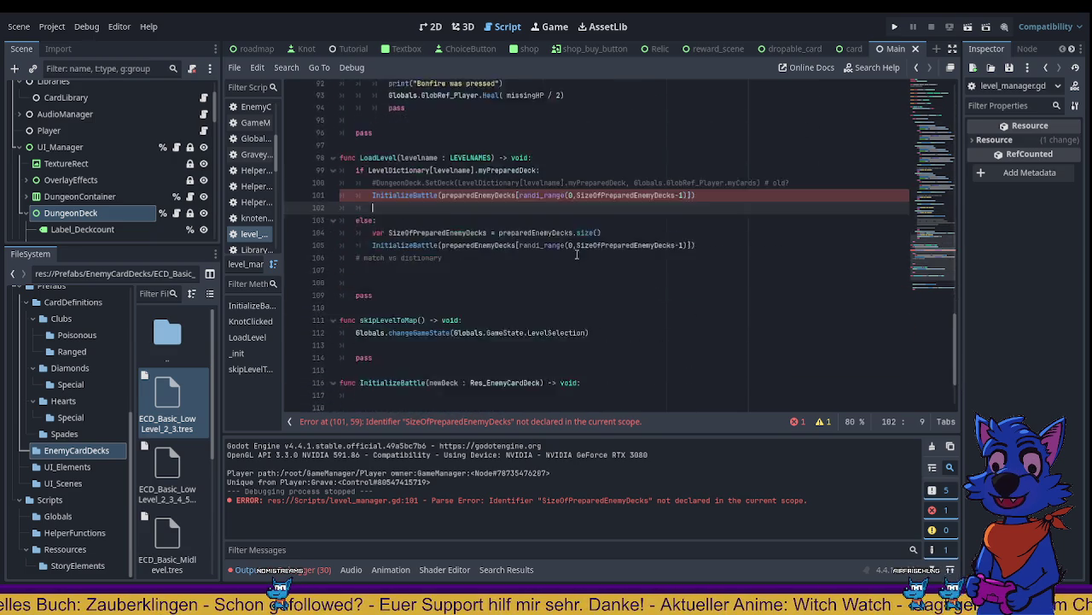
scroll(577, 254, "up", 1)
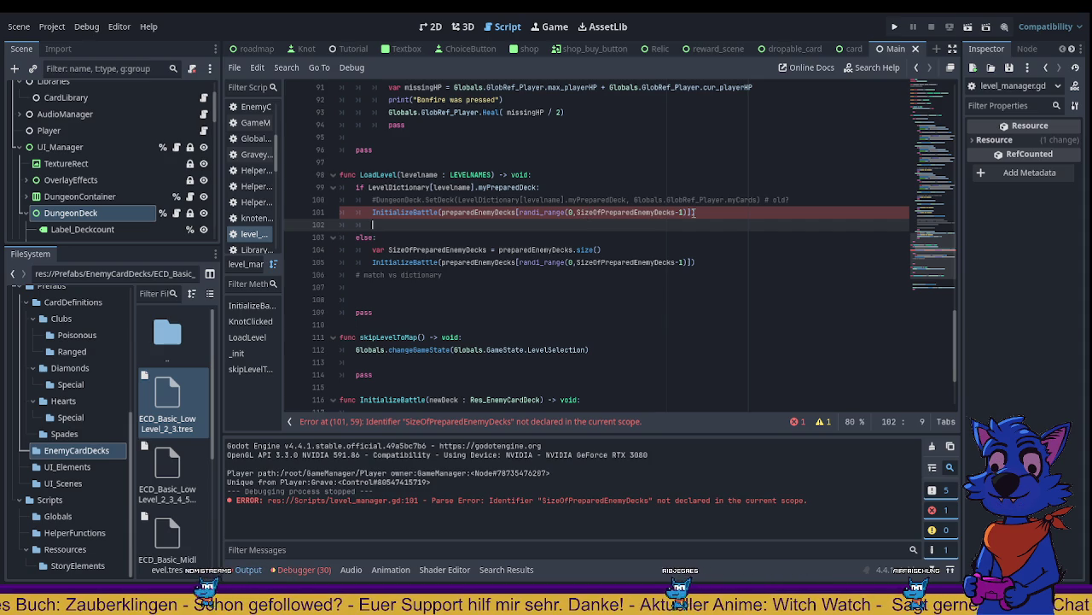
left_click(475, 429)
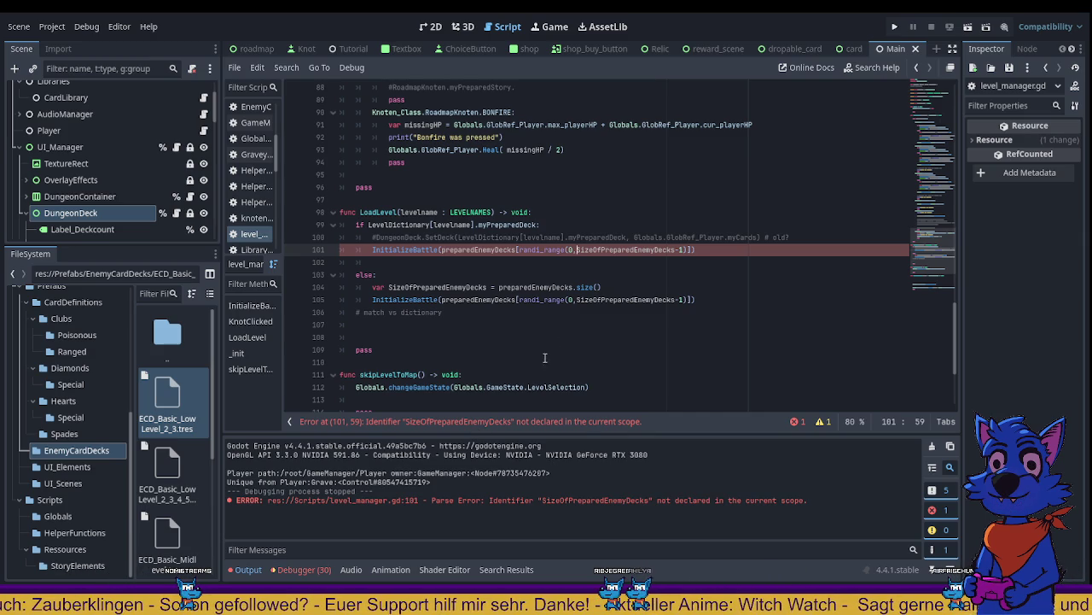
Step: Restore the SetDeck line to an active, uncommented state
key("Up")
key("ctrl+k")
key("Down")
key("ctrl+shift+k")
key("Up")
key("End")
key("BackSpace")
key("BackSpace")
key("BackSpace")
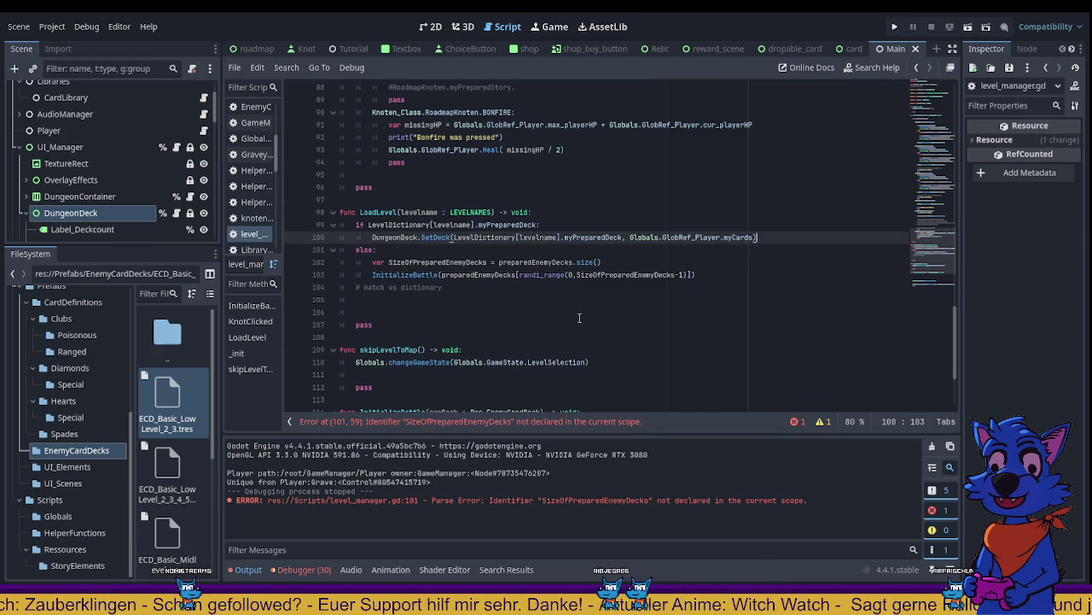
Step: Edit SetDeck and the random-deck call together, dropping the player's cards argument and adding .myCards
key("Down")
key("Down")
key("Down")
key("Left")
key("Left")
key("Left")
key("Up")
key("Up")
key("Up")
key("ctrl+BackSpace")
key("ctrl+BackSpace")
key("ctrl+BackSpace")
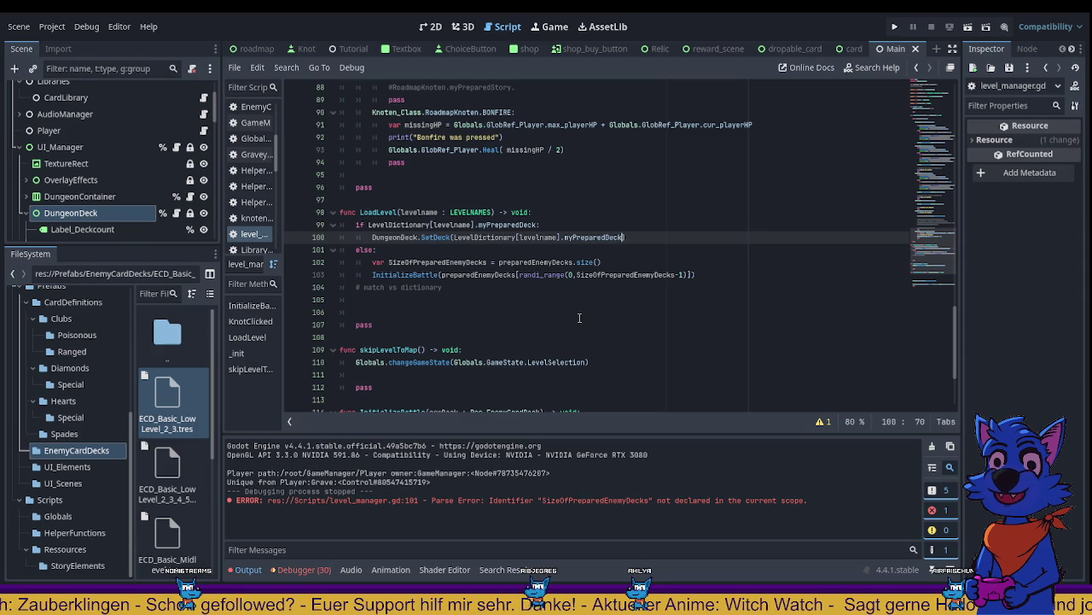
key("Down")
key("Down")
key("Down")
key("End")
key("Left")
type(".myCards")
key("Up")
key("Up")
key("Up")
key("ctrl+shift+Left")
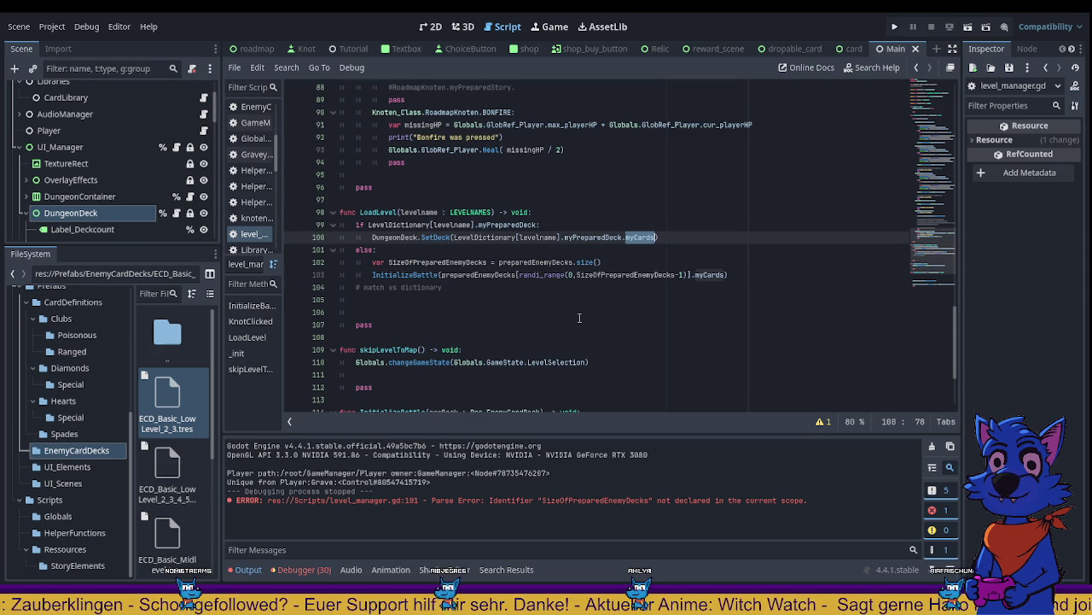
Step: Remove the stray myCards, close SetDeck's bracket, and restore the player's cards as its second argument
scroll(579, 317, "up", 5)
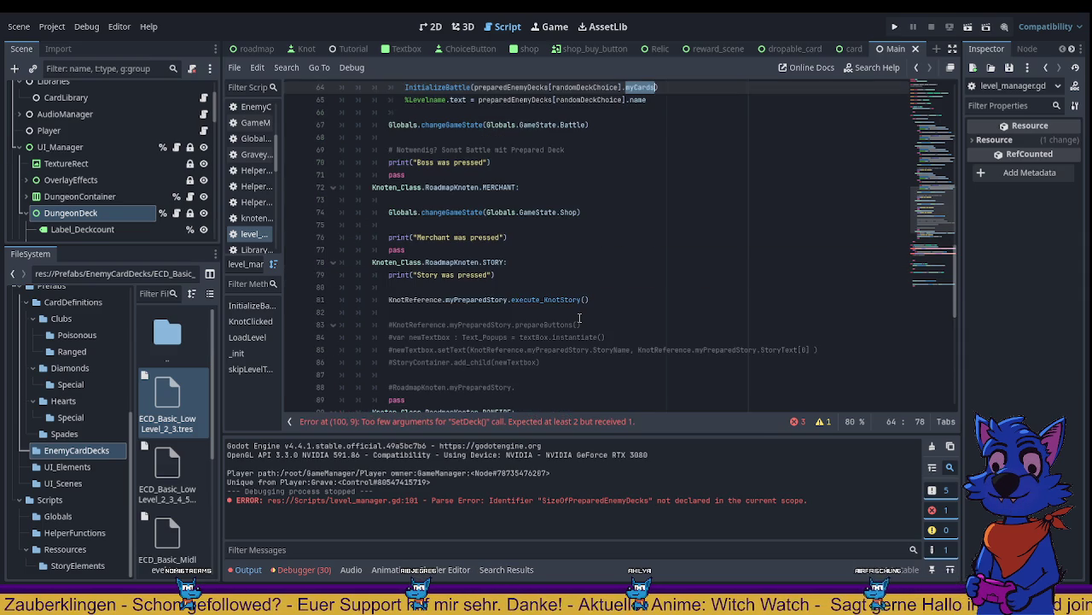
key("BackSpace")
key("BackSpace")
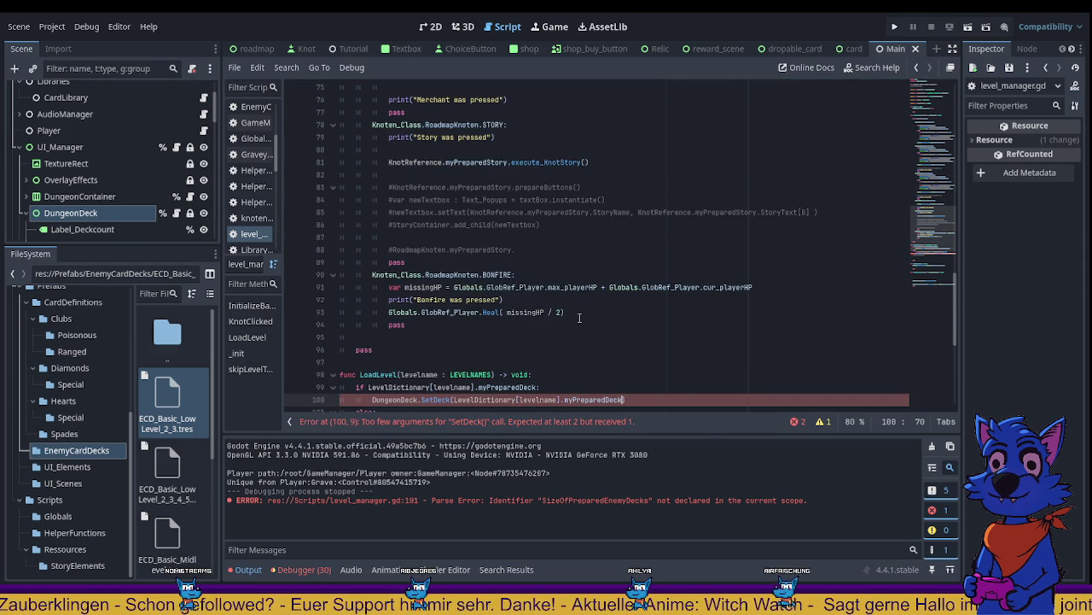
type(")")
key("Down")
key("Down")
key("Down")
key("End")
scroll(546, 322, "down", 3)
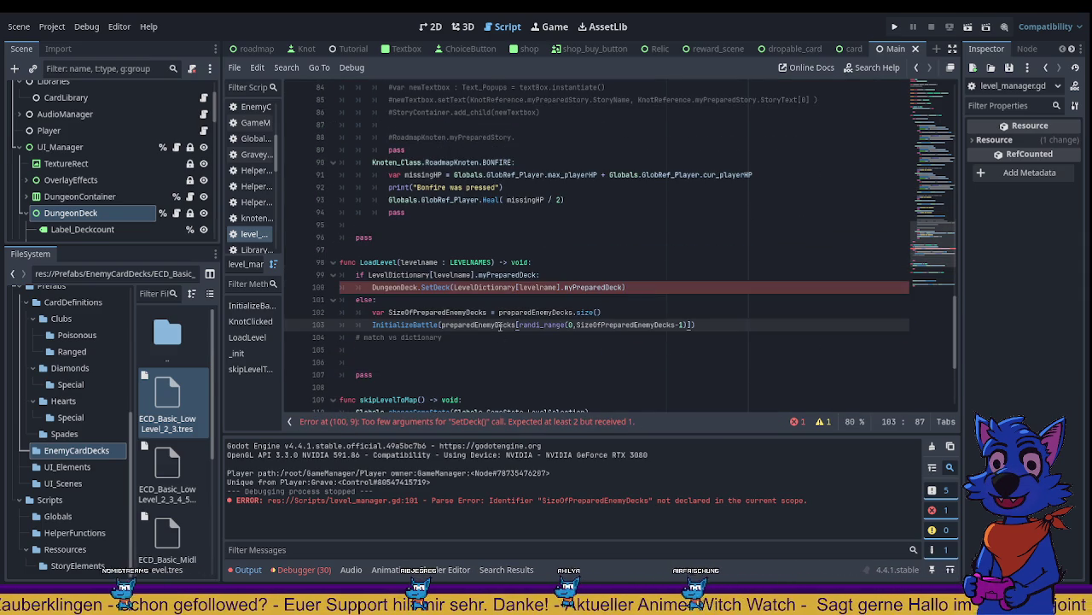
left_click(624, 287)
type(",")
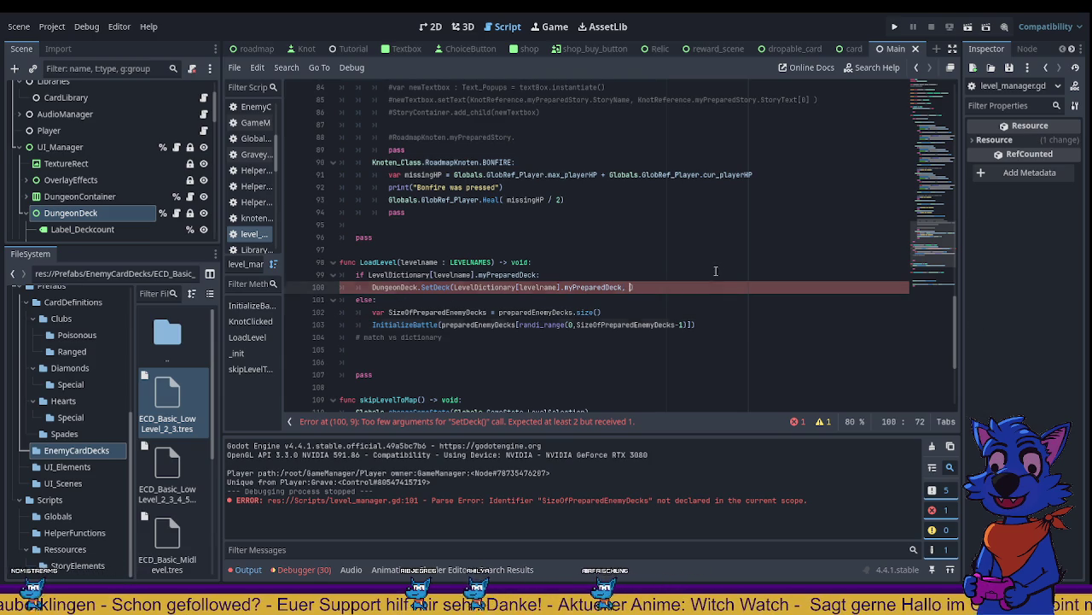
type("Globals.GlobRef_Player.myCards")
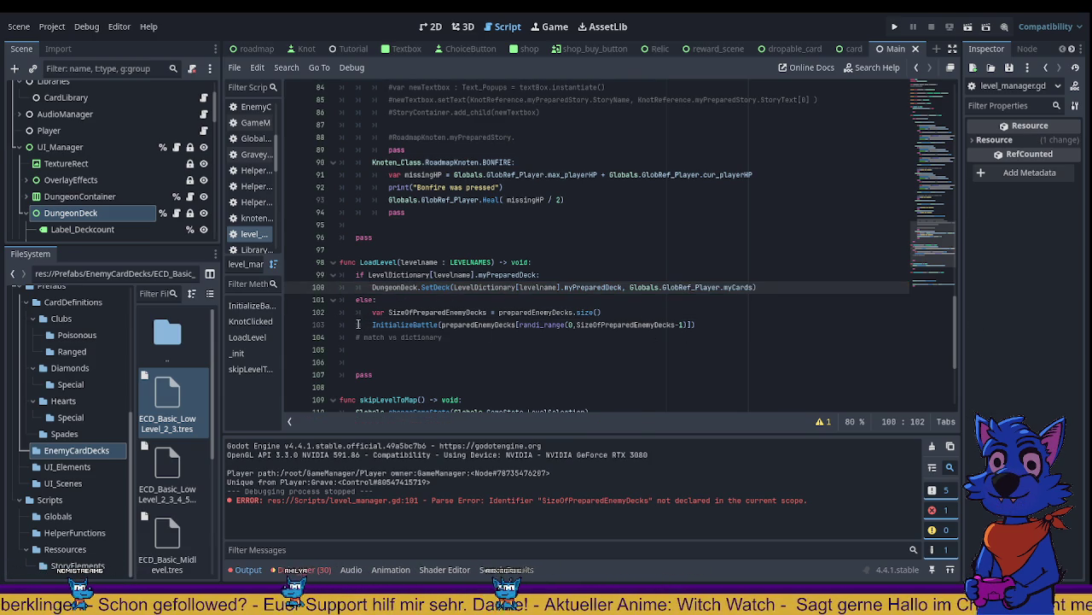
Step: Paste an InitializeBattle call on a new line below SetDeck
left_click_drag(358, 324, 441, 324)
key("ctrl+c")
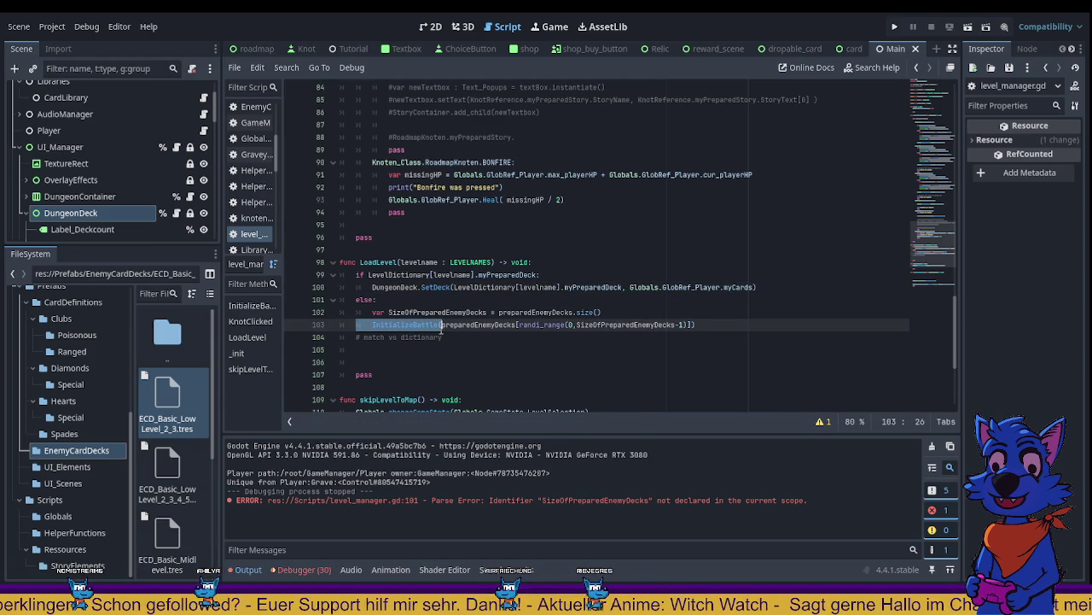
left_click(766, 286)
key("Return")
key("ctrl+v")
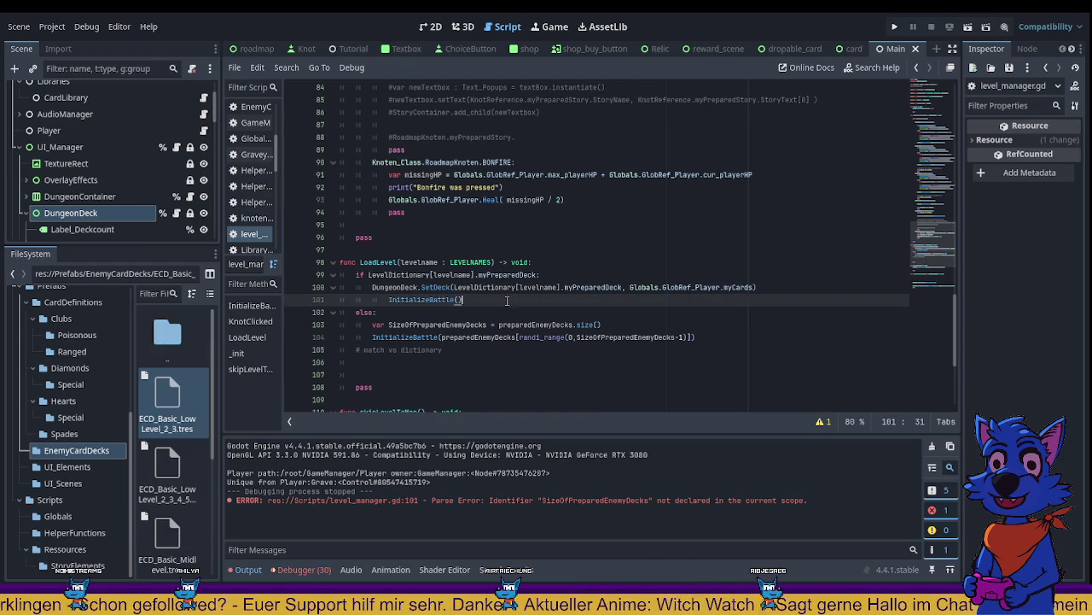
Step: Pass LevelDictionary[levelname].myPreparedDeck to that InitializeBattle call and comment out the SetDeck line
left_click_drag(453, 287, 623, 288)
key("ctrl+c")
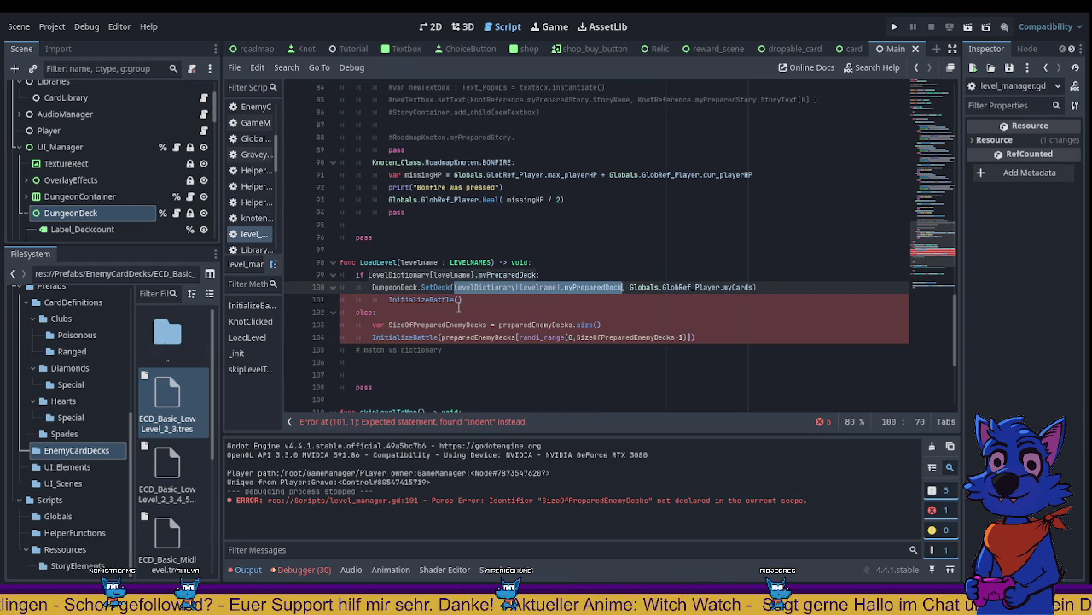
left_click(756, 299)
key("Left")
key("ctrl+v")
left_click(777, 288)
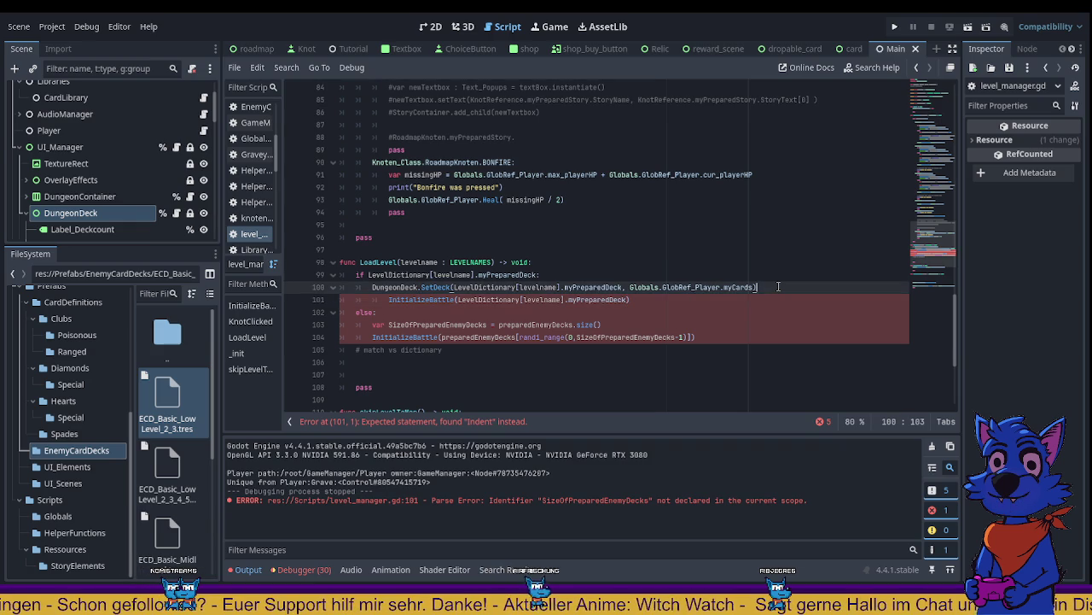
key("ctrl+k")
Step: Outdent the InitializeBattle line, tag the SetDeck comment 'Old? Delete if functioning #CLEANUP', and save
left_click(389, 299)
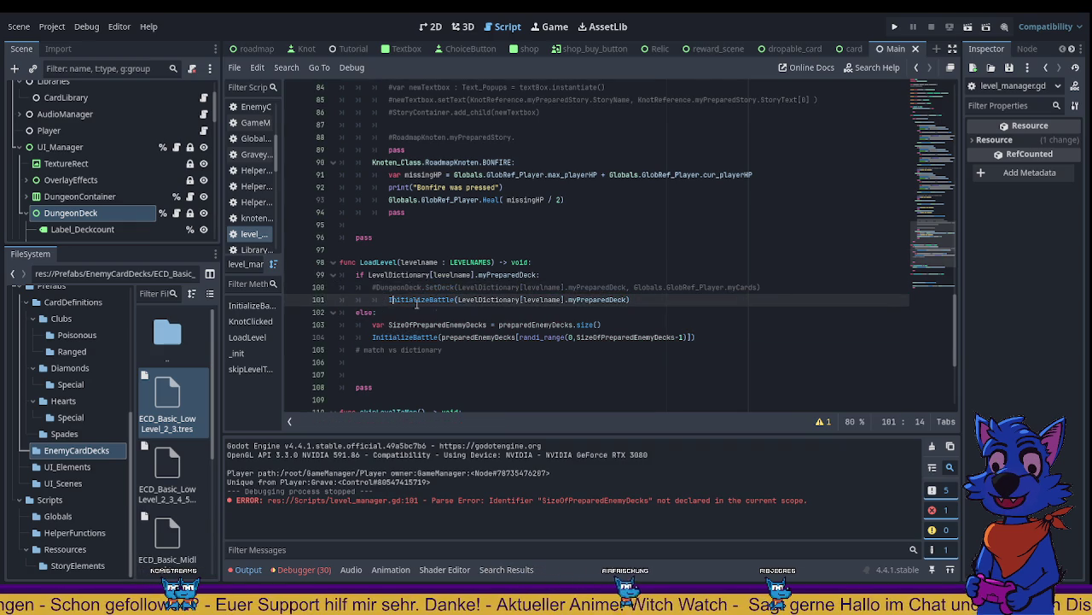
key("BackSpace")
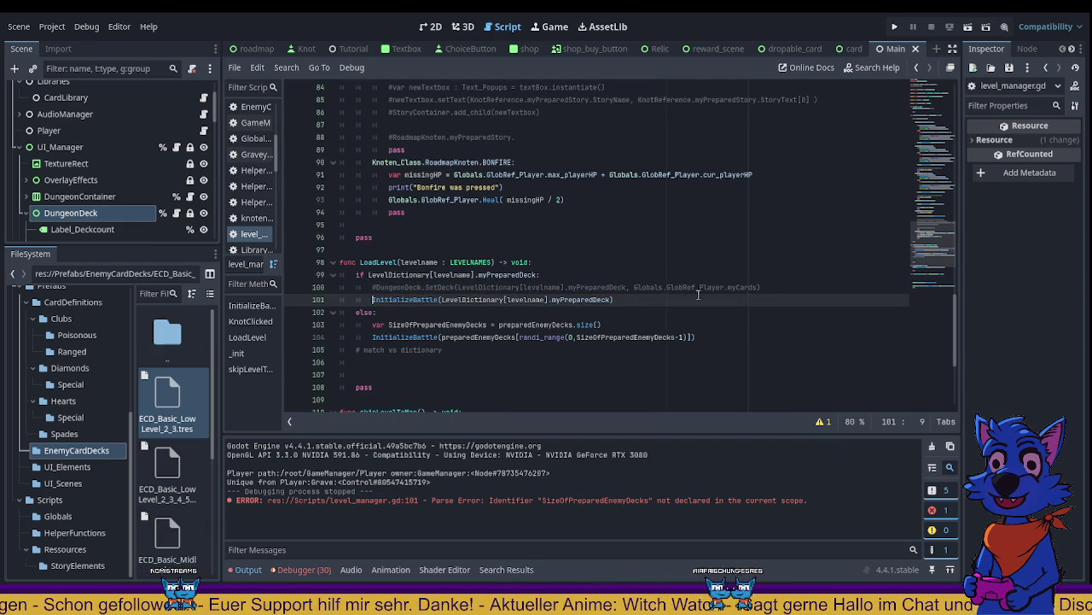
left_click(783, 288)
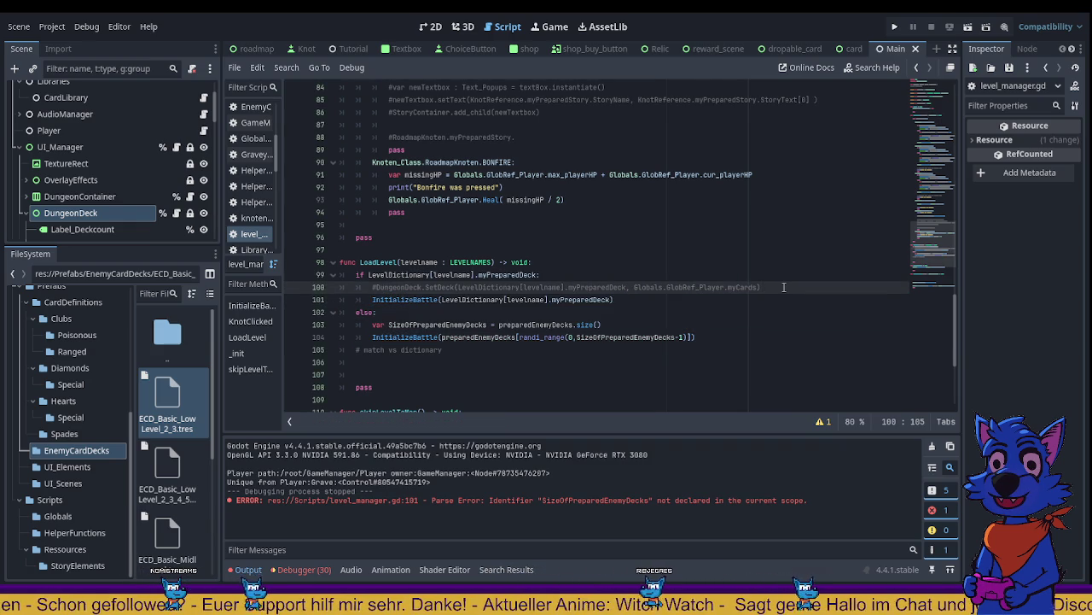
type("d? ")
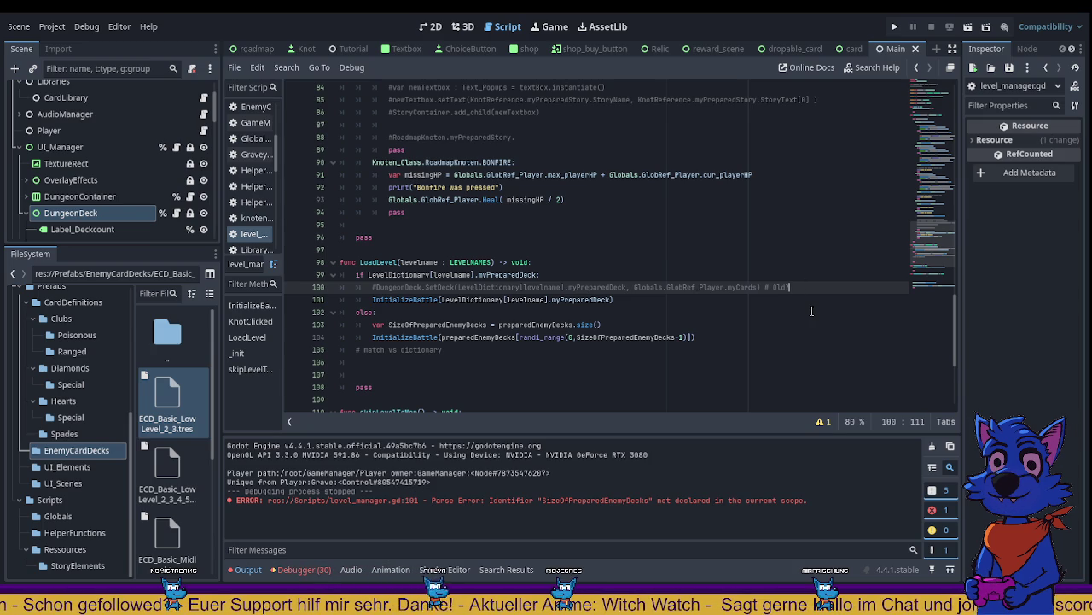
type("Delete ")
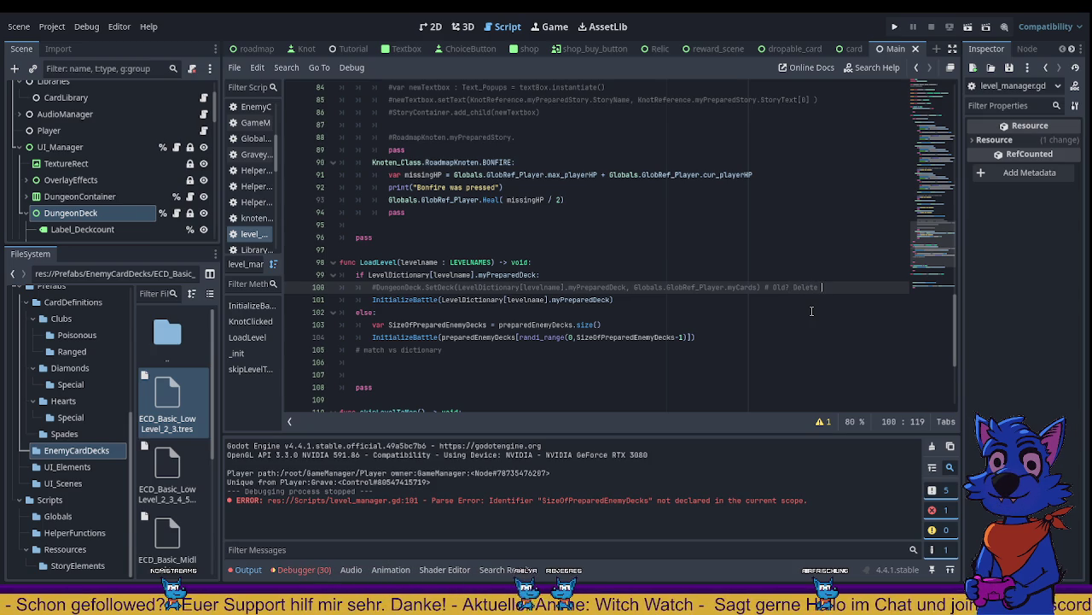
type("if fu")
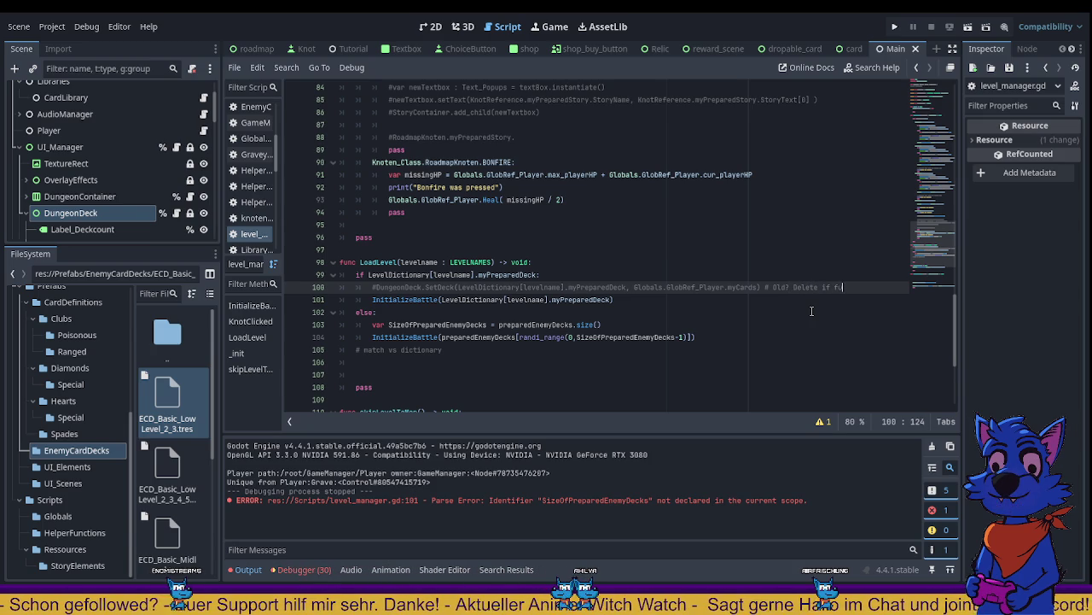
type("nctioning #")
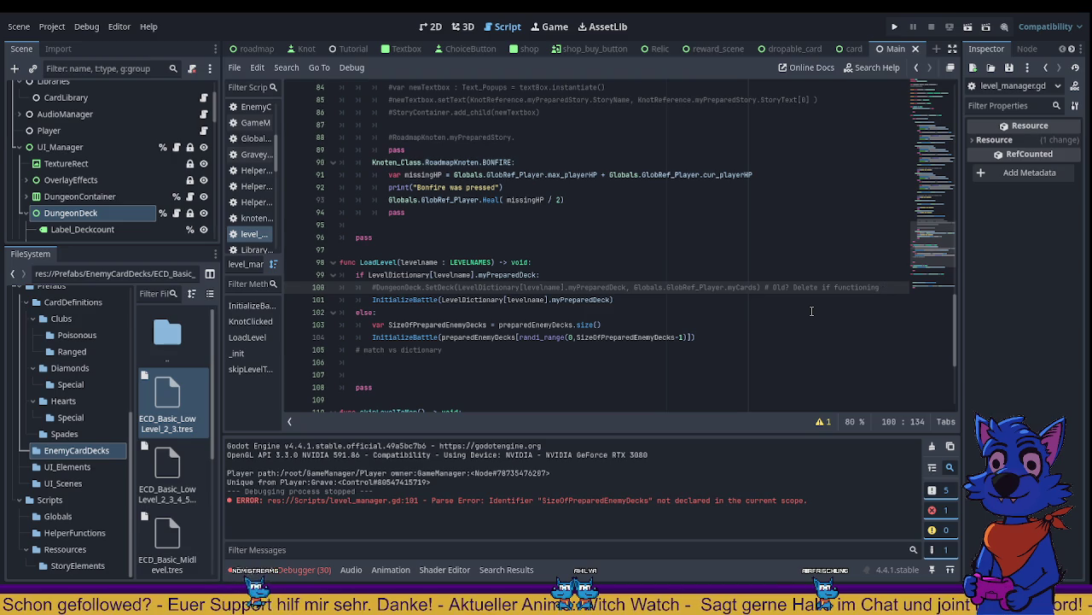
type("DE")
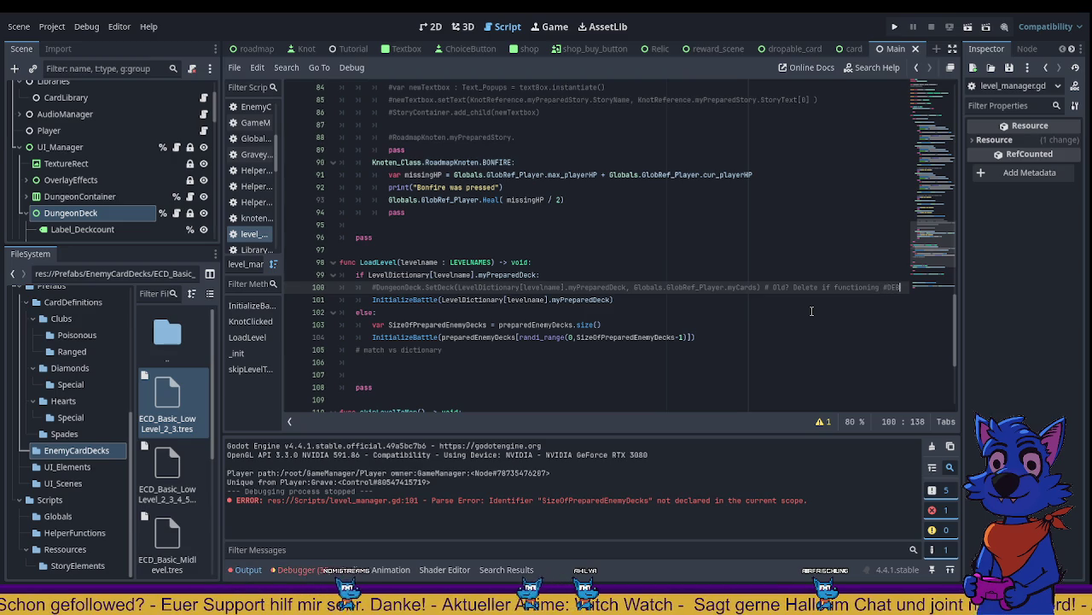
key("BackSpace")
key("BackSpace")
key("BackSpace")
type("CLE")
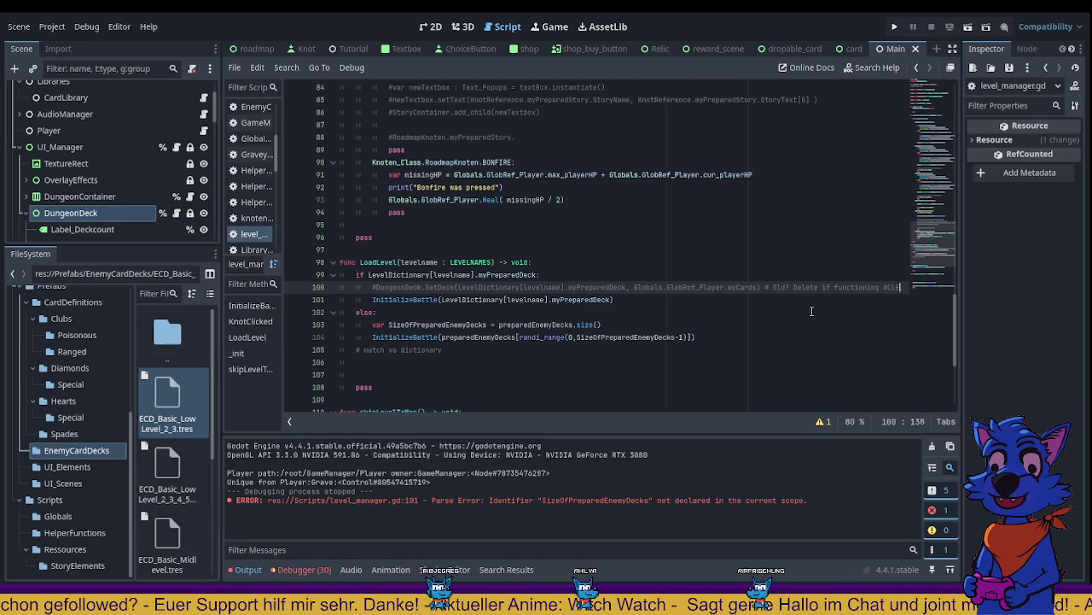
type("AN")
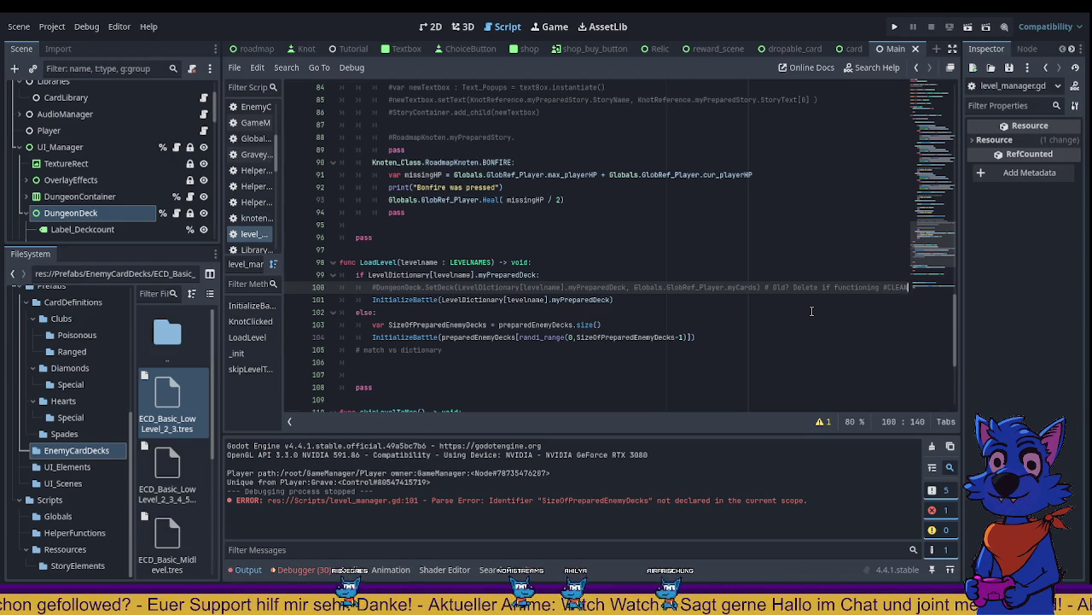
type("NUP")
key("Down")
key("Down")
key("Down")
key("ctrl+s")
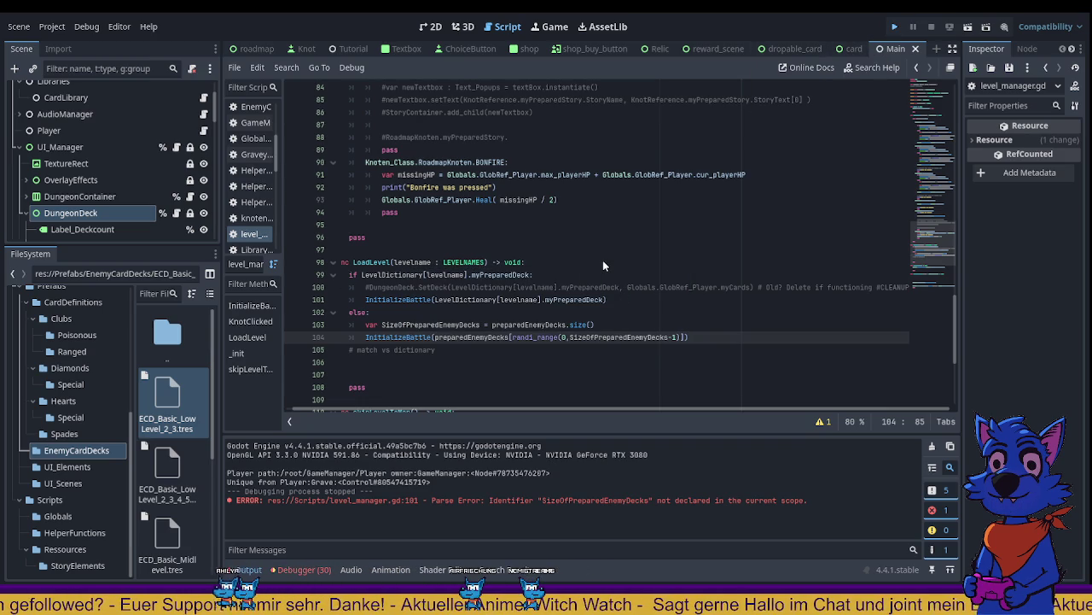
Step: Test-run the game with F5, stop it, and inspect the ECD_Basic_Low Level_2_3 deck
key("F5")
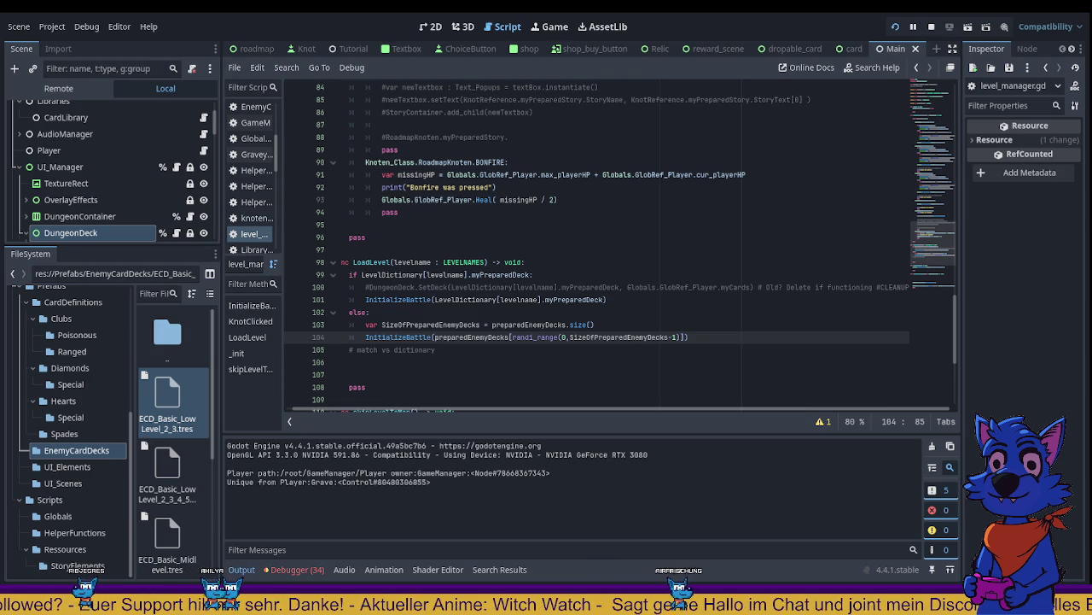
key("F8")
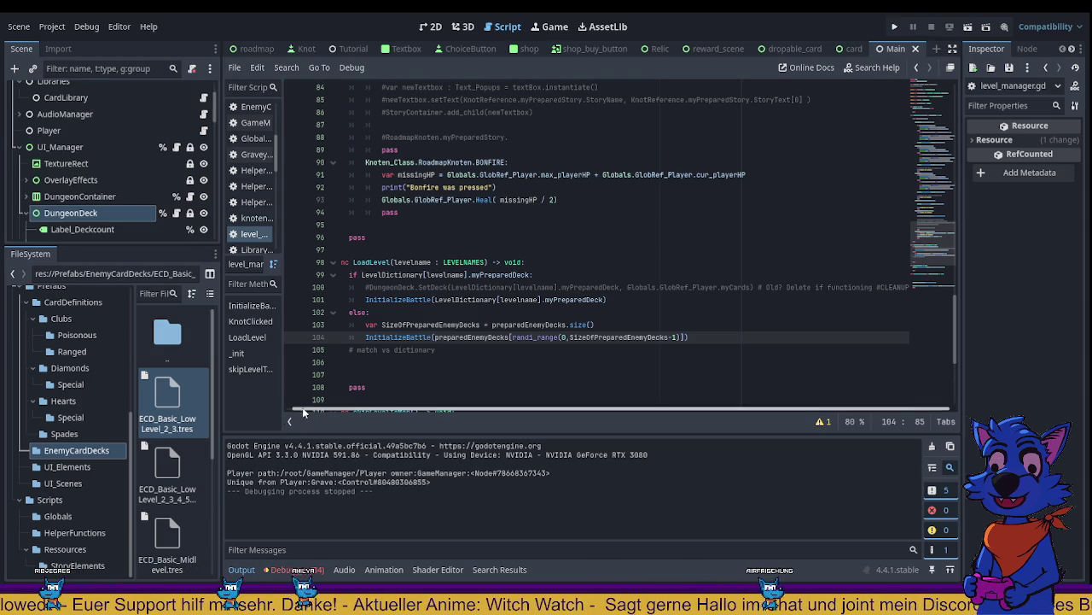
double_click(166, 408)
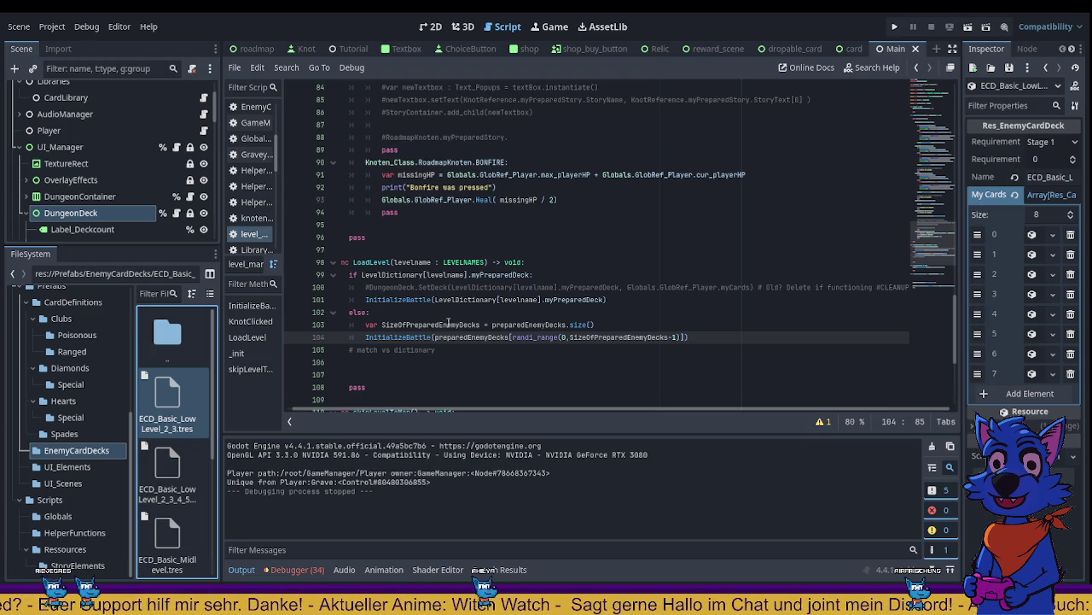
Step: Follow InitializeBattle on line 101 to its SetDeck call and on to SetDeck in dungeon_deck.gd
double_click(398, 299)
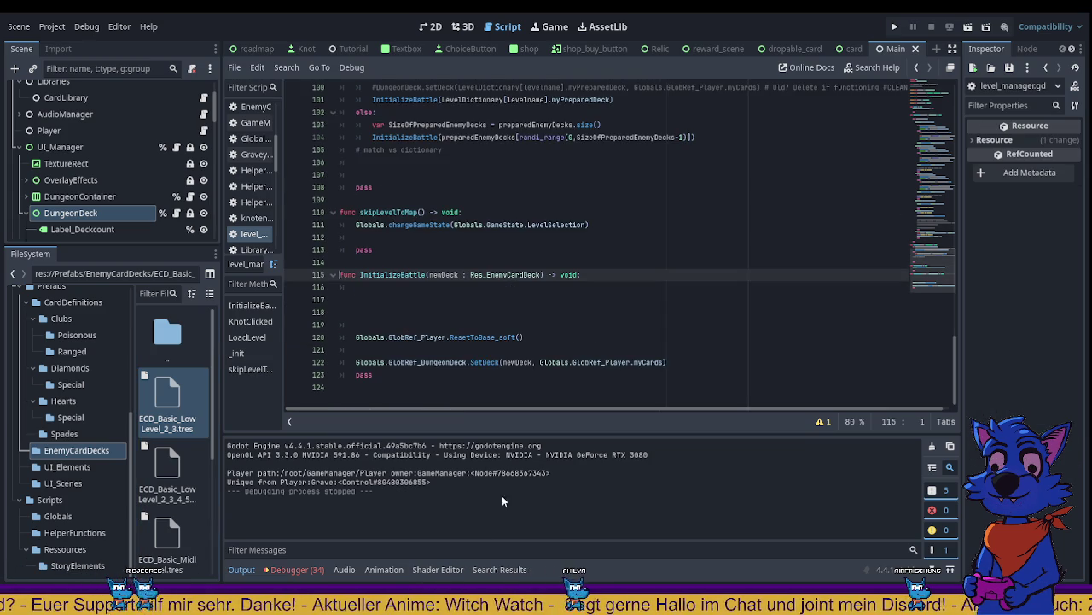
key("F12")
scroll(468, 341, "up", 3)
scroll(468, 348, "down", 3)
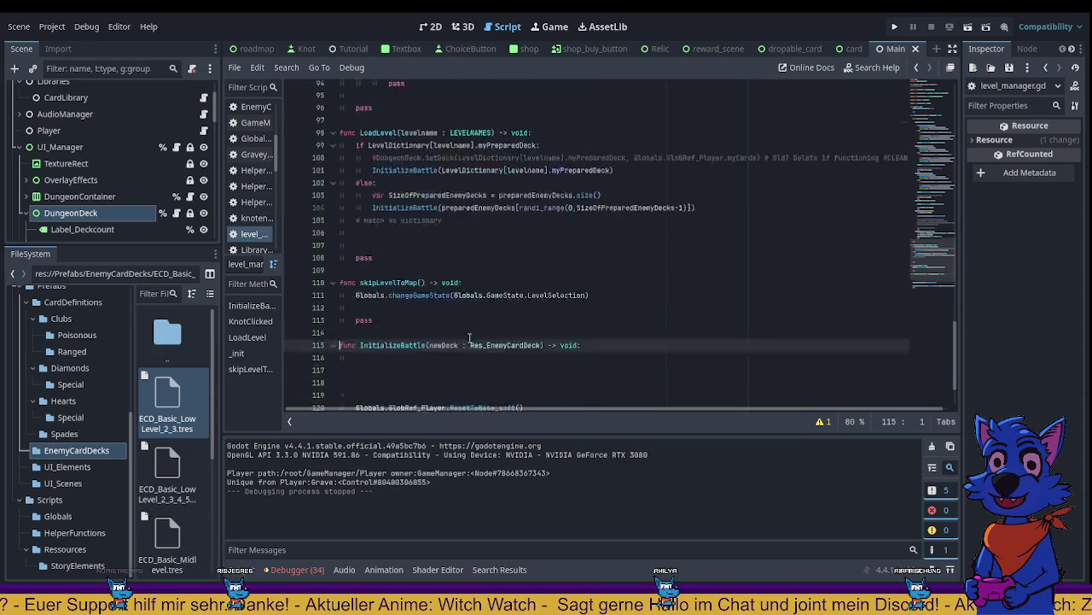
double_click(483, 362)
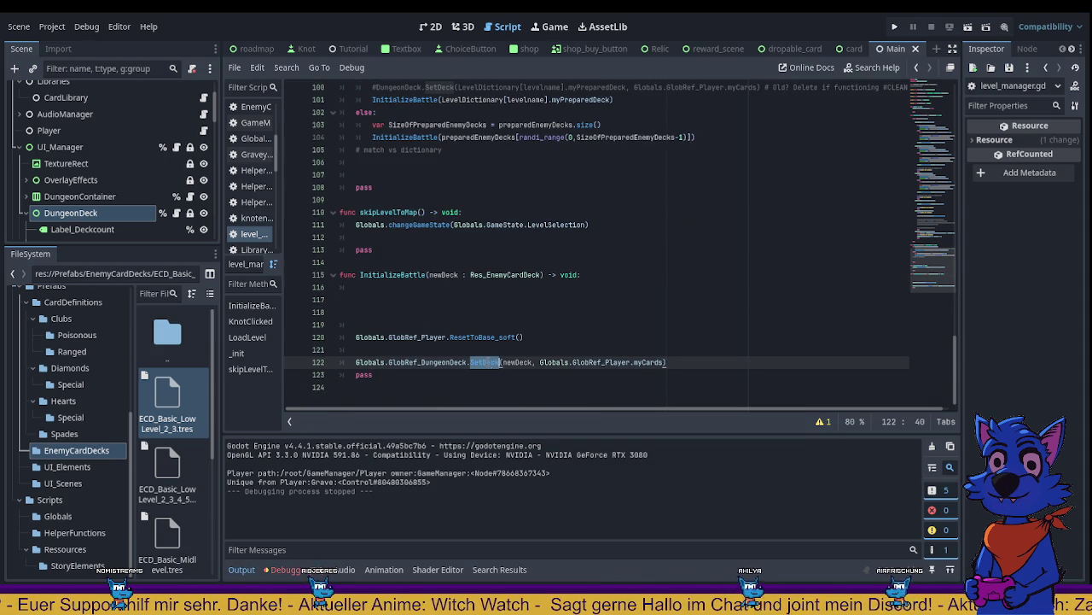
key("F12")
Step: Uncomment the shuffle check and its else branch on lines 78–80 of SetDeck
scroll(434, 295, "down", 5)
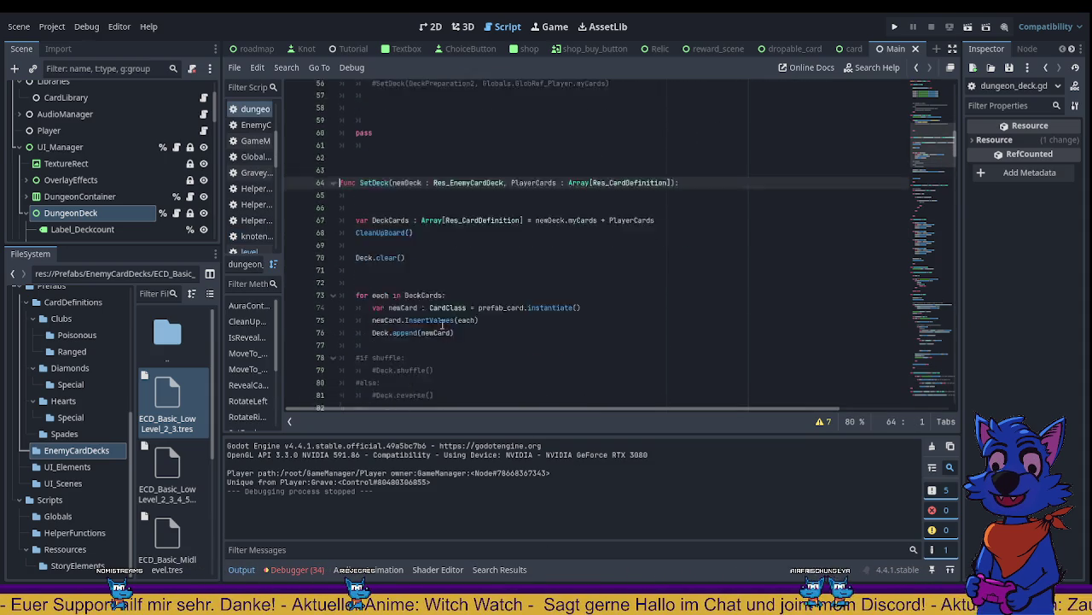
scroll(433, 295, "up", 2)
left_click(361, 262)
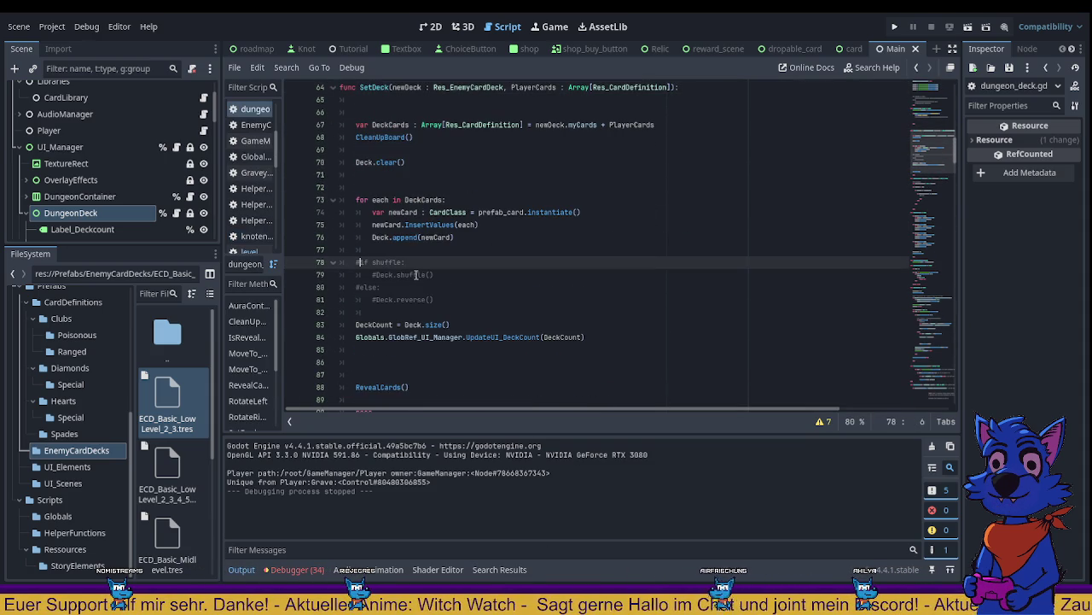
key("BackSpace")
left_click(362, 287)
key("BackSpace")
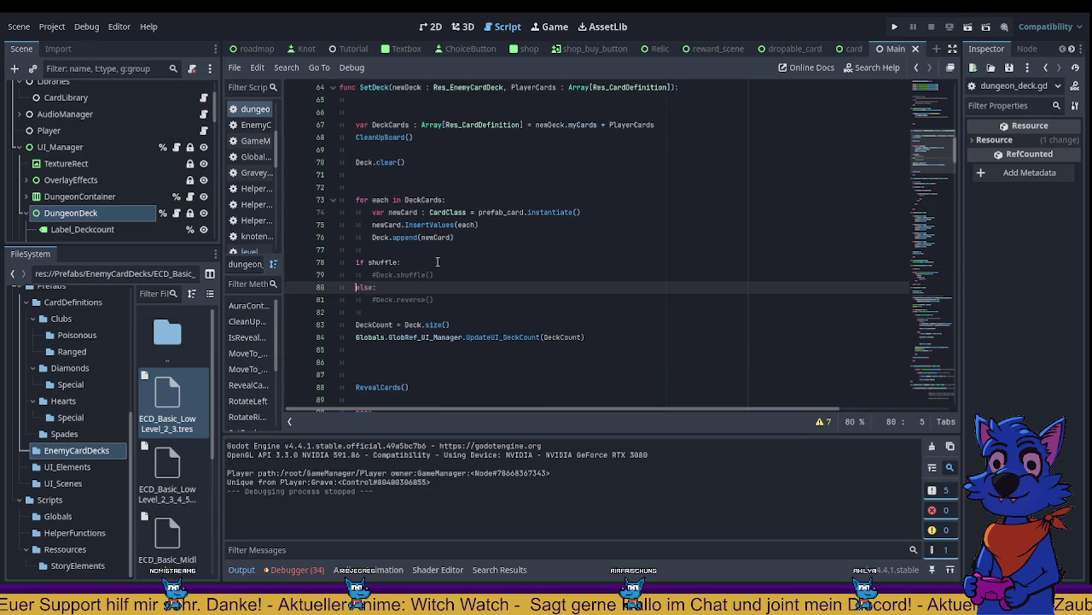
scroll(458, 159, "up", 2)
Step: Prefix the shuffle check with the newDeck parameter so it reads 'if newDeck.shuffle:'
double_click(457, 161)
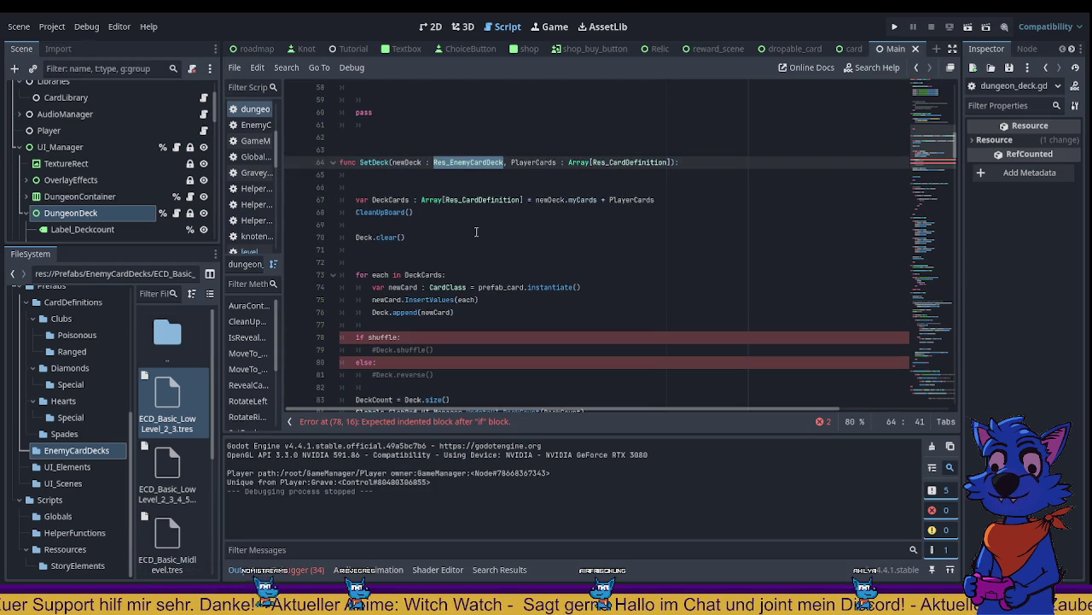
double_click(407, 162)
scroll(369, 262, "down", 2)
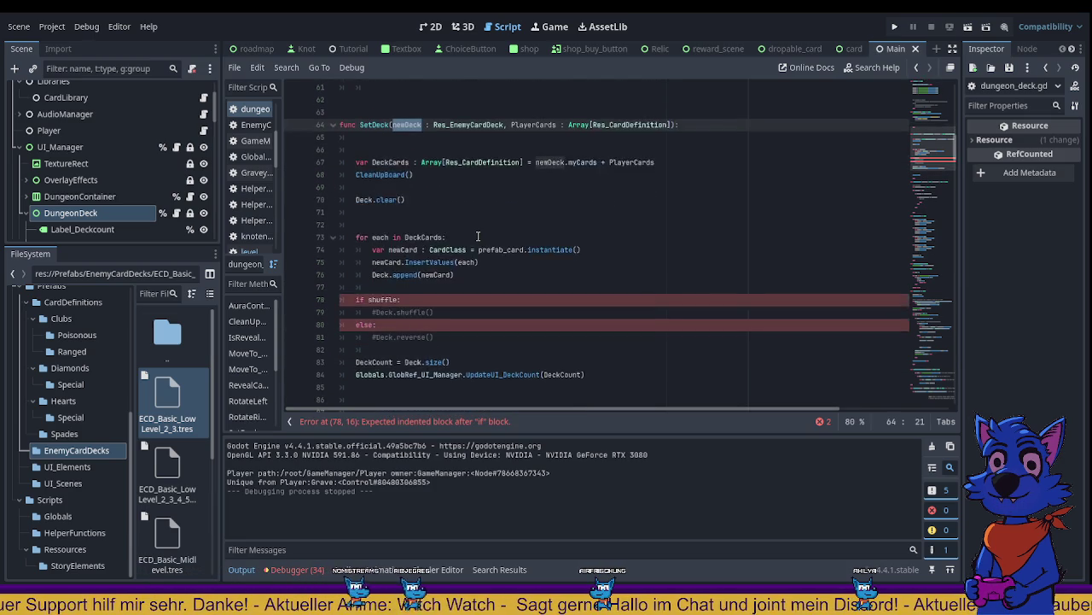
left_click(368, 262)
type("newDeck")
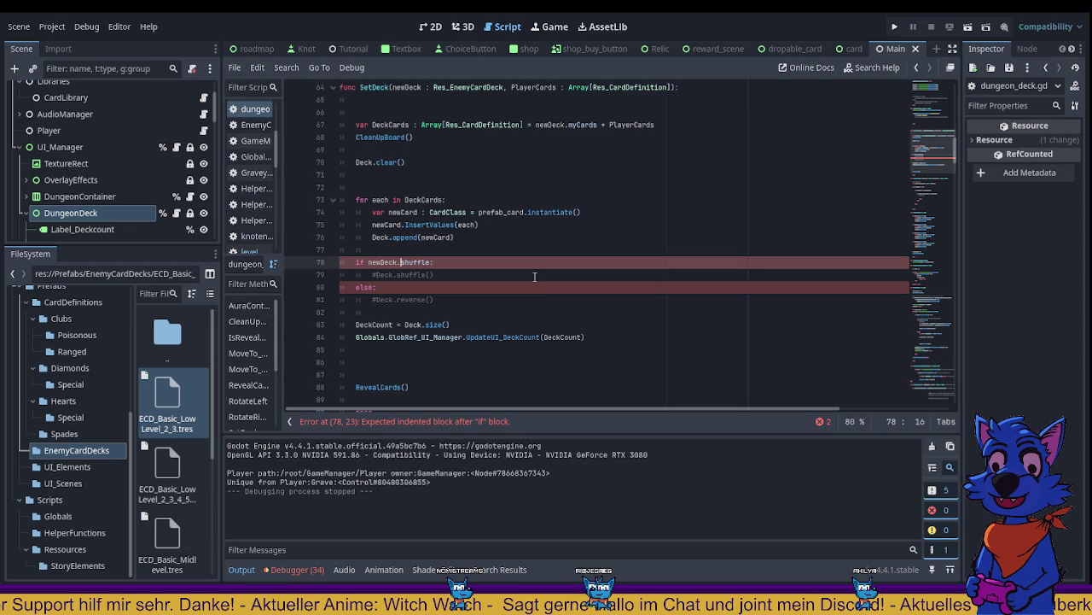
type(".")
left_click(598, 213)
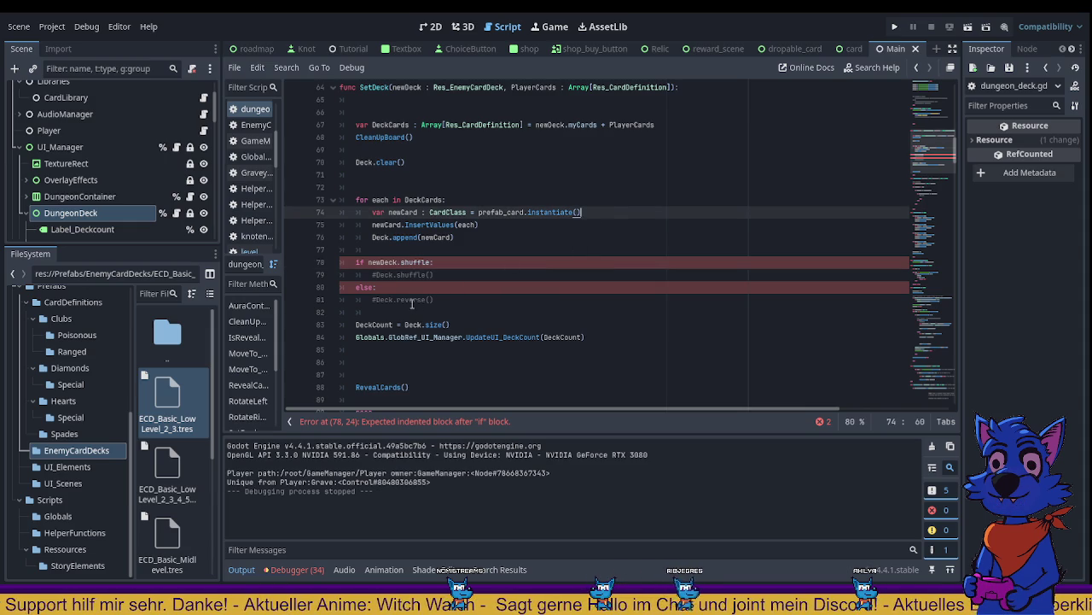
scroll(384, 299, "up", 3)
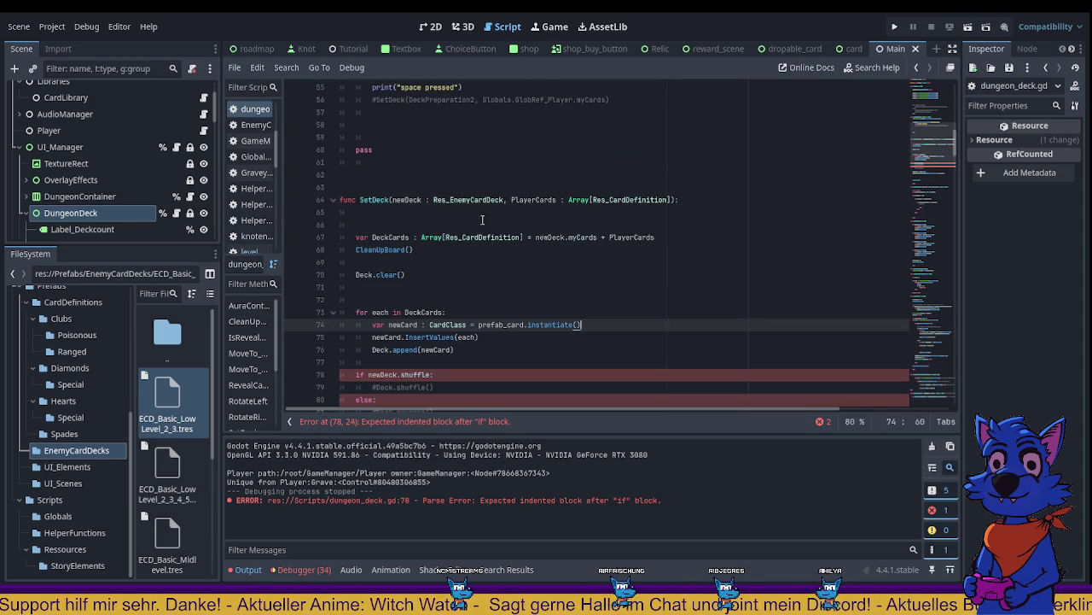
double_click(468, 200)
left_click(468, 199, "ctrl")
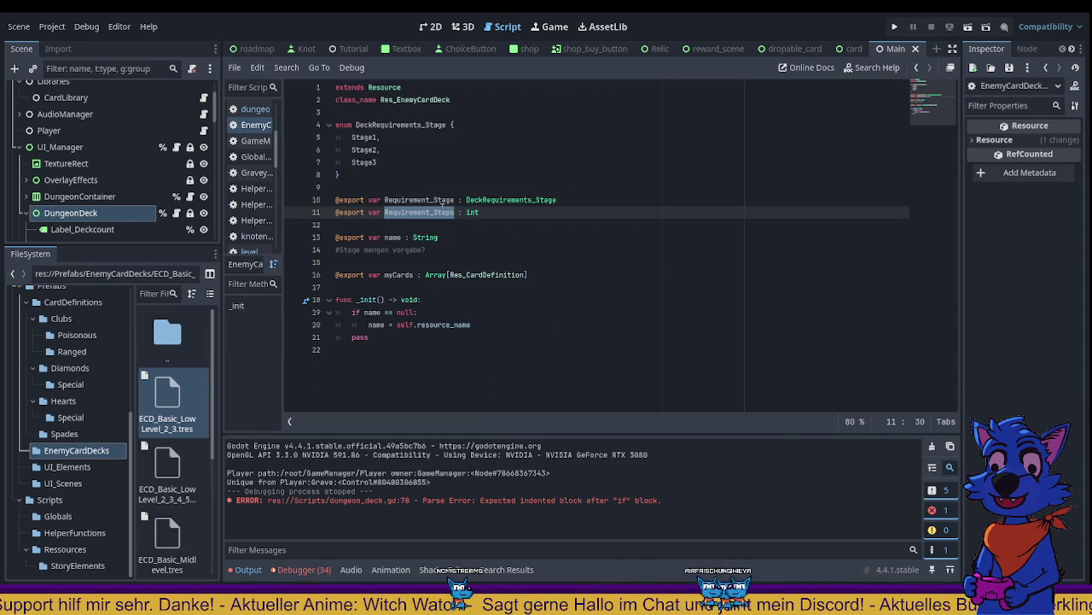
key("Down")
key("Down")
key("Down")
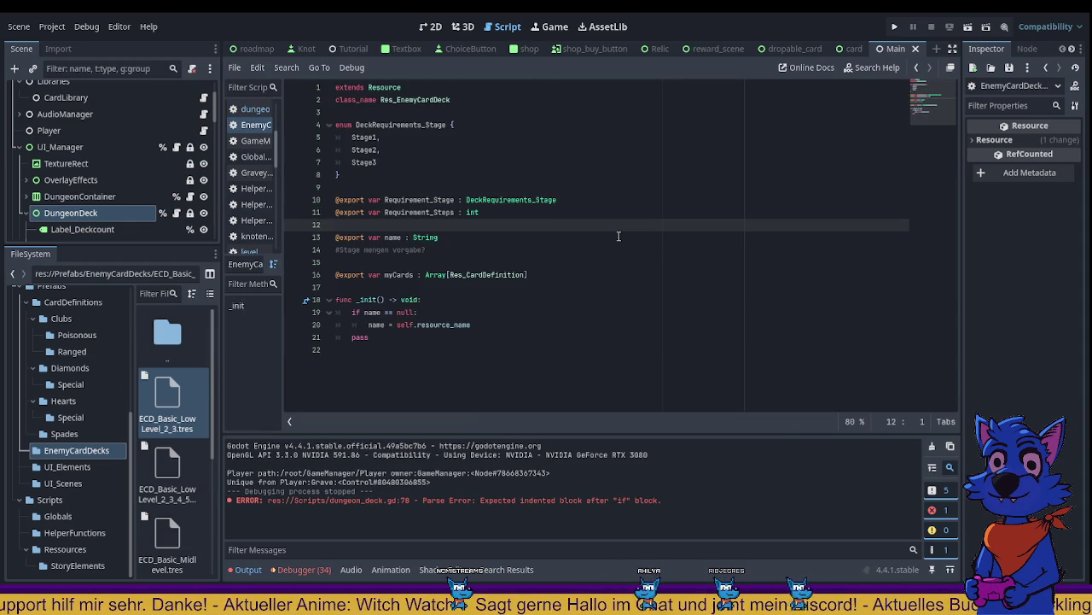
key("Return")
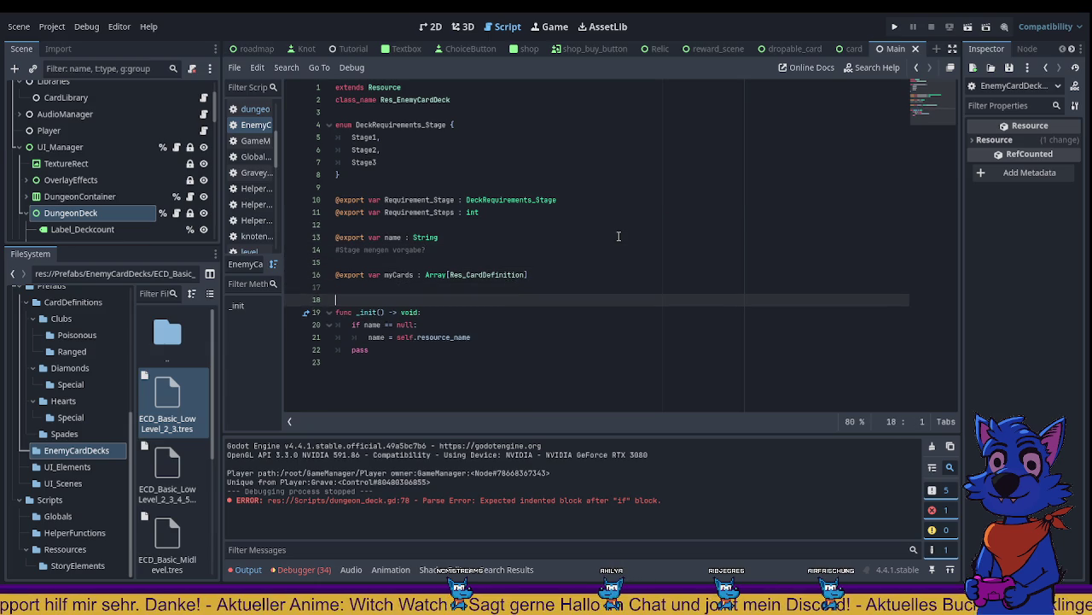
key("Return")
type("@export var s")
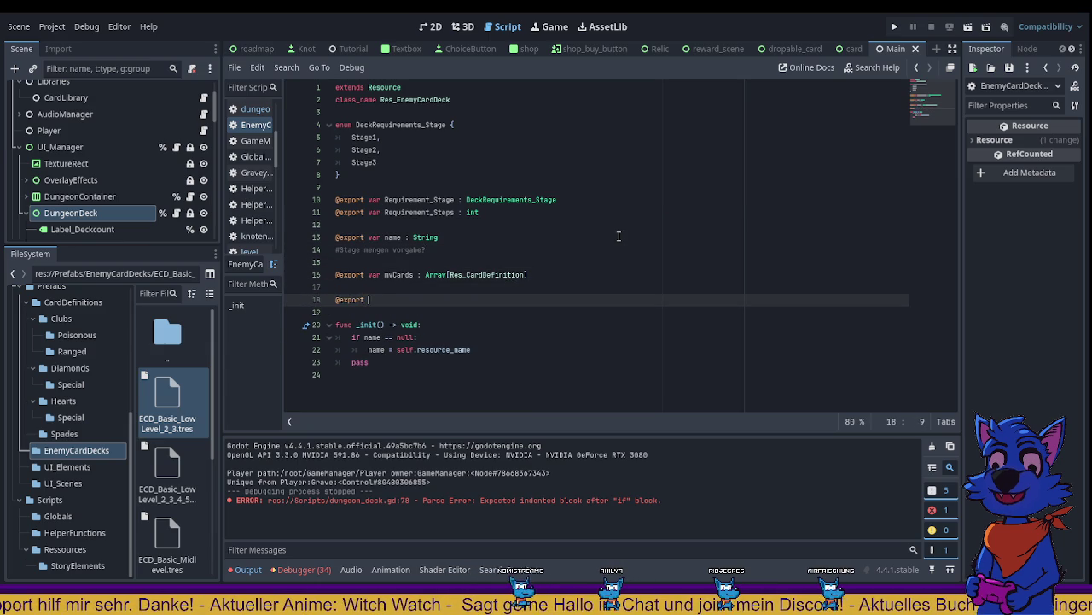
type("huf")
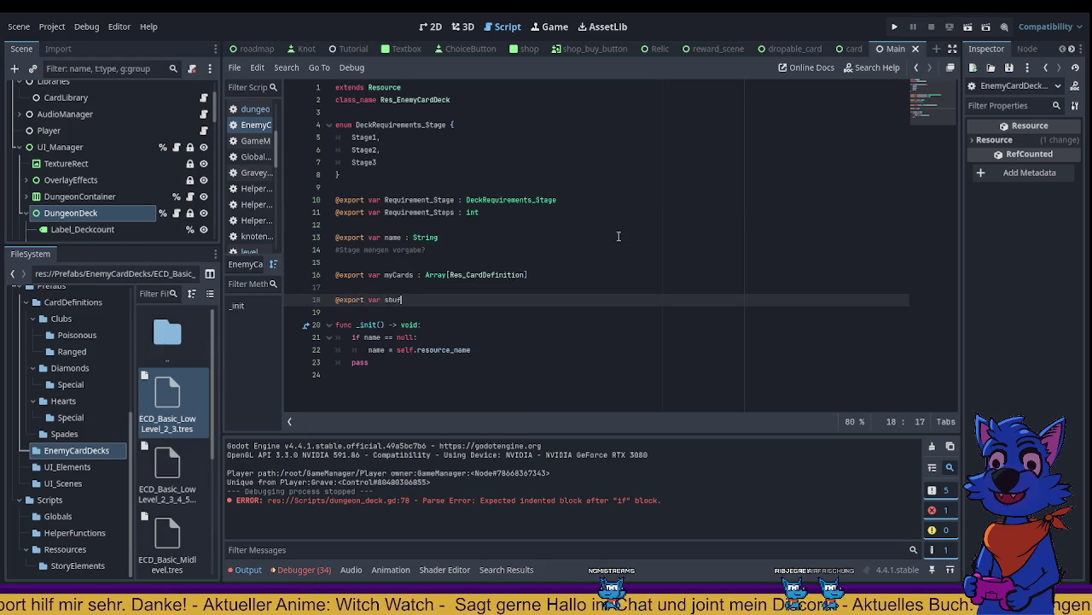
type("fle: bool = ")
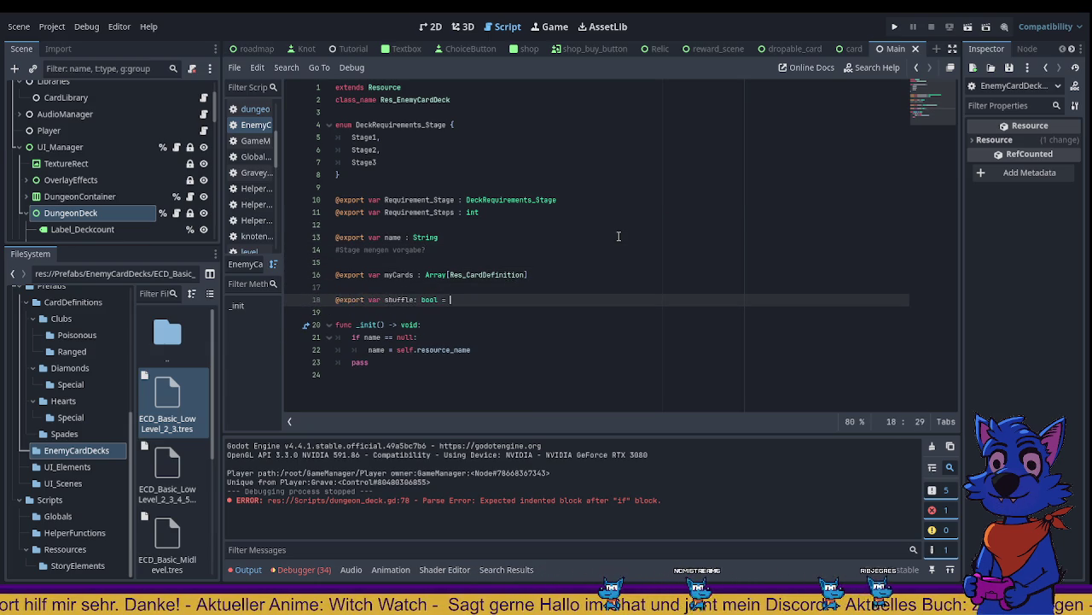
type("tur")
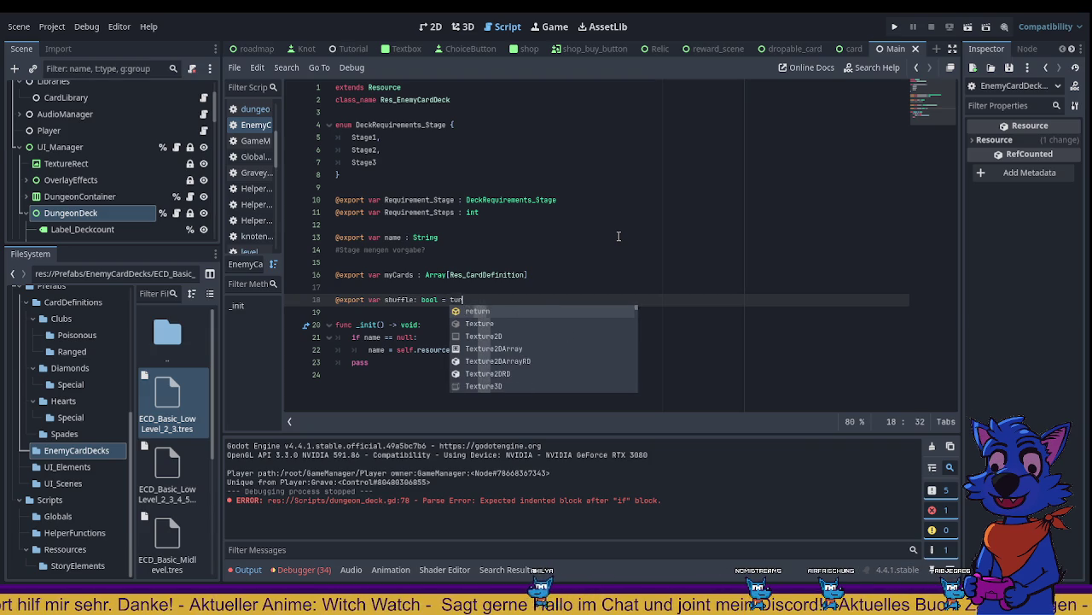
key("BackSpace")
key("BackSpace")
type("rue")
left_click(522, 228)
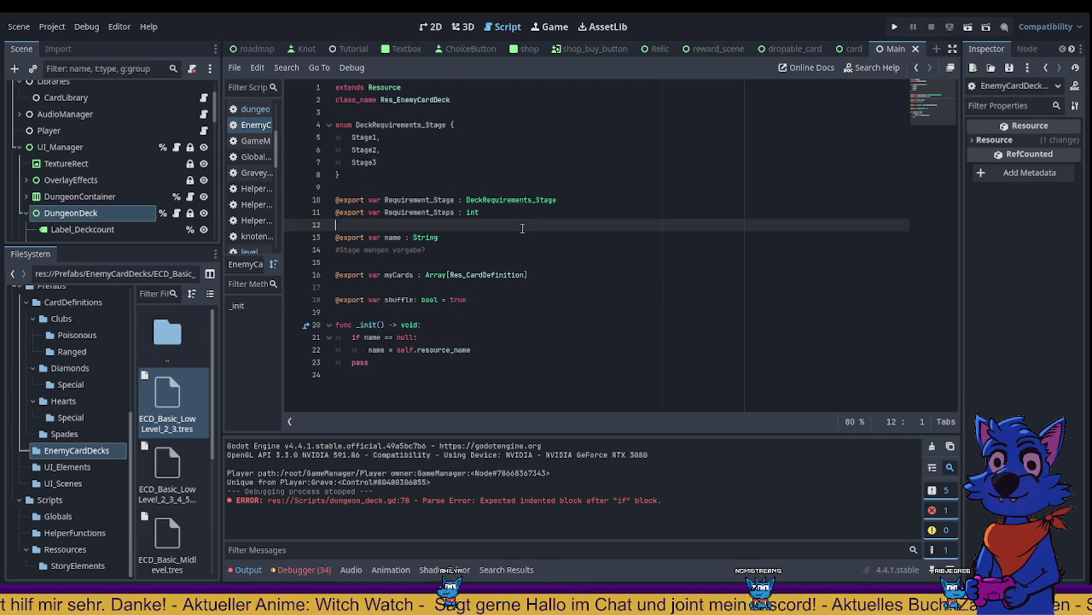
double_click(181, 403)
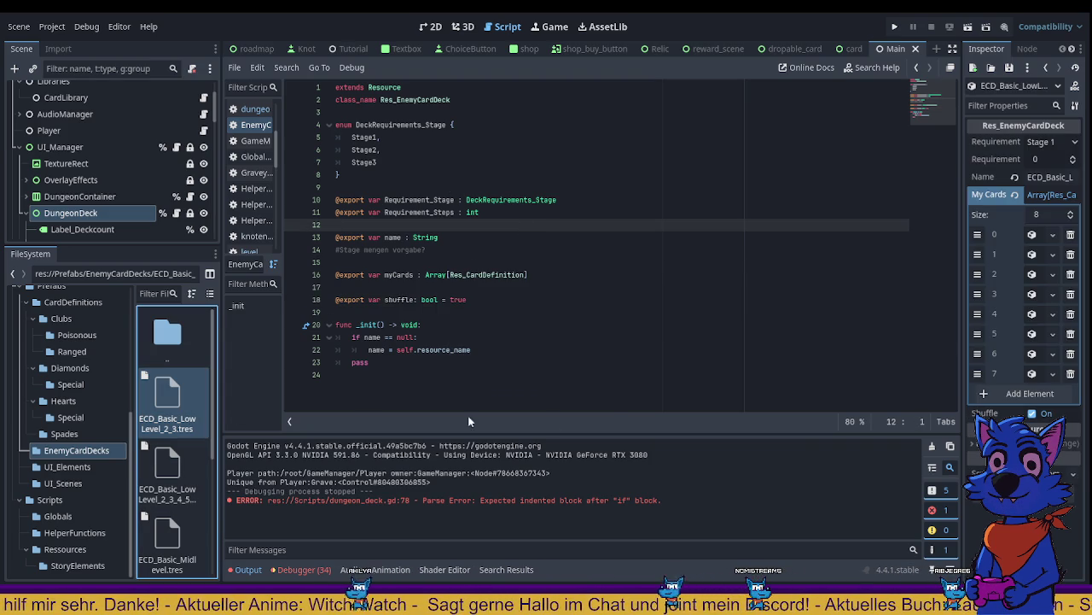
Step: Run and stop the game, then locate the unparsable DungeonDeck_Class reference on Globals.gd line 11
left_click(893, 31)
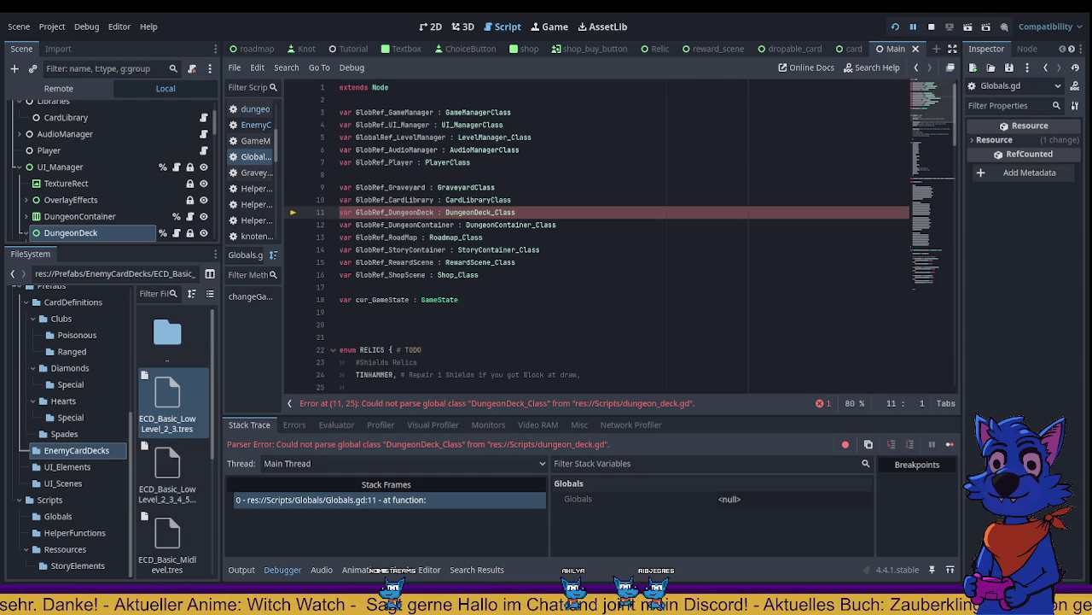
left_click(580, 100)
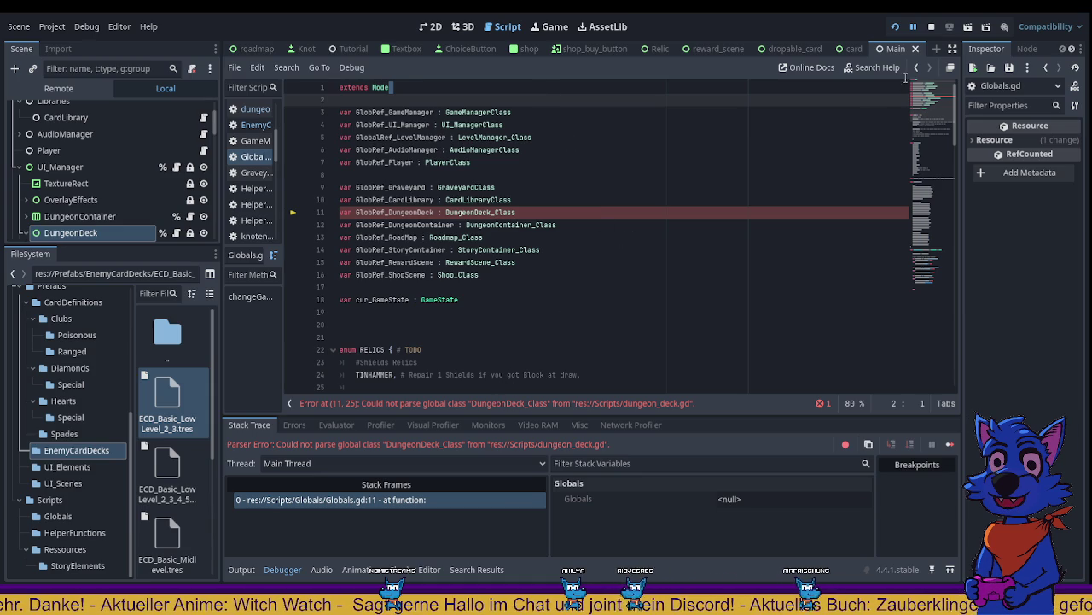
left_click(930, 31)
double_click(486, 212)
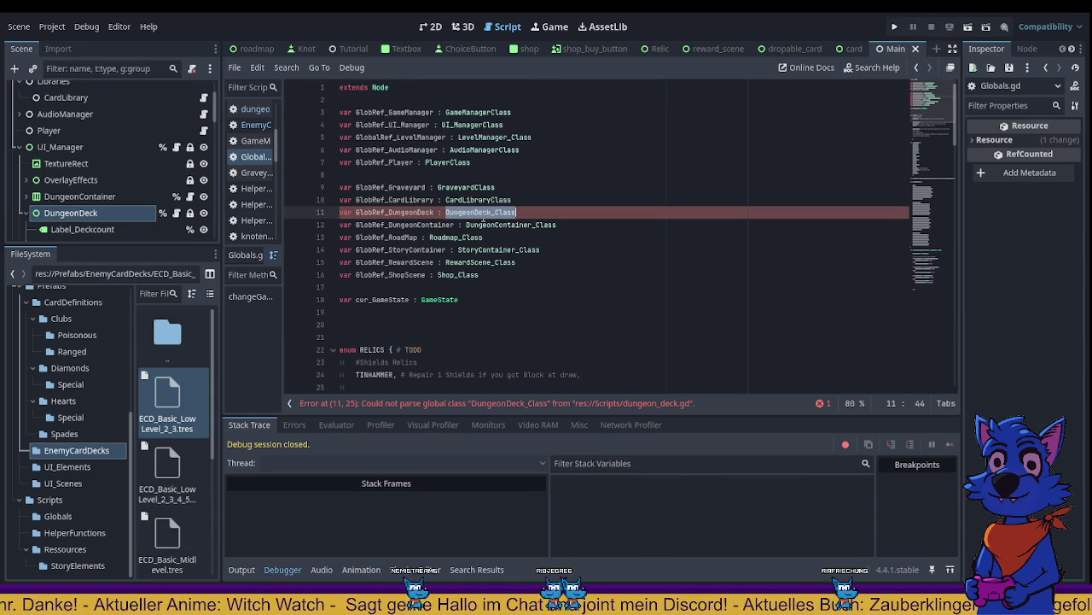
left_click(527, 407)
double_click(480, 212)
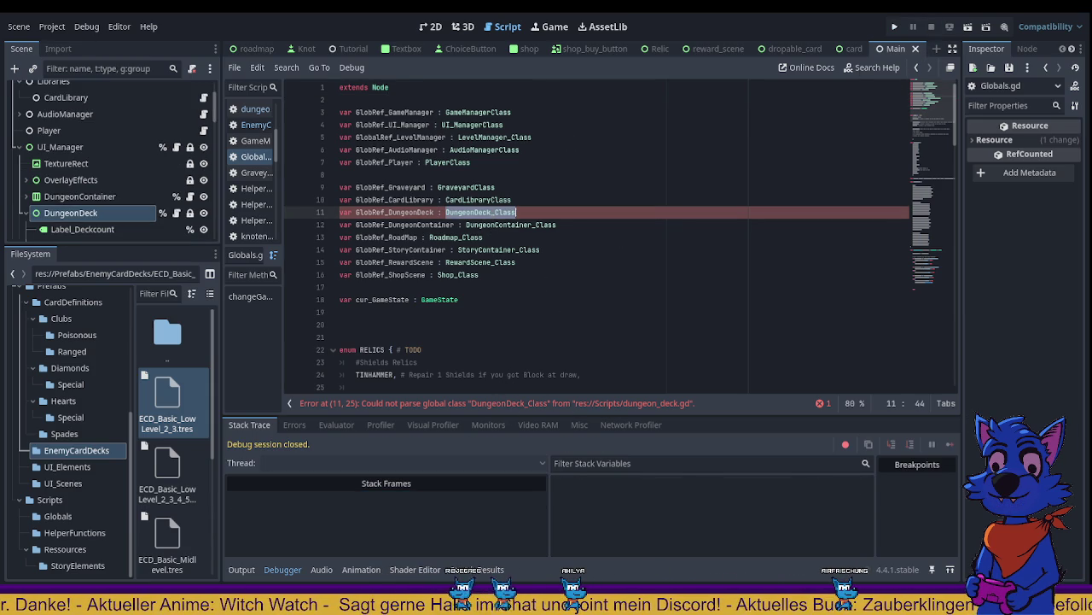
Step: Go to dungeon_deck.gd and find the commented-out shuffle code in SetDeck's newDeck.shuffle branch
key("alt+Left")
scroll(555, 350, "down", 3)
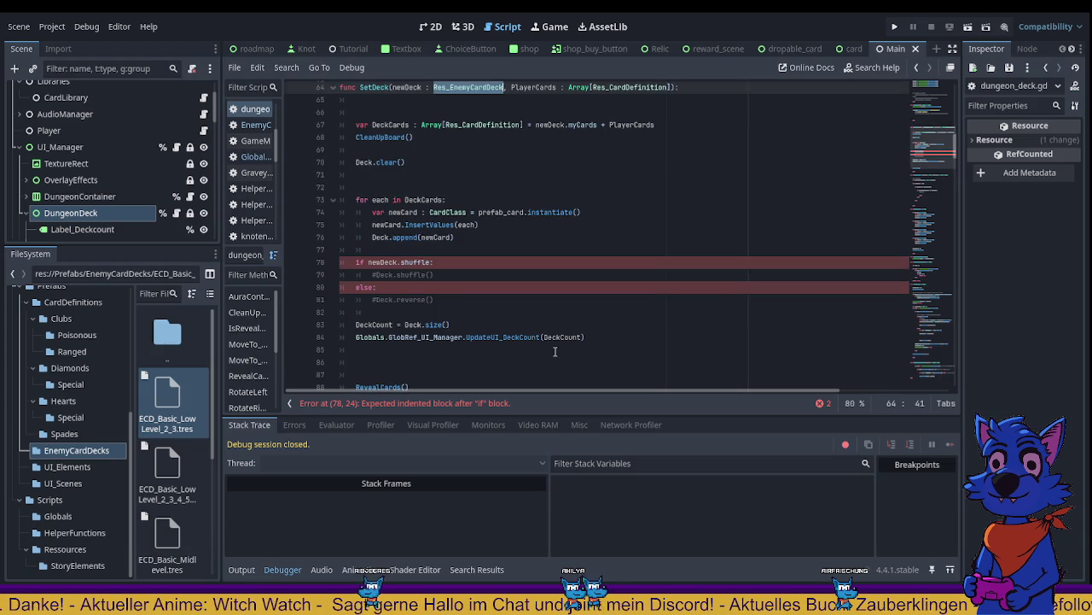
left_click(468, 279)
double_click(381, 262)
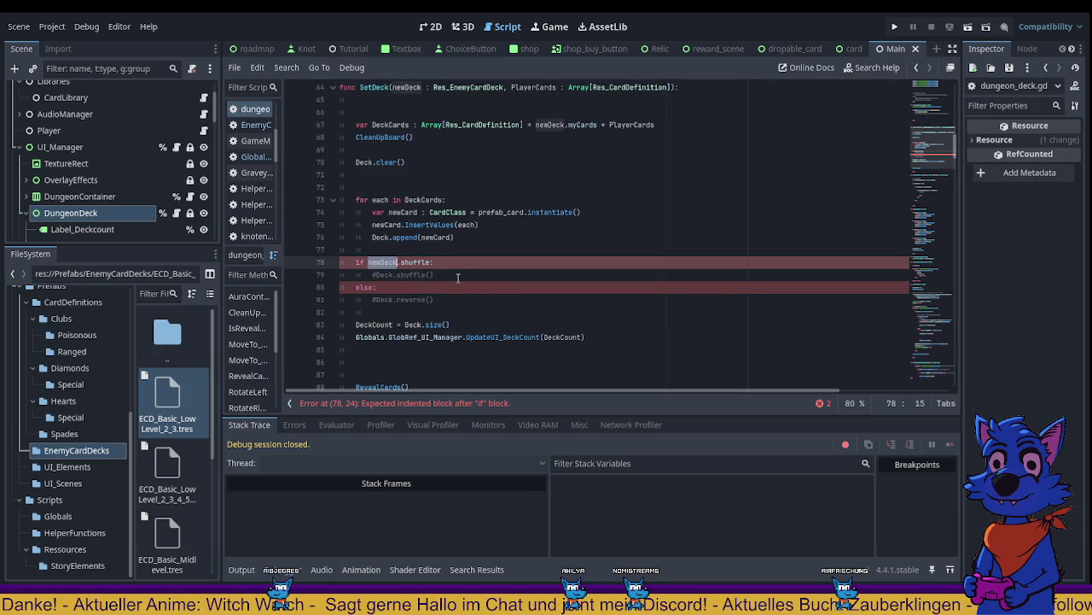
scroll(500, 314, "up", 1)
left_click(489, 313)
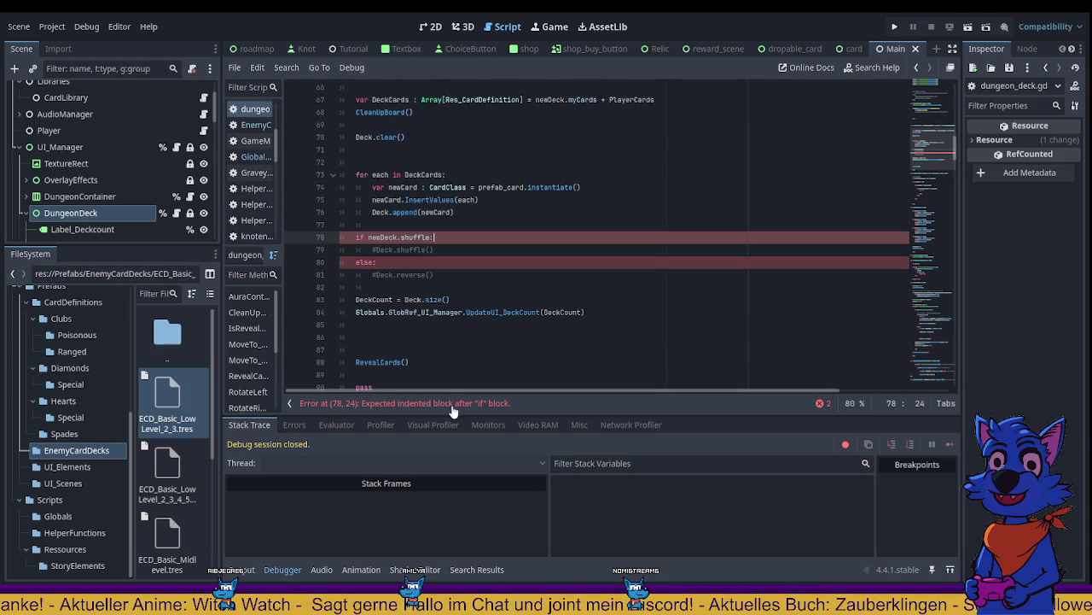
scroll(455, 375, "down", 2)
key("Up")
Step: Uncomment the Deck.shuffle() and Deck.reverse() calls with Ctrl+K and save dungeon_deck.gd
left_click_drag(372, 250, 474, 245)
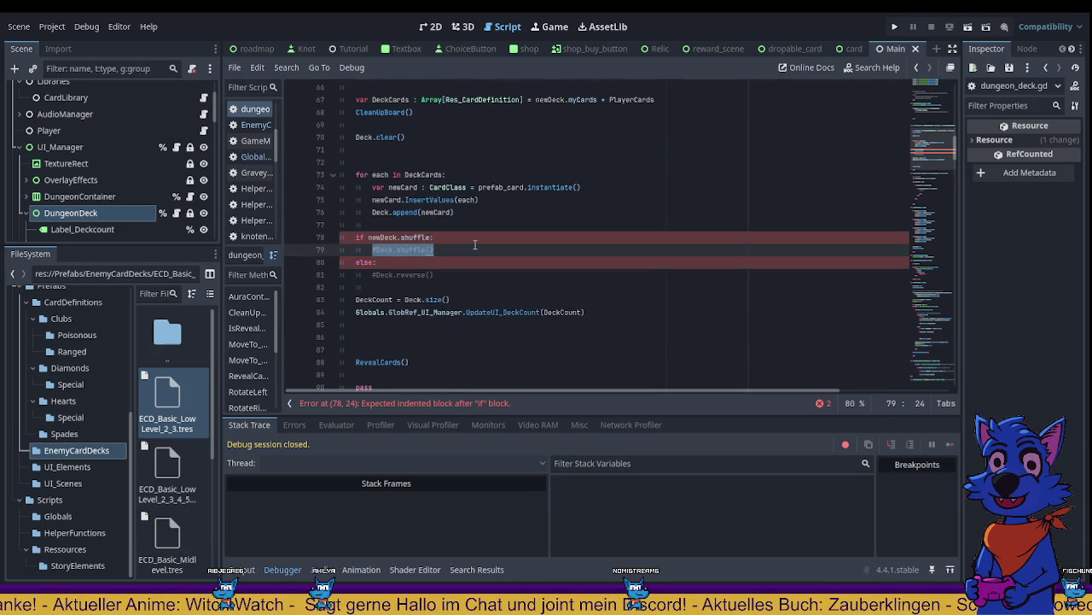
key("ctrl+k")
left_click_drag(372, 275, 520, 271)
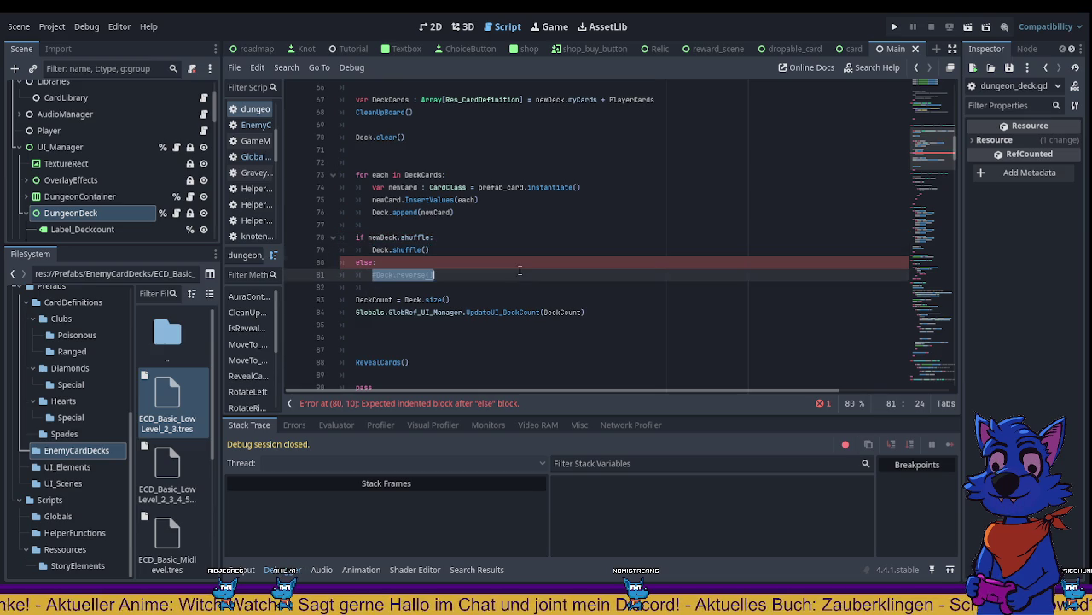
key("ctrl+k")
key("ctrl+s")
left_click(585, 202)
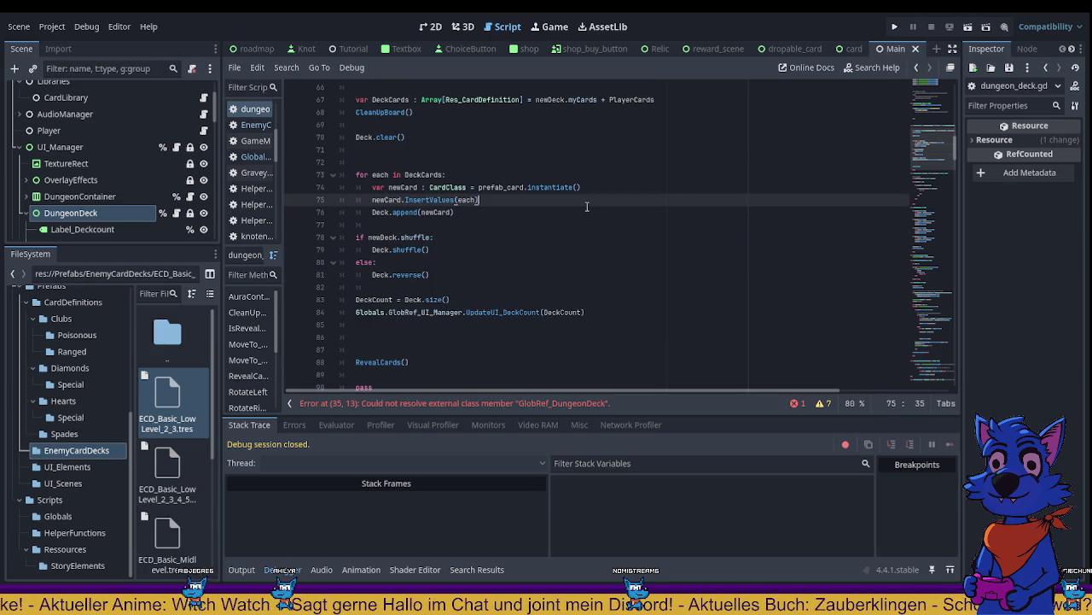
key("ctrl+s")
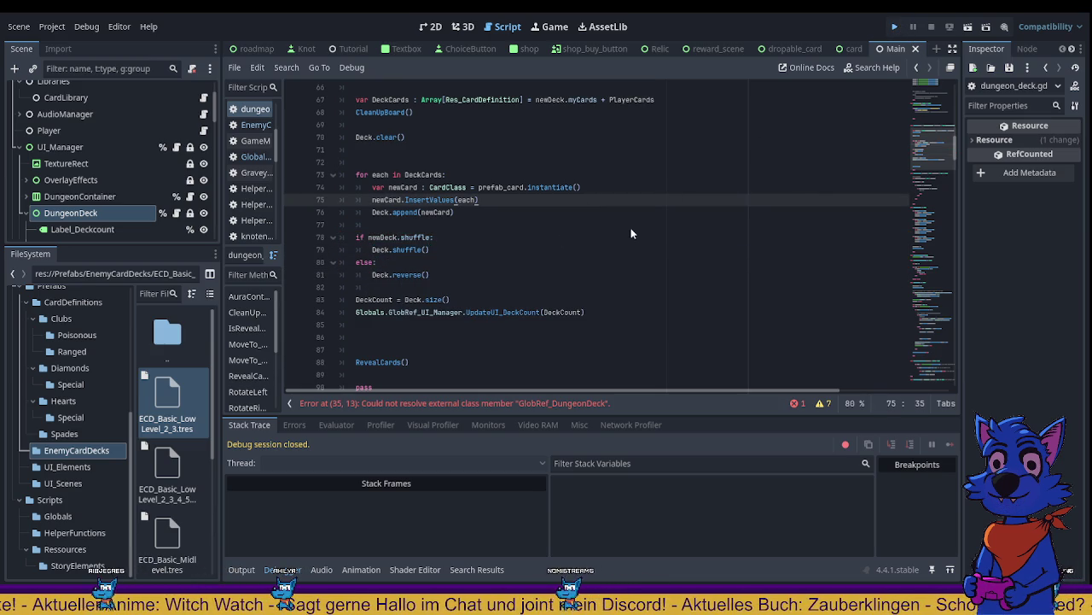
Step: Run the game and fight the Four of Spades with both Four of Diamonds daggers, then Reveal
key("F5")
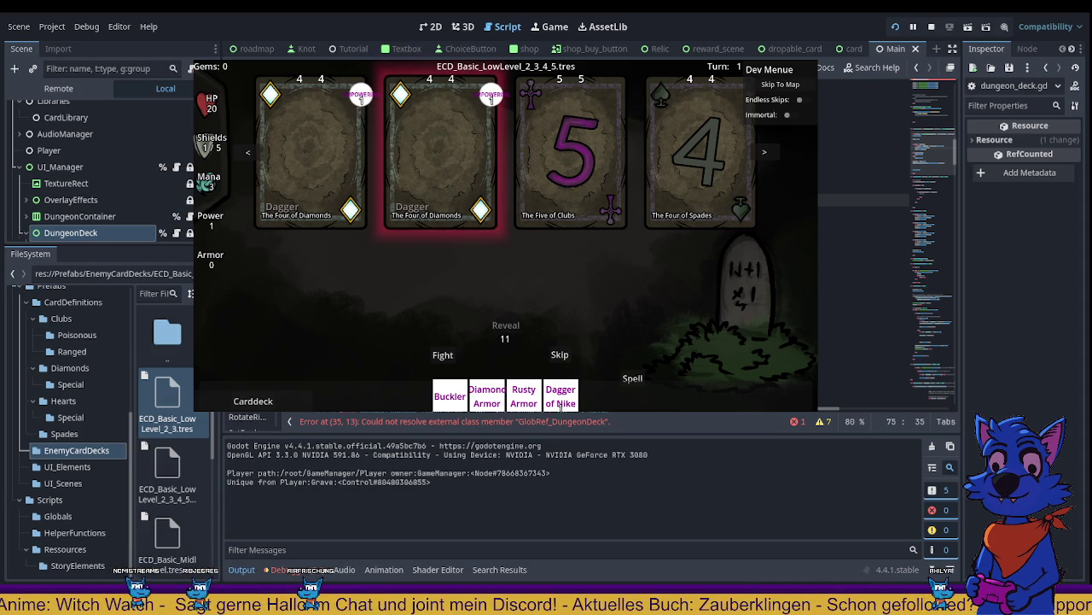
left_click(448, 196)
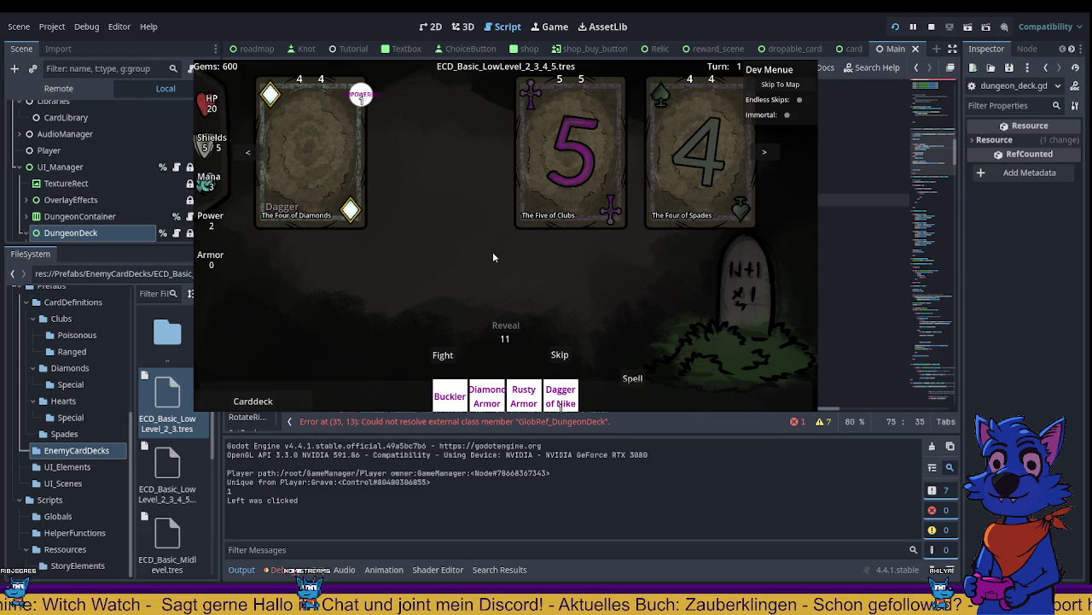
left_click(693, 178)
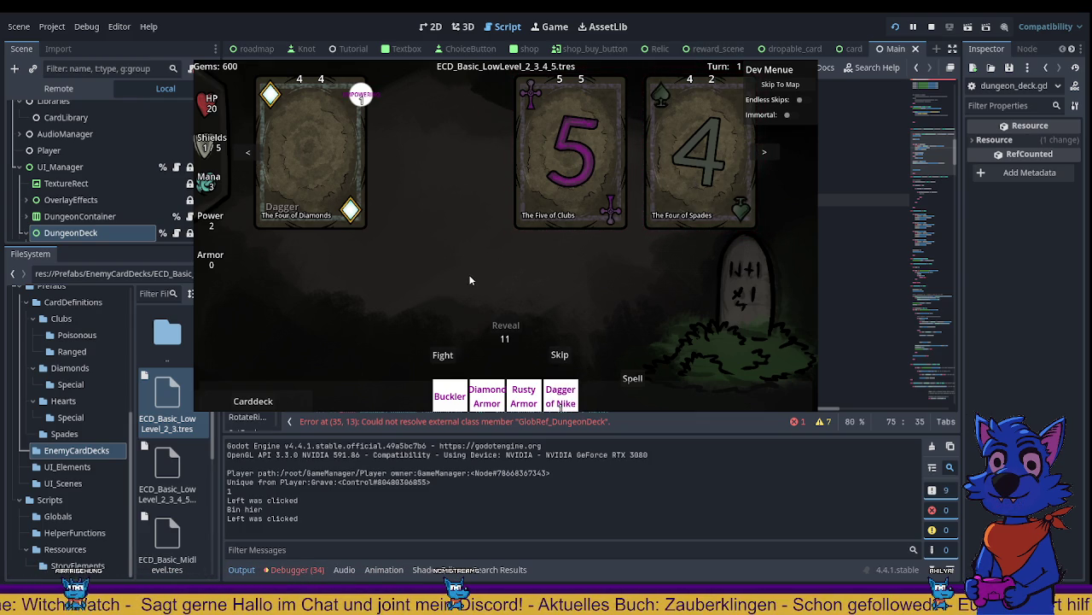
left_click(357, 188)
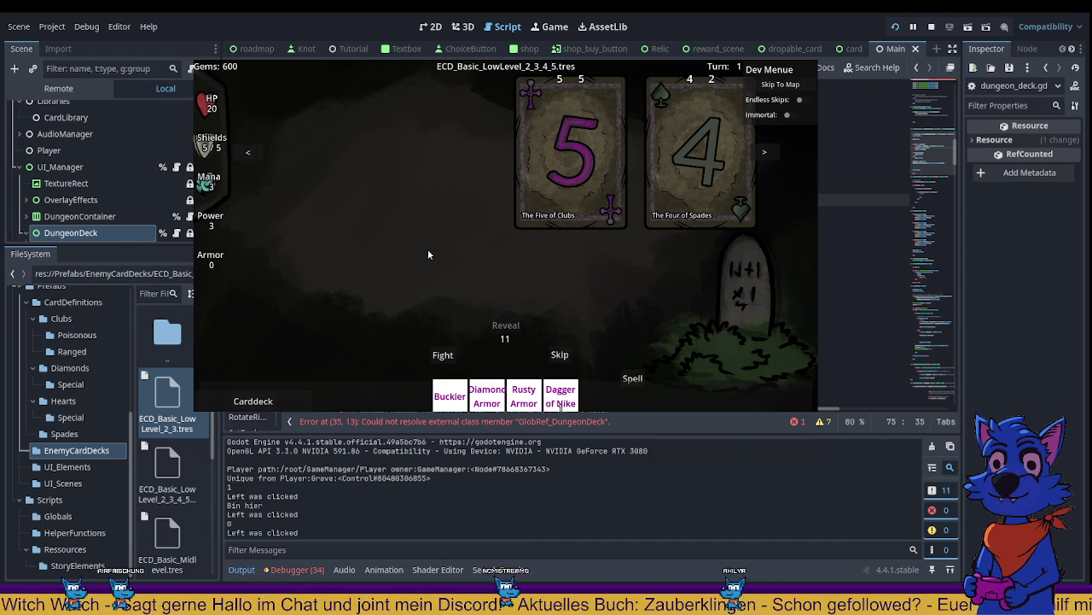
left_click(705, 169)
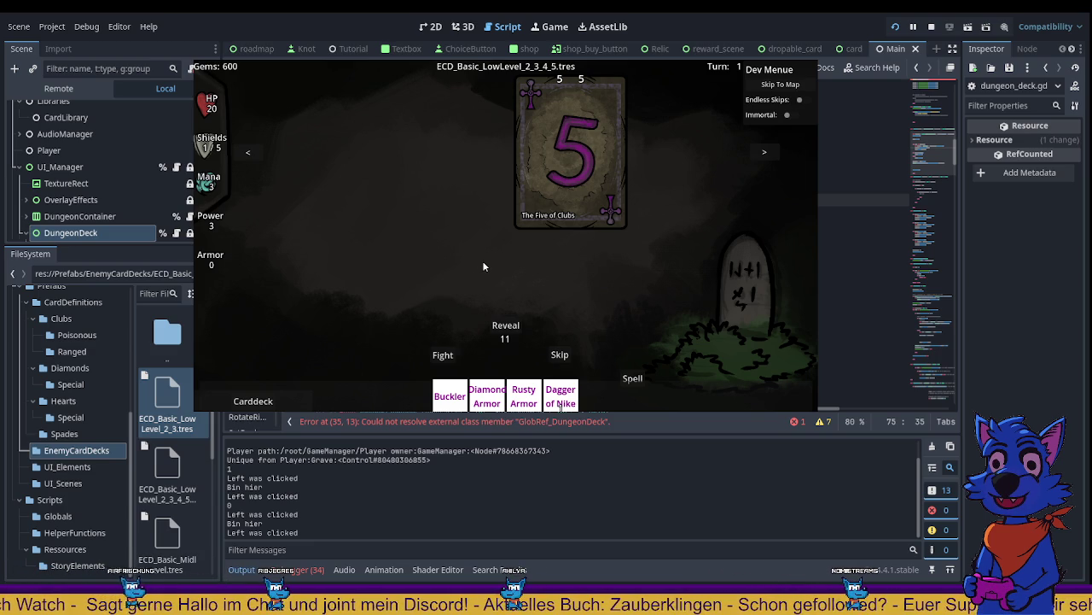
left_click(506, 326)
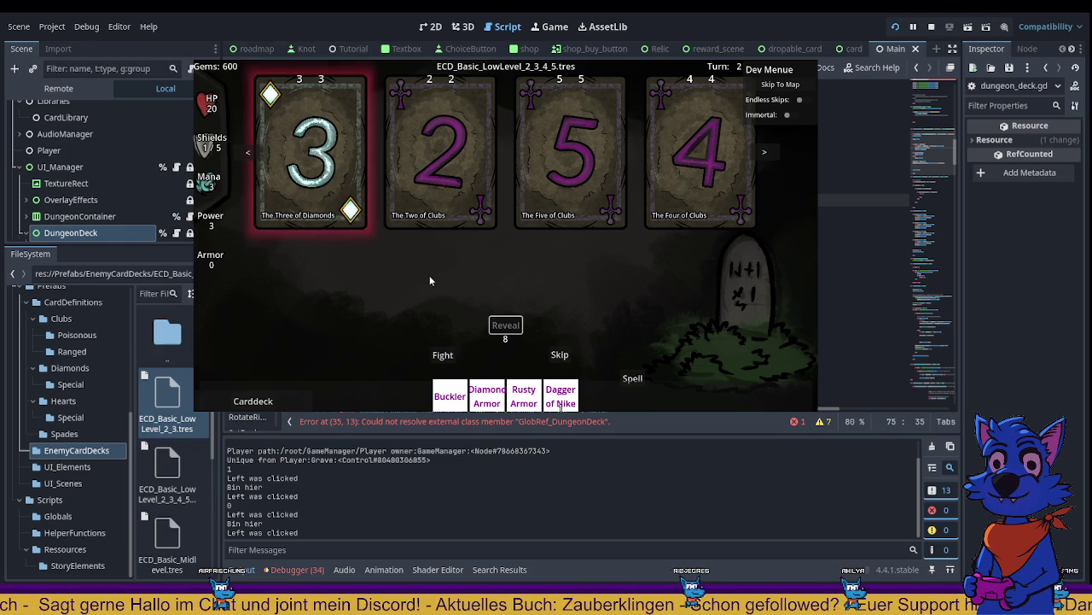
Step: Fight the Five of Clubs twice and the Four of Clubs, playing the Three of Diamonds, then Reveal
left_click(543, 176)
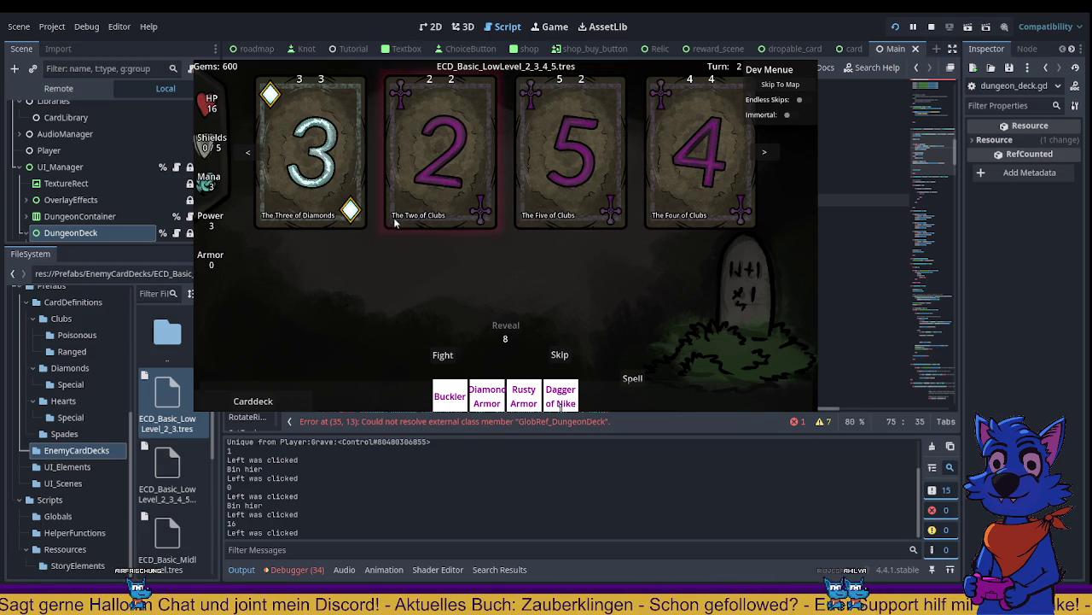
left_click(337, 164)
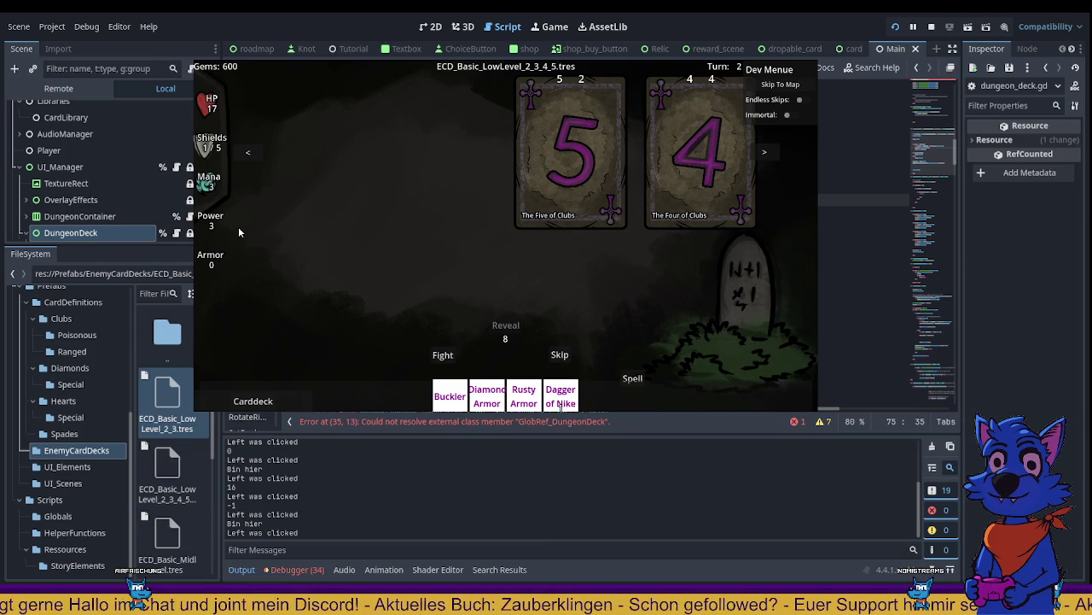
left_click(525, 201)
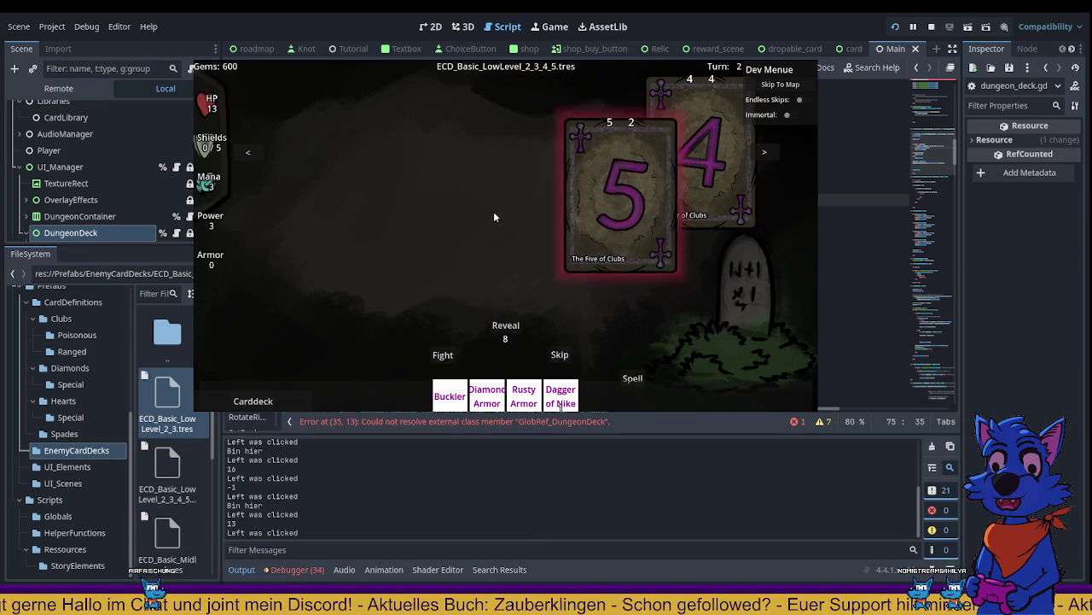
left_click(684, 184)
left_click(505, 324)
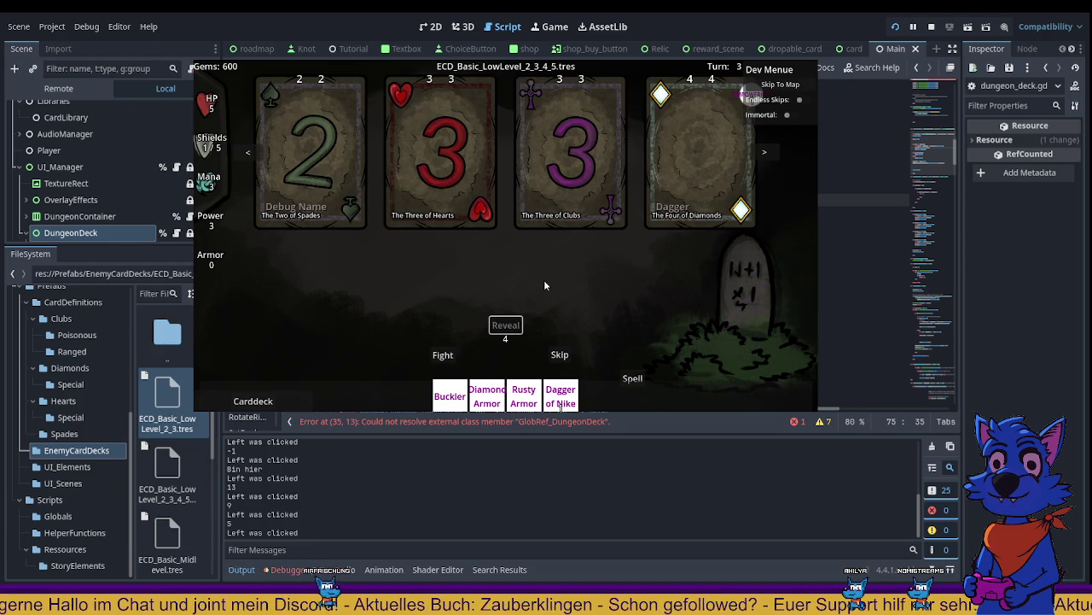
Step: Take the Three of Hearts, fight the Two of Spades and Three of Clubs, restore shields, then Reveal
left_click(466, 183)
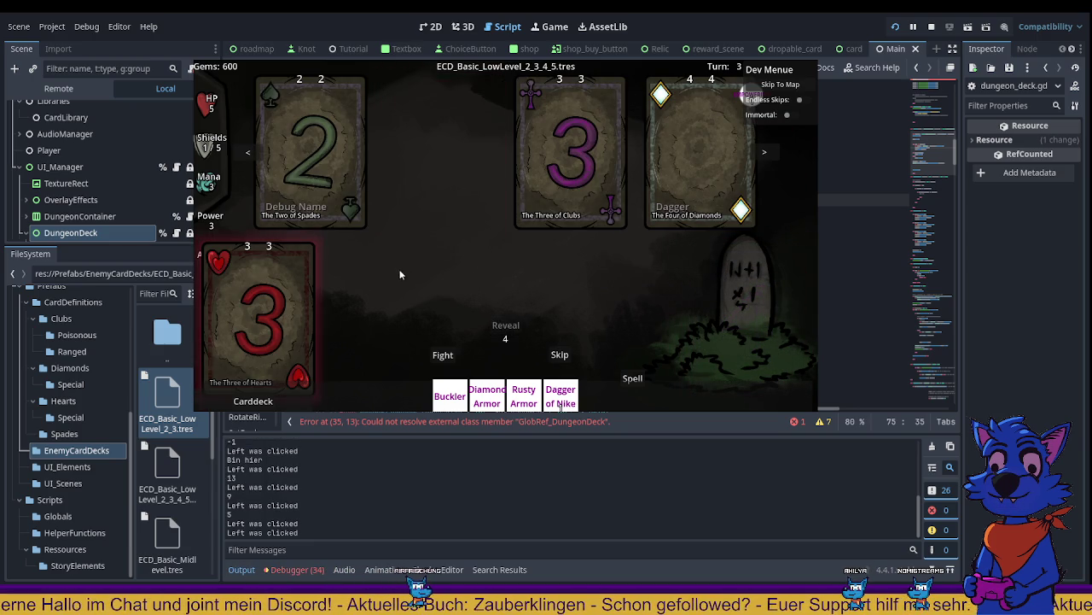
left_click(326, 149)
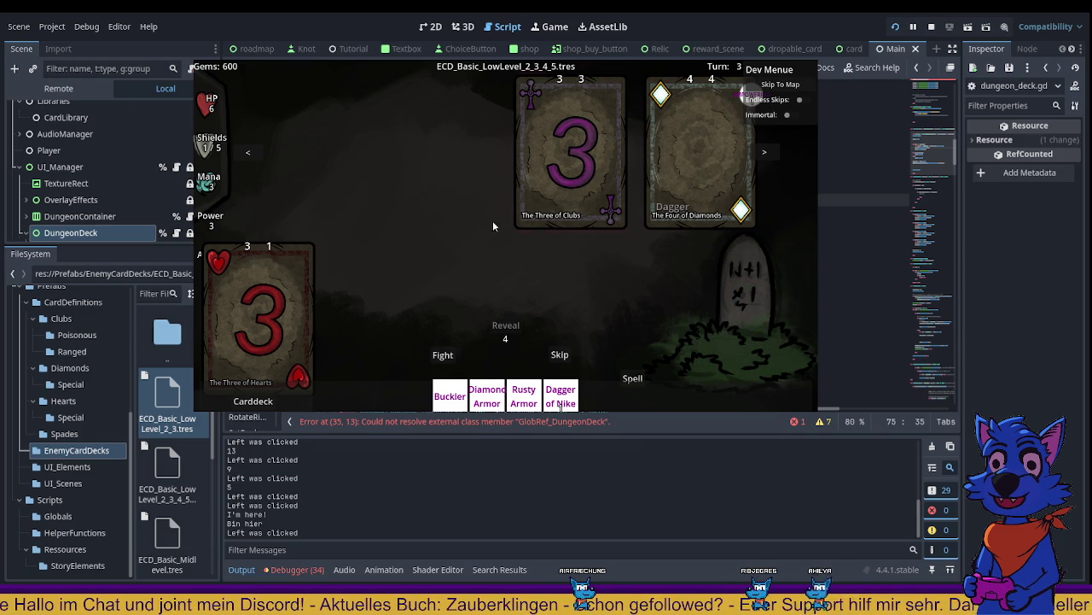
left_click(706, 170)
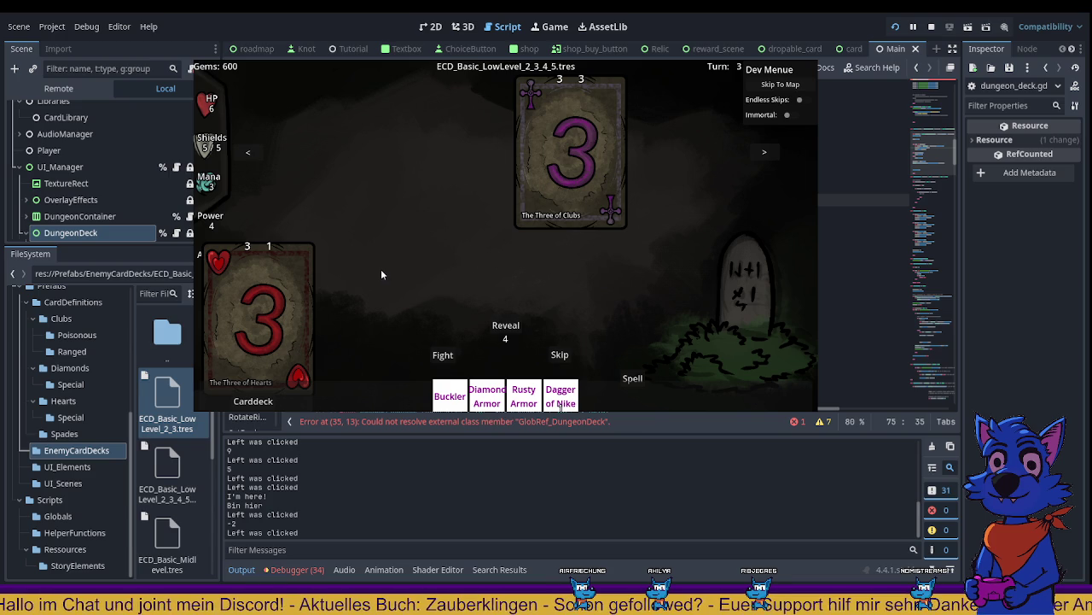
left_click(571, 154)
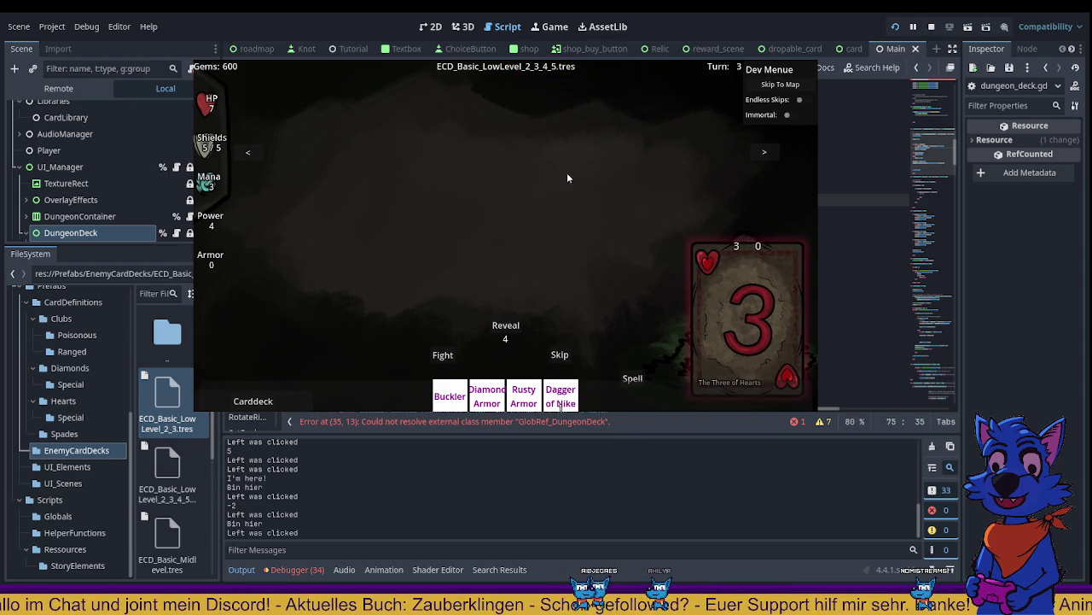
left_click(511, 330)
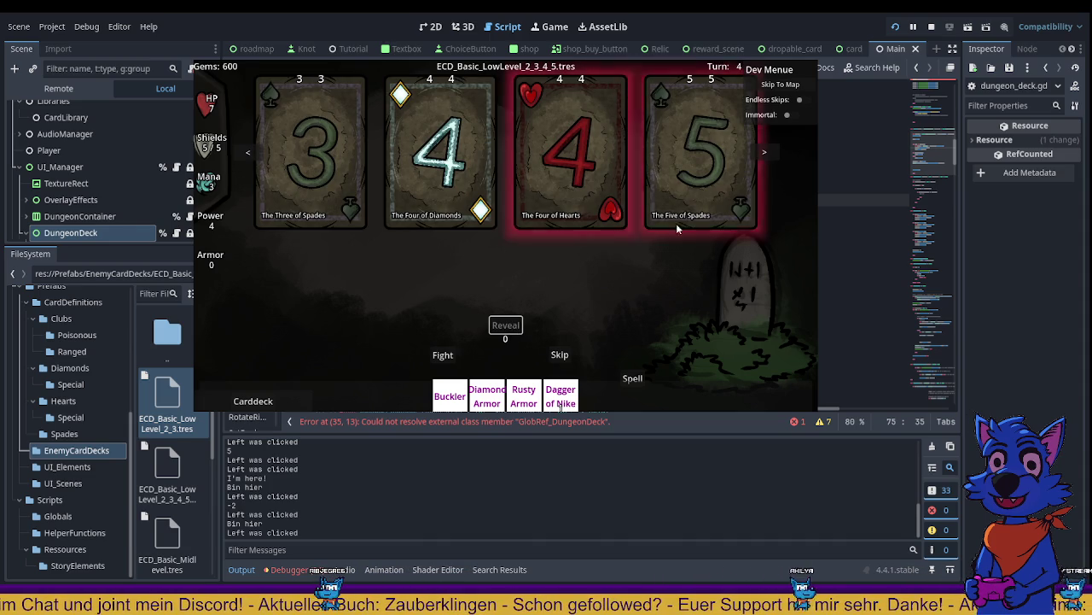
Step: Clear the last cards, choose Story on the map to load ECD_Basic_Midlevel, and stop the game
right_click(705, 168)
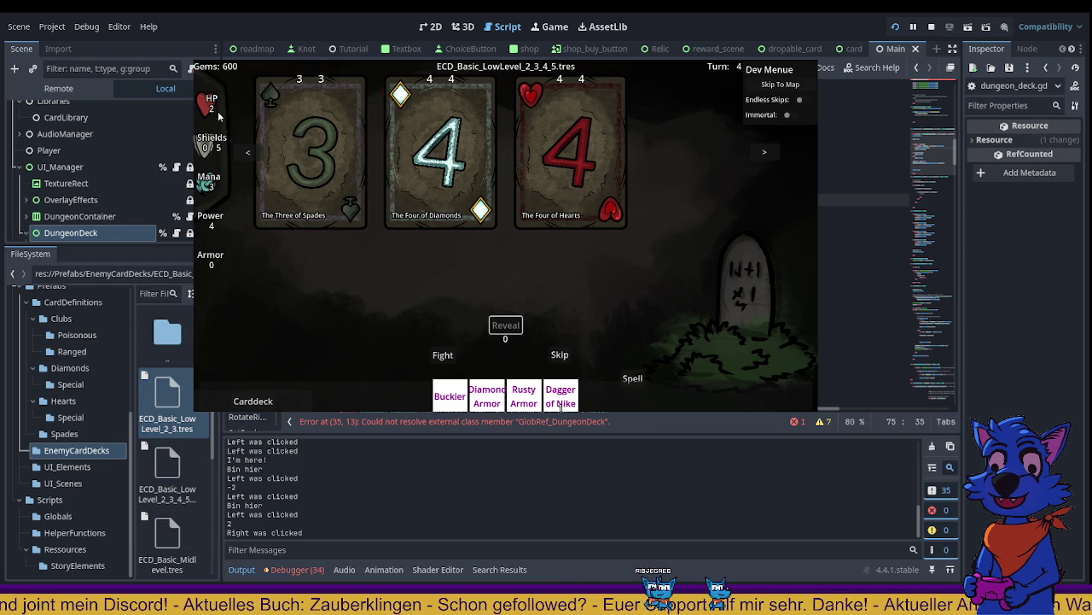
left_click(559, 160)
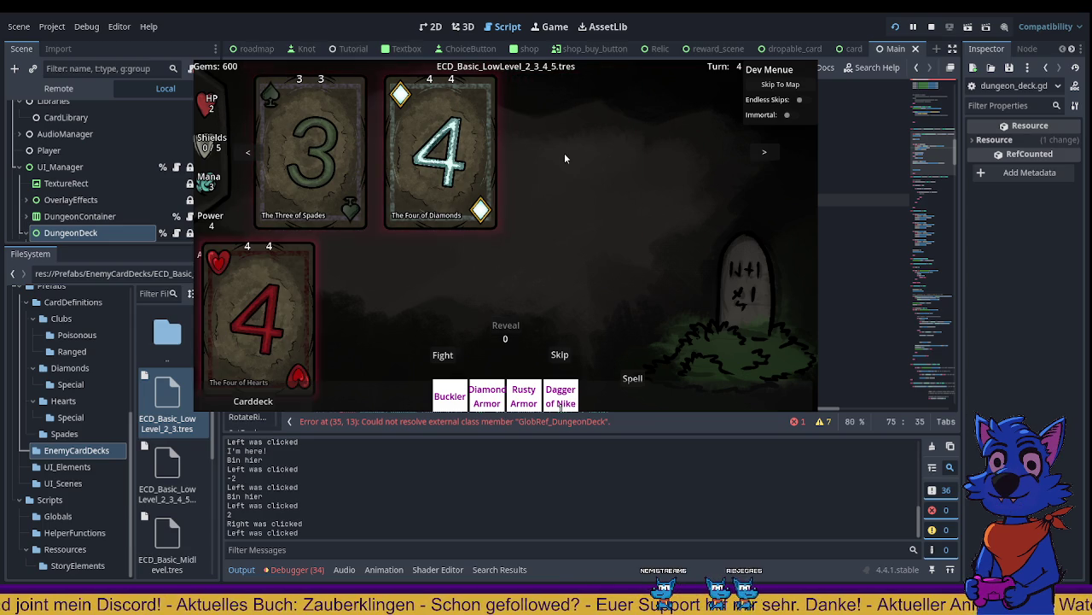
left_click(327, 152)
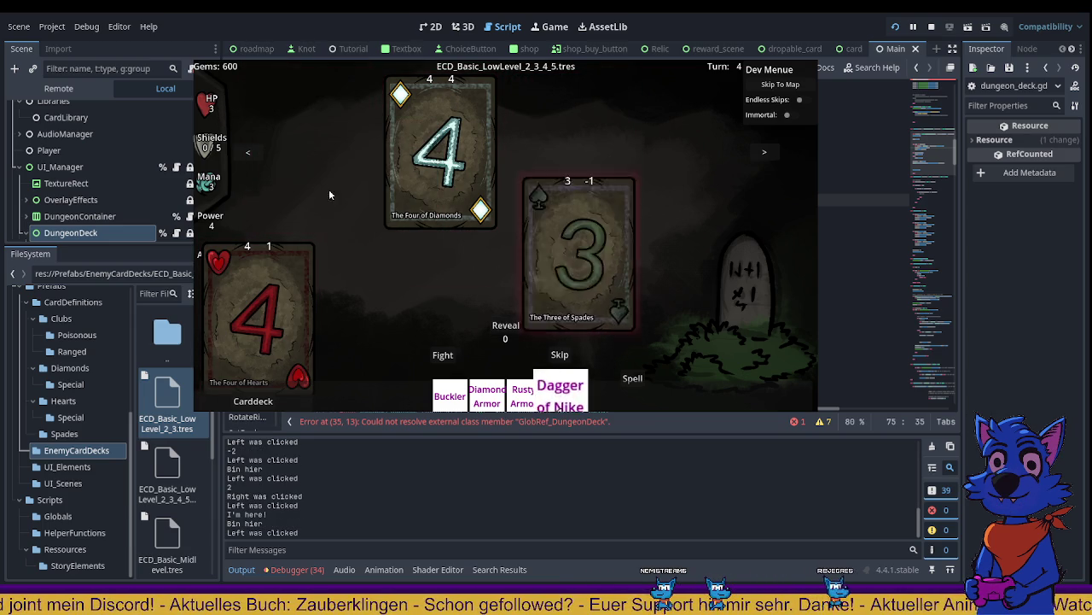
left_click(465, 199)
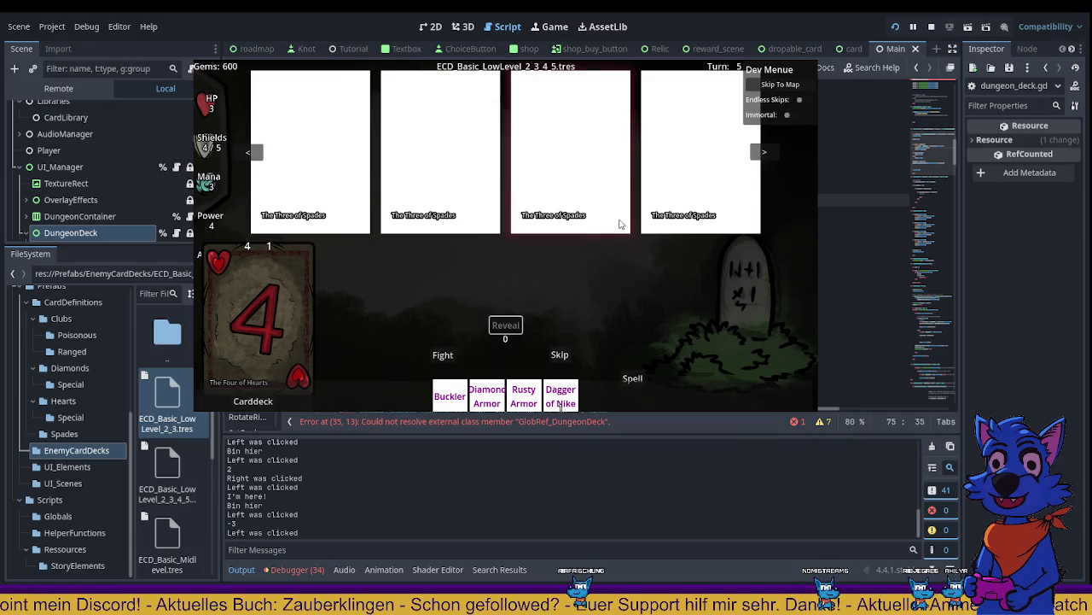
left_click(330, 147)
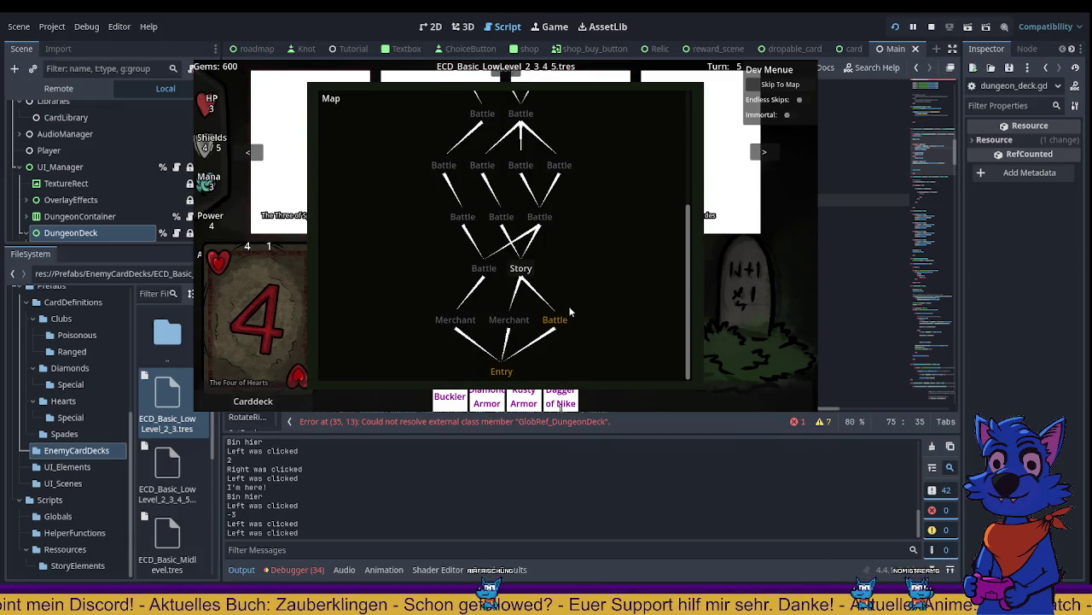
left_click(520, 269)
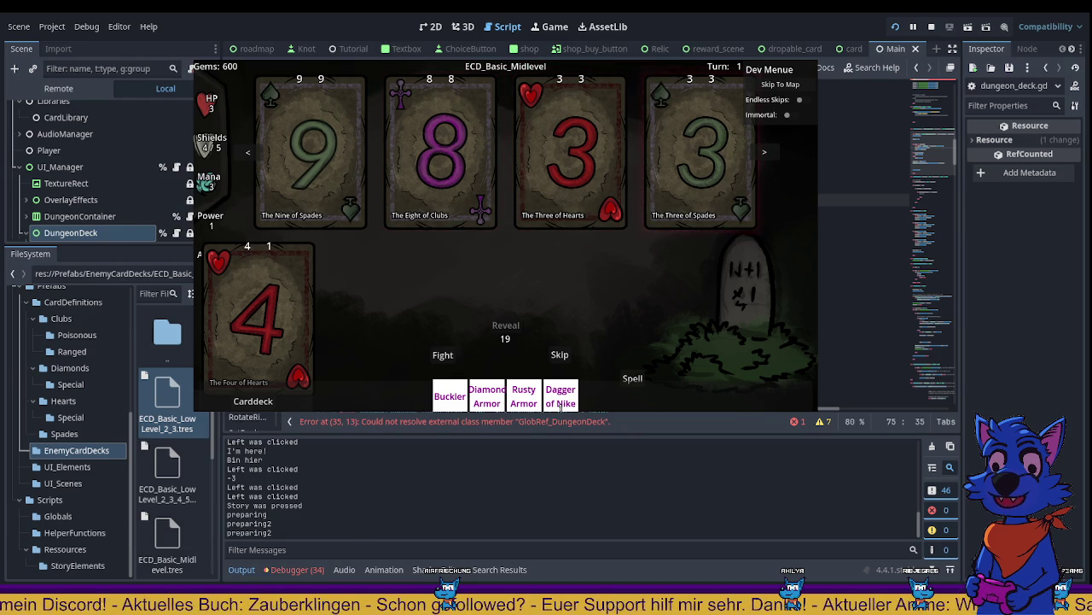
key("F8")
left_click(565, 287)
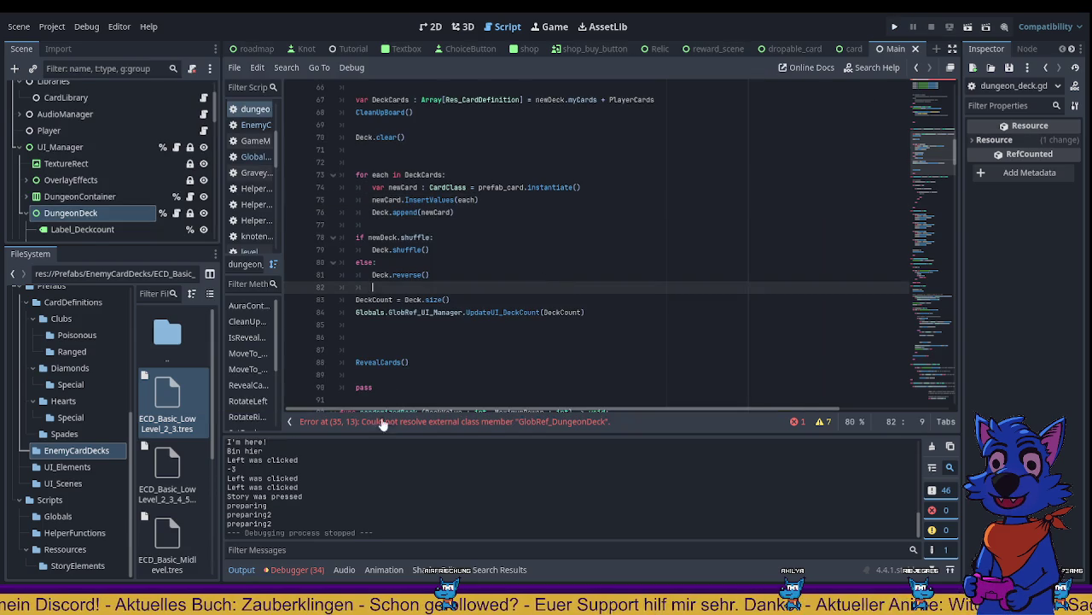
left_click(486, 213)
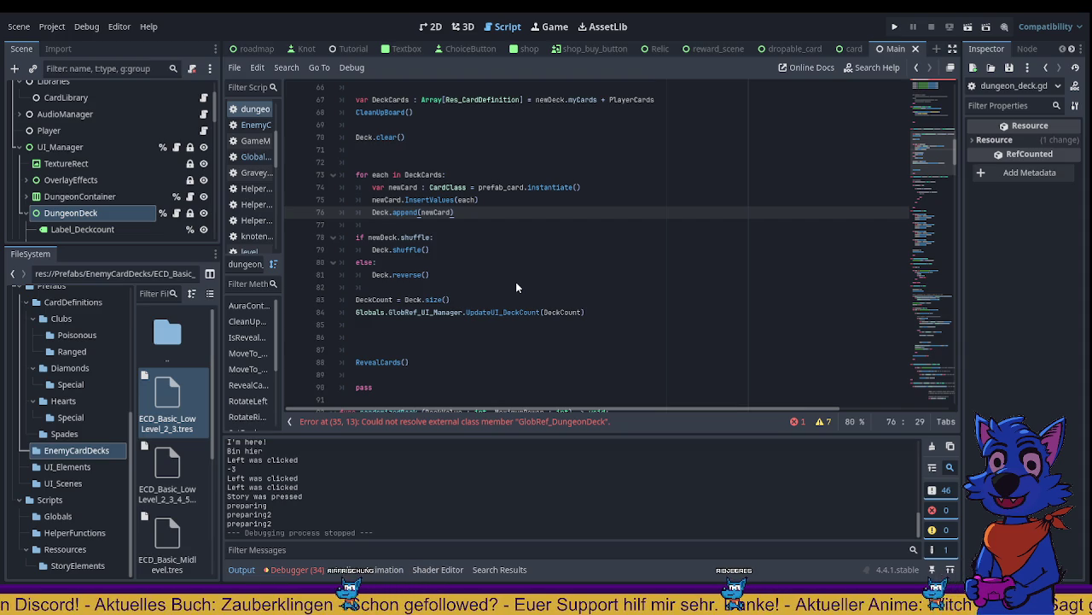
Step: Search the whole project for 'click' and open the double_click match in list_item.gd
key("alt+f")
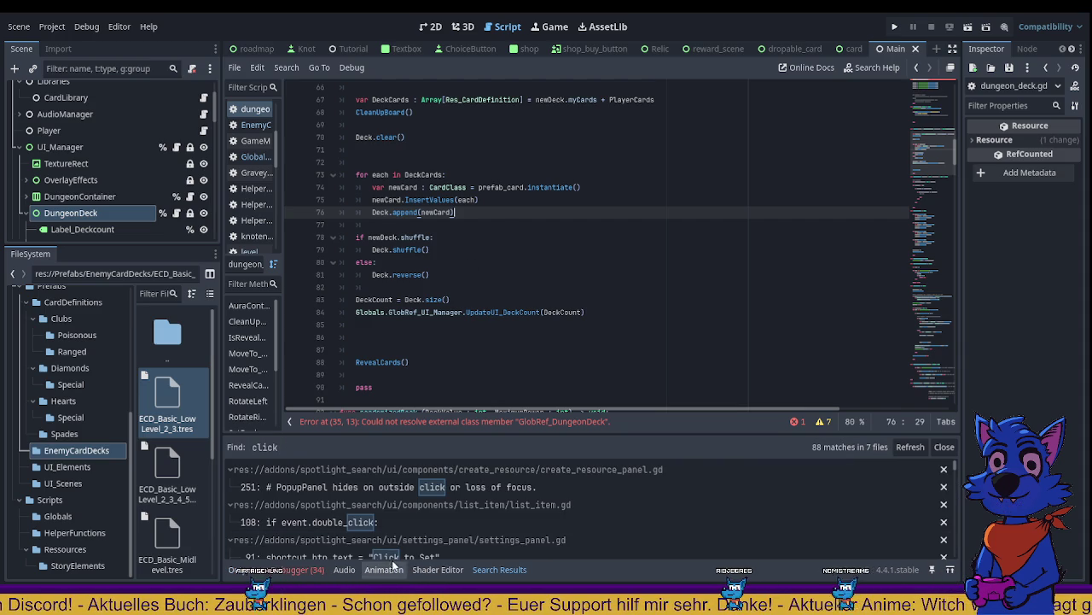
scroll(415, 525, "down", 1)
left_click(364, 491)
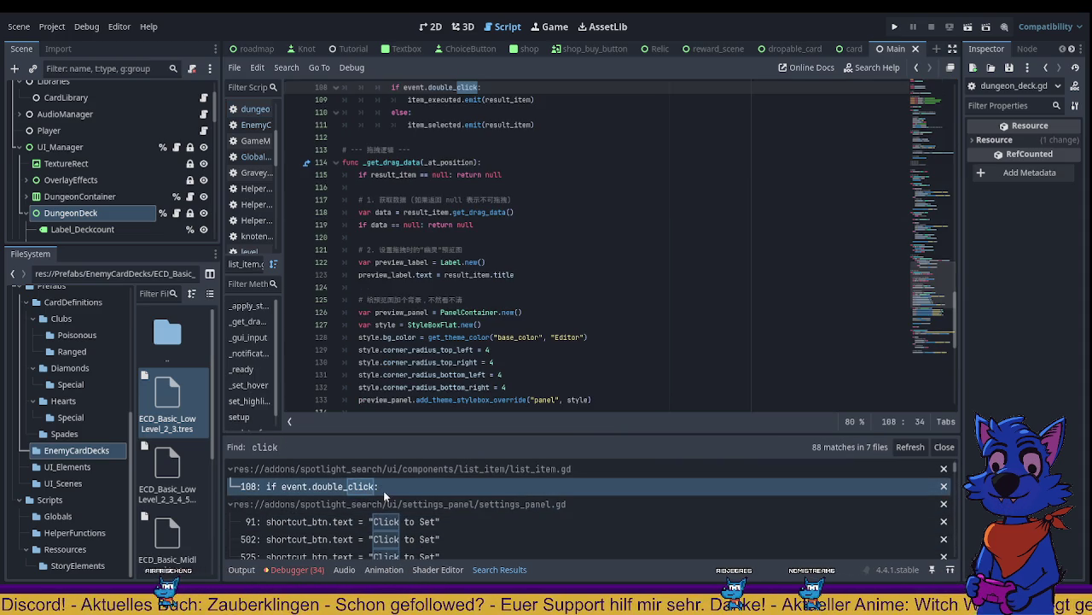
scroll(383, 490, "up", 1)
scroll(513, 265, "up", 3)
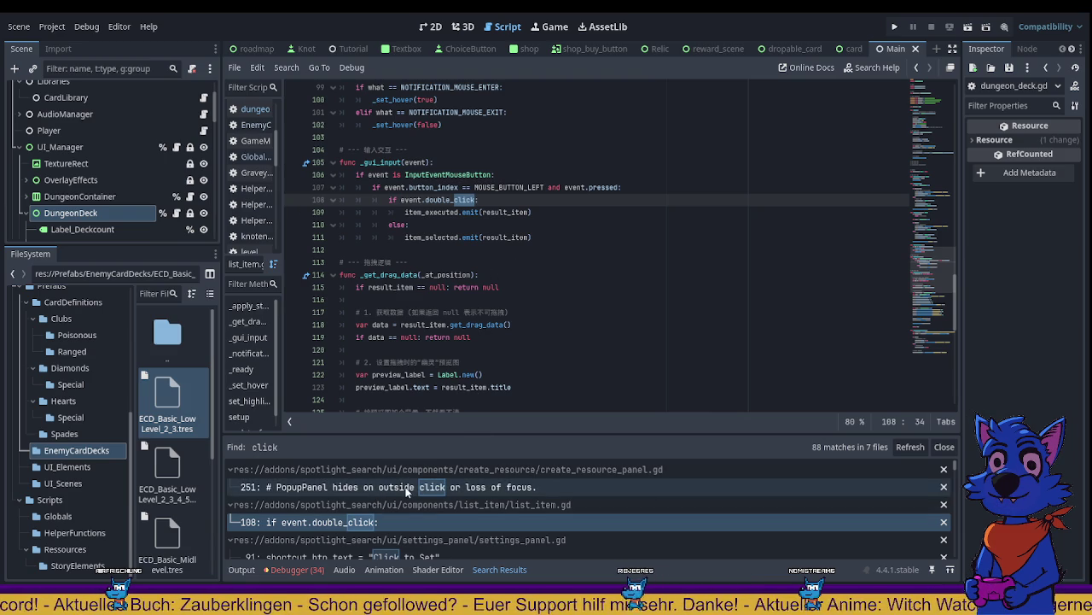
scroll(407, 490, "down", 1)
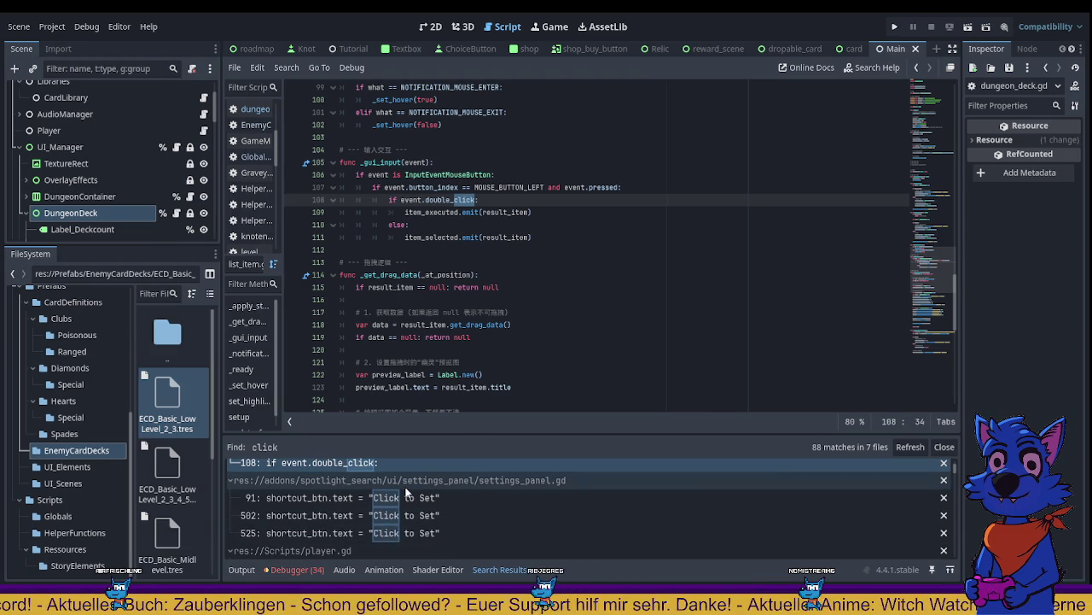
scroll(419, 491, "down", 5)
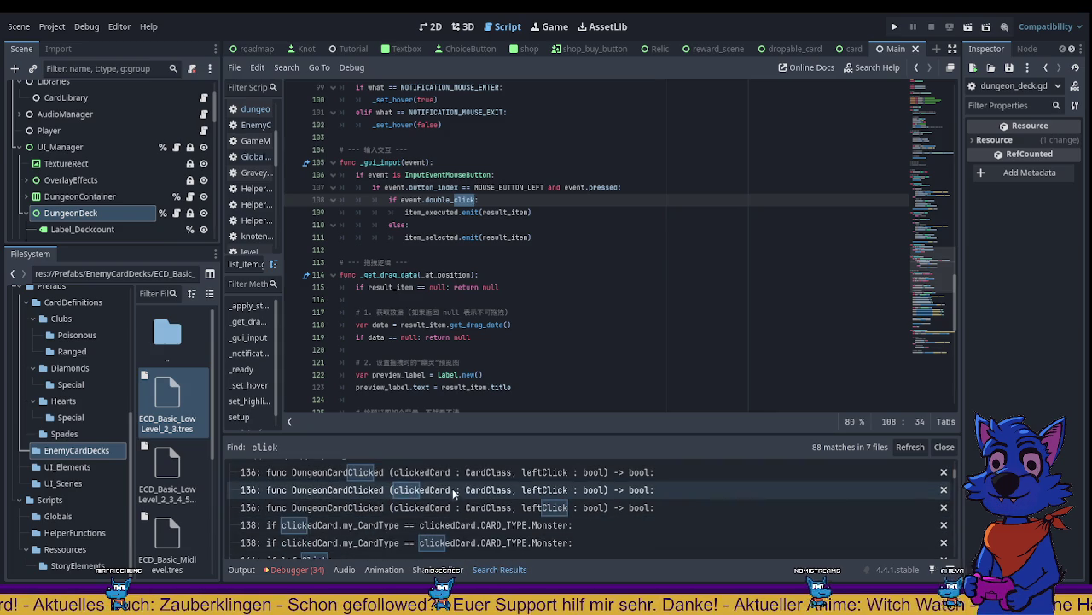
Step: Open the DungeonCardClicked match in player.gd and select leftClick and BattleWithPlayer on line 147
left_click(458, 474)
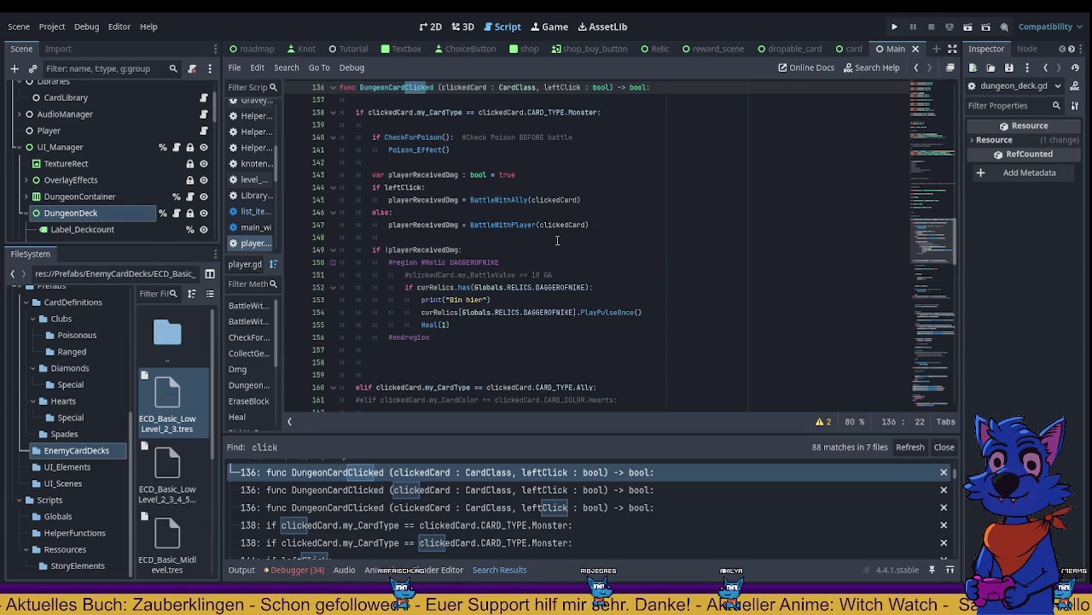
double_click(564, 87)
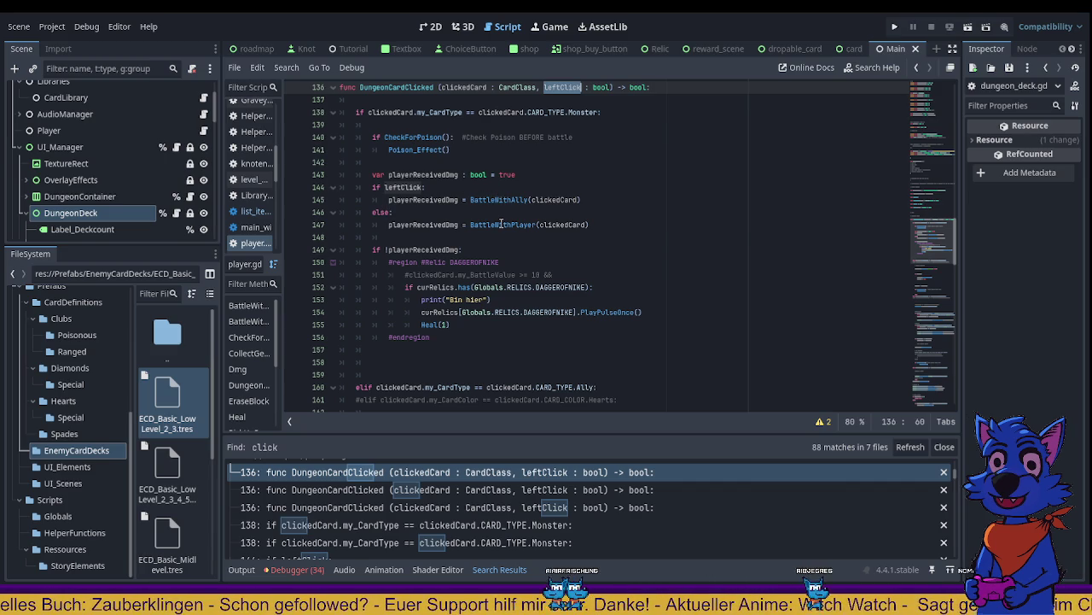
double_click(502, 225)
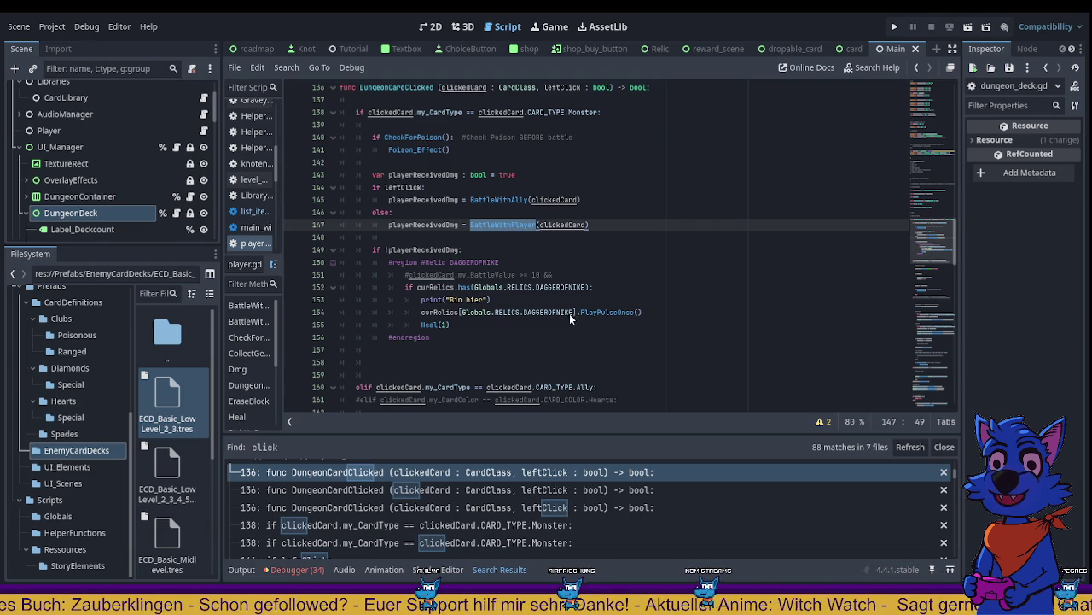
Step: Find all uses of BattleWithPlayer, jump to its definition, and highlight the clickedCard uses
key("ctrl+shift+f")
key("Return")
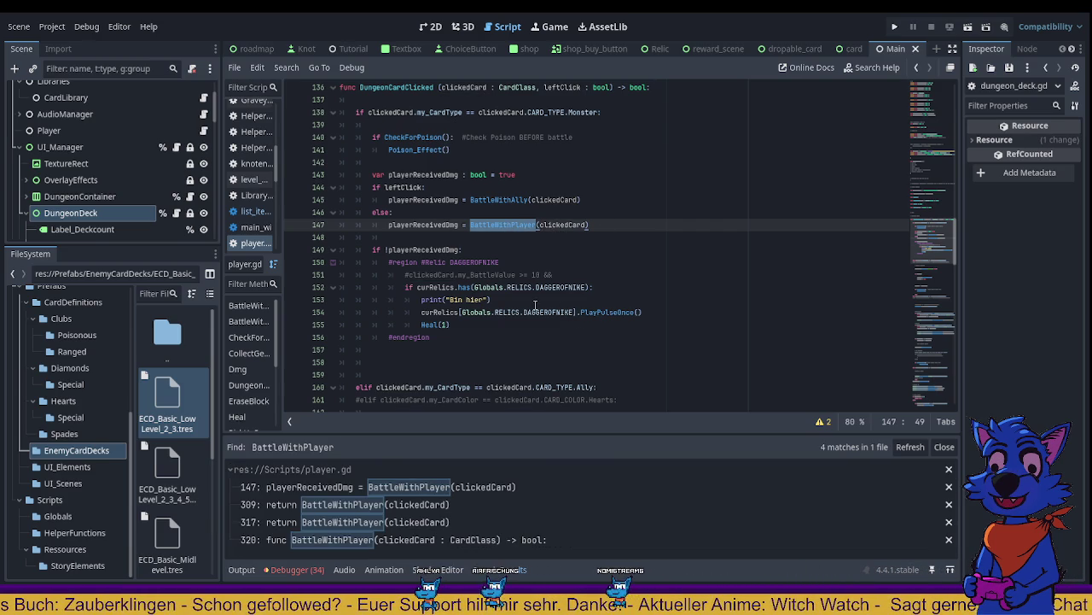
left_click(328, 540)
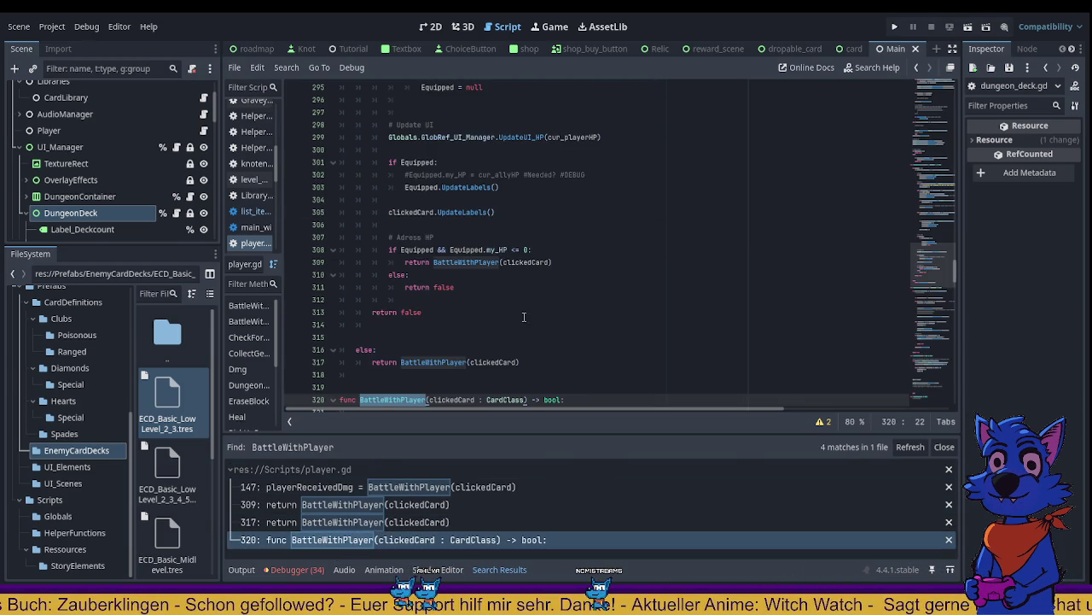
scroll(520, 303, "down", 2)
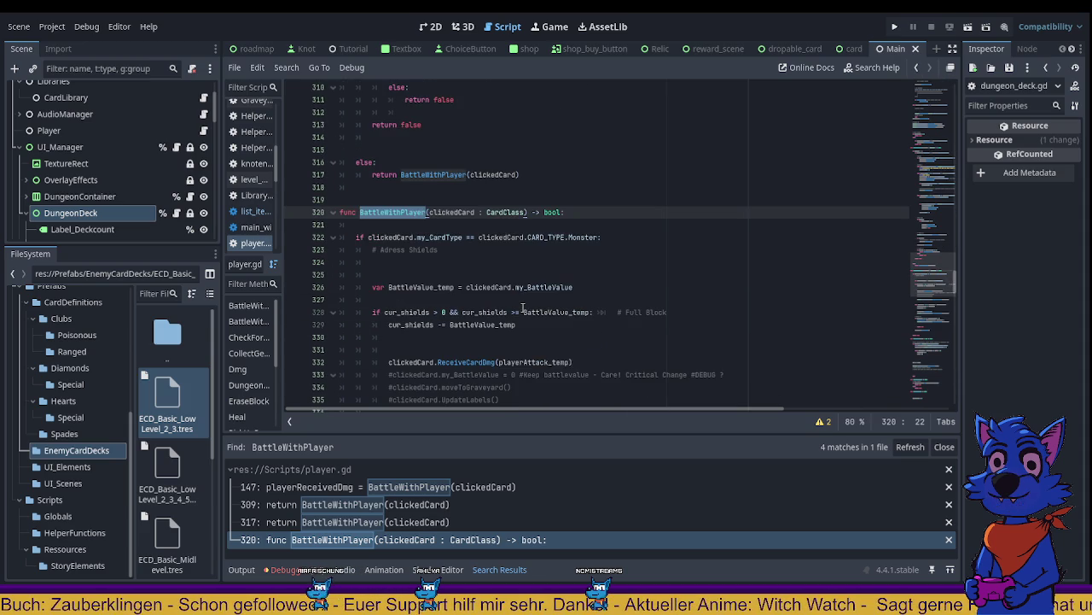
double_click(451, 212)
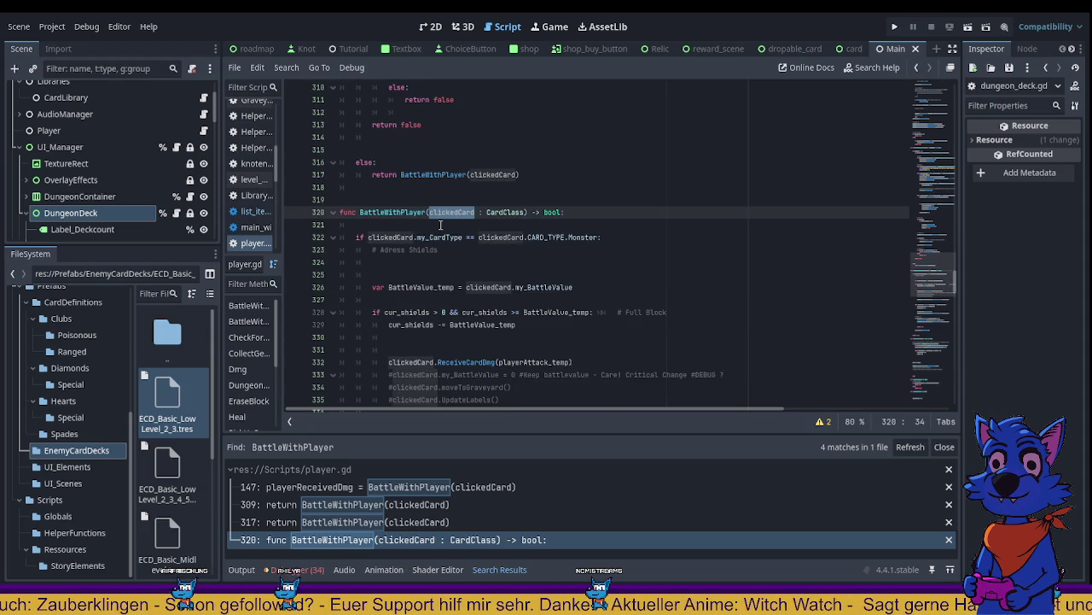
scroll(467, 232, "up", 3)
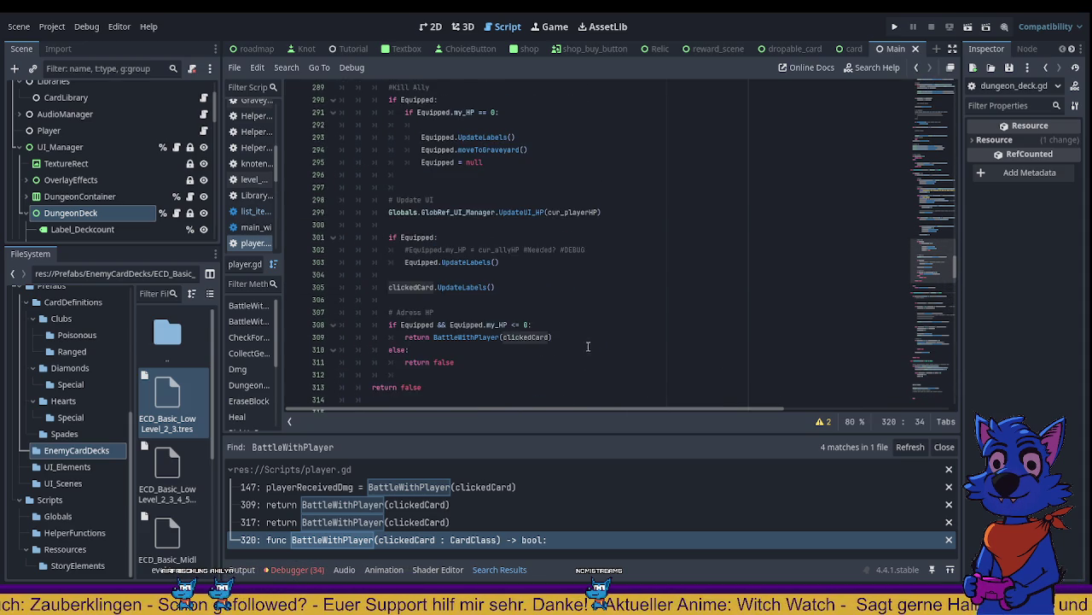
scroll(588, 344, "up", 4)
scroll(789, 170, "up", 15)
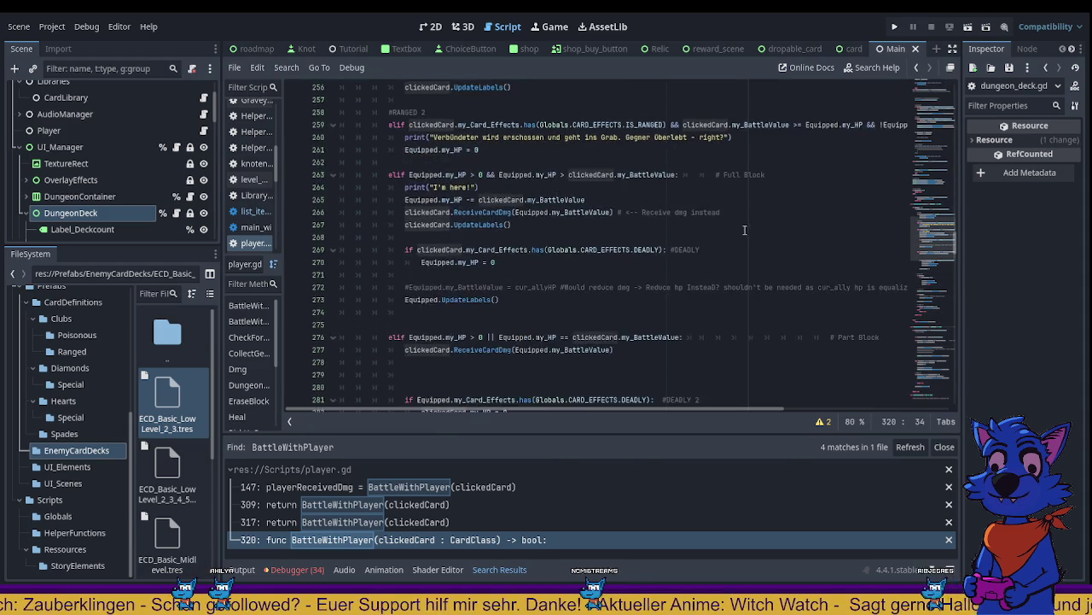
scroll(744, 229, "up", 4)
scroll(744, 230, "up", 7)
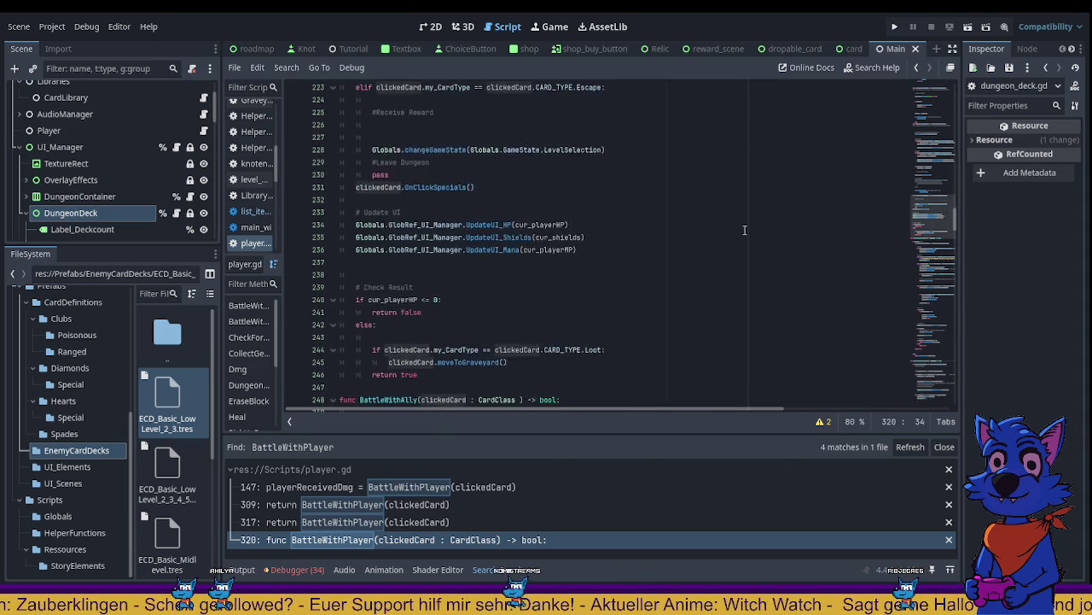
scroll(744, 229, "up", 14)
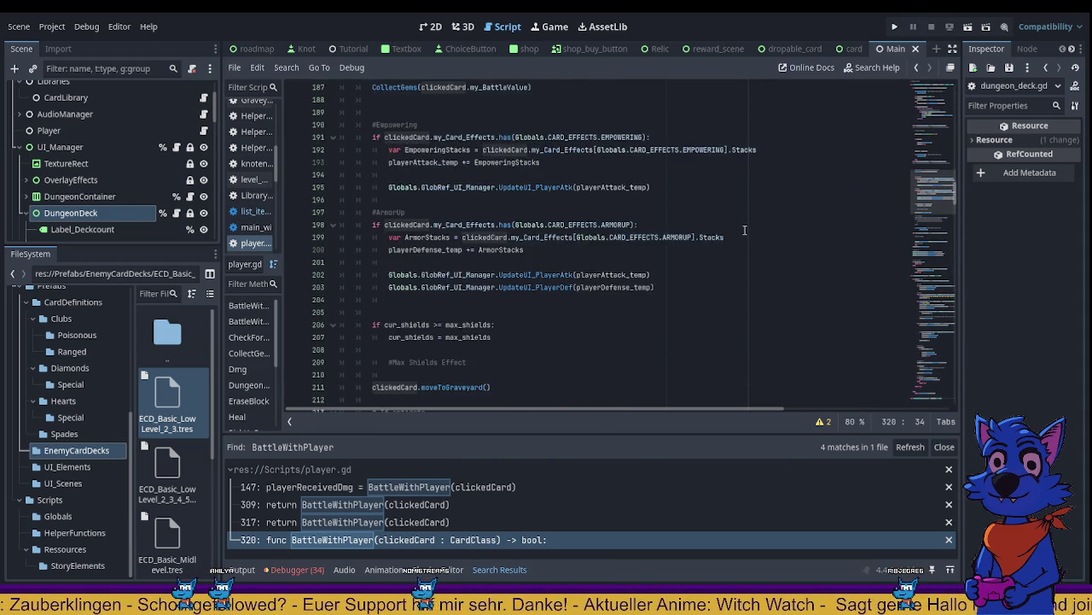
scroll(744, 229, "up", 14)
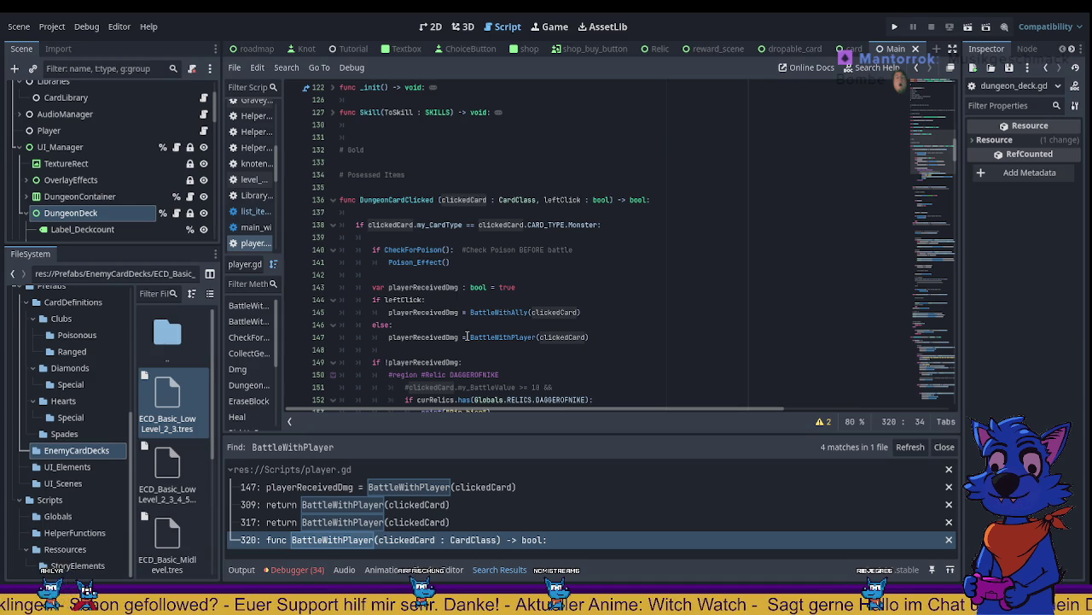
scroll(470, 358, "down", 1)
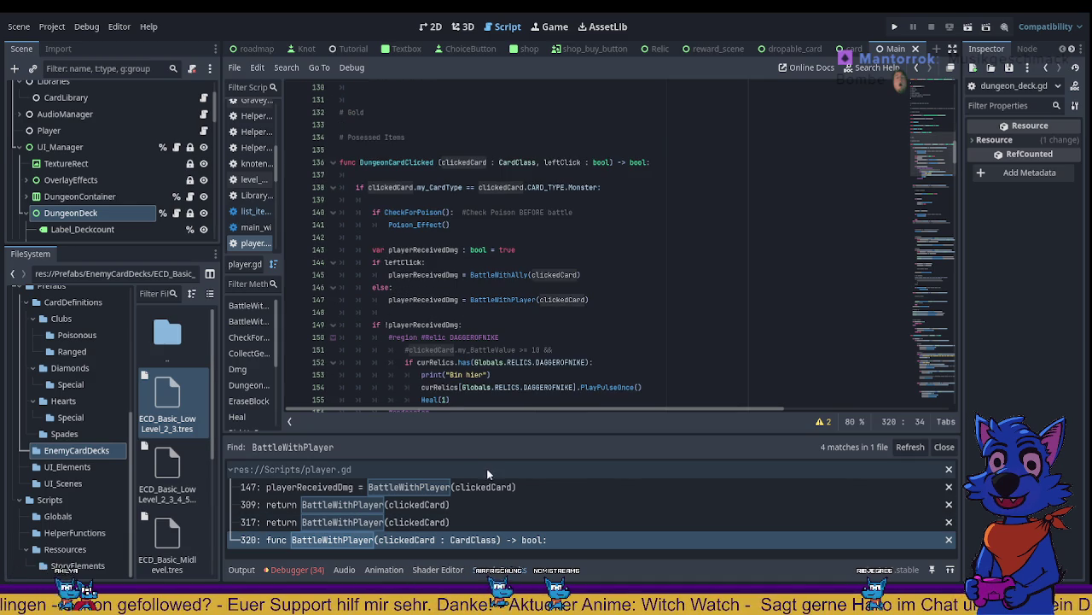
Step: Return to the BattleWithPlayer definition at line 320 and read through the function body
left_click(417, 539)
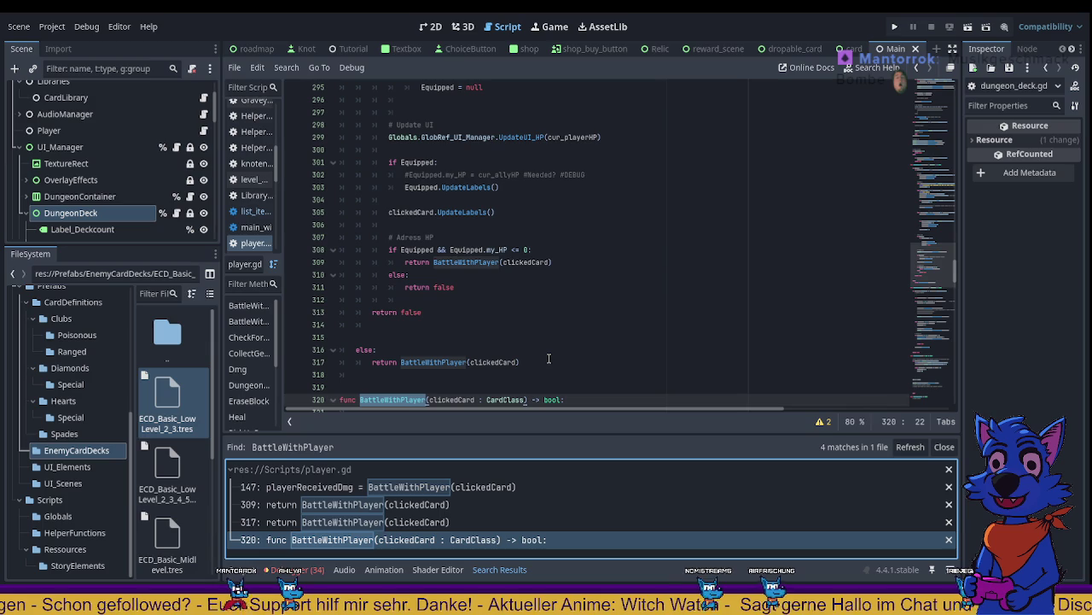
scroll(549, 358, "down", 3)
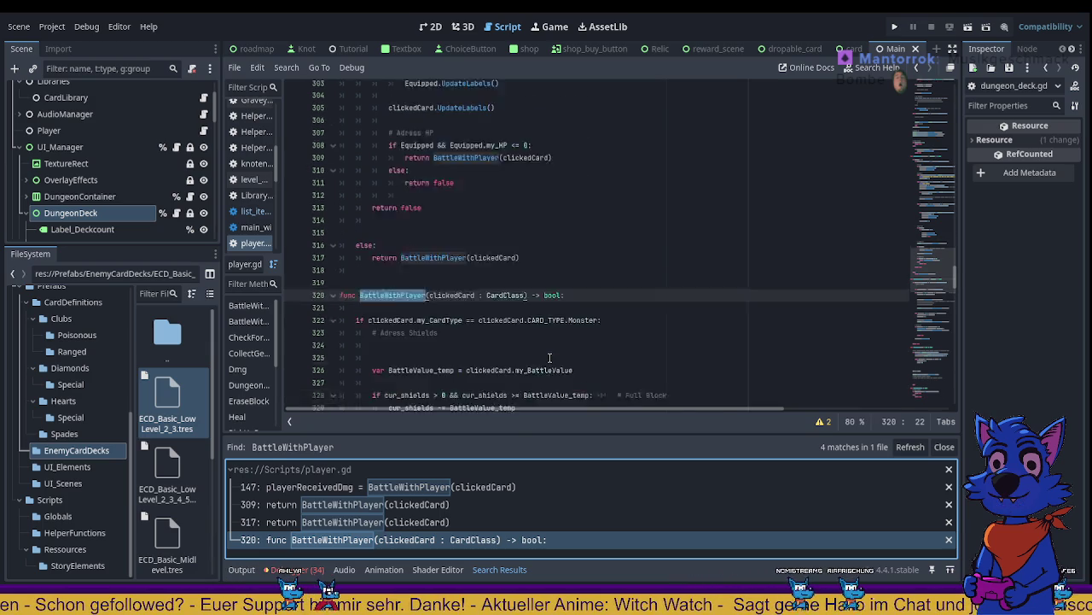
scroll(549, 359, "down", 2)
scroll(549, 358, "down", 3)
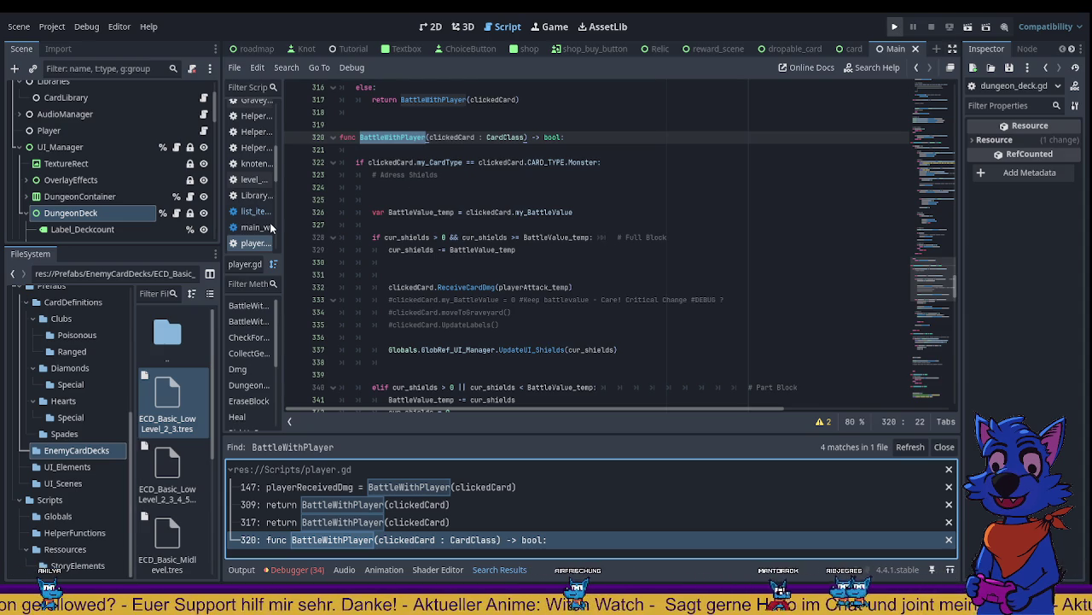
Step: Save and run the project with F5 to reach the Rogue Dungeon Solitaire welcome screen
key("F5")
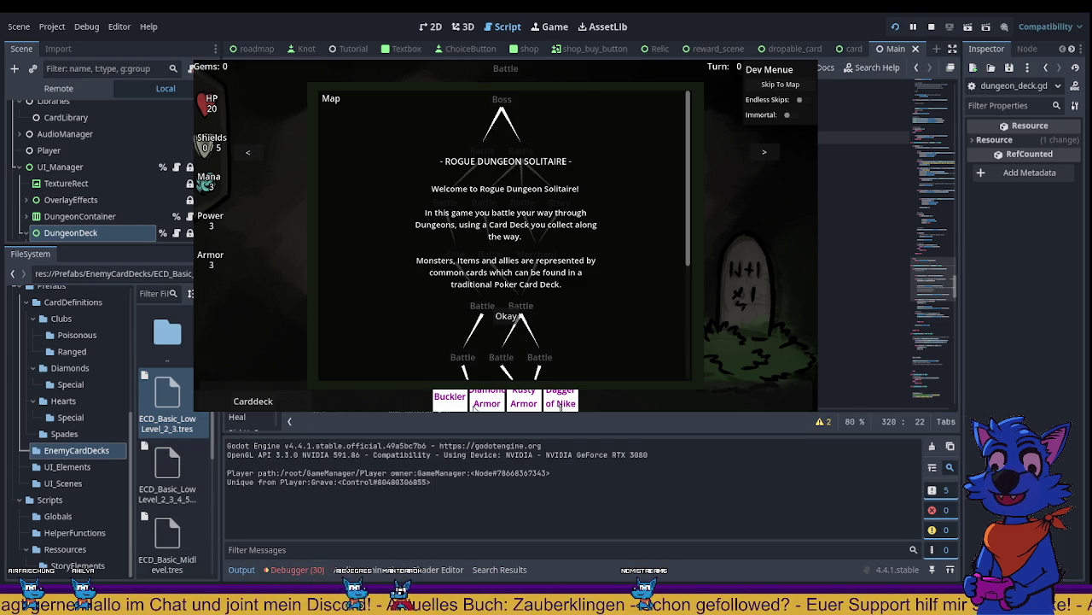
Step: Dismiss the welcome message, enter a Battle room, take both Daggers, fight the Two of Clubs, and Reveal
left_click(506, 316)
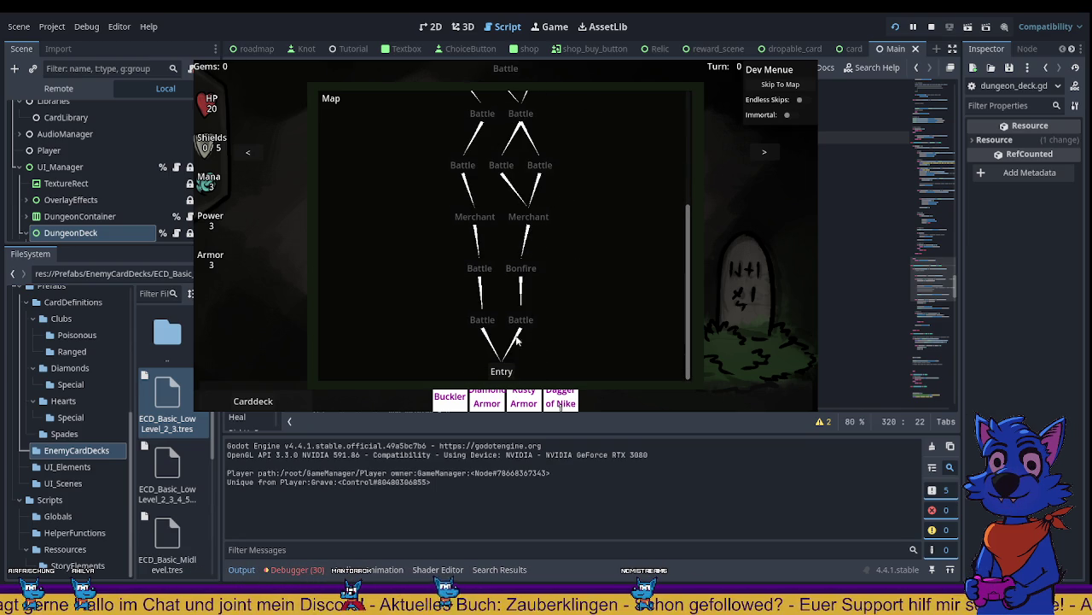
left_click(482, 321)
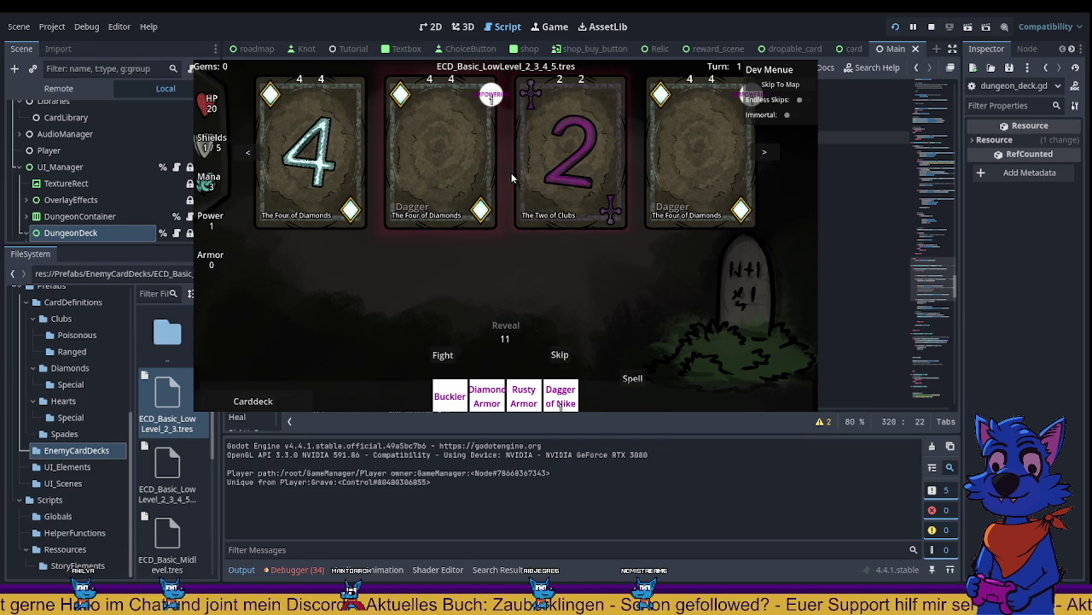
left_click(446, 158)
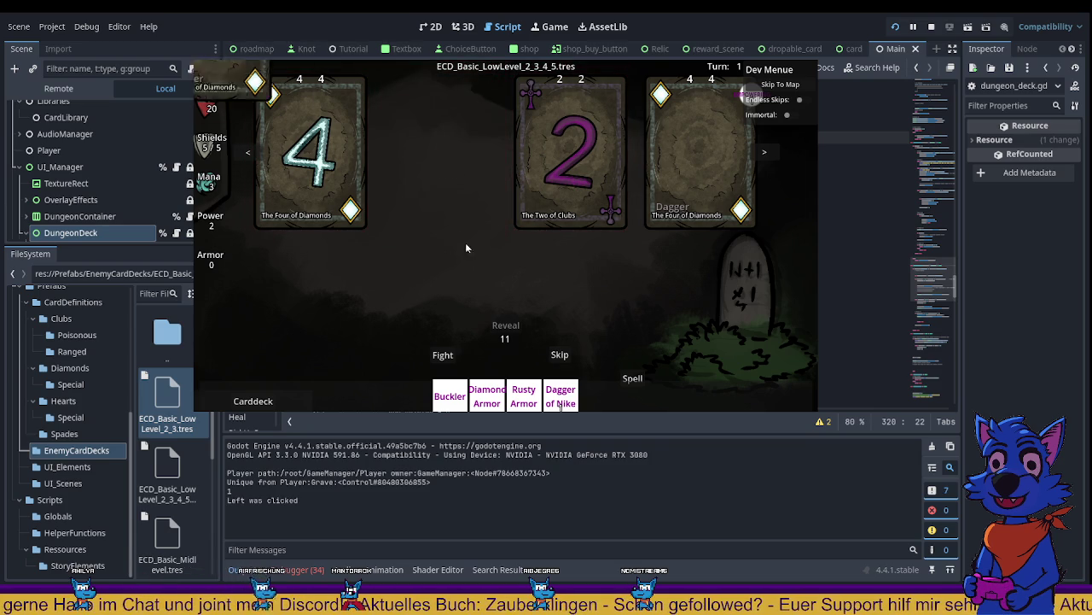
left_click(587, 155)
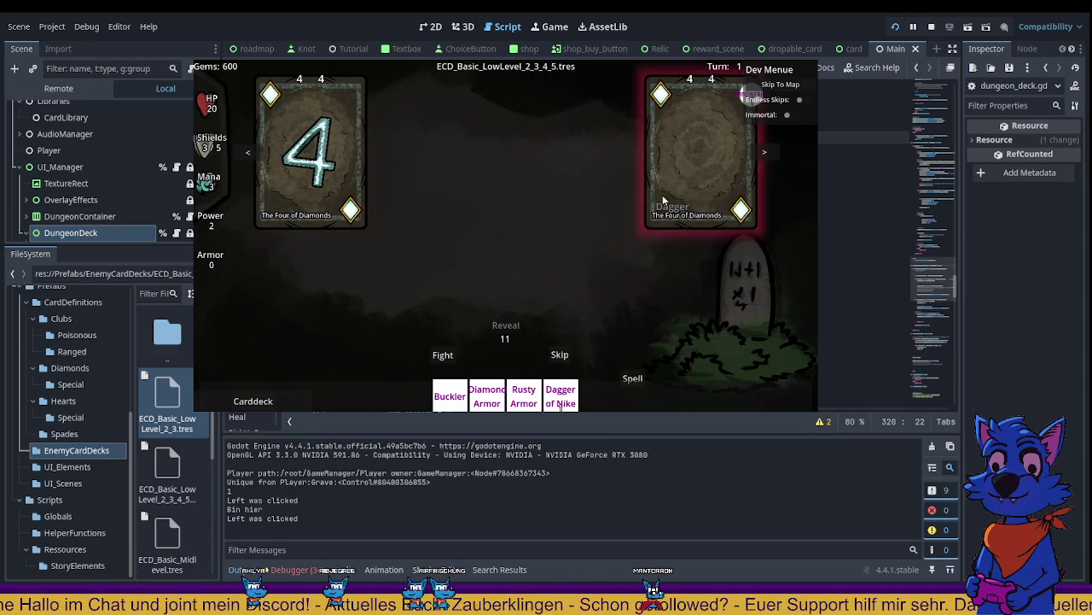
left_click(683, 178)
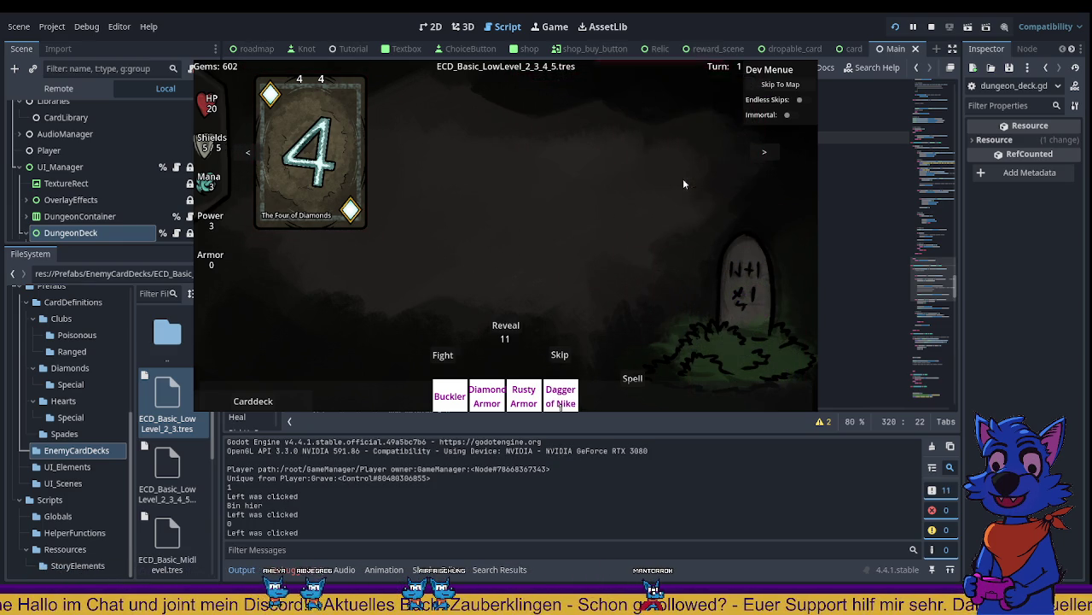
left_click(505, 327)
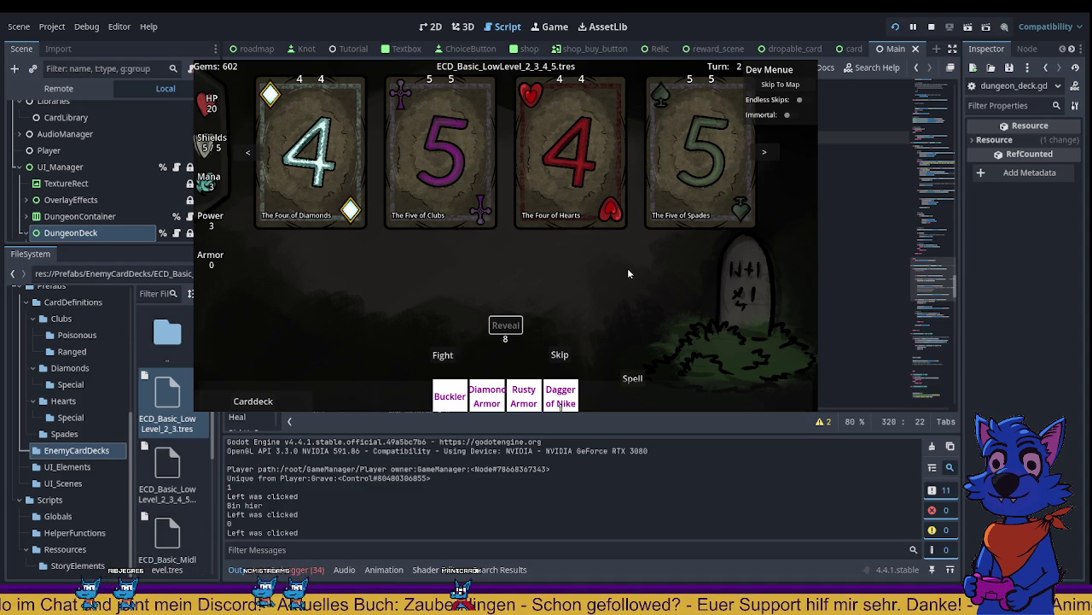
Step: Fight the Five of Clubs and Five of Spades, raise shields with diamonds, skip, and play the Four of Spades
left_click(470, 183)
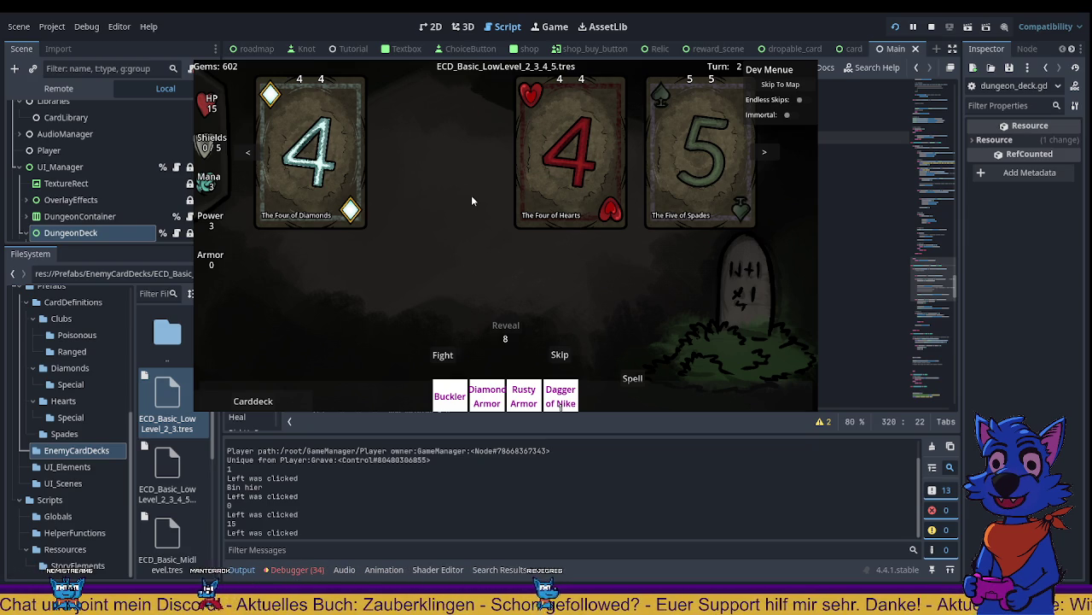
left_click(691, 189)
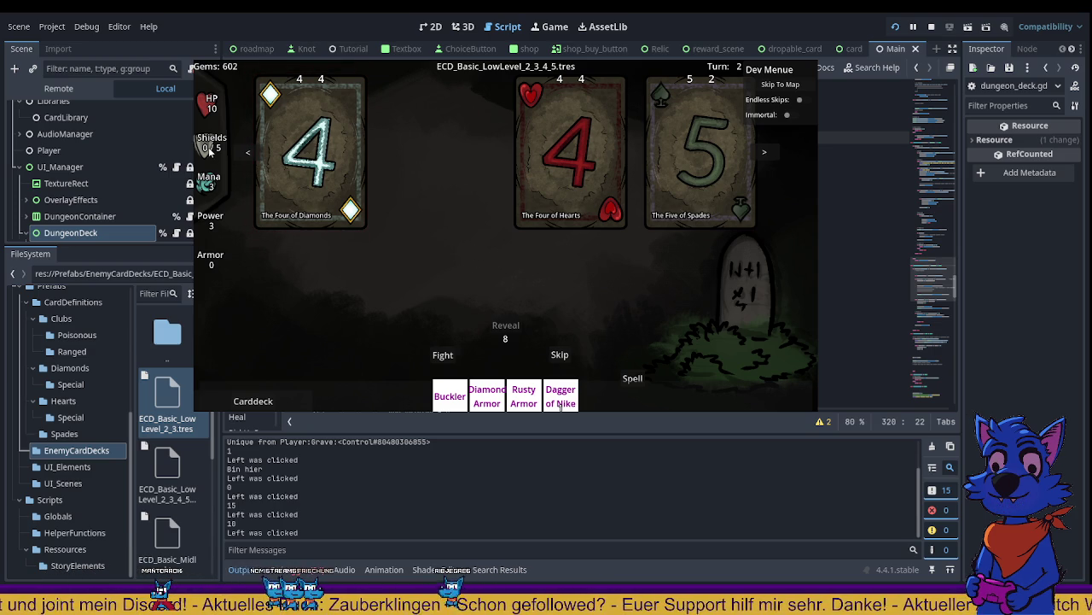
left_click(312, 158)
left_click(683, 219)
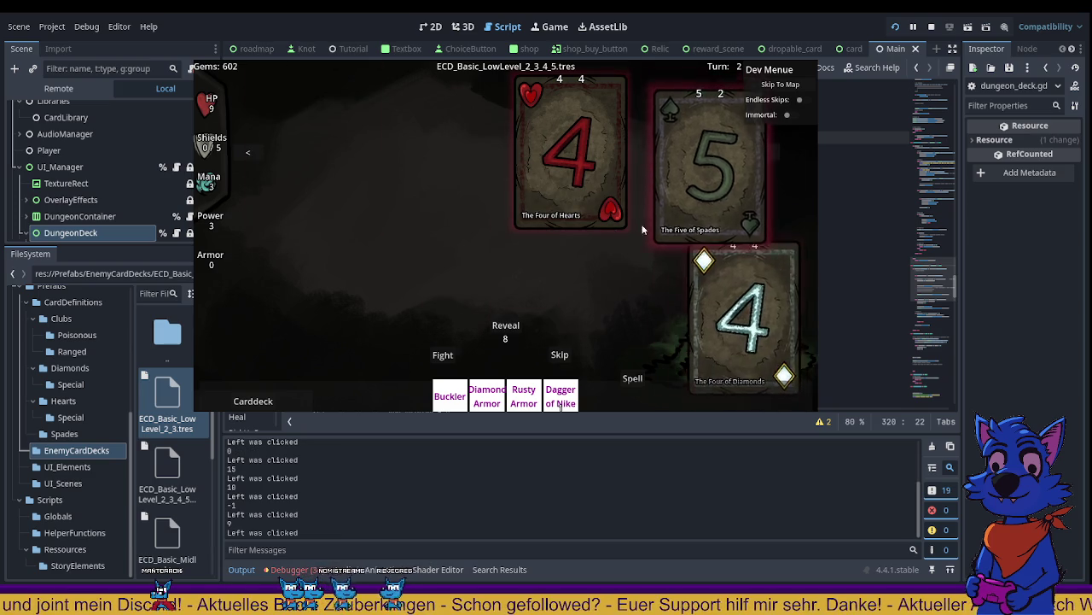
left_click(601, 180)
left_click(532, 315)
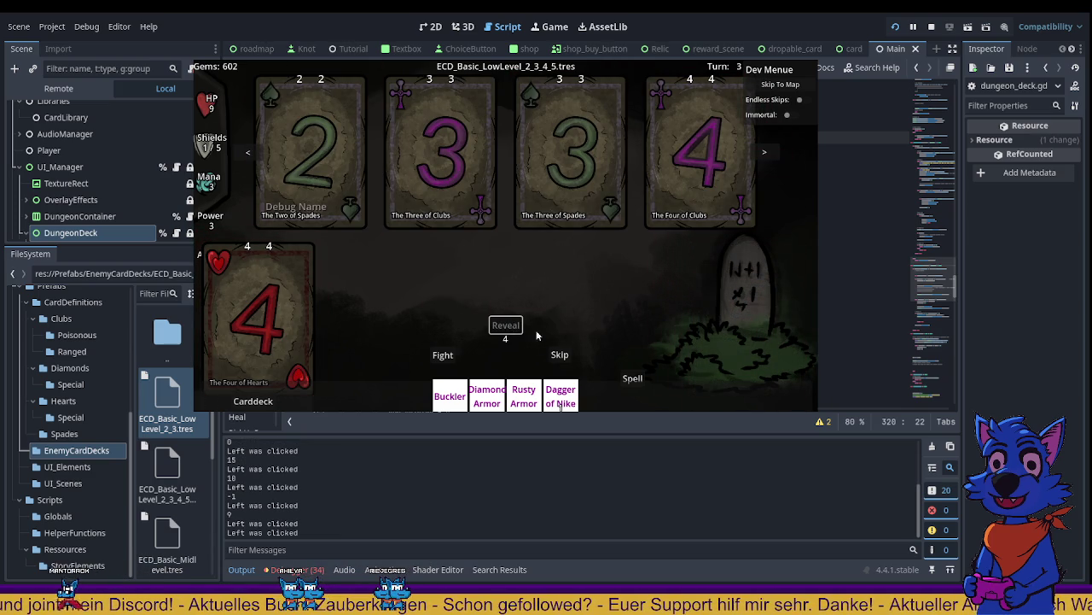
left_click(559, 355)
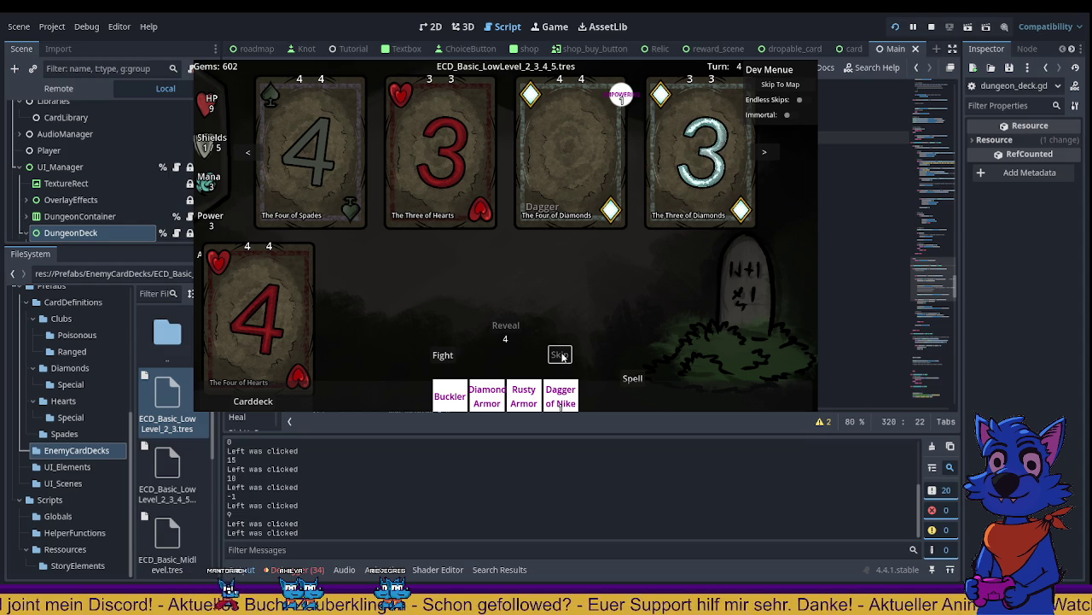
left_click(666, 224)
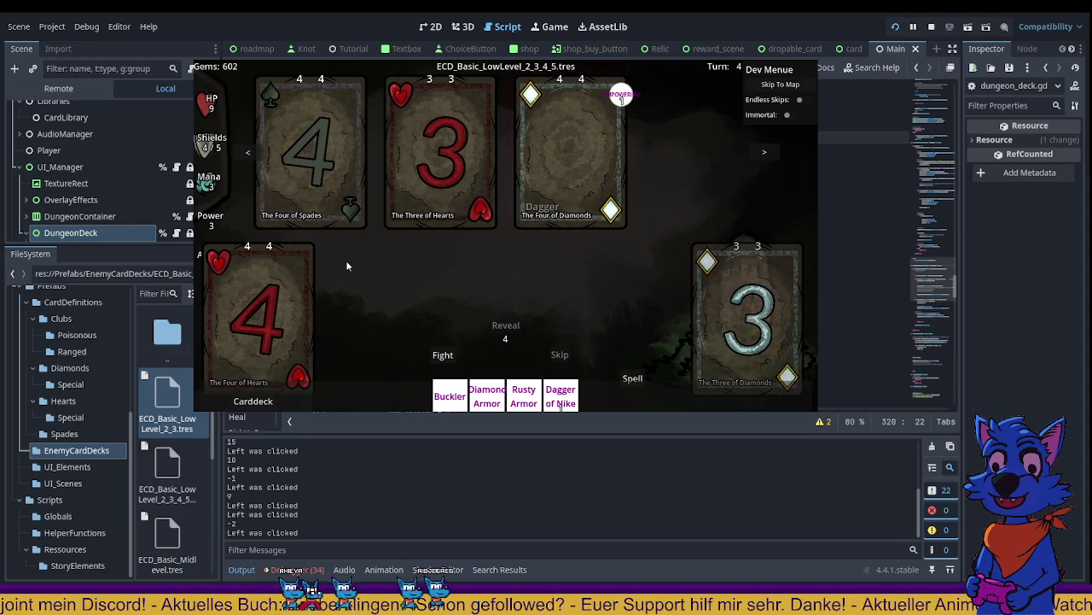
left_click(319, 151)
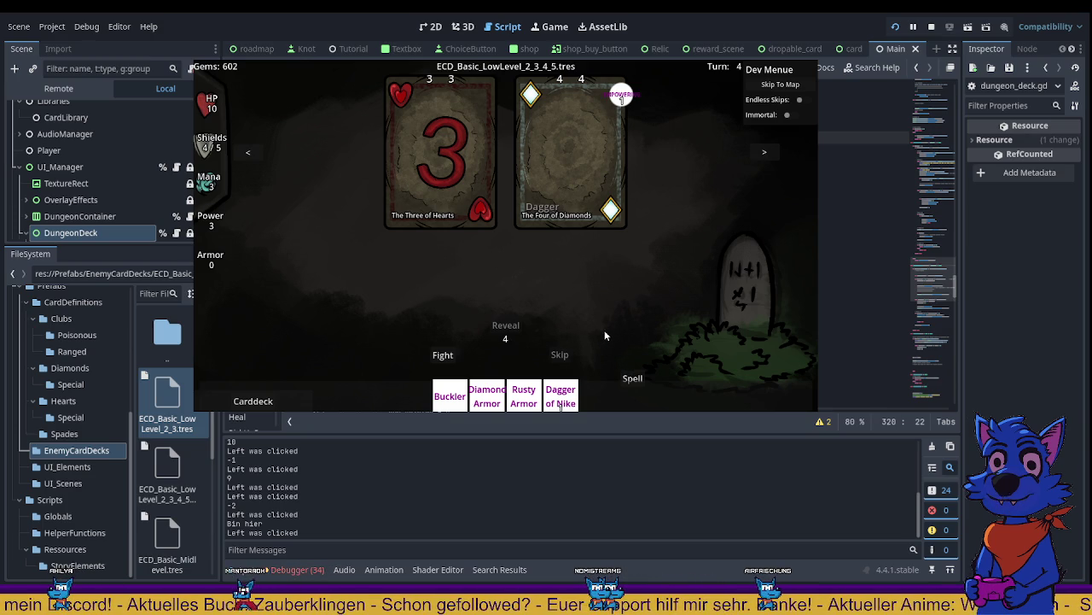
Step: Enter the next battle room from the map, take the Four of Diamonds, skip, and fight the Five of Clubs
left_click(779, 84)
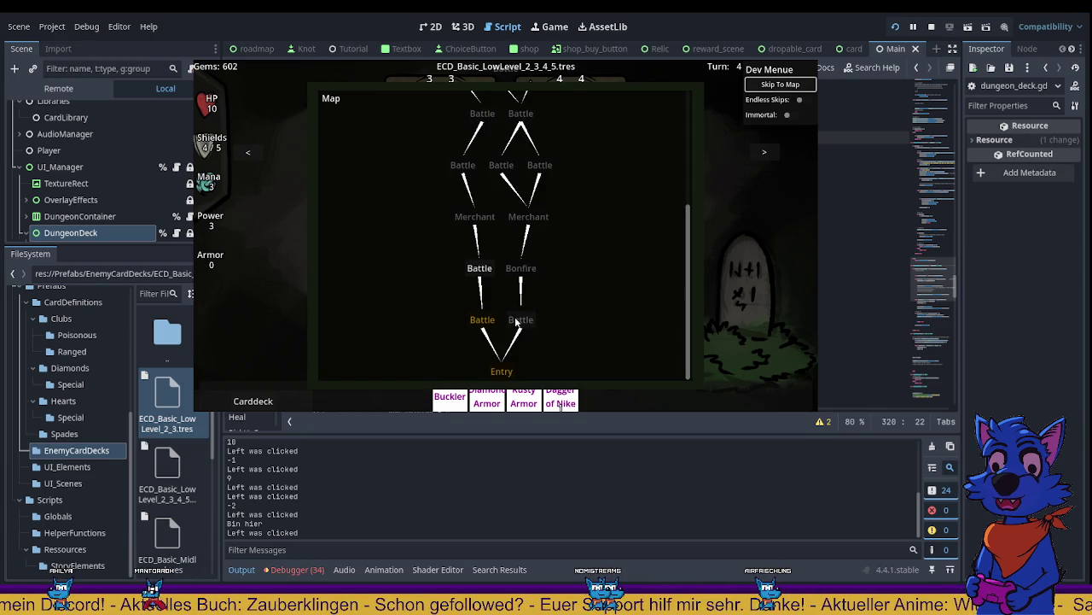
left_click(486, 269)
left_click(576, 171)
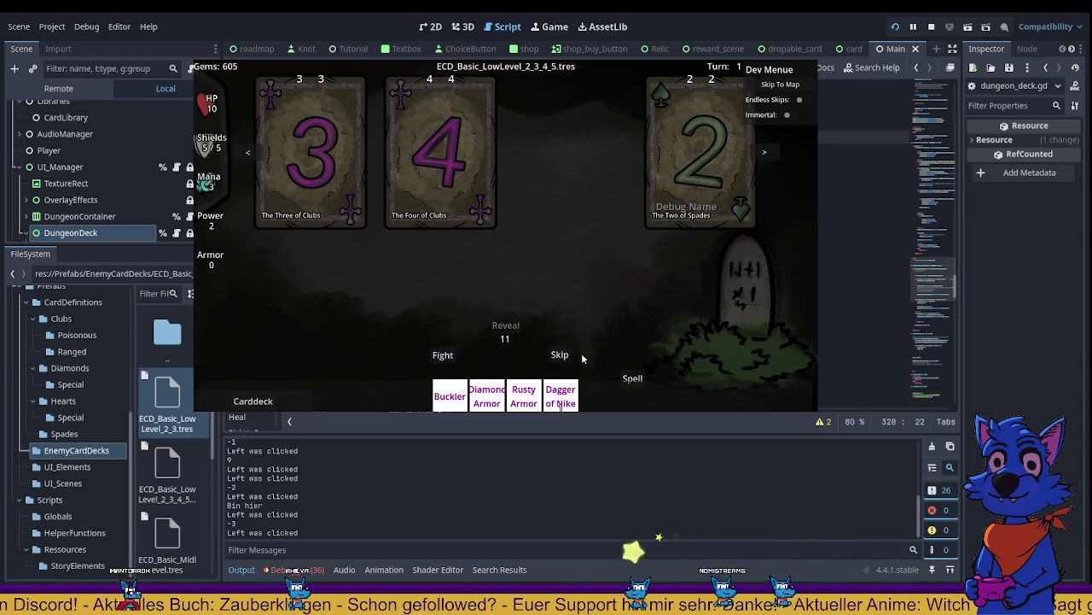
left_click(557, 355)
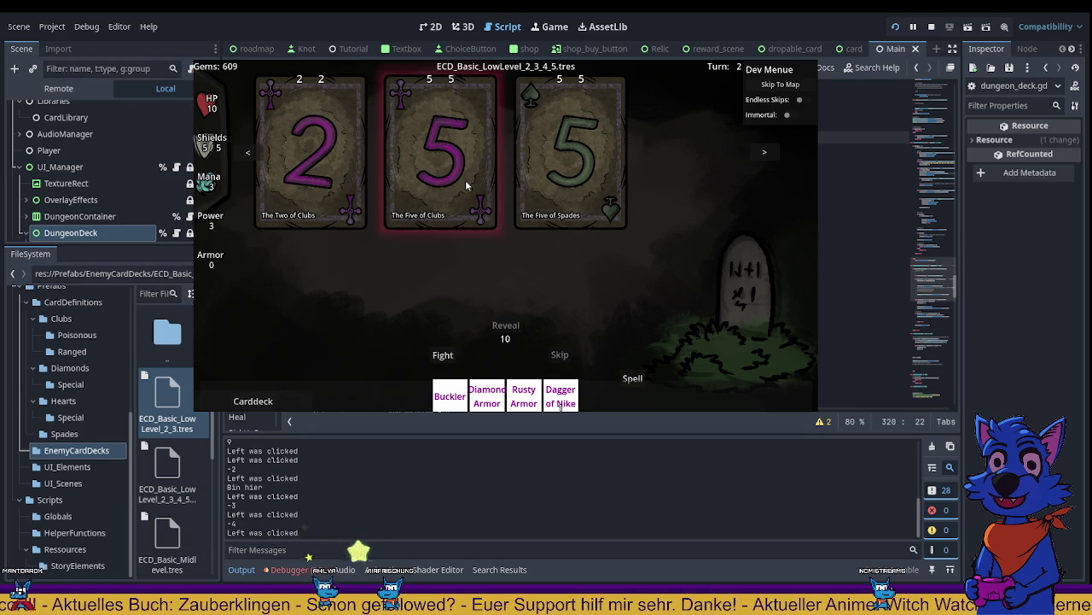
left_click(465, 180)
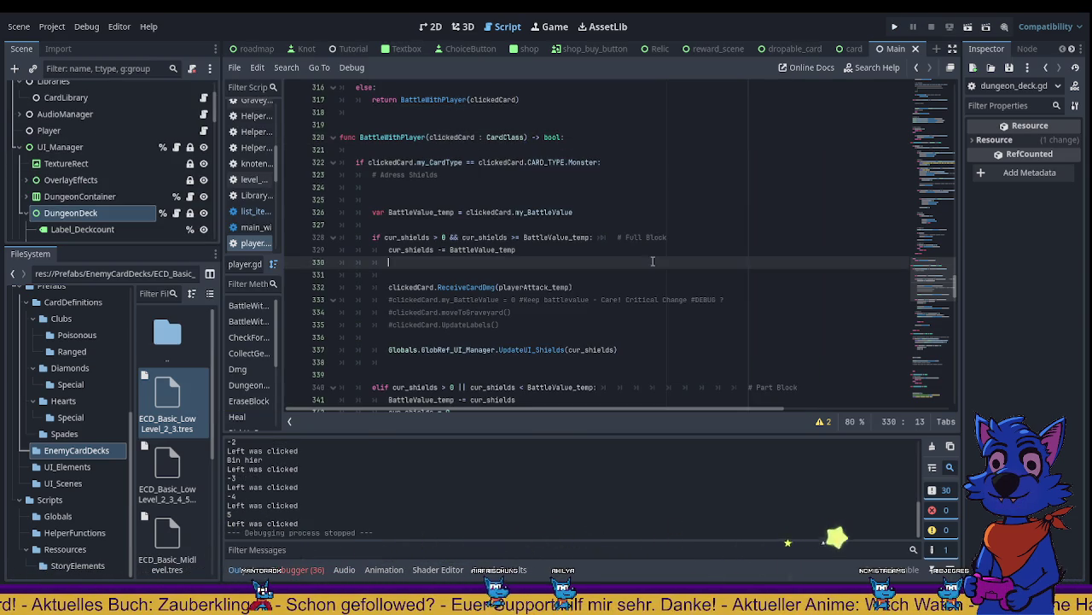
left_click(444, 262)
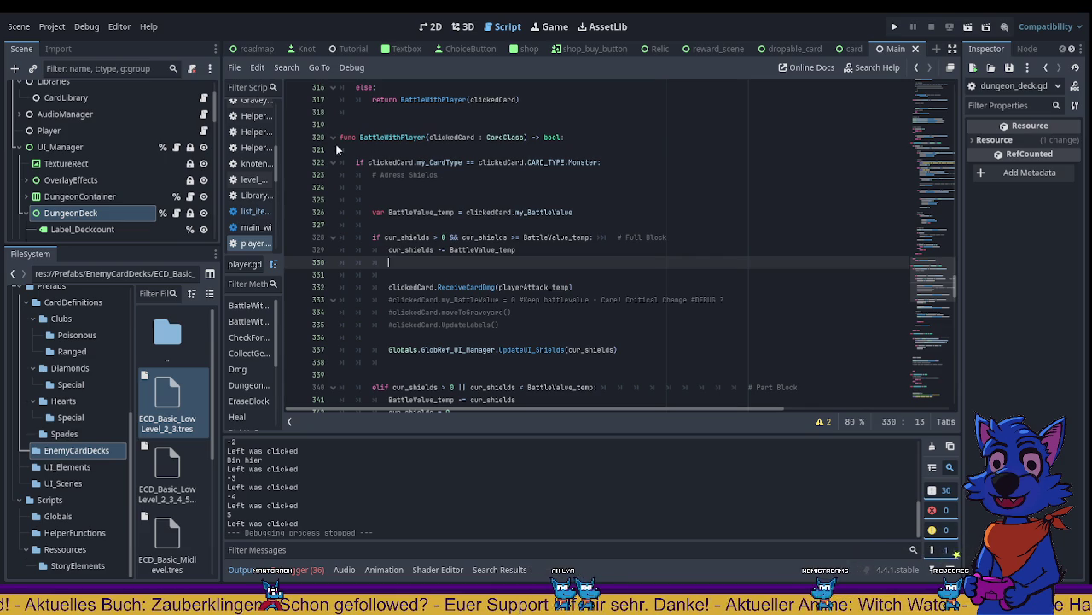
left_click(381, 136)
left_click_drag(340, 162, 590, 164)
key("End")
scroll(404, 169, "down", 2)
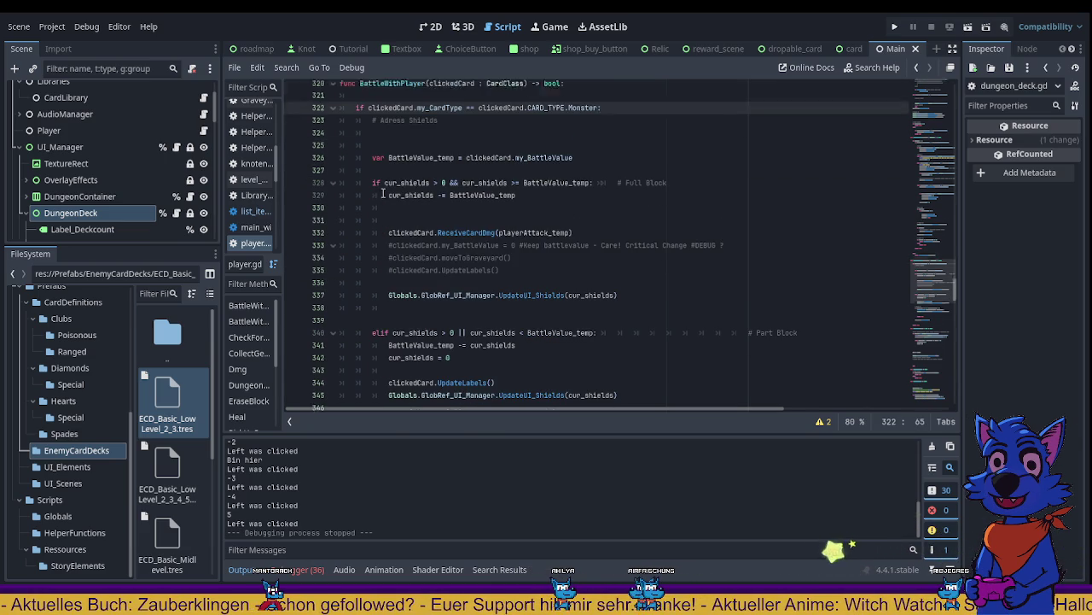
left_click(406, 162)
mouse_move(450, 162)
left_mouse_down()
mouse_move(430, 162)
mouse_move(591, 164)
left_mouse_up()
left_click(591, 163)
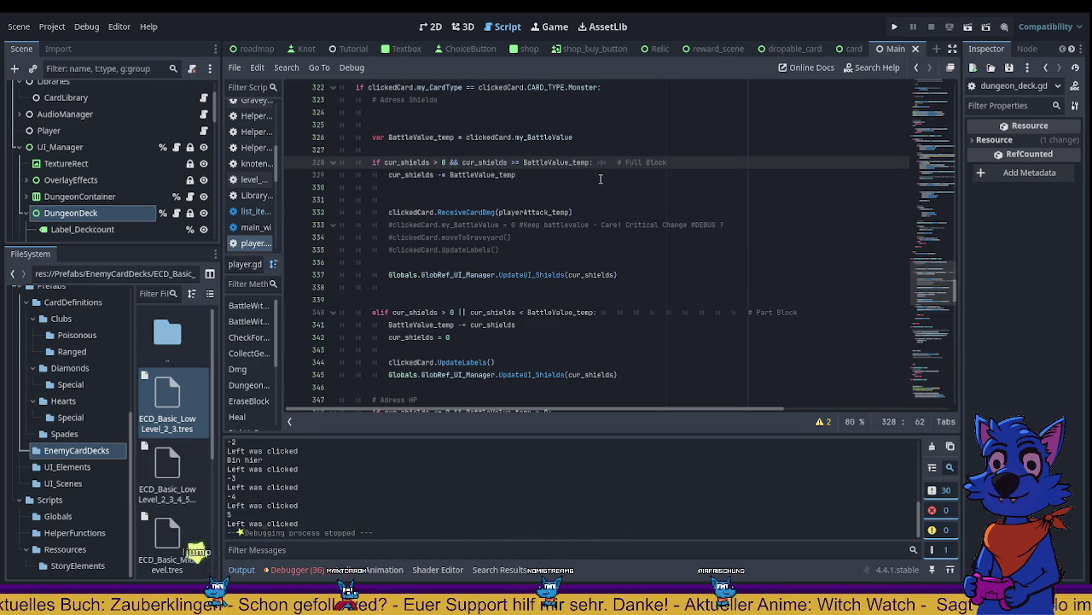
type(":")
left_click_drag(668, 162, 598, 162)
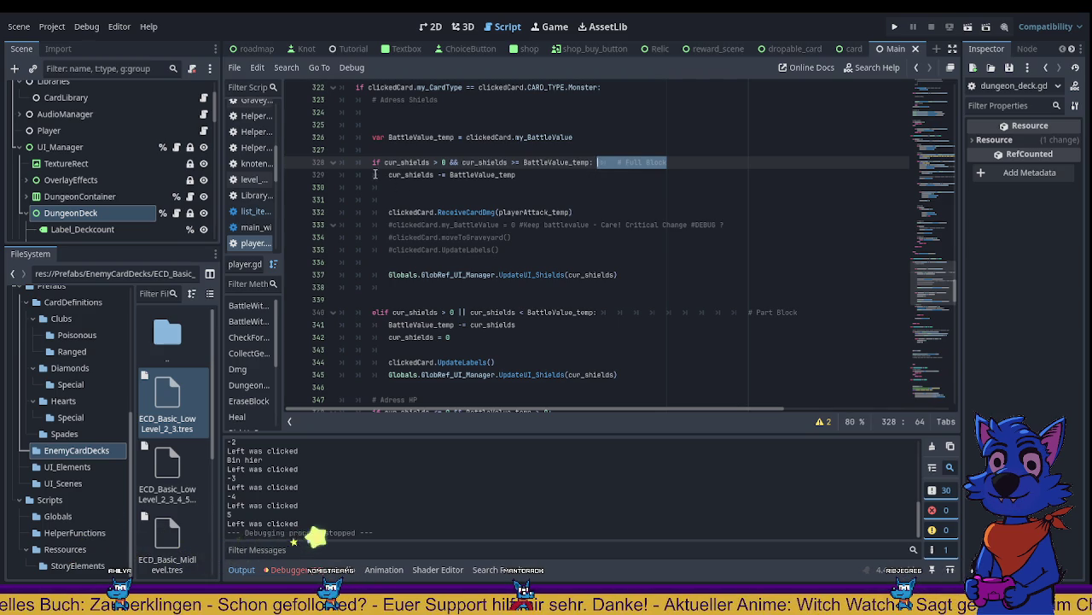
double_click(491, 175)
left_click(491, 182)
triple_click(491, 175)
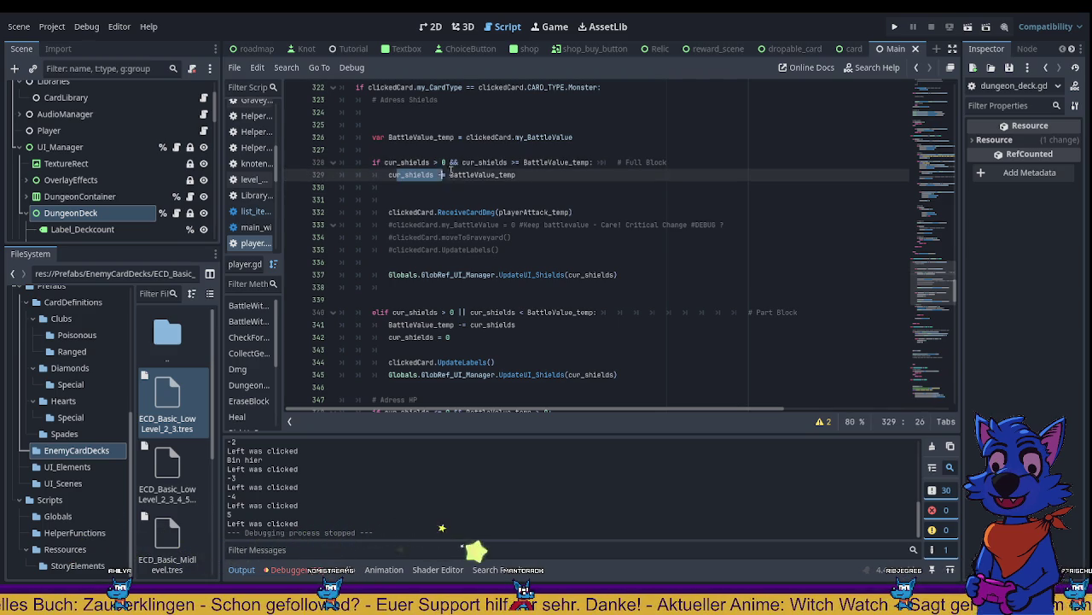
type("-")
left_click(541, 174)
scroll(563, 199, "up", 1)
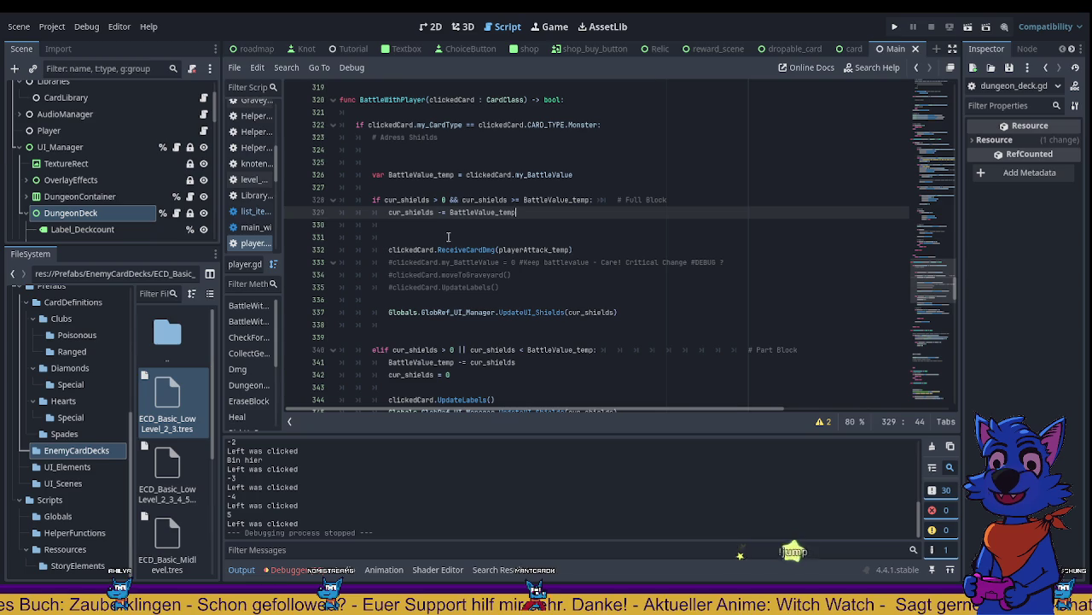
left_click(395, 253)
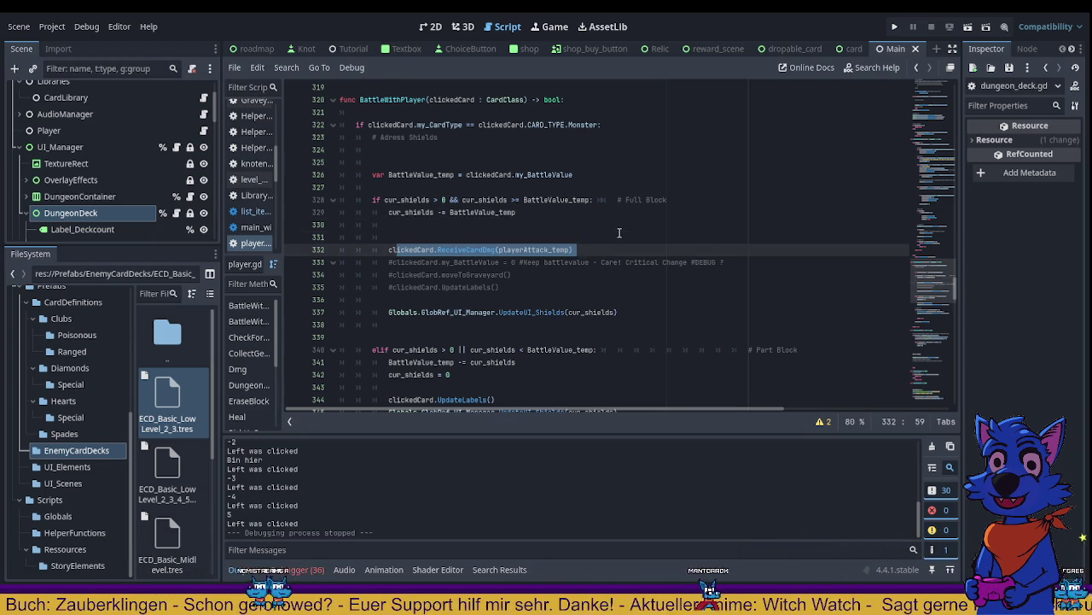
left_click(620, 235)
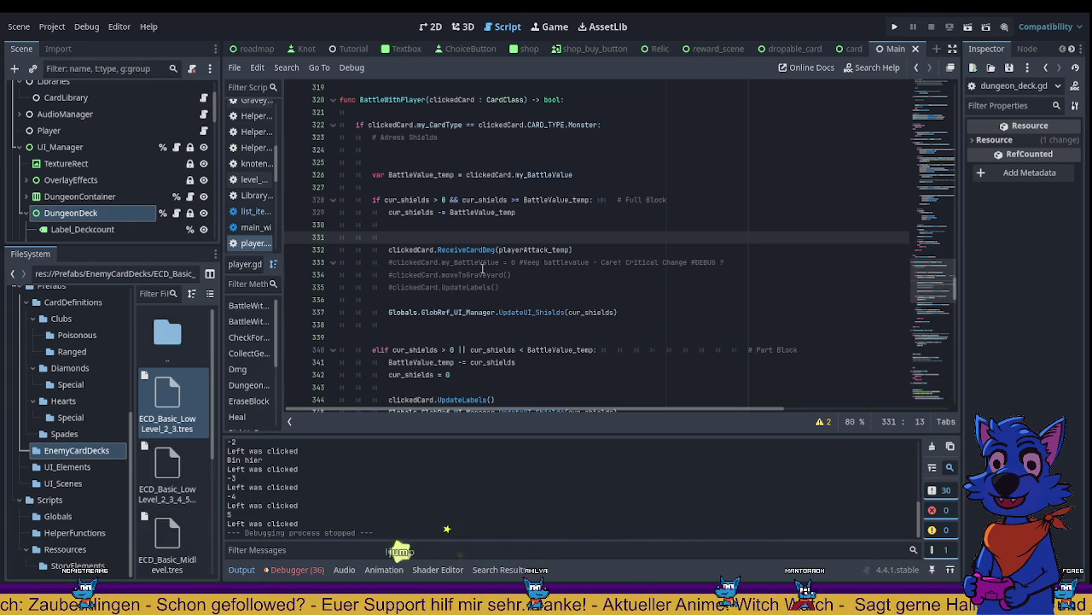
scroll(470, 265, "down", 1)
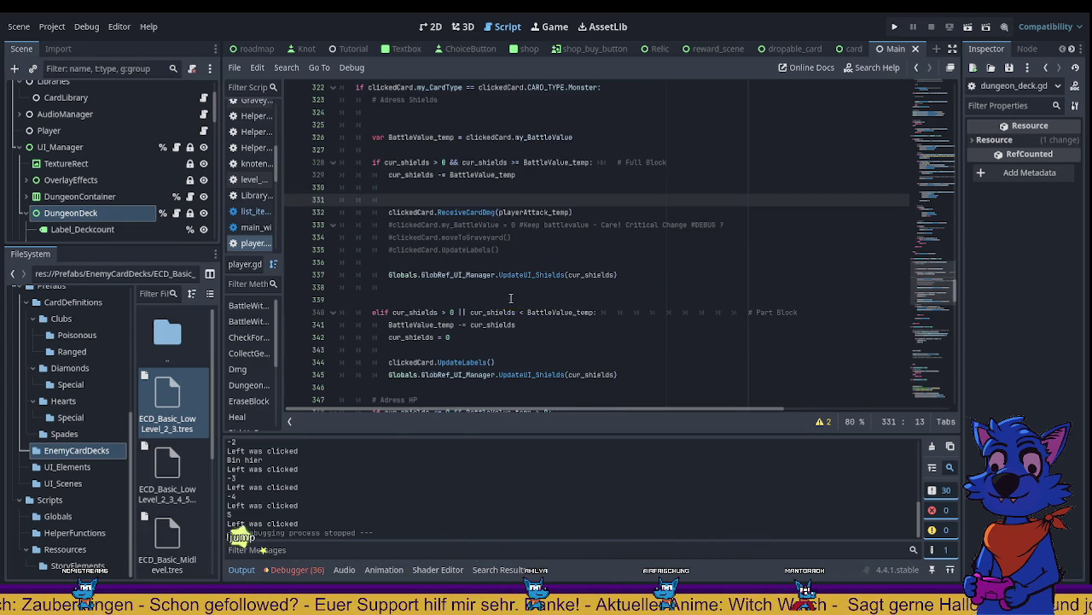
left_click(347, 241)
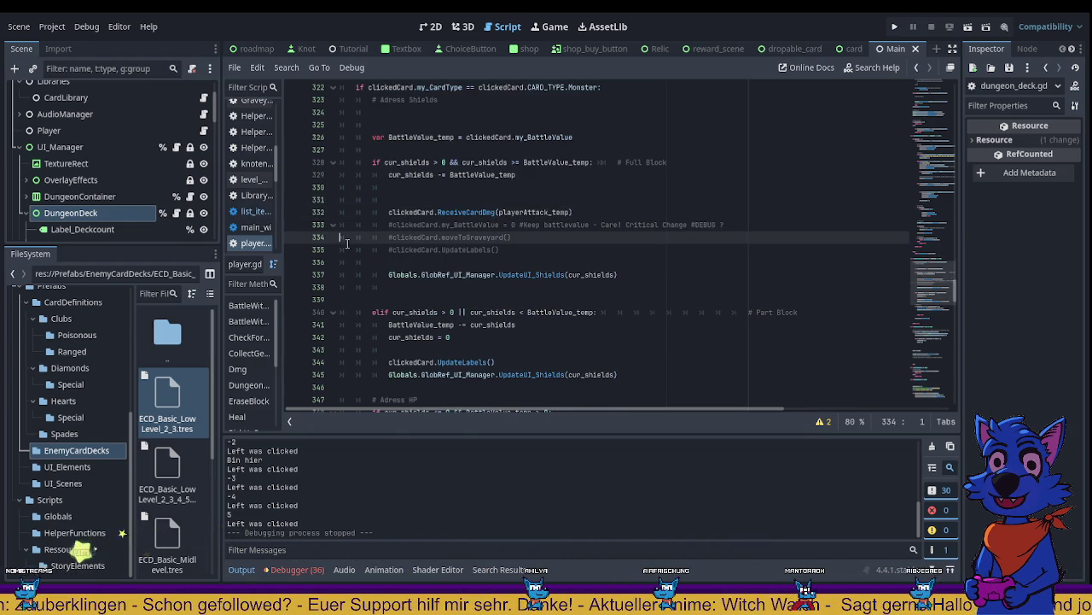
left_click_drag(373, 312, 472, 313)
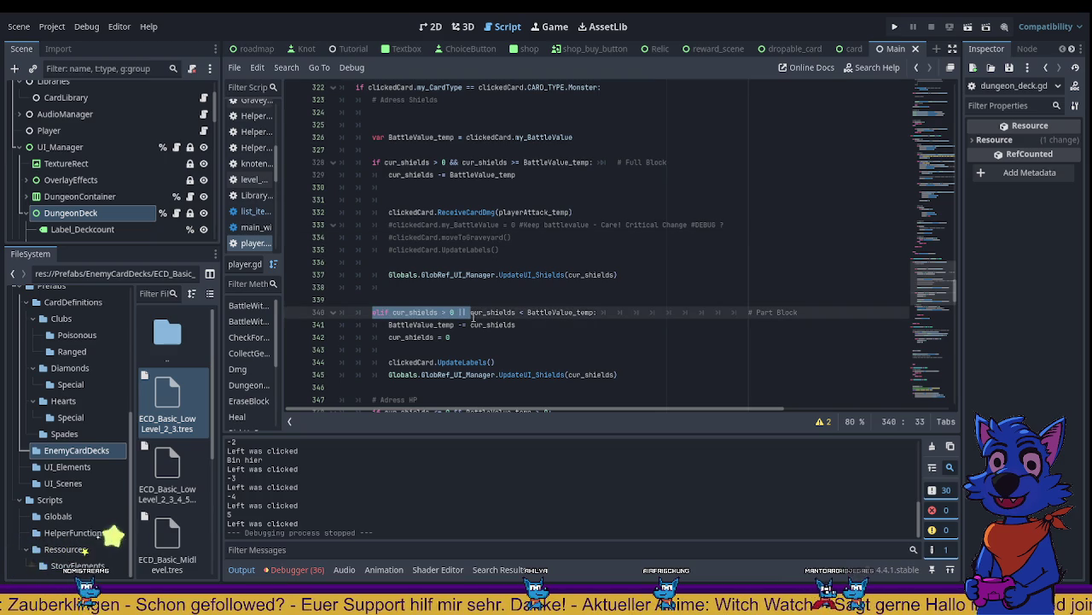
left_click(468, 293)
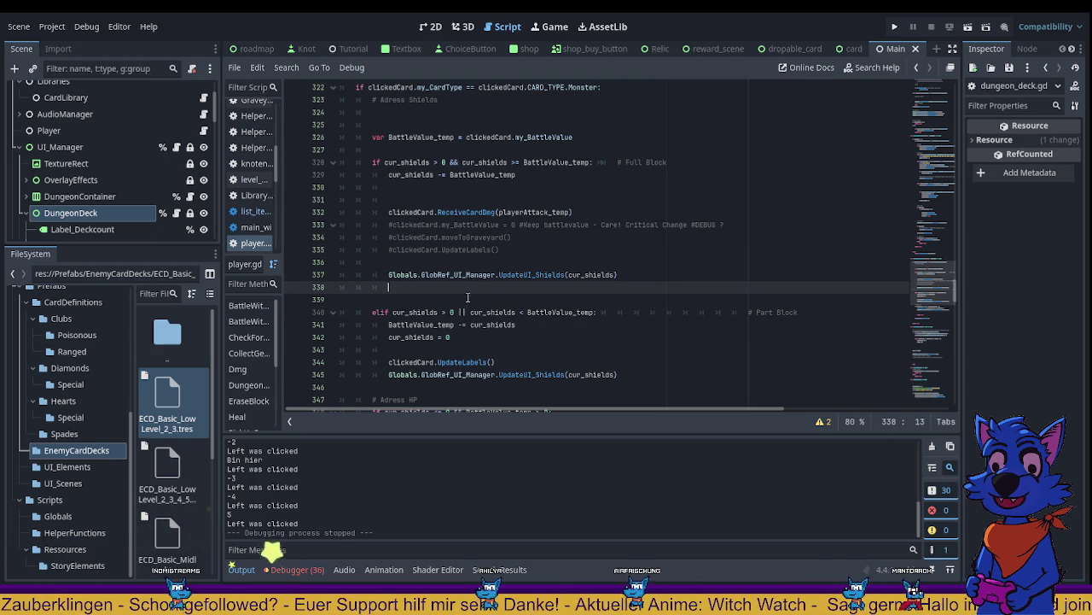
double_click(460, 312)
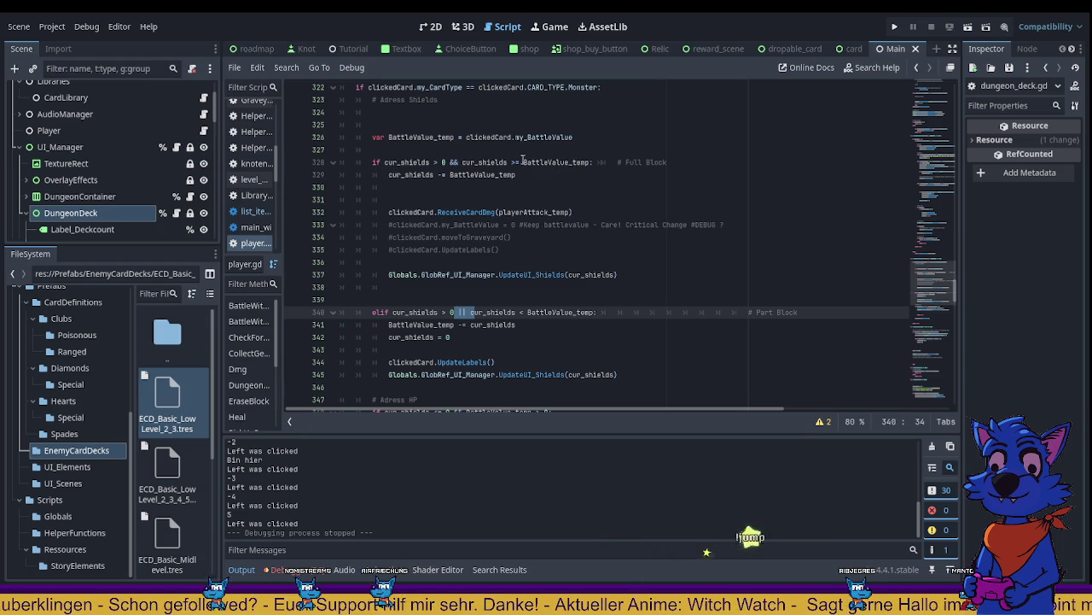
left_click_drag(509, 162, 577, 162)
left_click(577, 162)
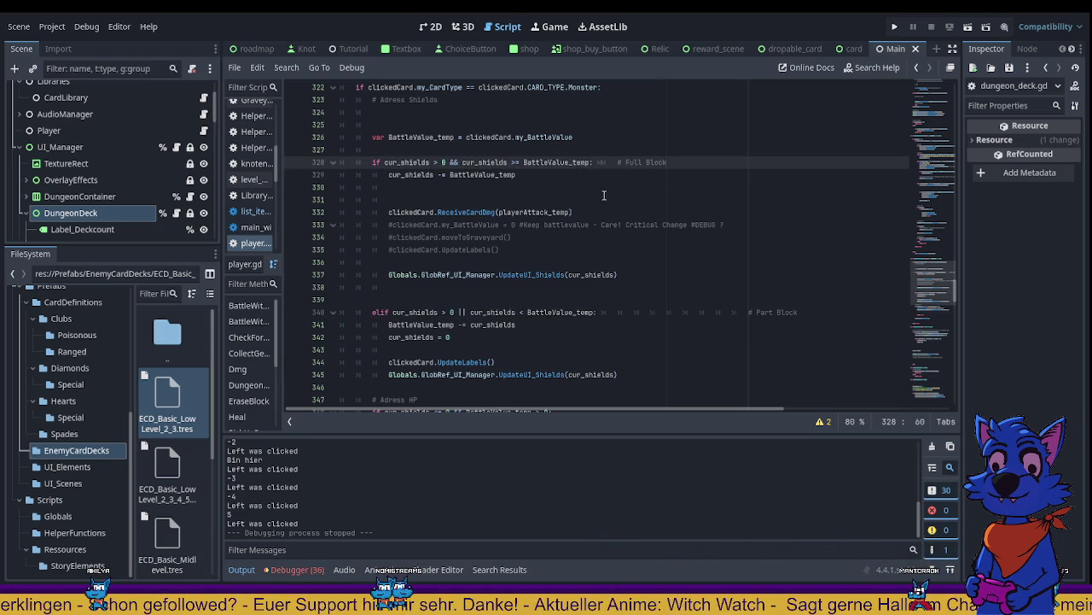
left_click_drag(570, 213, 490, 213)
left_click(472, 313)
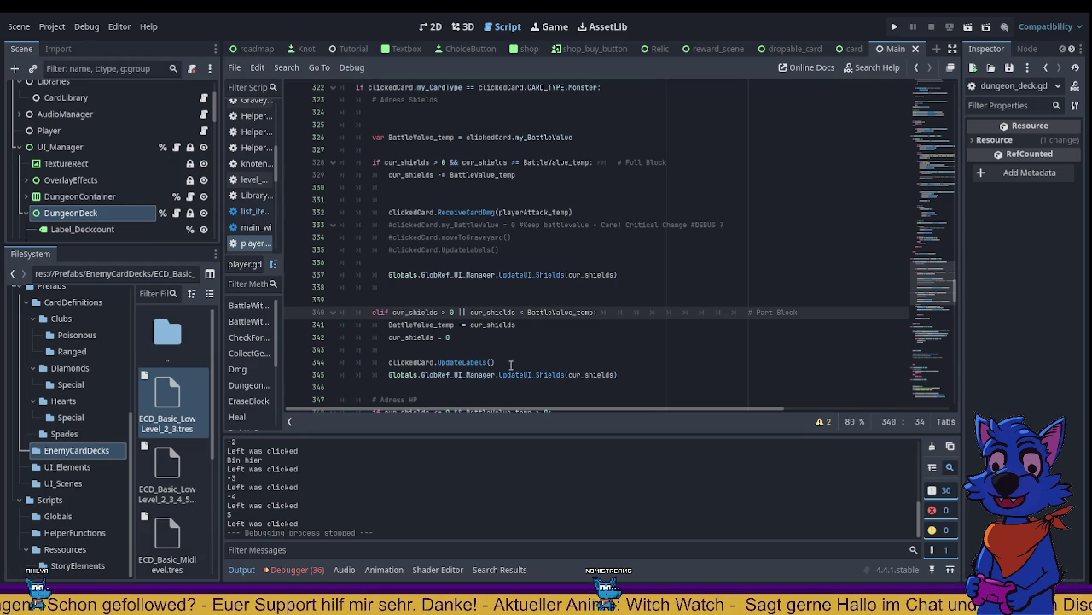
Step: Find the HP-damage branch in player.gd and select its condition on line 348
scroll(495, 350, "down", 1)
scroll(462, 326, "down", 1)
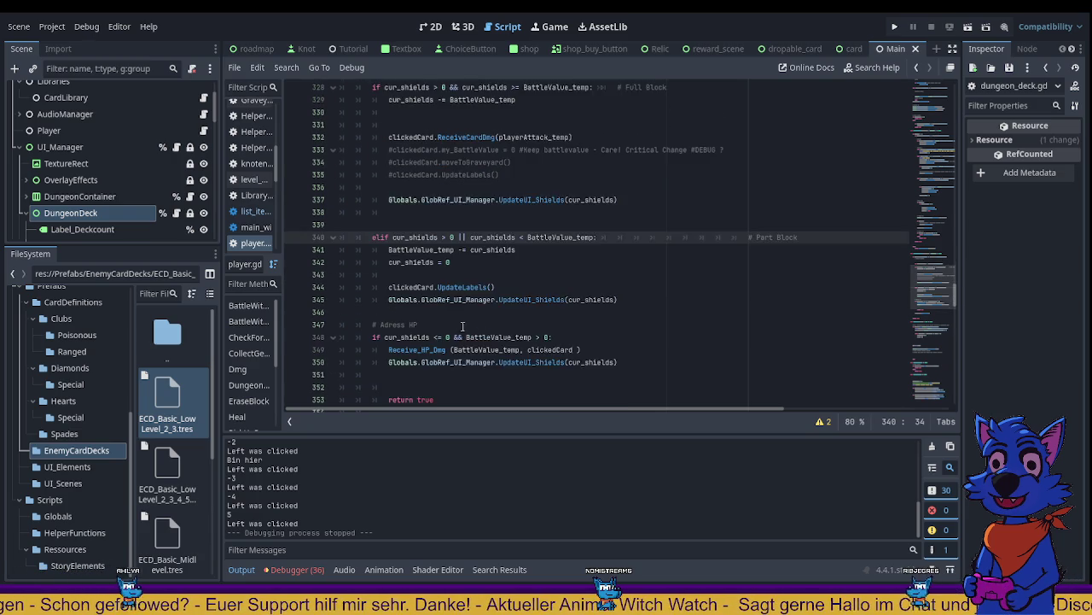
scroll(461, 328, "down", 1)
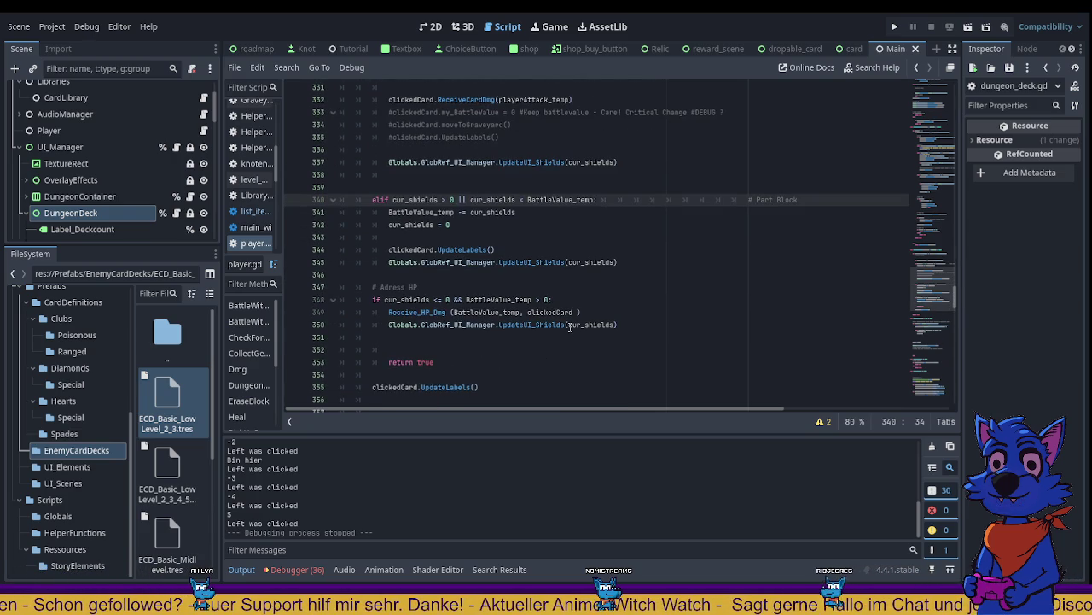
scroll(568, 327, "down", 1)
scroll(566, 328, "up", 1)
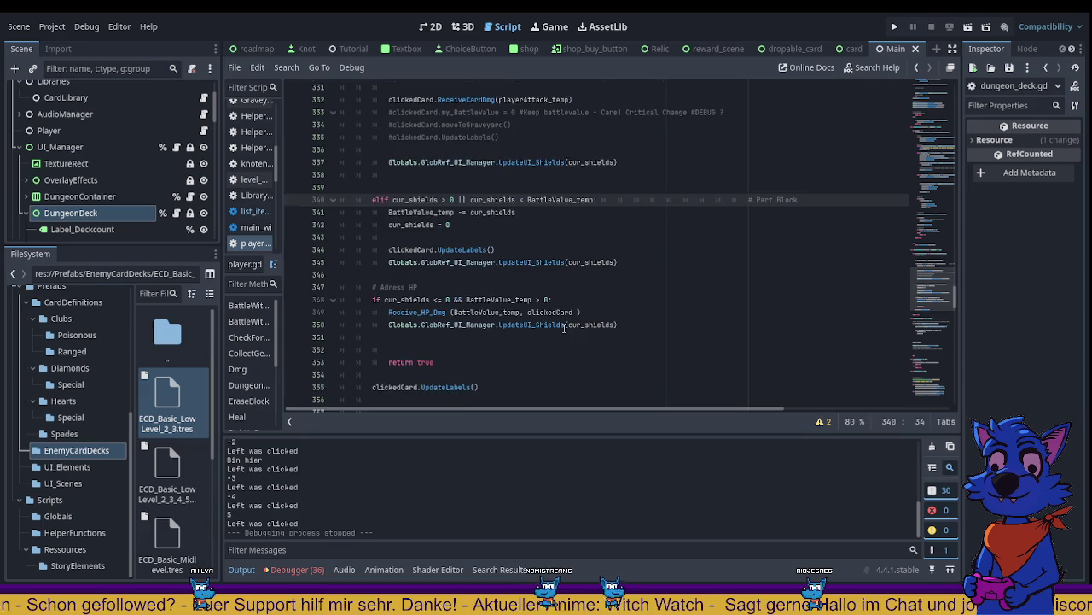
scroll(564, 326, "up", 2)
scroll(451, 198, "down", 2)
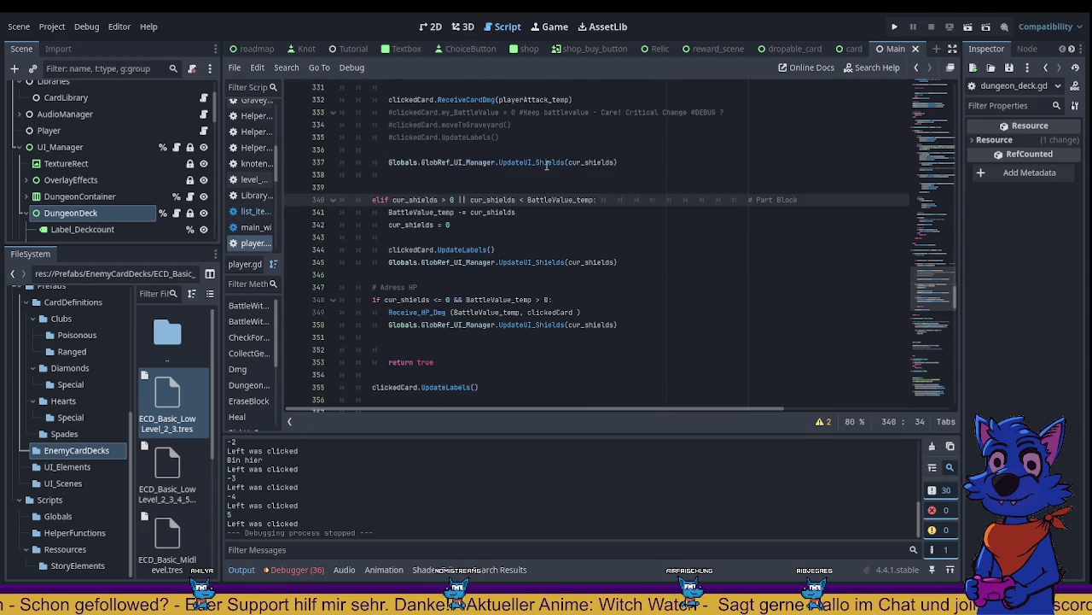
scroll(453, 197, "up", 4)
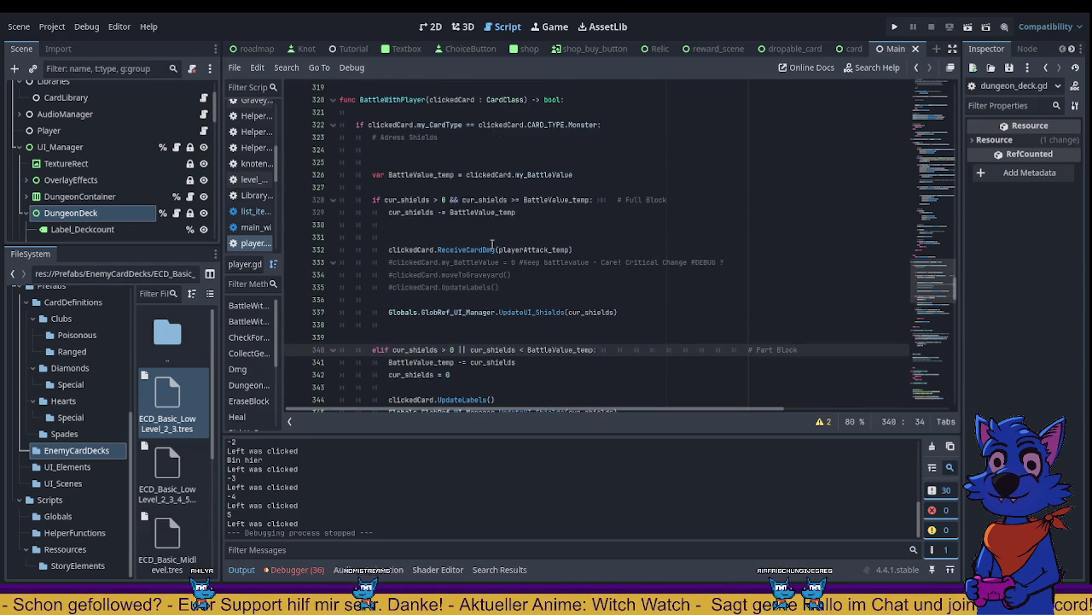
scroll(485, 249, "down", 4)
scroll(584, 270, "up", 2)
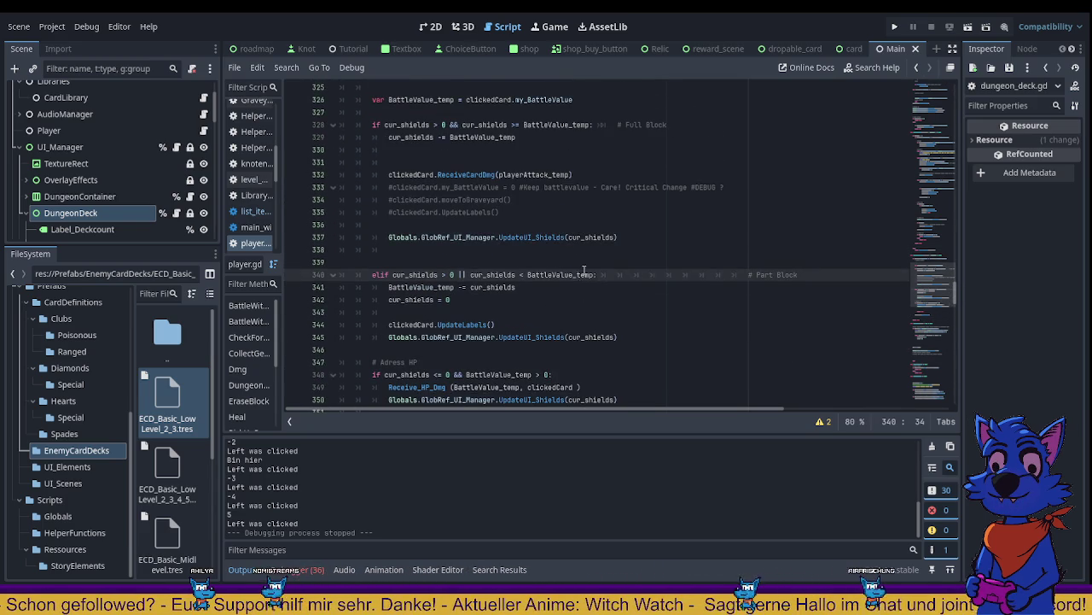
scroll(453, 239, "down", 4)
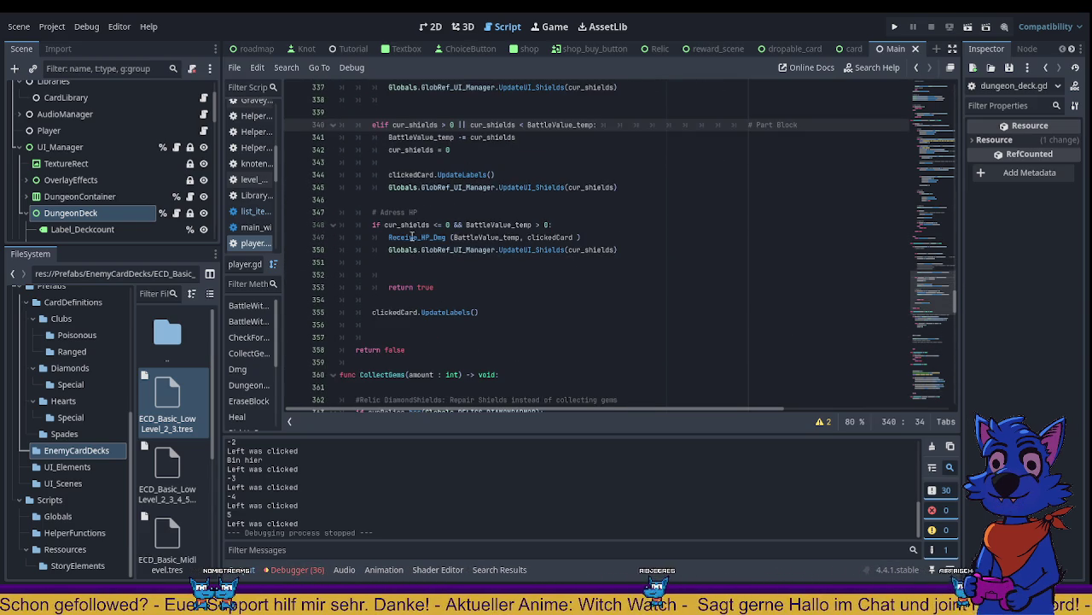
scroll(409, 245, "up", 1)
scroll(405, 256, "up", 1)
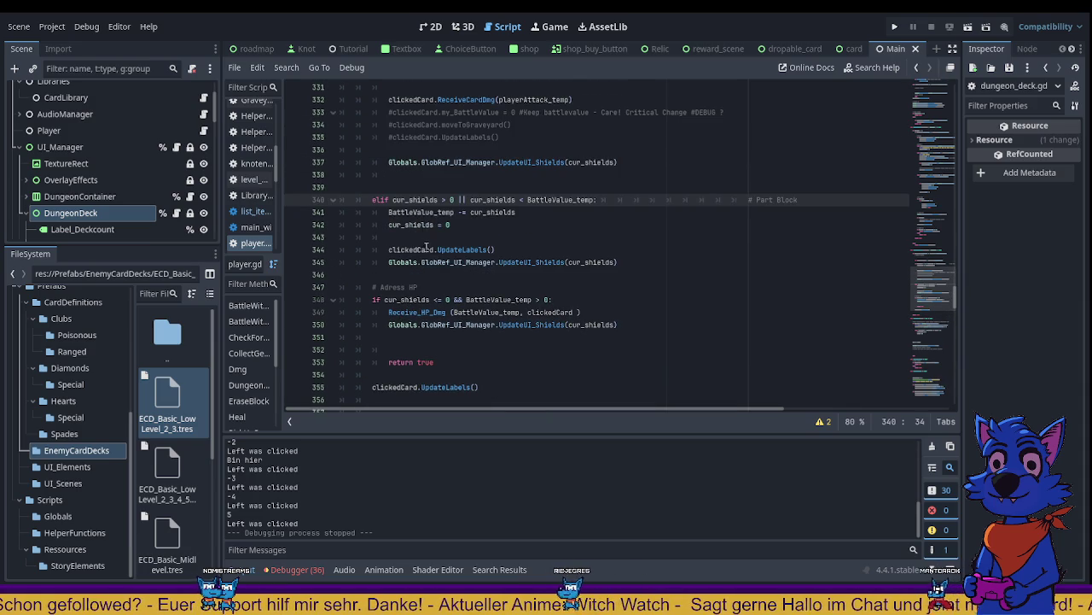
left_click_drag(373, 299, 491, 299)
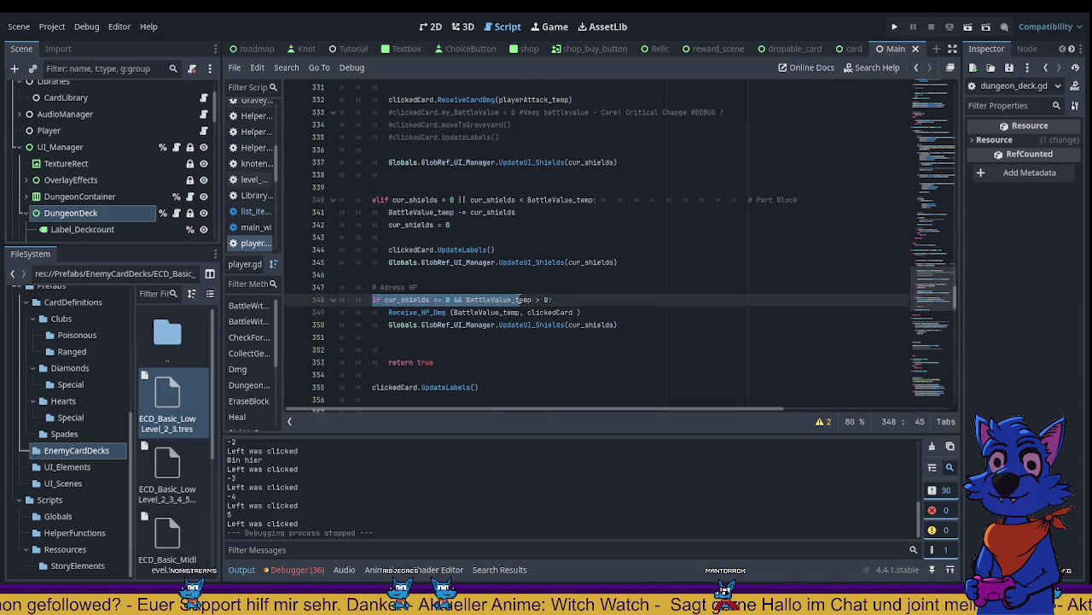
left_click_drag(491, 297, 565, 298)
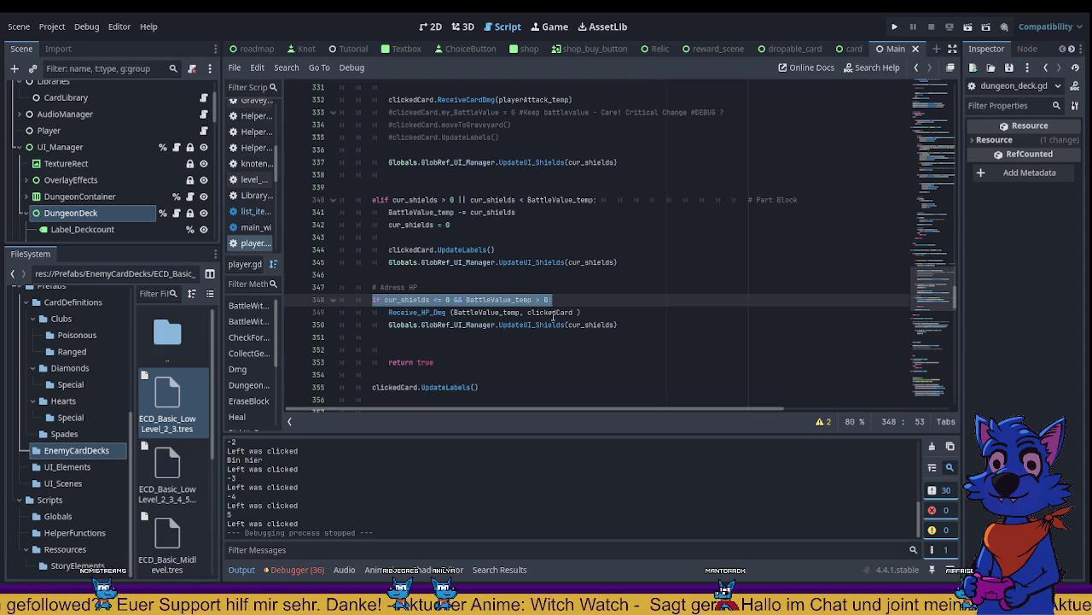
Step: Select the Receive_HP_Dmg call on line 349 and jump to its definition with F12
left_click_drag(389, 313, 594, 315)
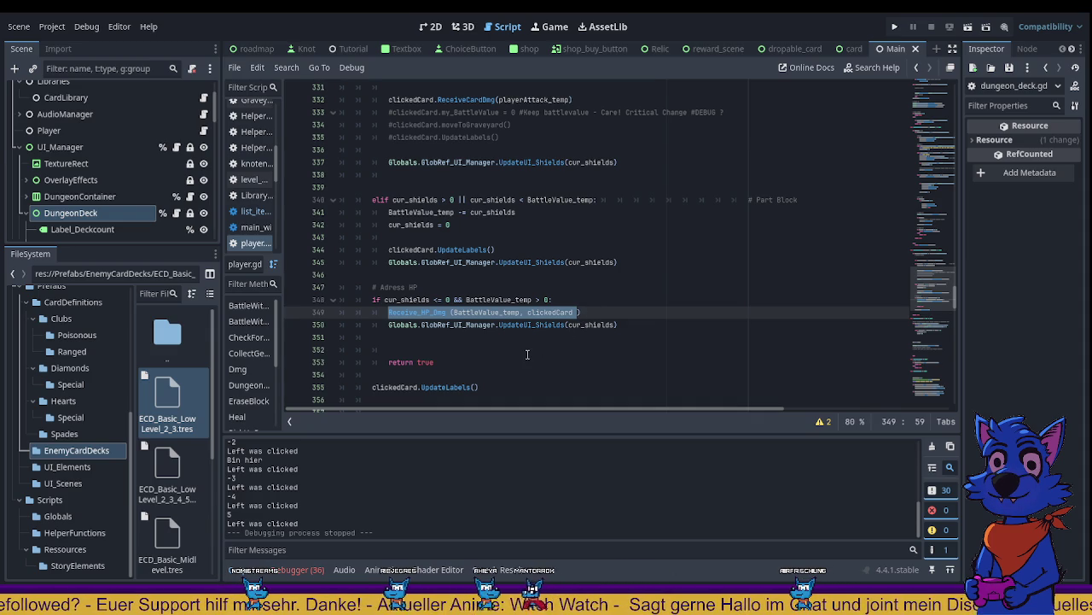
key("ctrl+shift+Left")
key("ctrl+shift+Left")
key("ctrl+shift+Left")
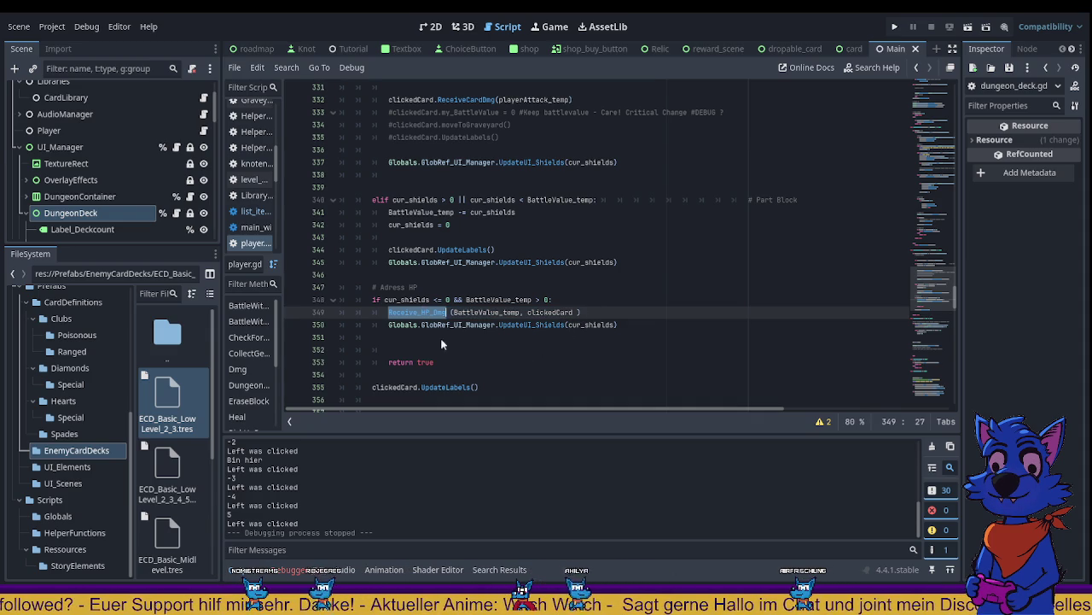
key("F12")
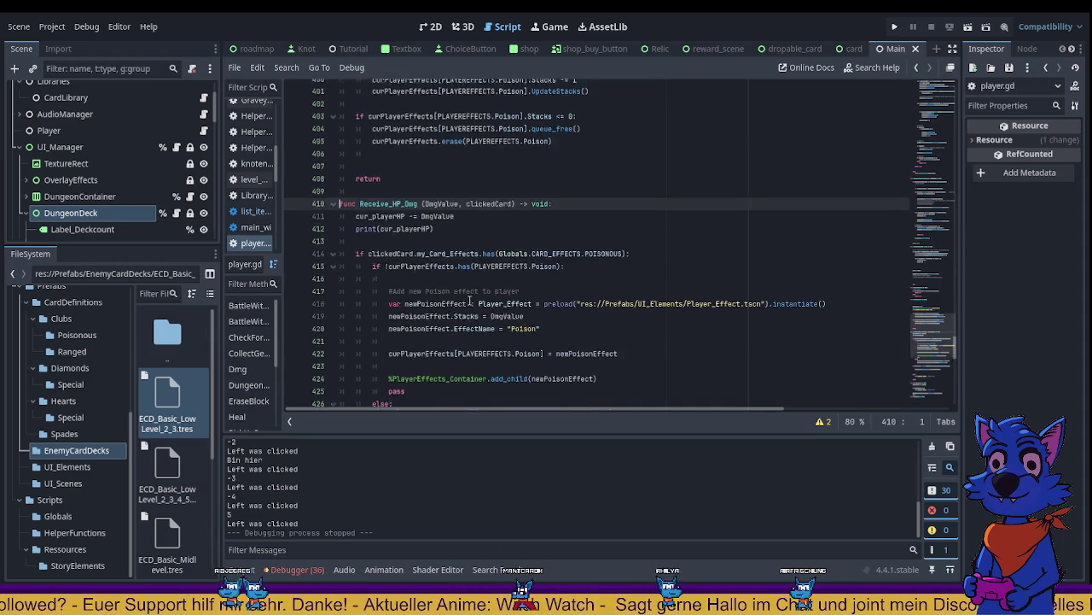
Step: Review the Receive_HP_Dmg function and highlight its ReceiveCardDmg call
scroll(469, 300, "down", 1)
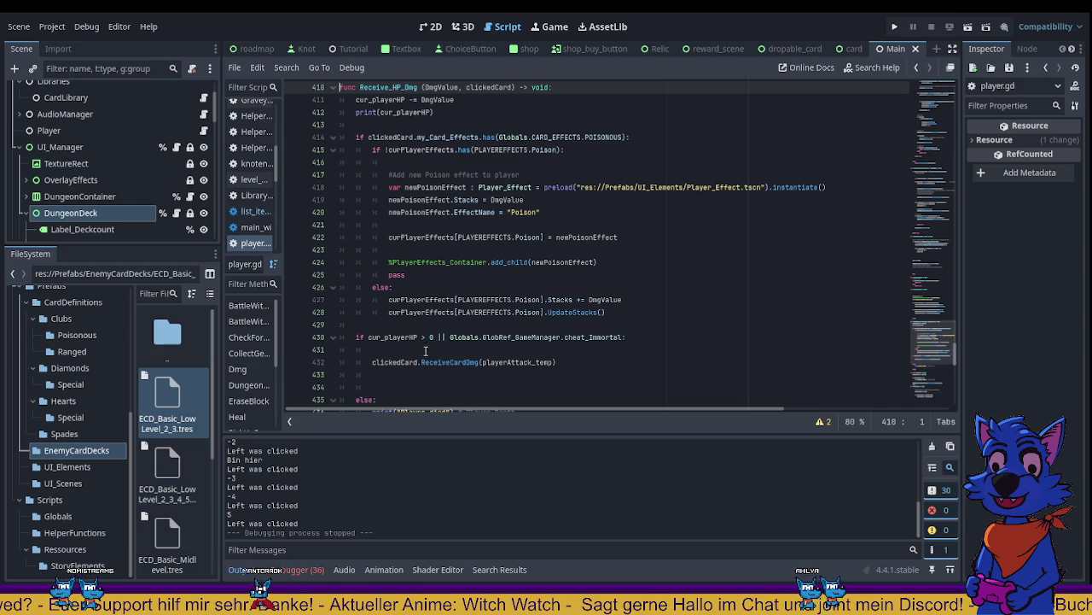
triple_click(410, 361)
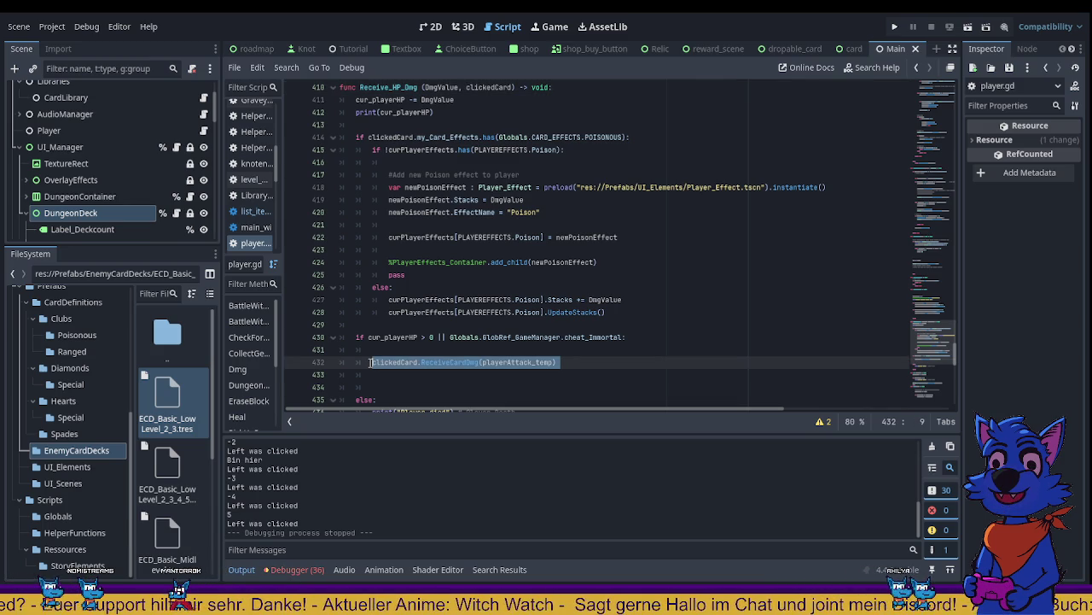
scroll(455, 341, "down", 2)
scroll(455, 340, "up", 2)
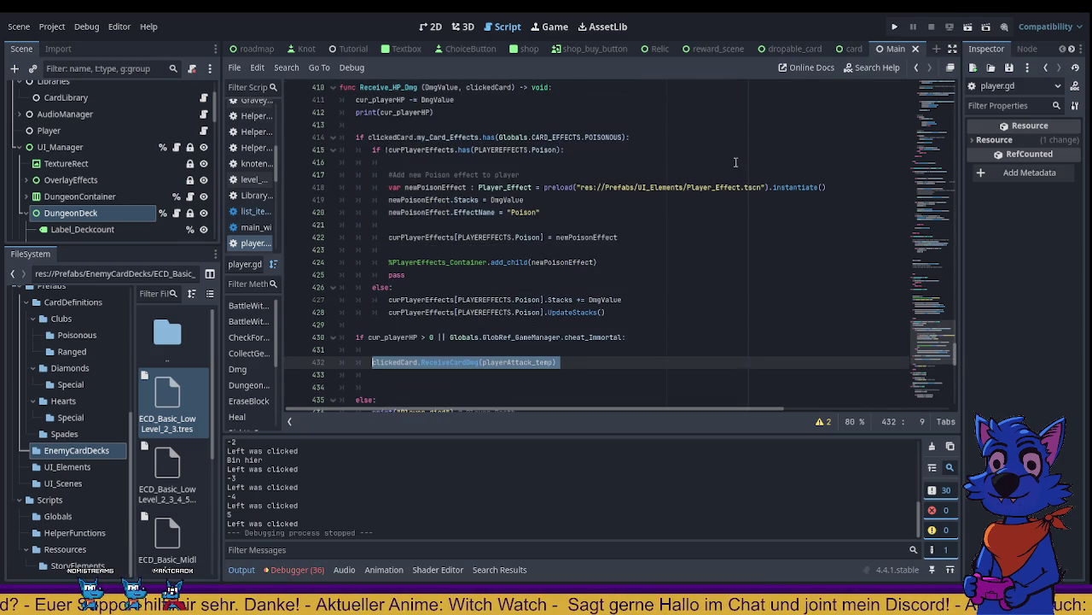
scroll(604, 197, "up", 2)
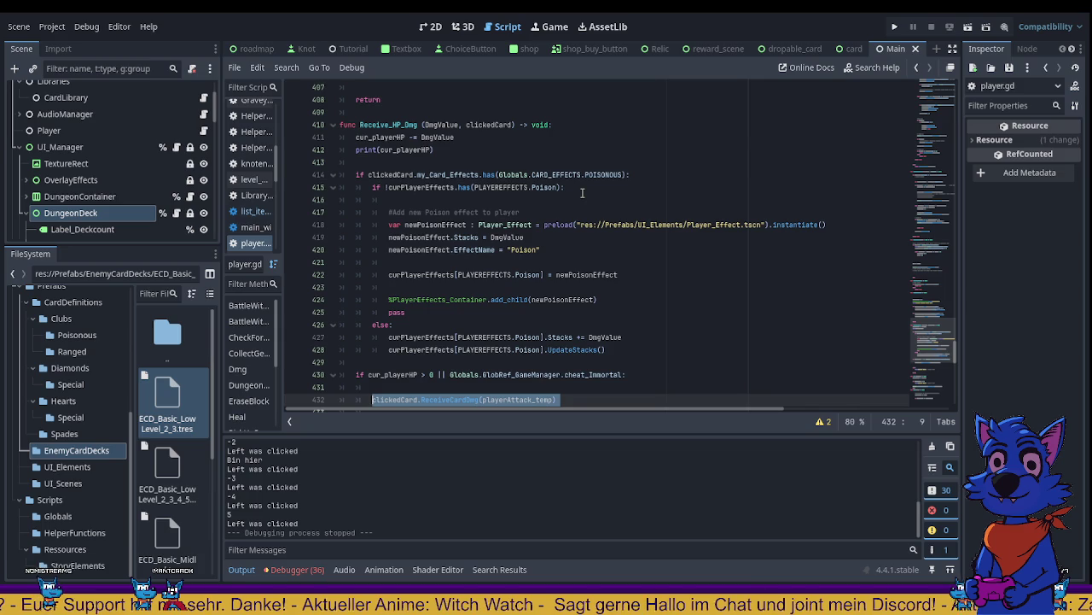
Step: Navigate back to BattleWithPlayer and select the 'cur_shields <= 0' HP-damage condition on line 348
left_click(916, 68)
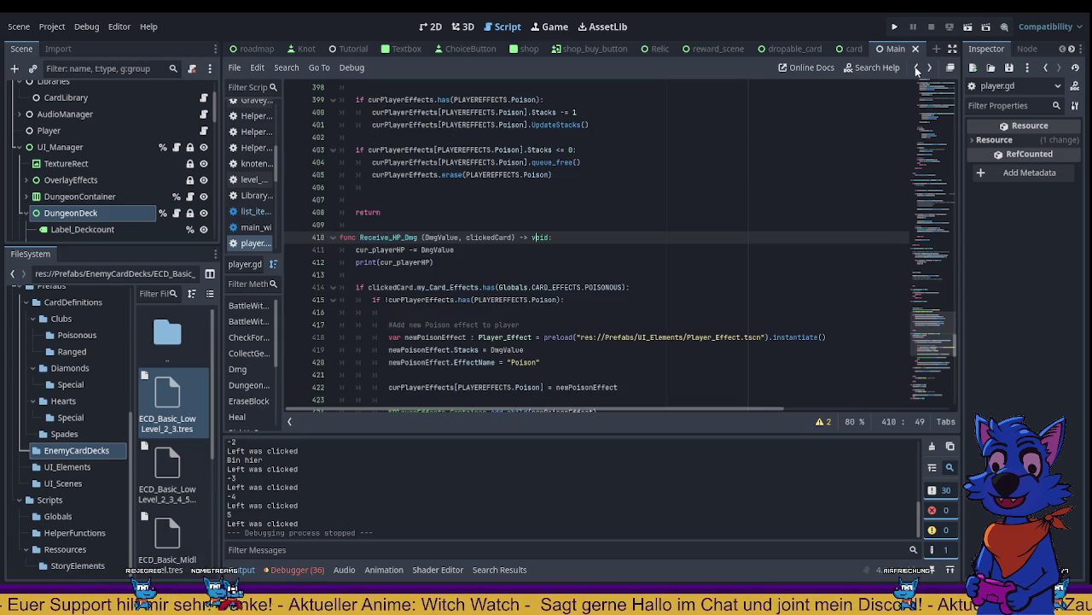
scroll(494, 247, "down", 2)
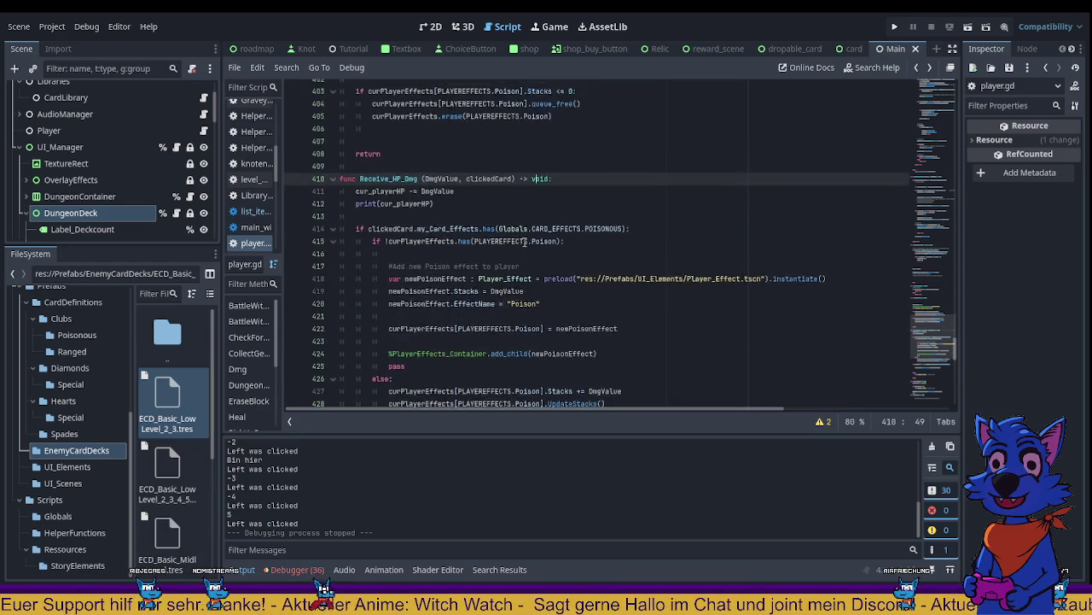
scroll(512, 245, "up", 3)
scroll(524, 241, "down", 2)
scroll(521, 239, "up", 5)
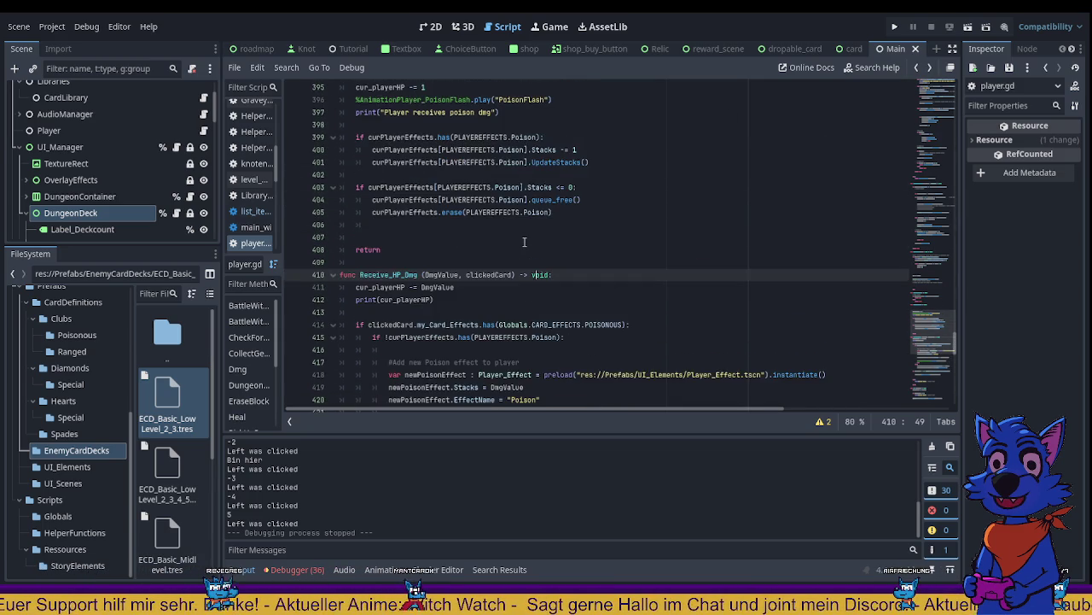
left_click(917, 69)
left_click(394, 223)
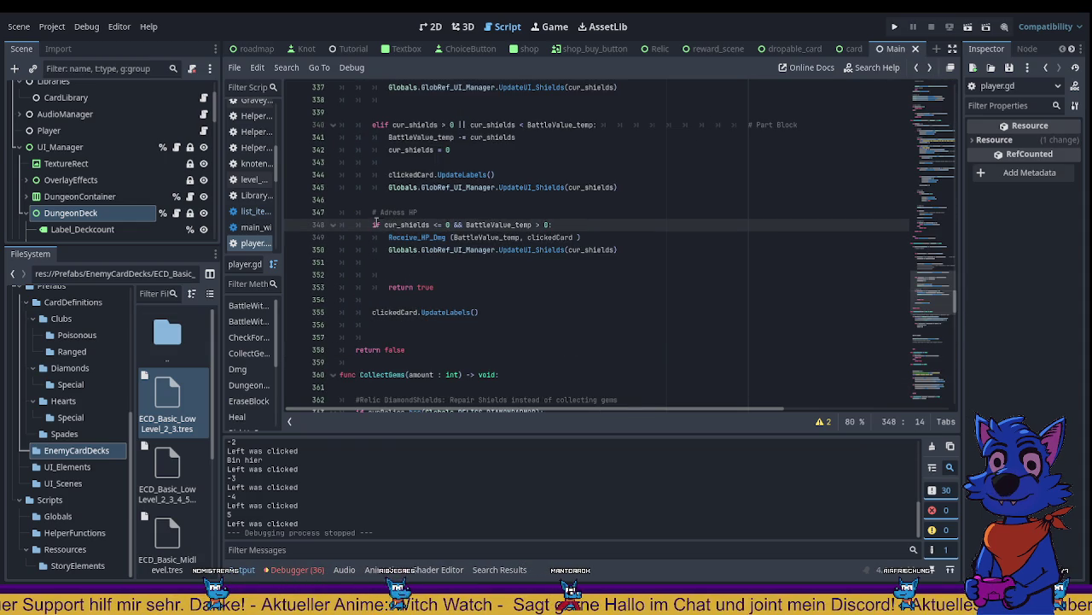
key("Home")
key("shift+End")
scroll(386, 304, "up", 2)
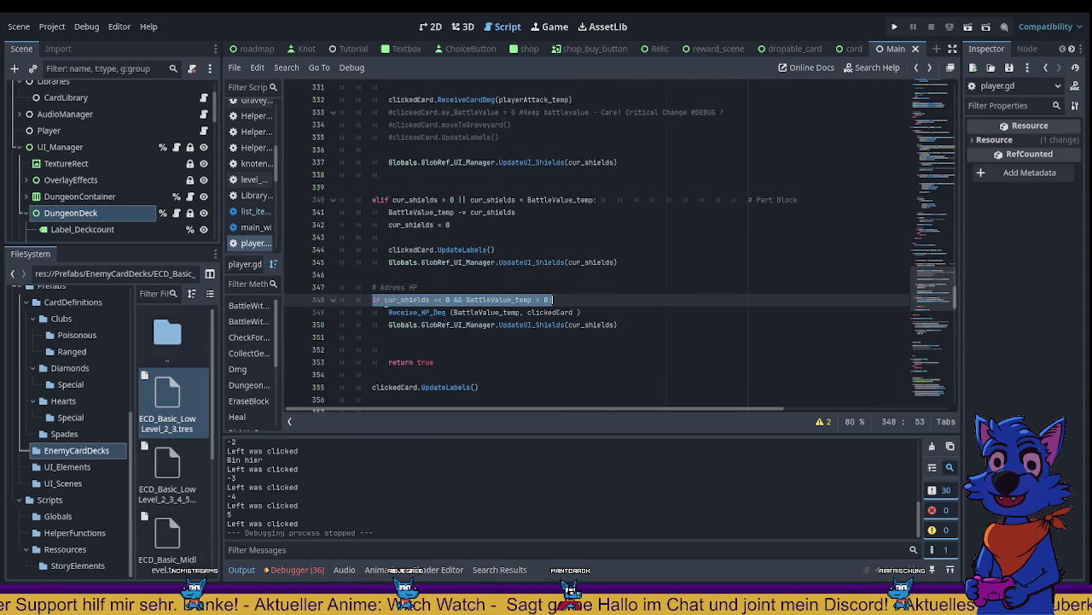
key("Right")
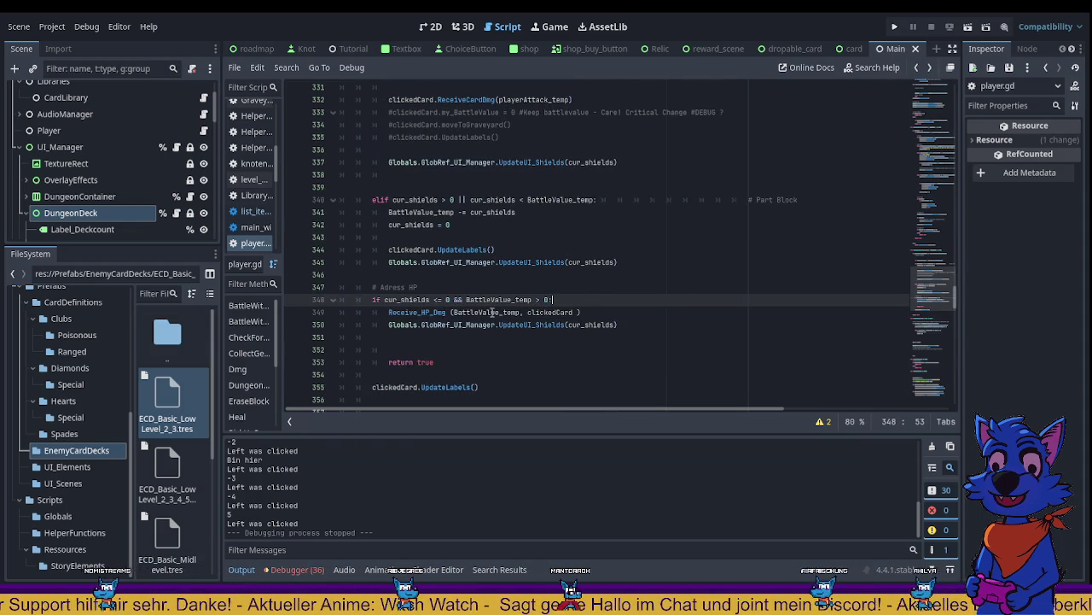
scroll(399, 334, "up", 4)
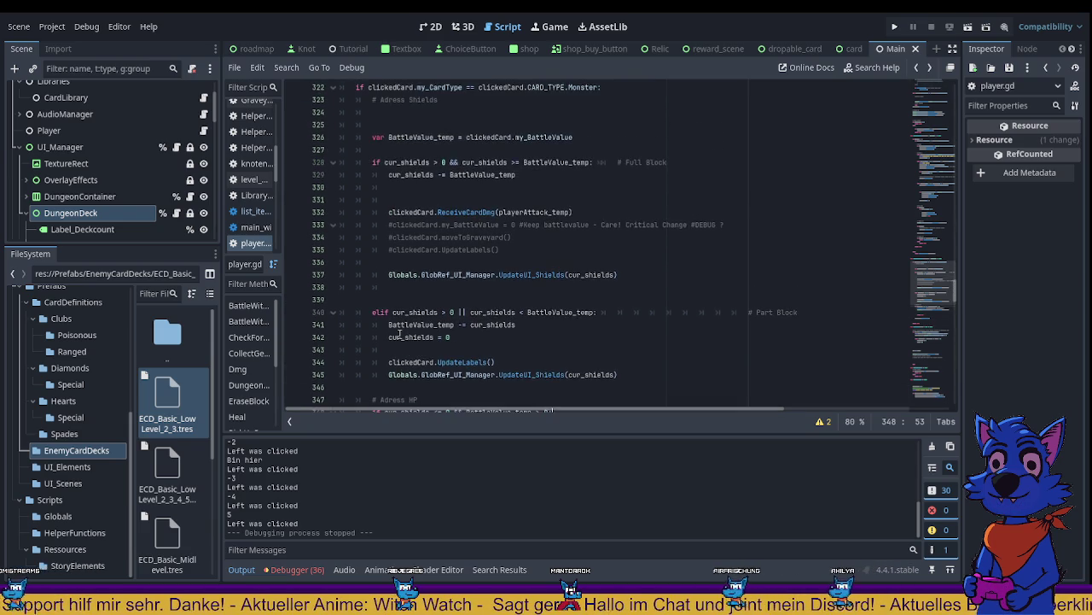
mouse_move(376, 166)
left_mouse_down()
mouse_move(384, 183)
mouse_move(482, 229)
left_mouse_up()
left_click(672, 318)
left_click_drag(391, 237, 434, 261)
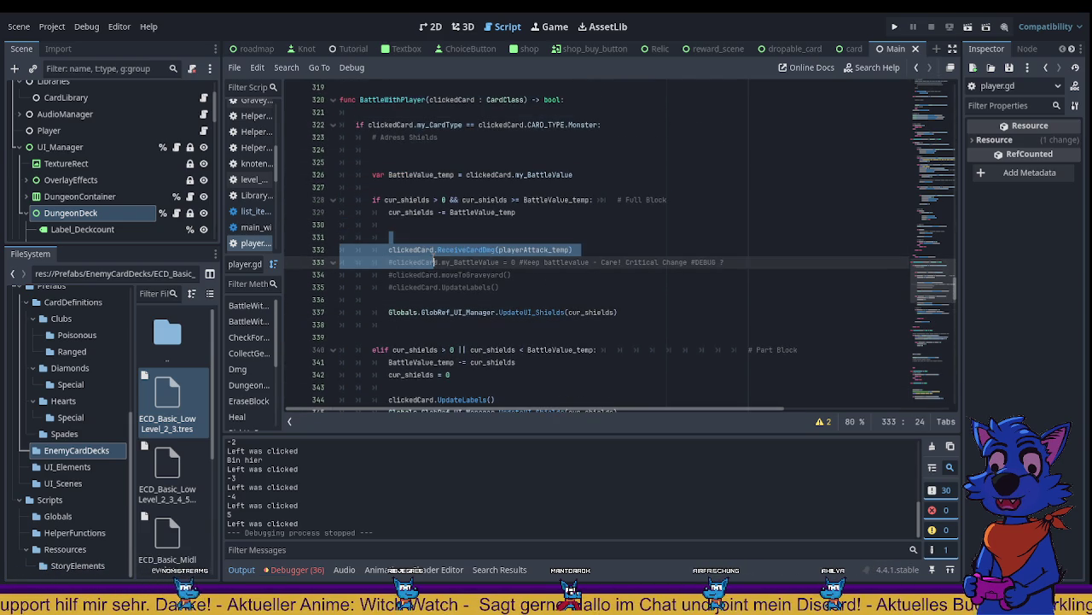
scroll(557, 289, "down", 1)
scroll(557, 288, "down", 3)
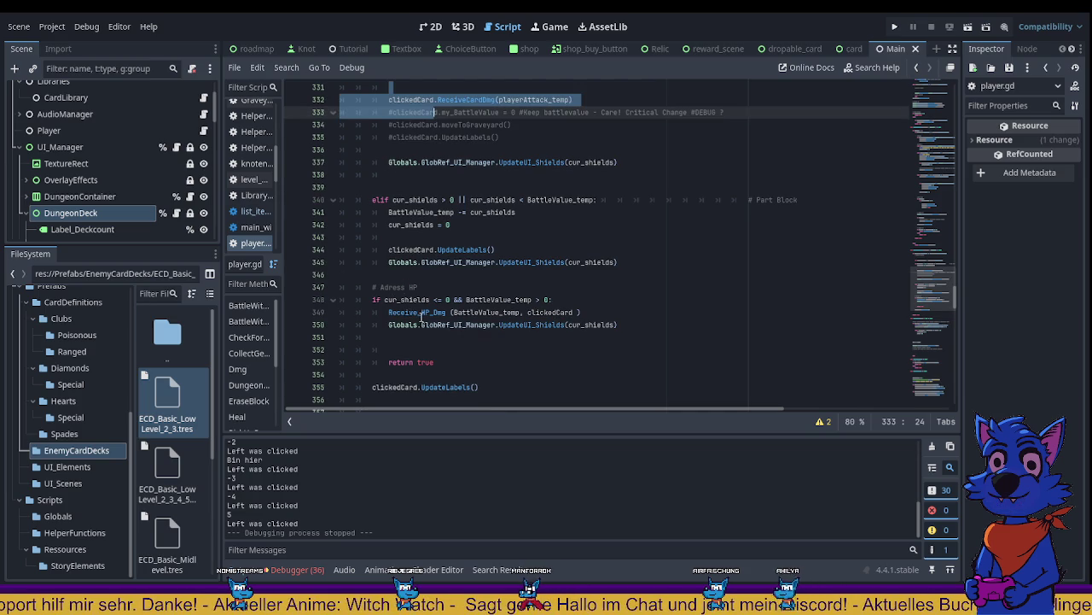
scroll(422, 313, "up", 1)
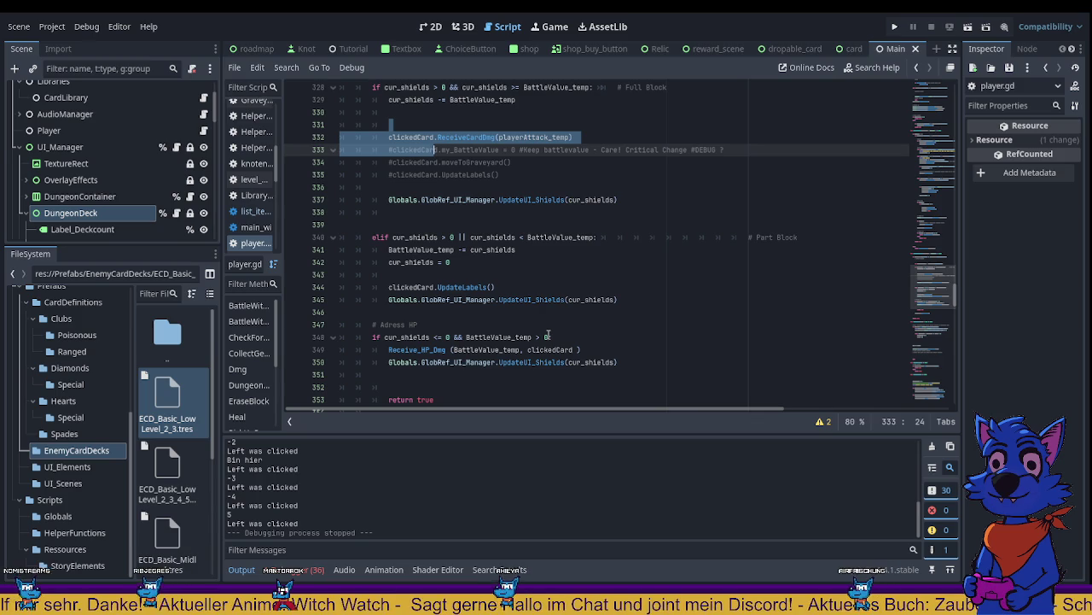
scroll(548, 335, "up", 3)
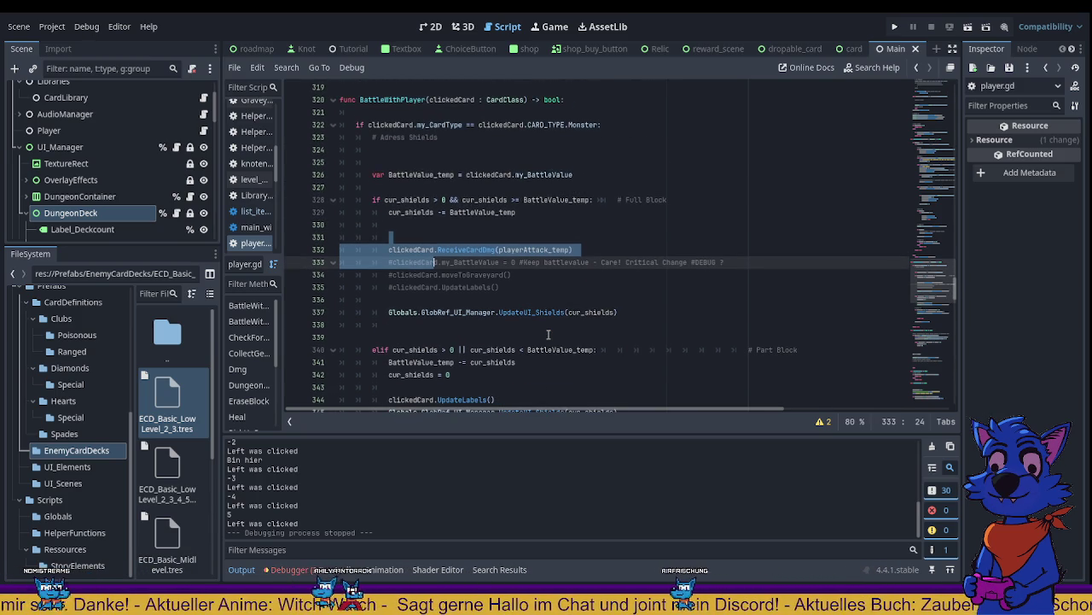
scroll(548, 335, "down", 6)
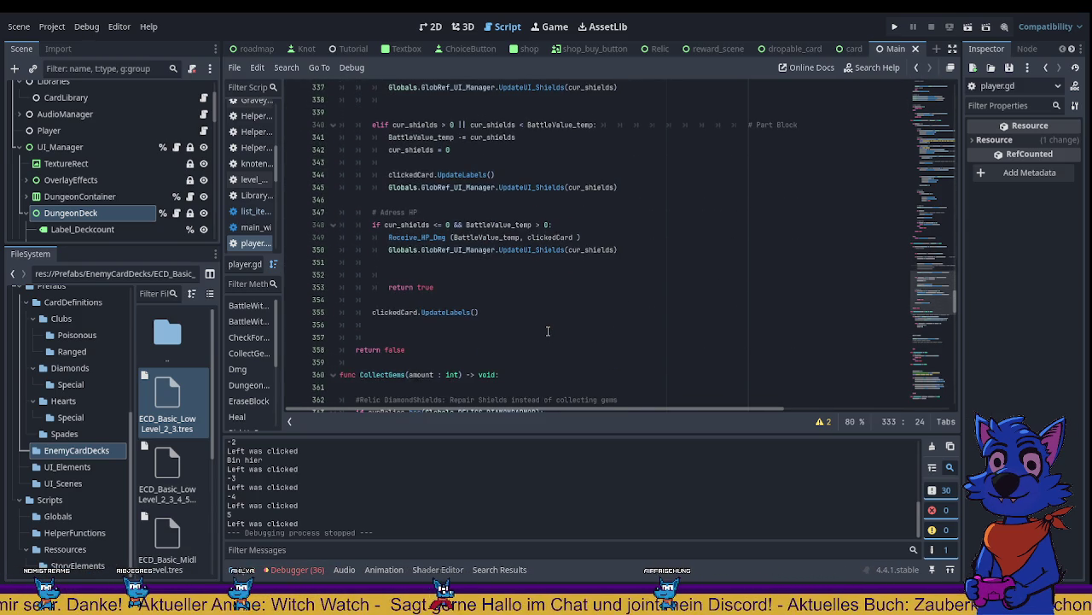
scroll(548, 331, "up", 2)
scroll(480, 312, "up", 3)
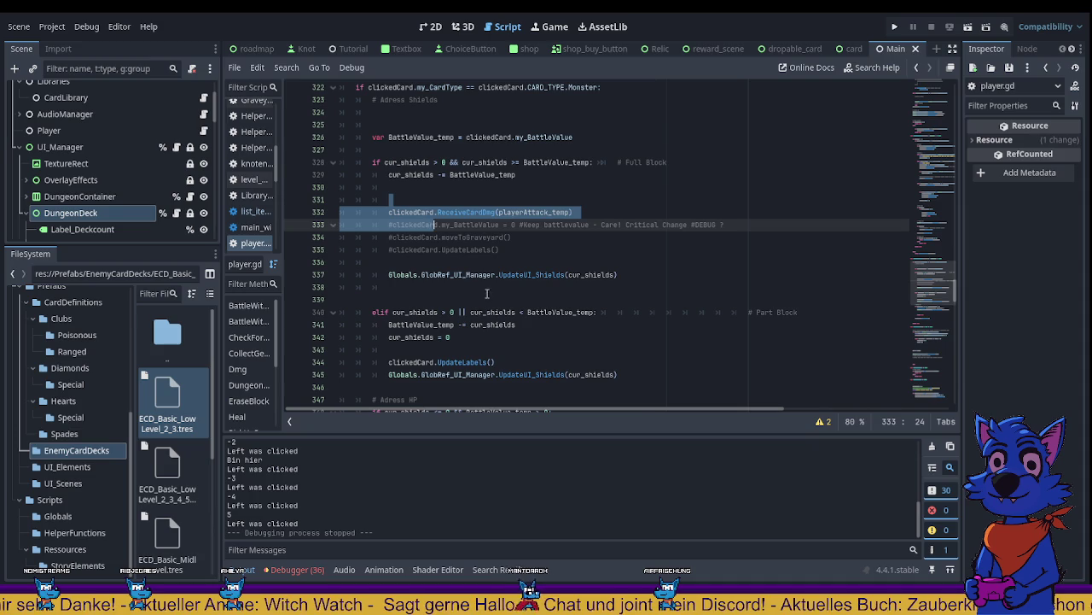
left_click(431, 150)
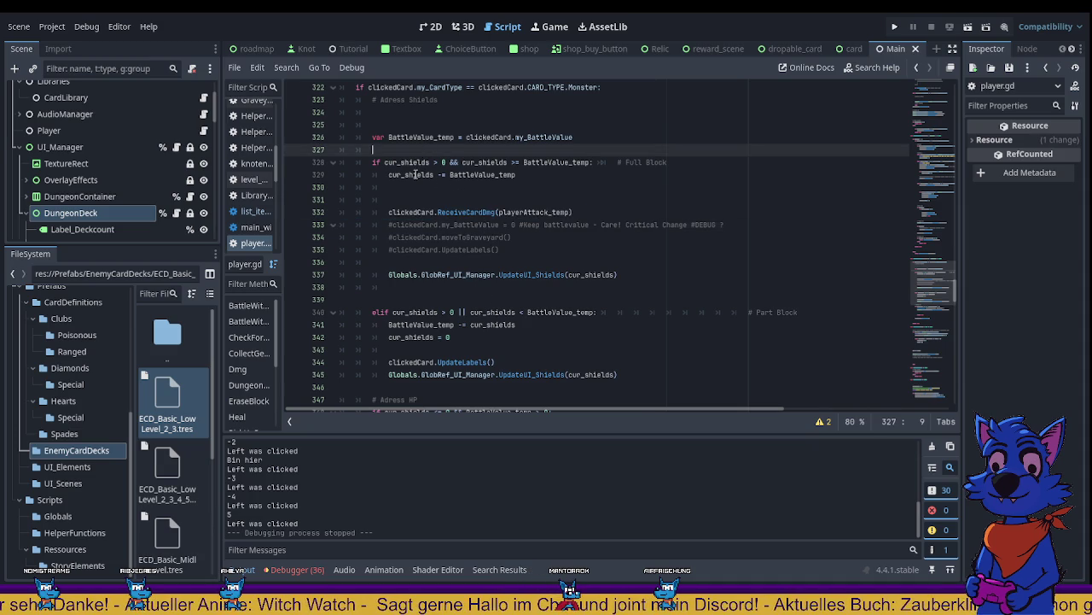
left_click(387, 211)
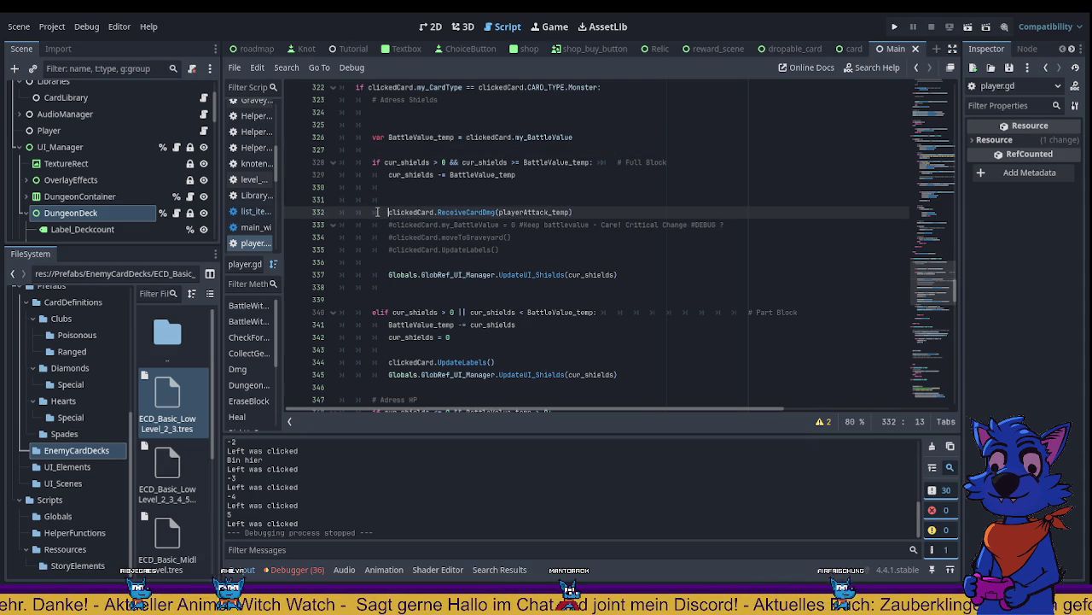
left_click_drag(376, 212, 581, 213)
scroll(525, 245, "down", 4)
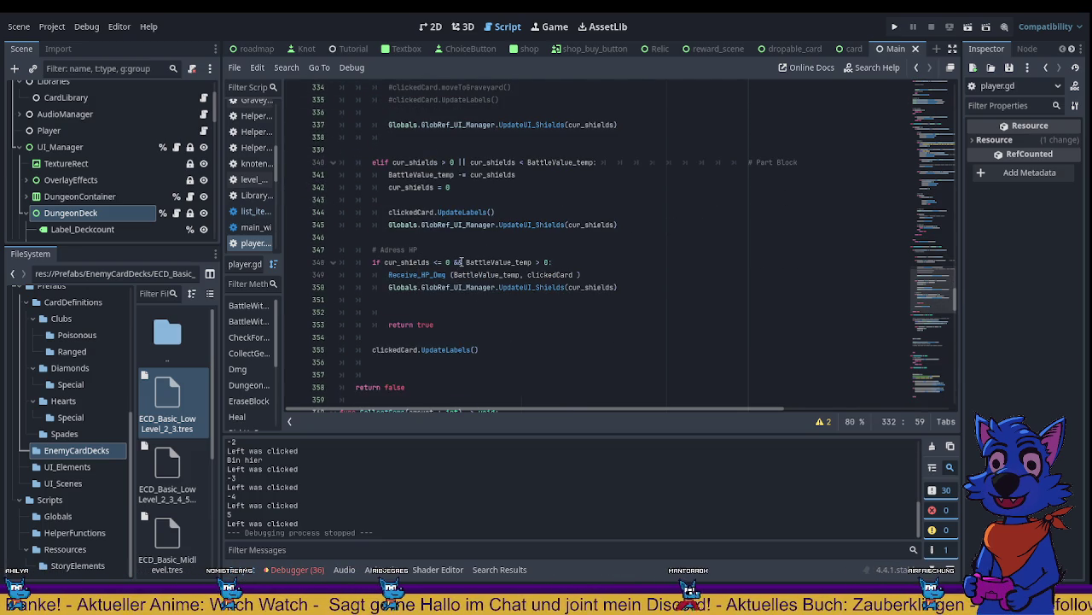
scroll(457, 262, "up", 2)
scroll(458, 265, "up", 3)
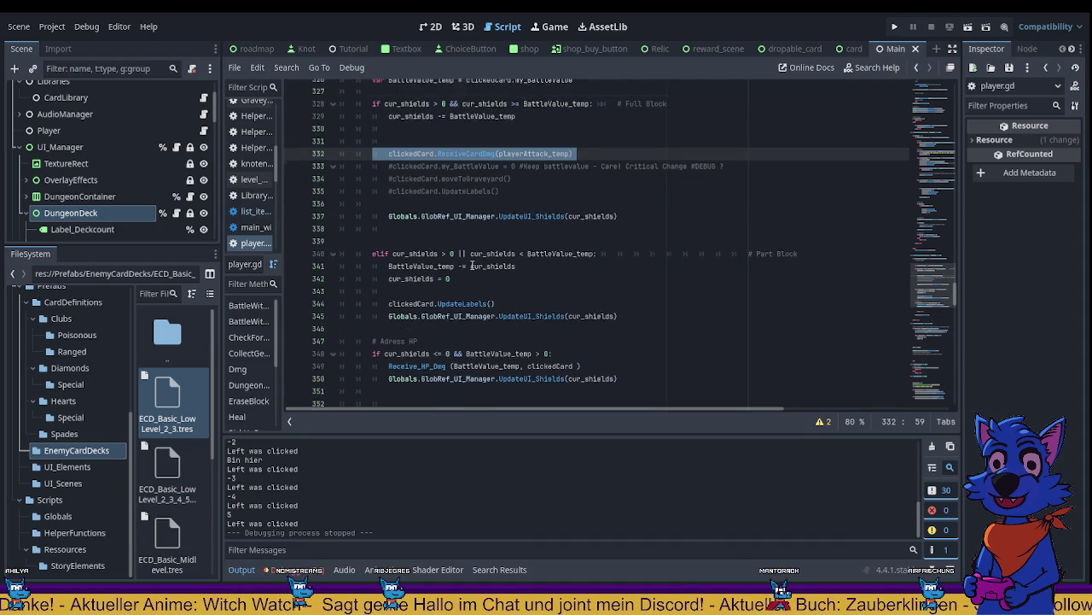
left_click(482, 212)
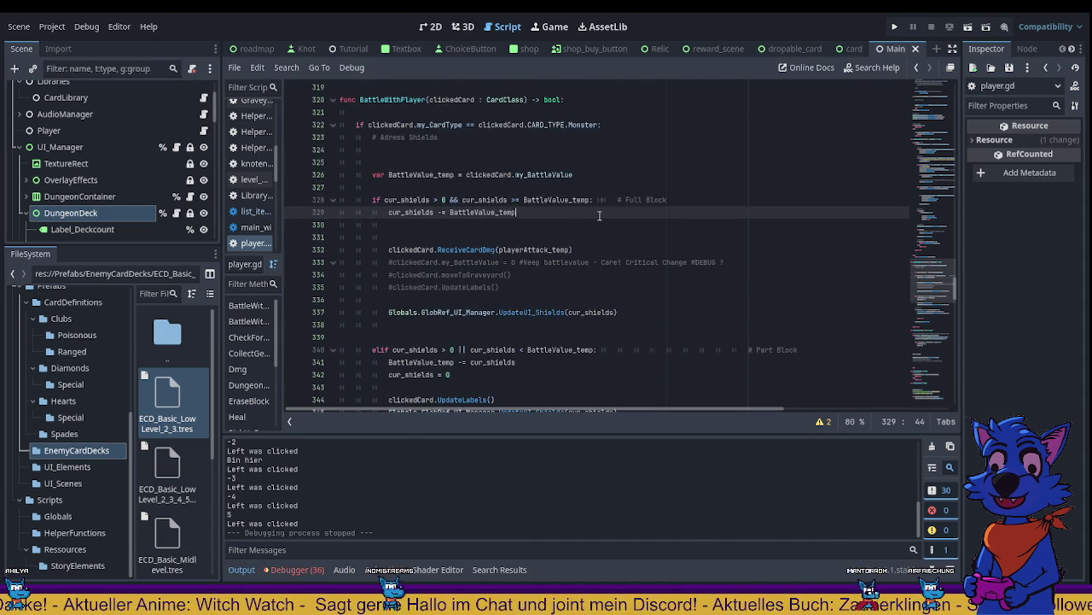
left_click_drag(581, 249, 465, 239)
scroll(465, 241, "down", 5)
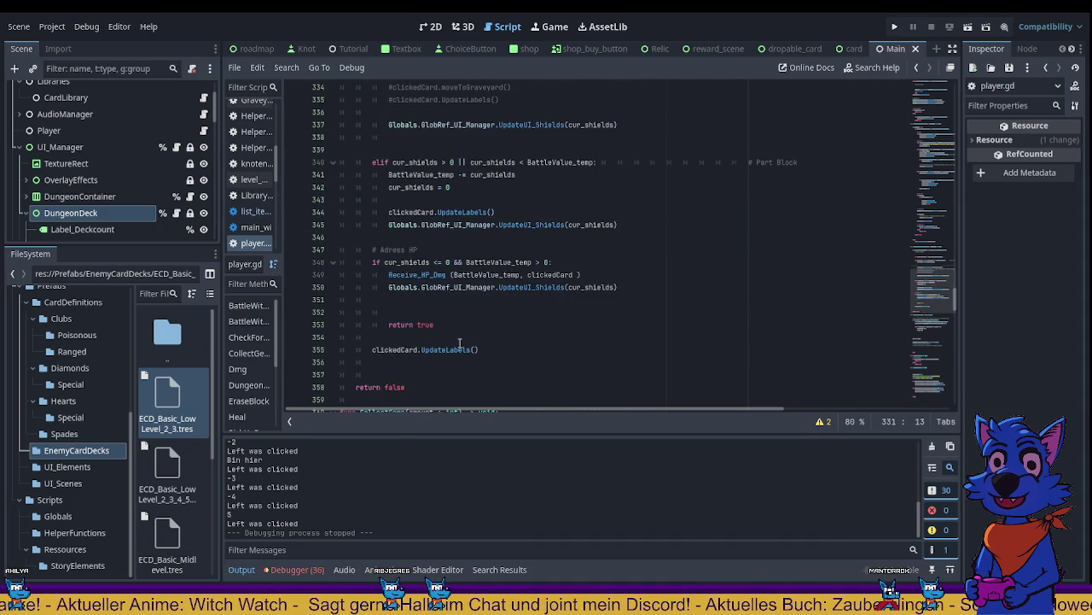
scroll(480, 287, "up", 4)
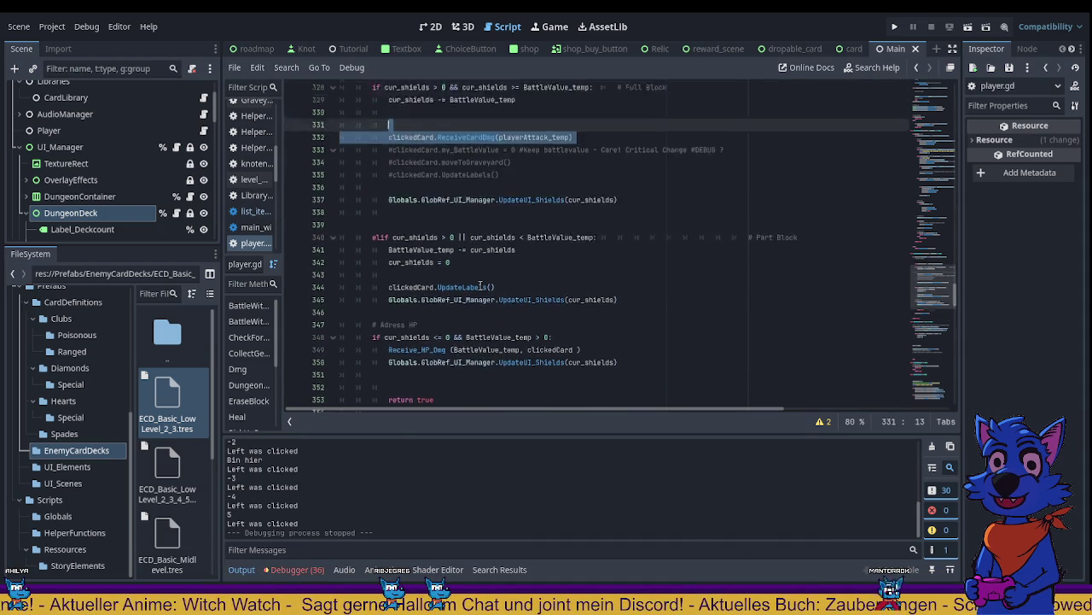
left_click(528, 247)
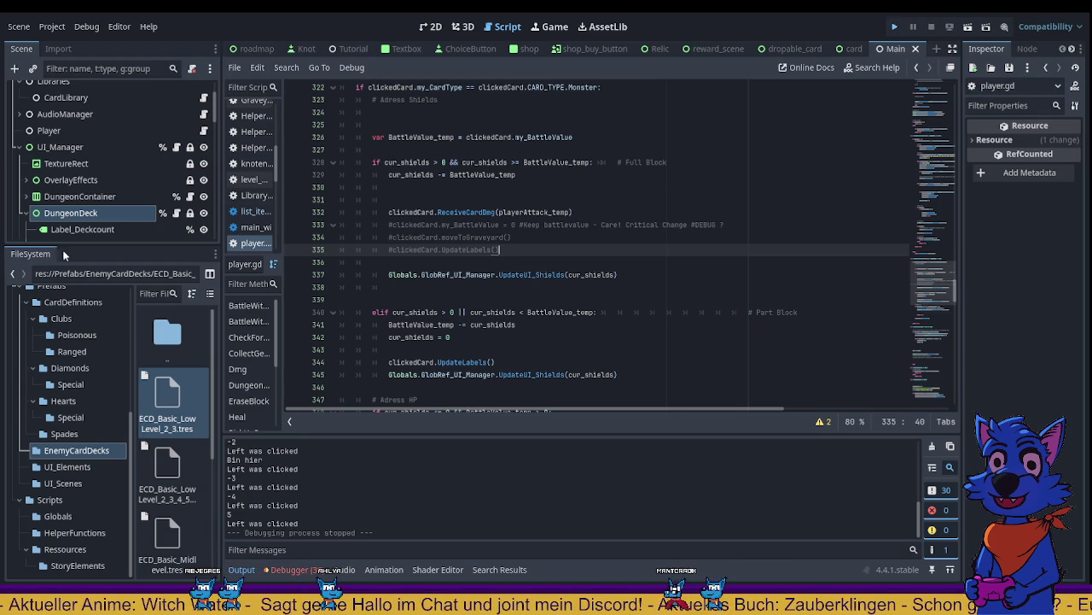
Step: Save and run the game, stop it, then relaunch it for another shield test
key("F5")
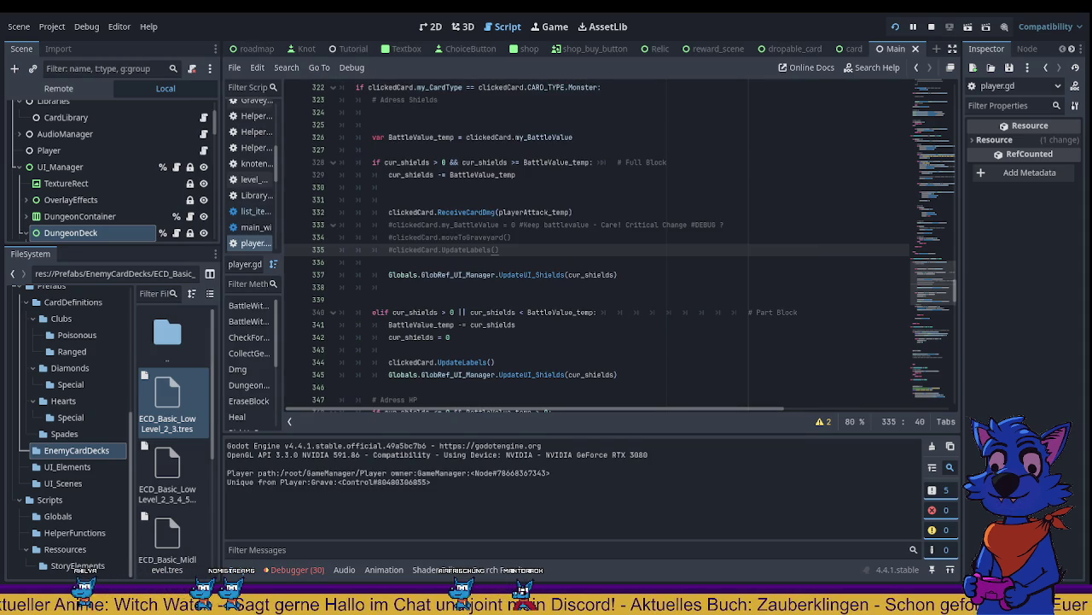
key("F8")
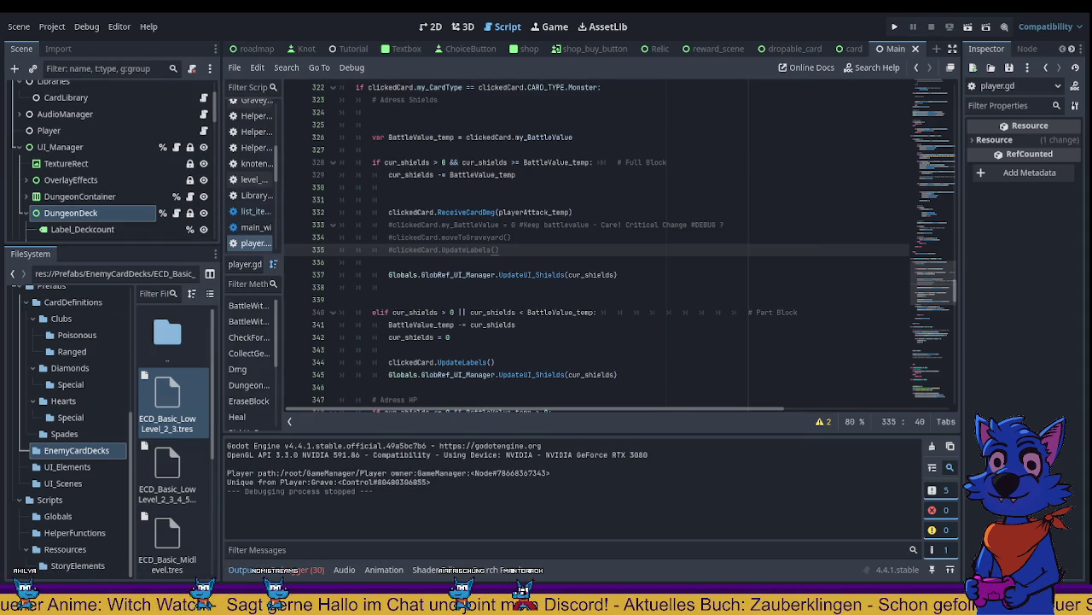
key("F5")
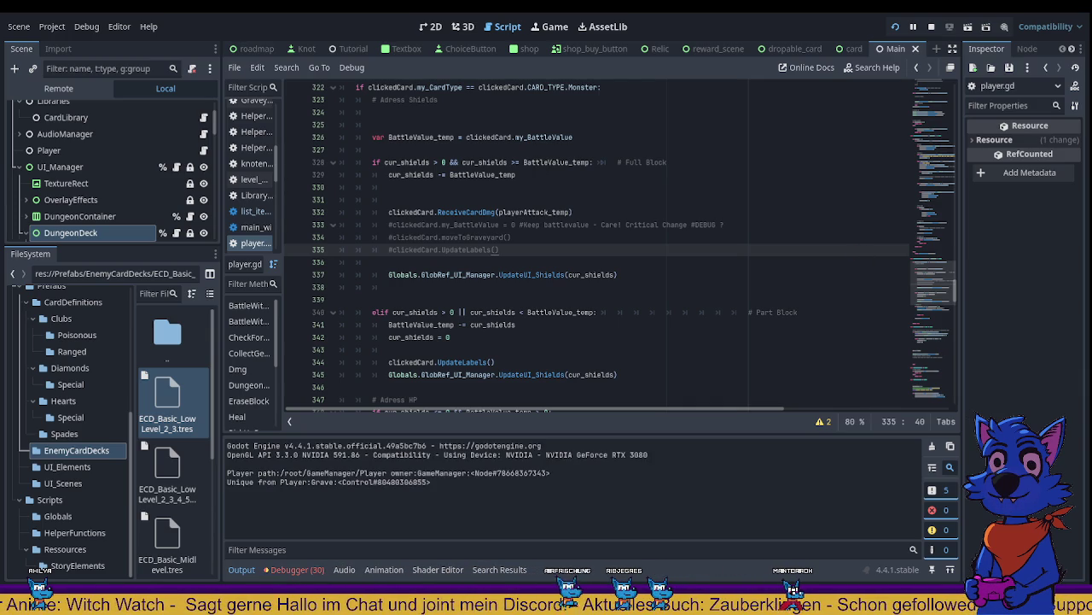
Step: In the running game, select the map's Entry node and enter a battle
key("alt+Tab")
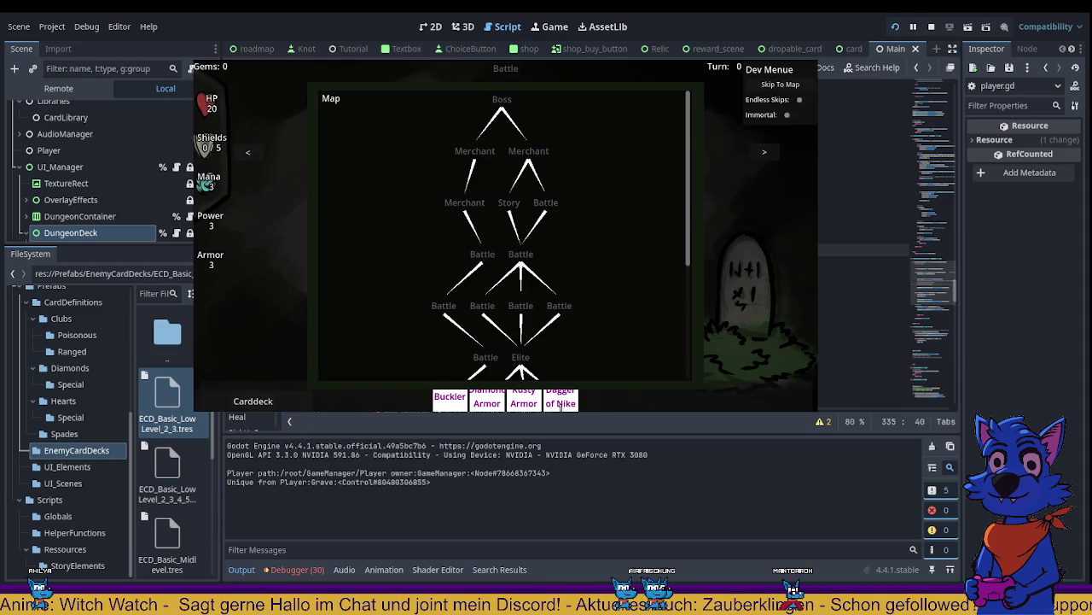
scroll(515, 333, "down", 5)
left_click(506, 367)
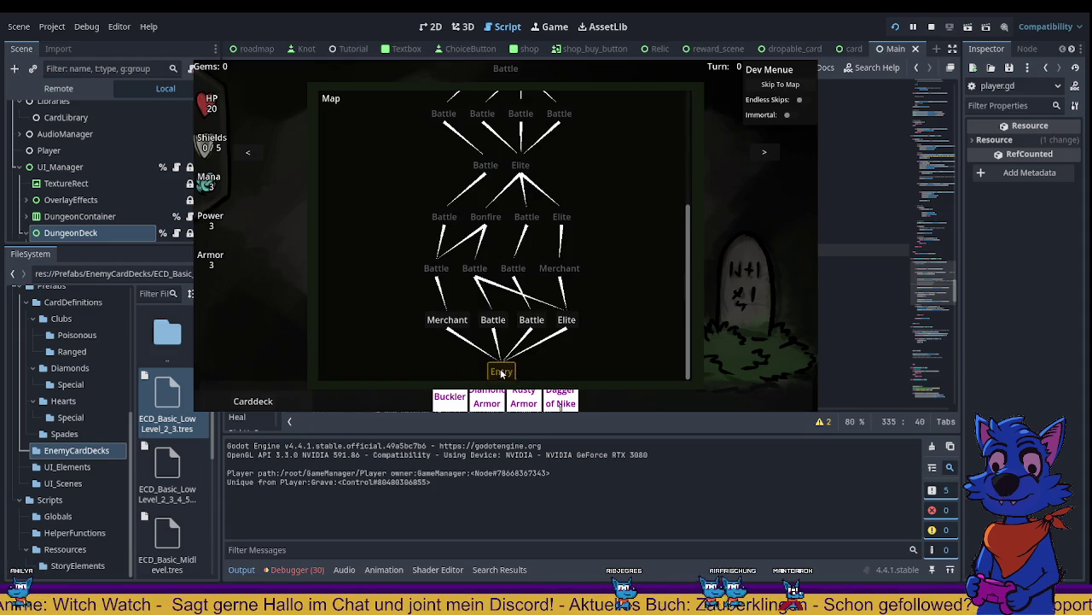
left_click(501, 322)
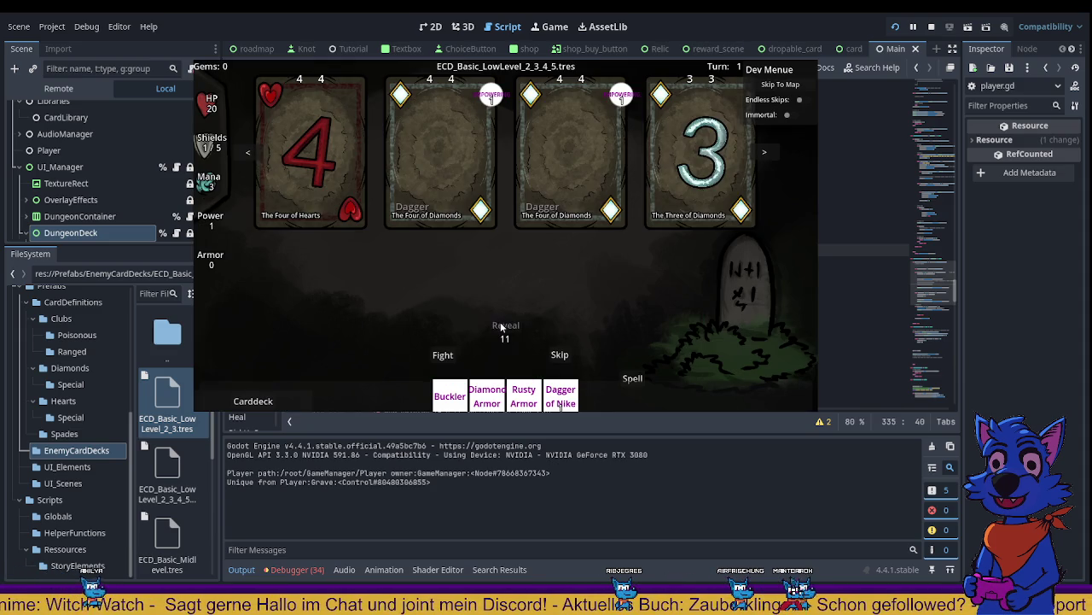
Step: Play the Four of Diamonds for shields, collect the Three of Diamonds for gems, then skip
left_click(444, 175)
left_click(732, 183)
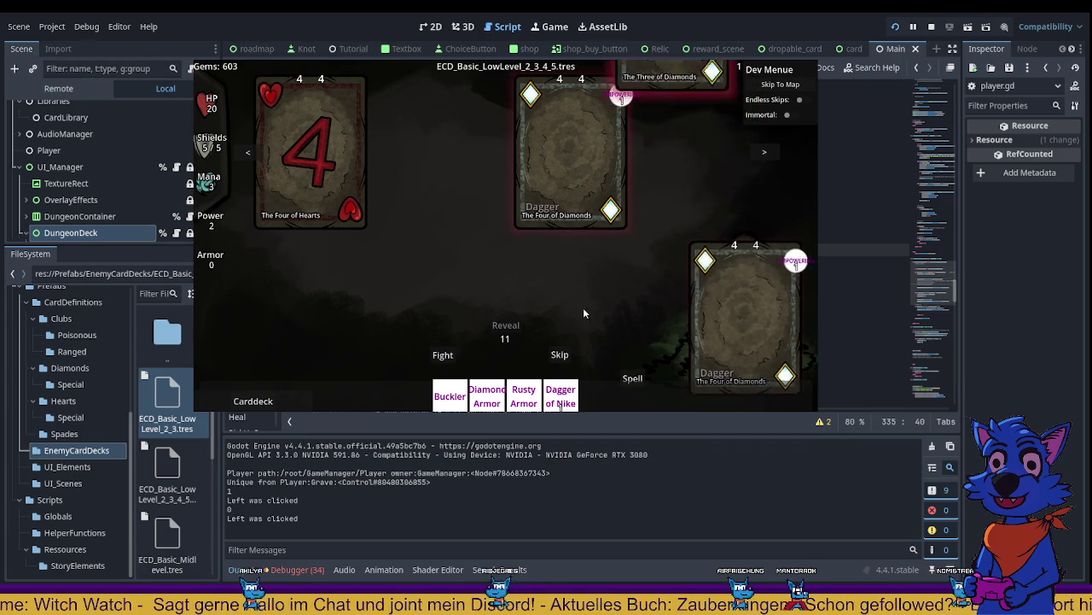
left_click(559, 354)
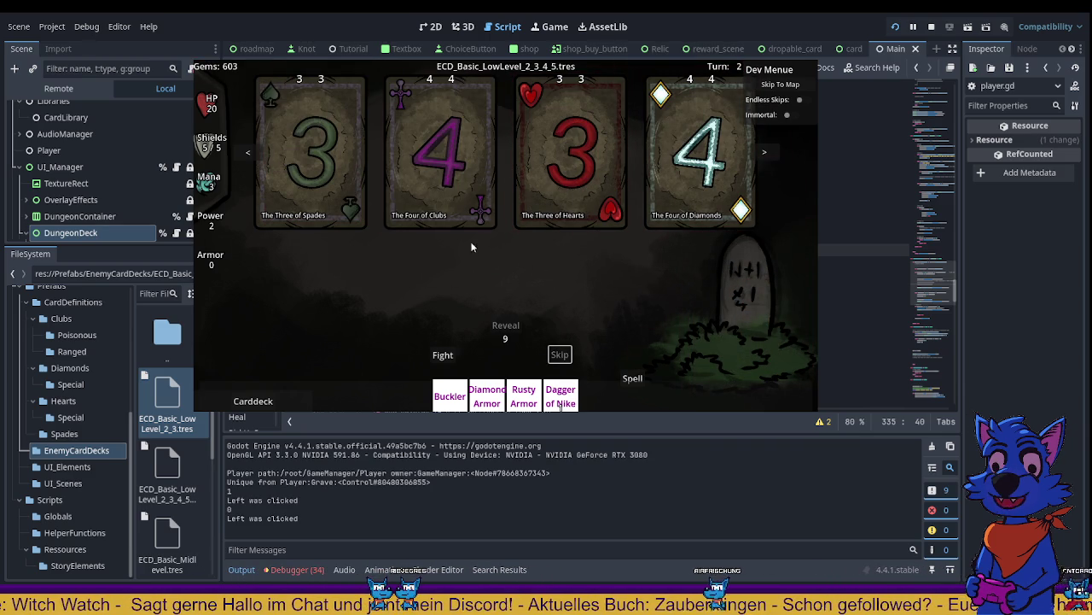
Step: Attack the Four of Clubs, play the Four of Diamonds, and enable Endless Skips
left_click(463, 172)
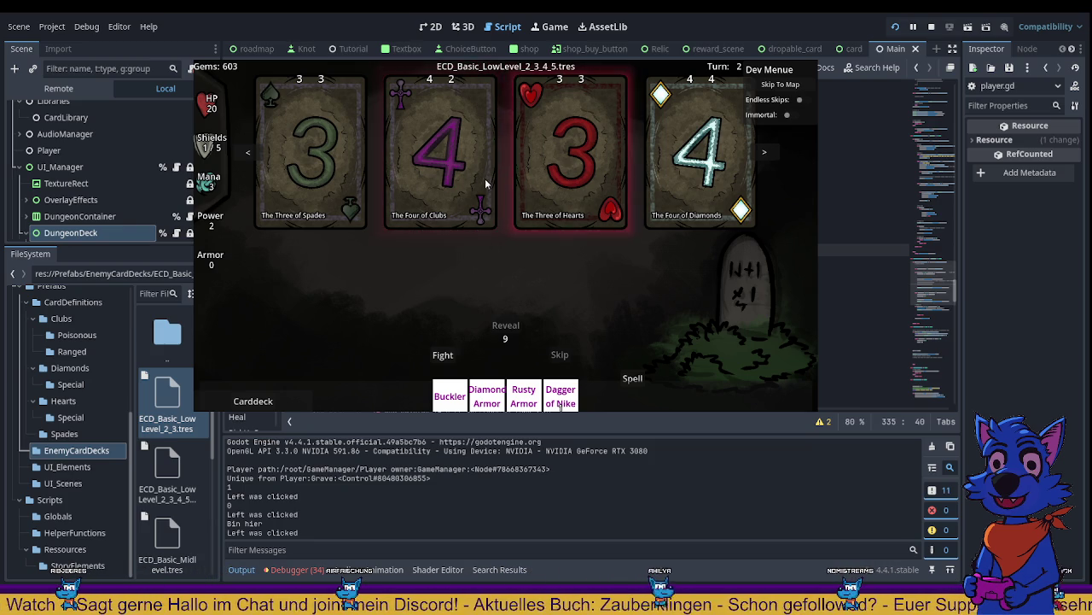
left_click(679, 175)
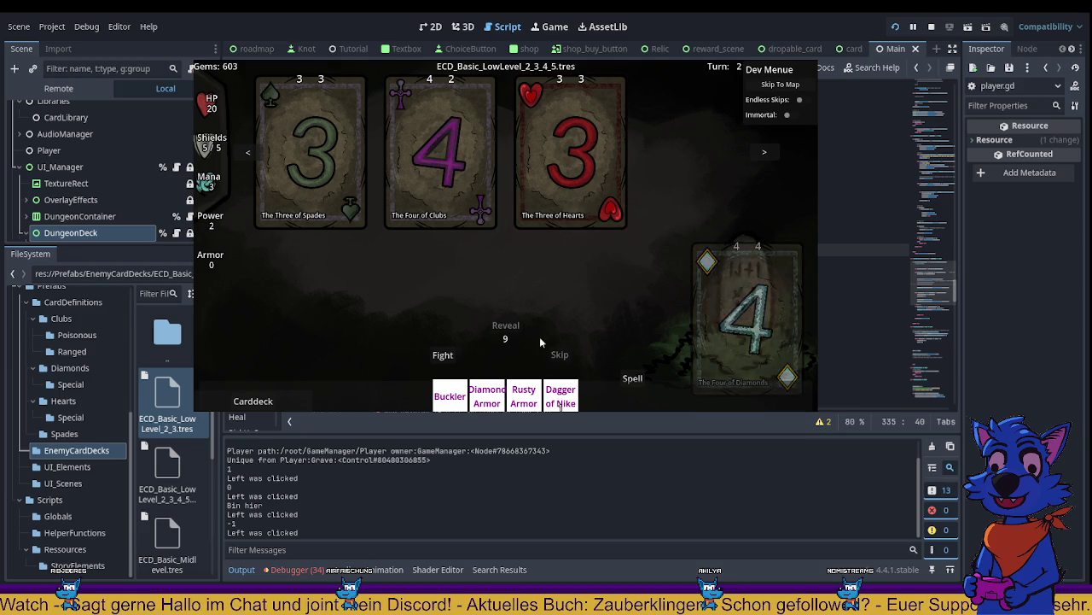
left_click(800, 99)
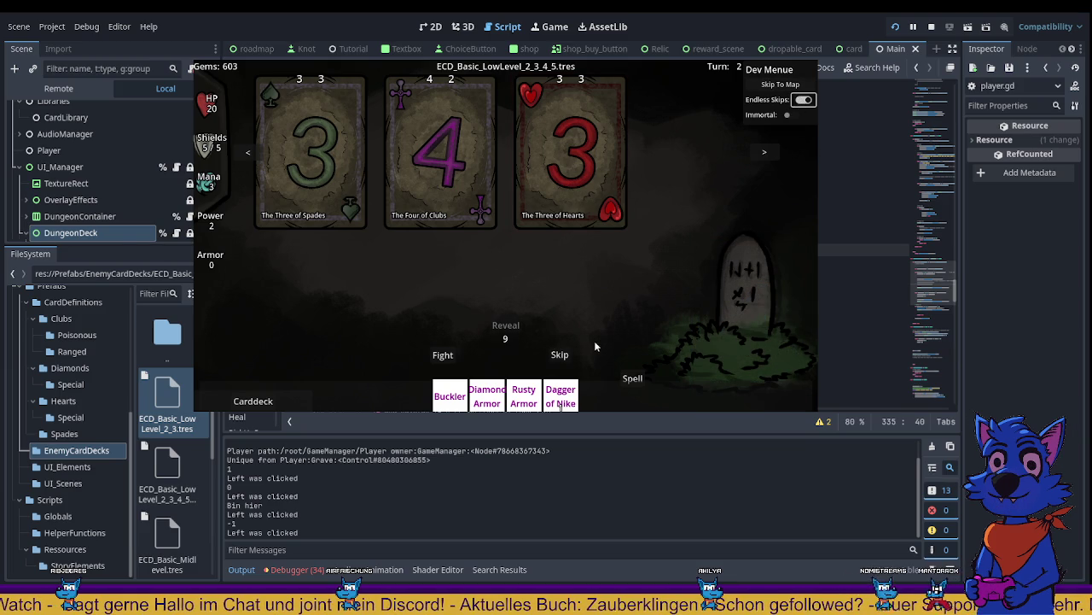
Step: Skip, attack the Five of Spades, regain shields with the Four of Diamonds, and skip again
left_click(563, 357)
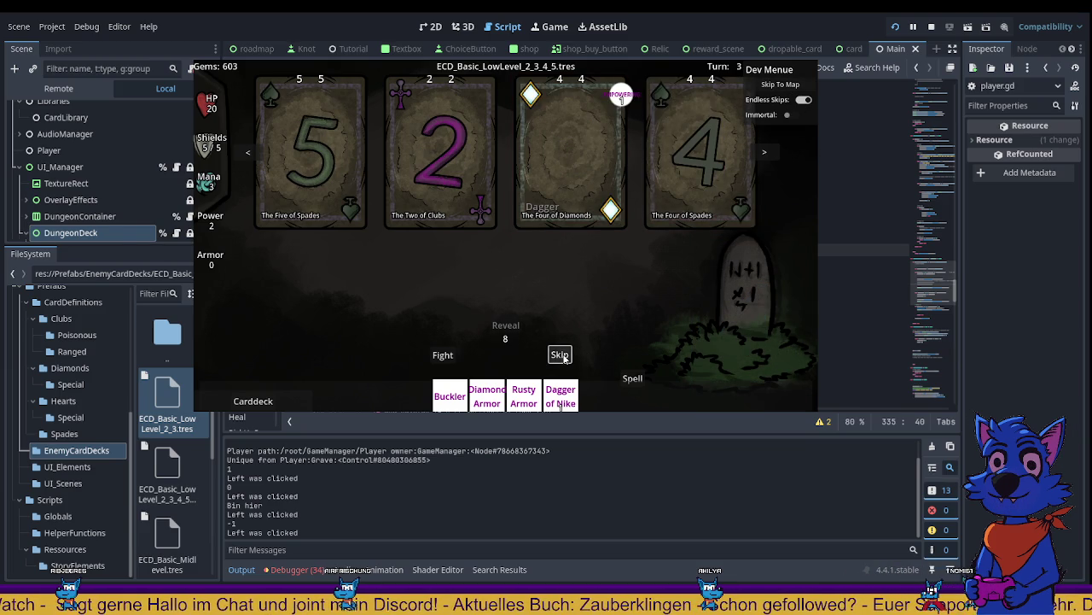
left_click(329, 174)
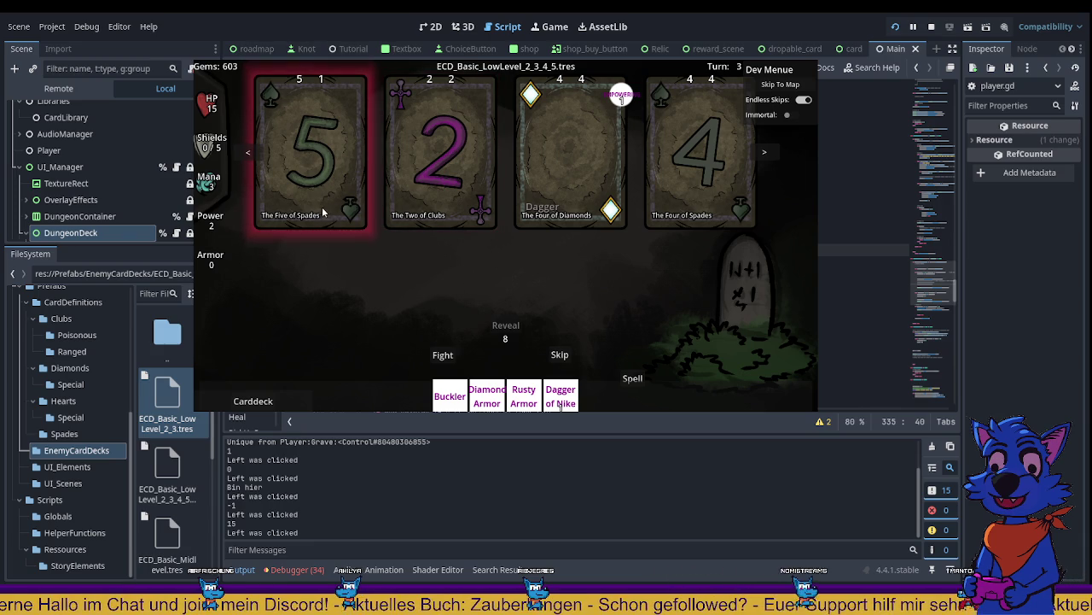
left_click(584, 183)
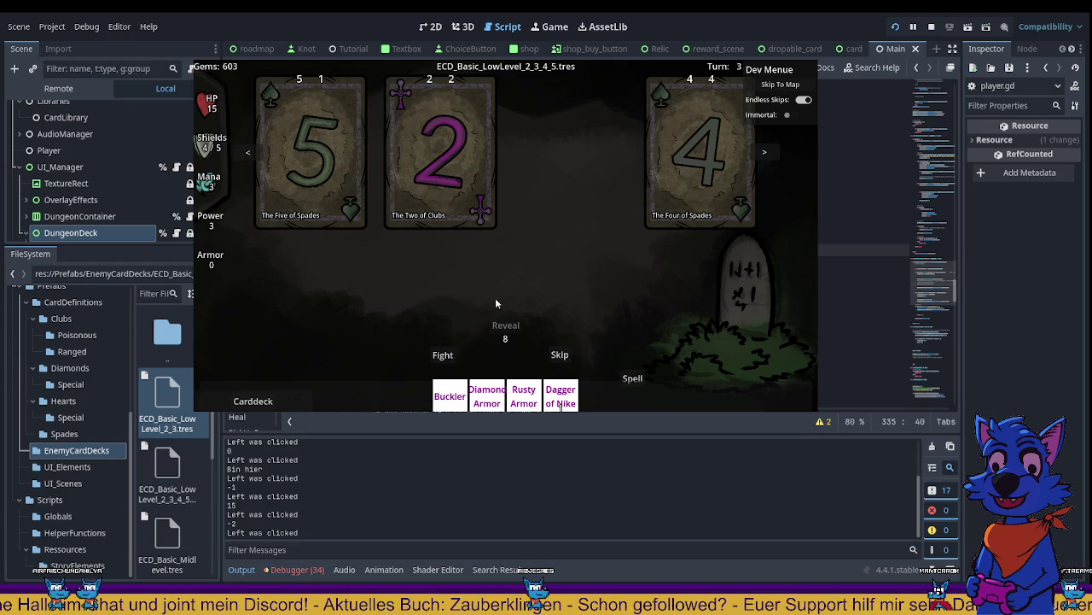
left_click(558, 354)
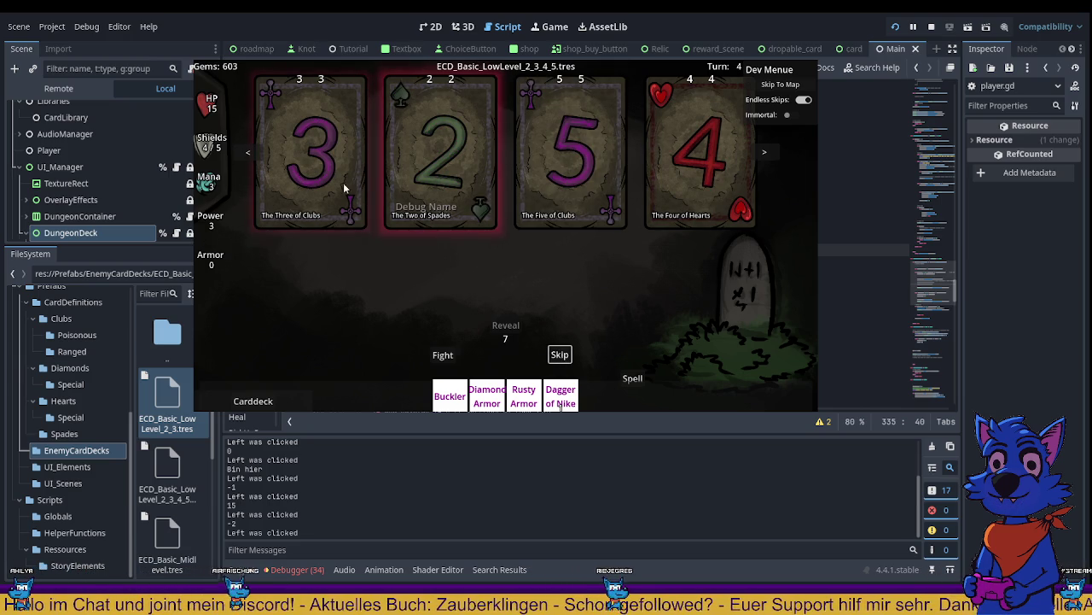
Step: Hold the Four of Hearts, block the Two of Spades and Four of Clubs, then stop the game
left_click(683, 188)
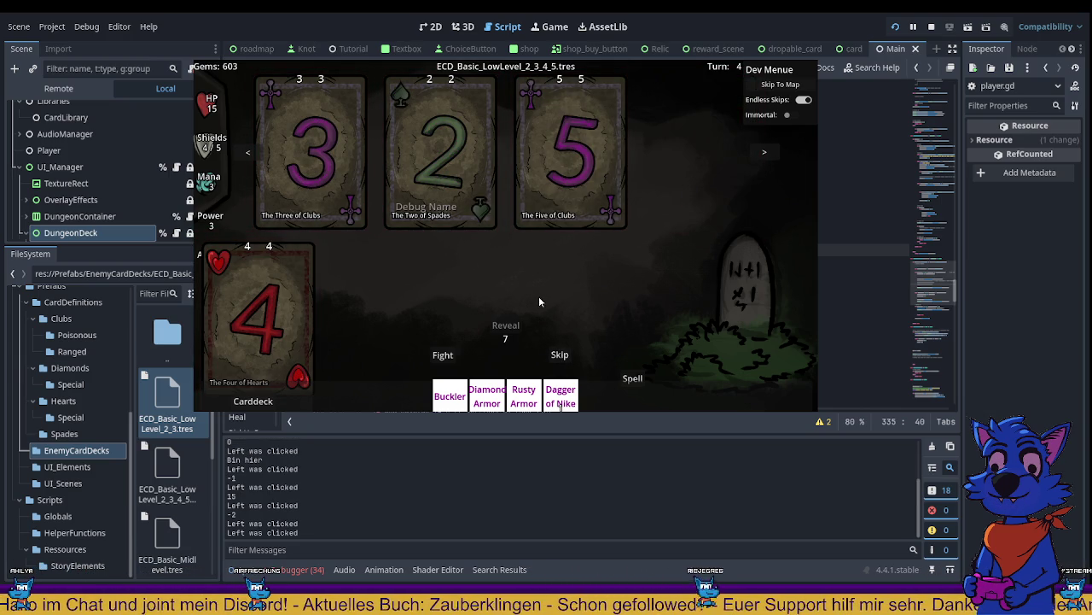
right_click(469, 188)
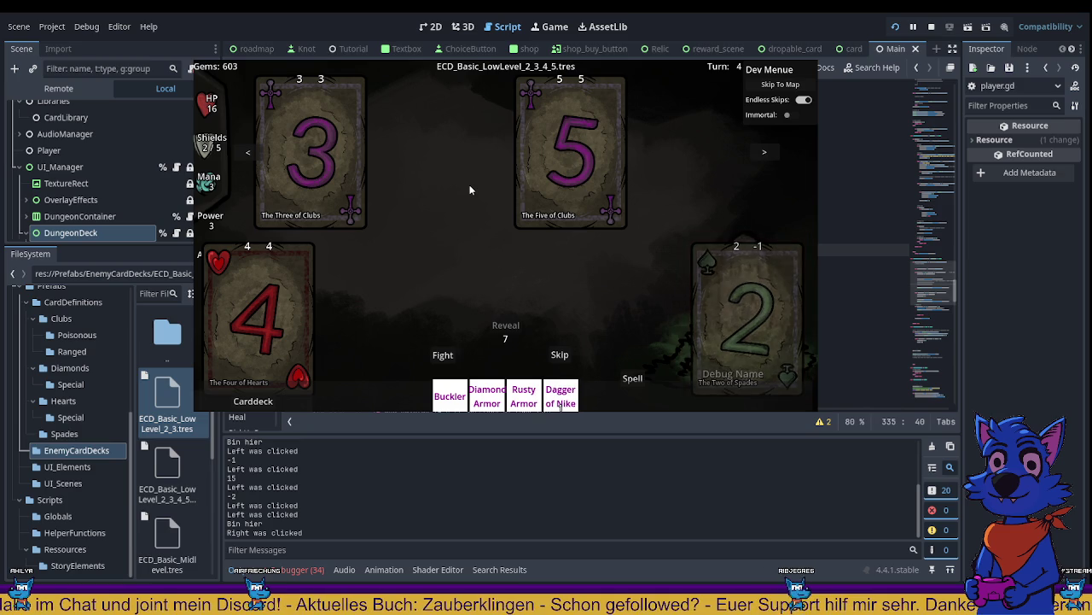
left_click(559, 354)
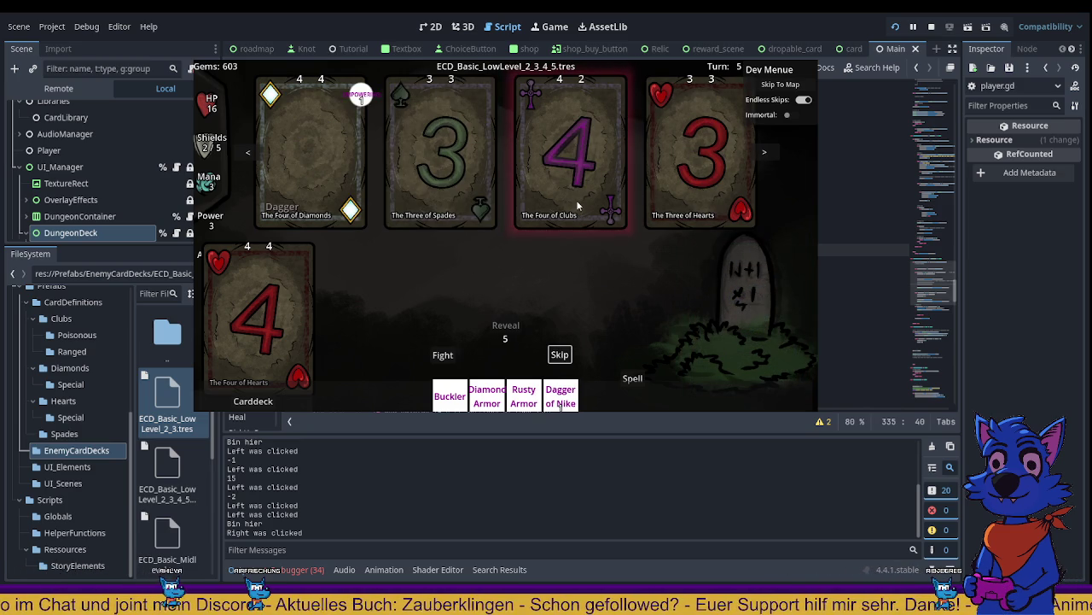
right_click(579, 150)
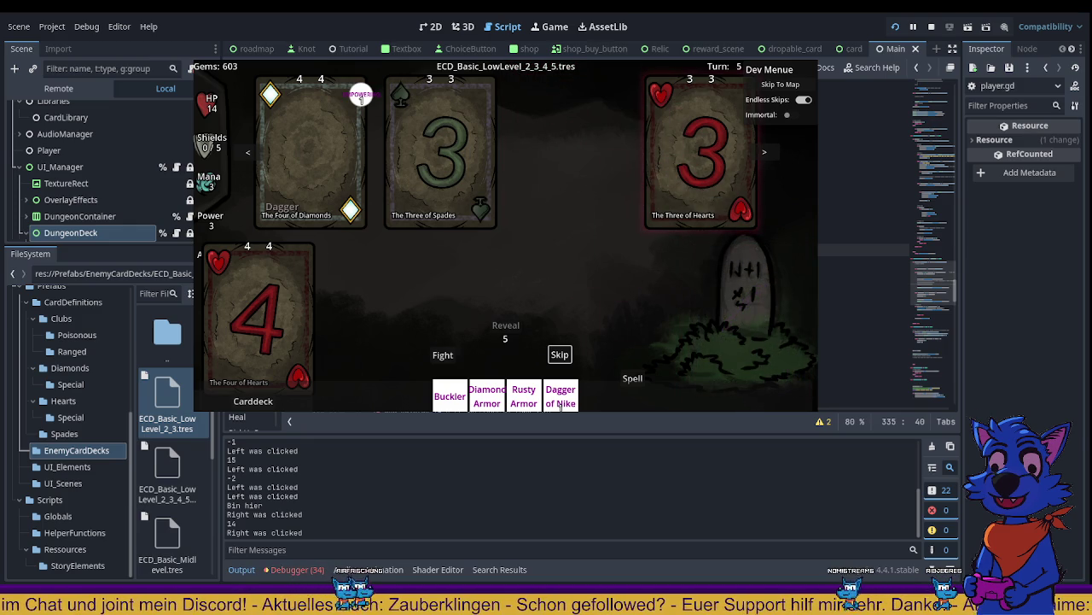
key("F8")
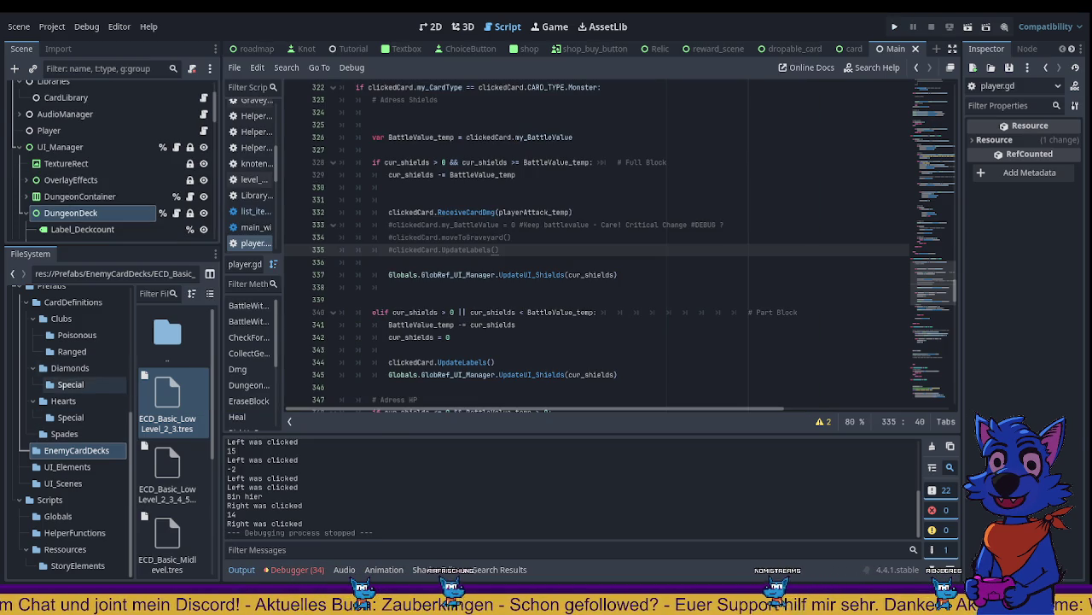
Step: Inspect Clubs_4.tres, Clubs_4_Poison.tres and Clubs_4_ranged.tres from the Clubs, Poisonous and Ranged folders
left_click(61, 318)
left_click(72, 351)
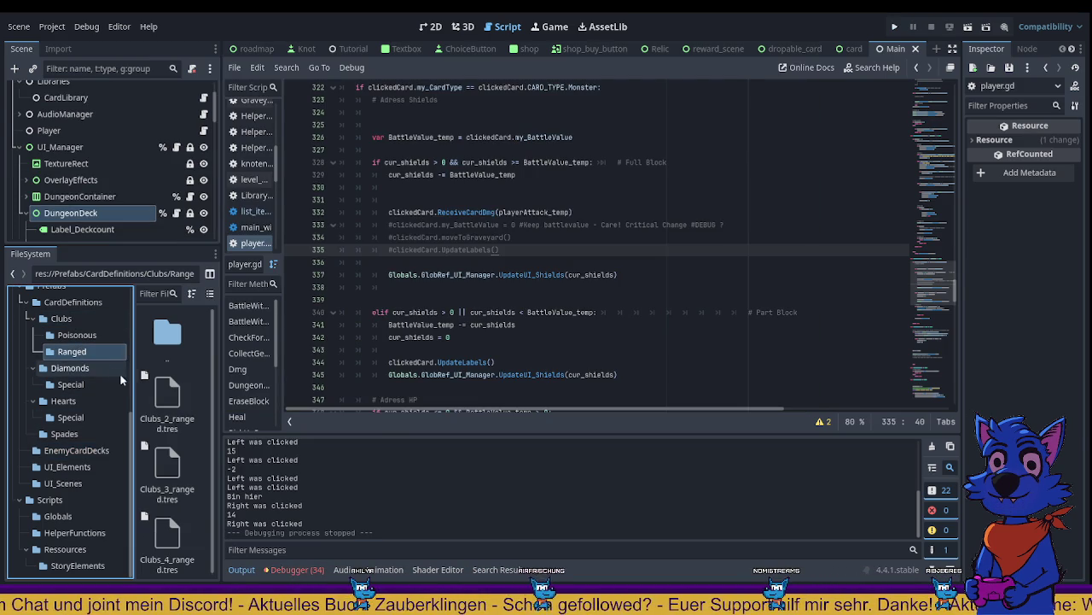
key("Left")
key("Left")
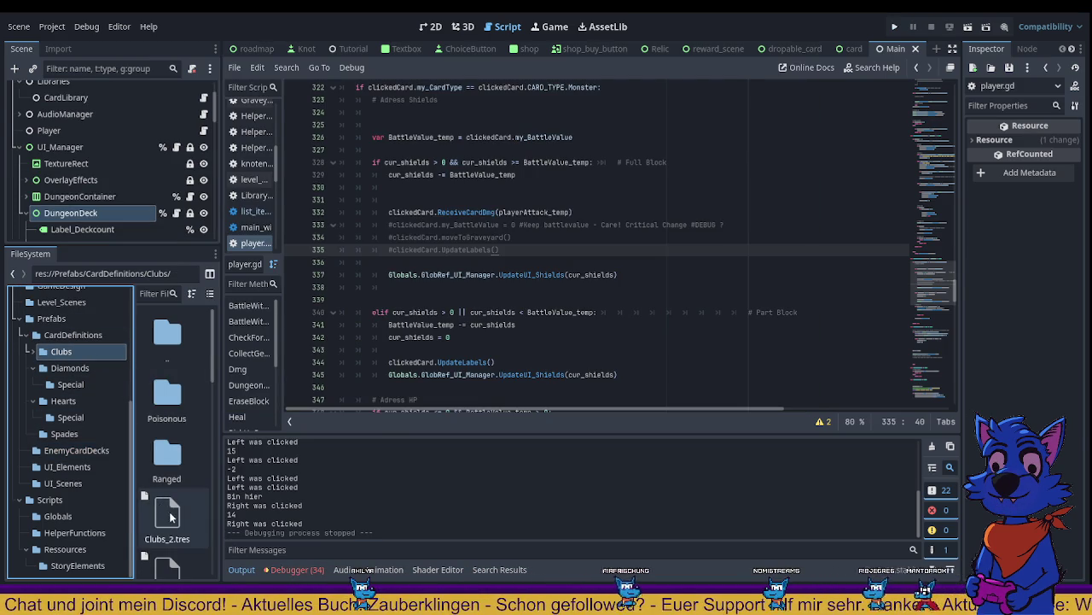
scroll(171, 516, "down", 3)
left_click(167, 537)
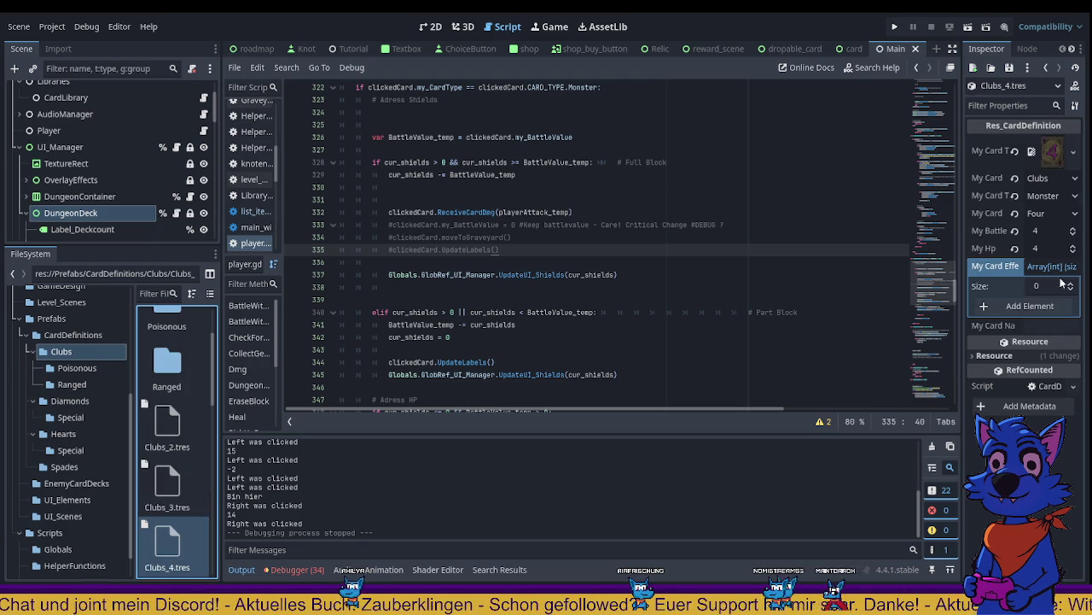
left_click(77, 368)
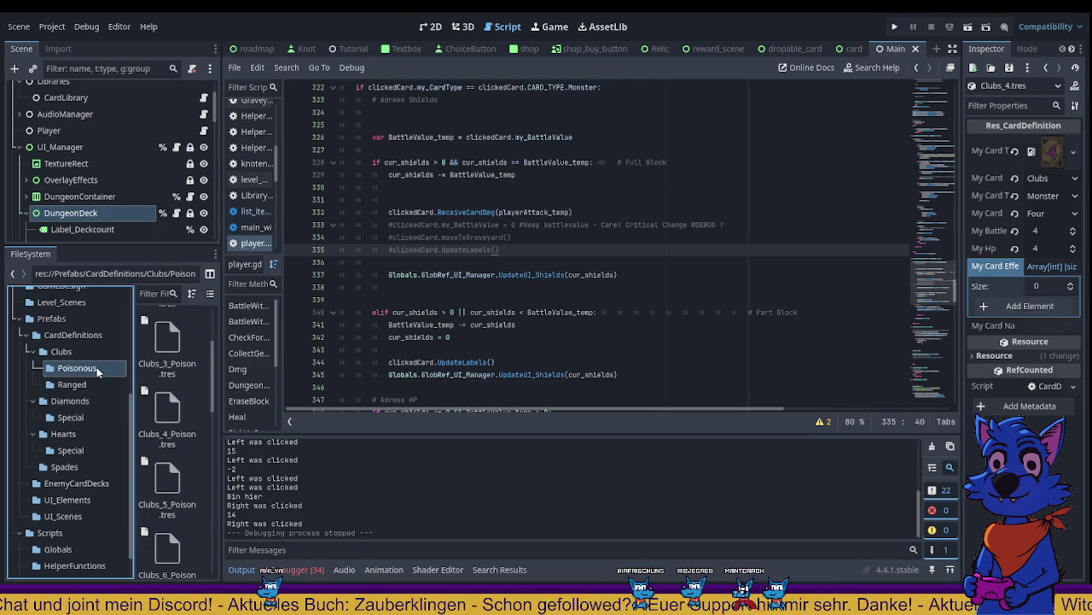
left_click(171, 418)
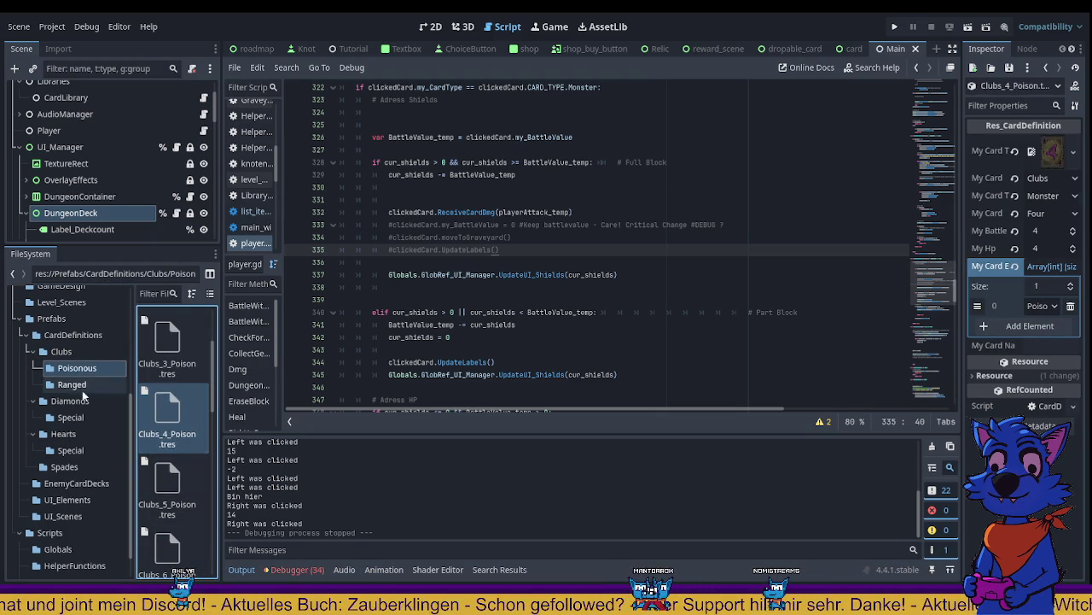
left_click(85, 384)
left_click(182, 541)
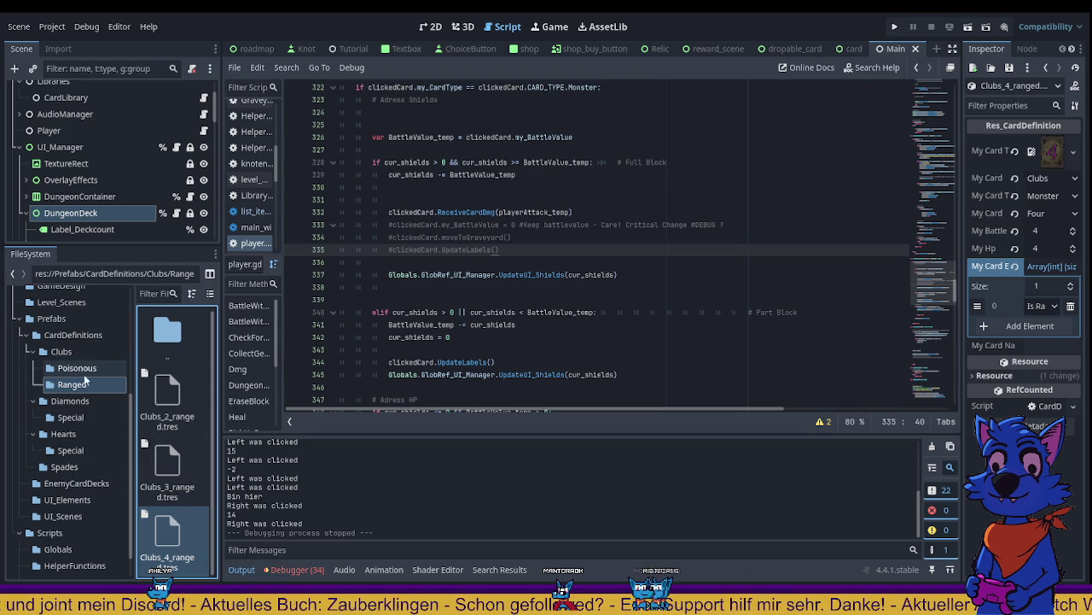
left_click(556, 273)
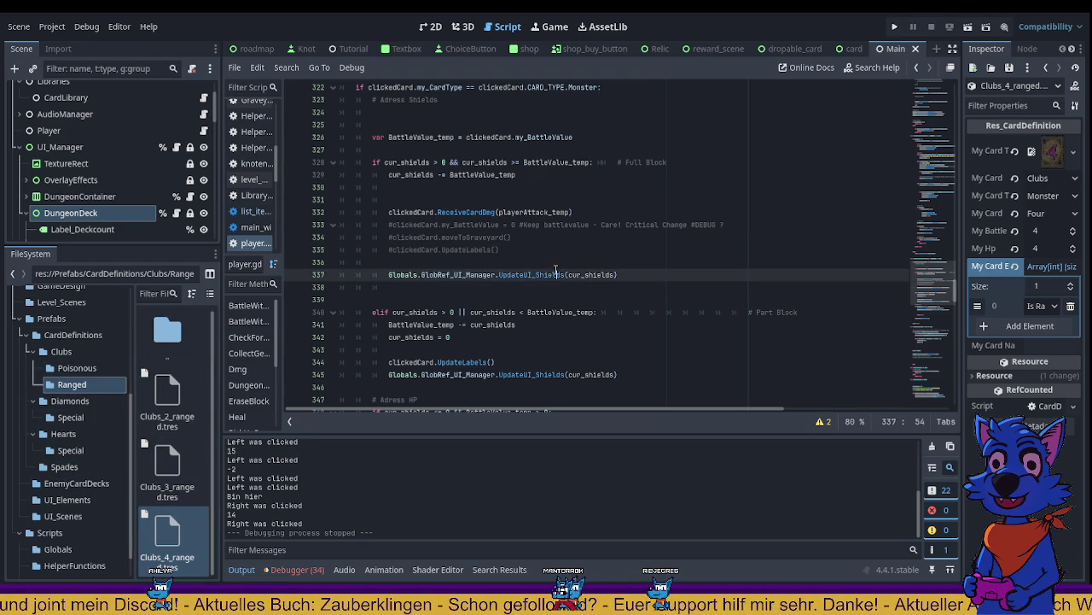
scroll(488, 267, "up", 2)
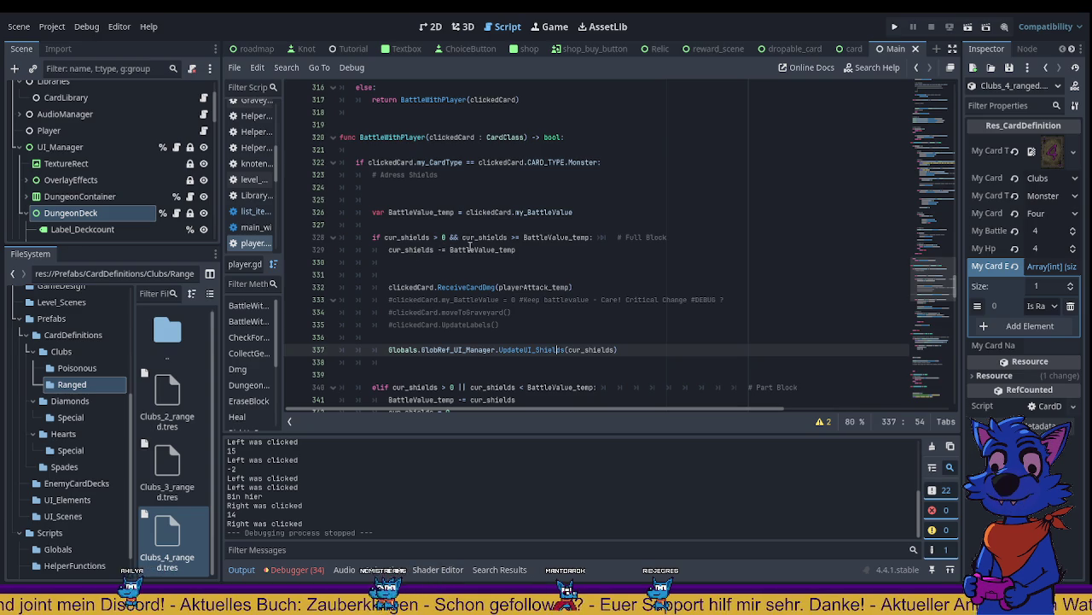
left_click(377, 254)
left_click(409, 277)
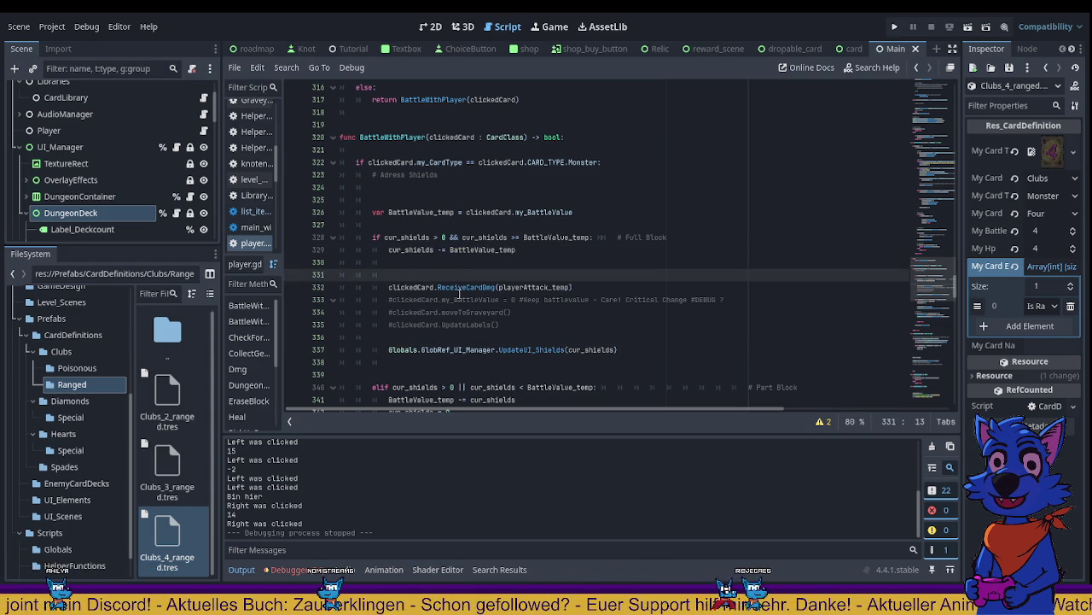
Step: Wrap line 331's ReceiveCardDmg call in 'if cur_shields > 0:' and save player.gd
type("cur_")
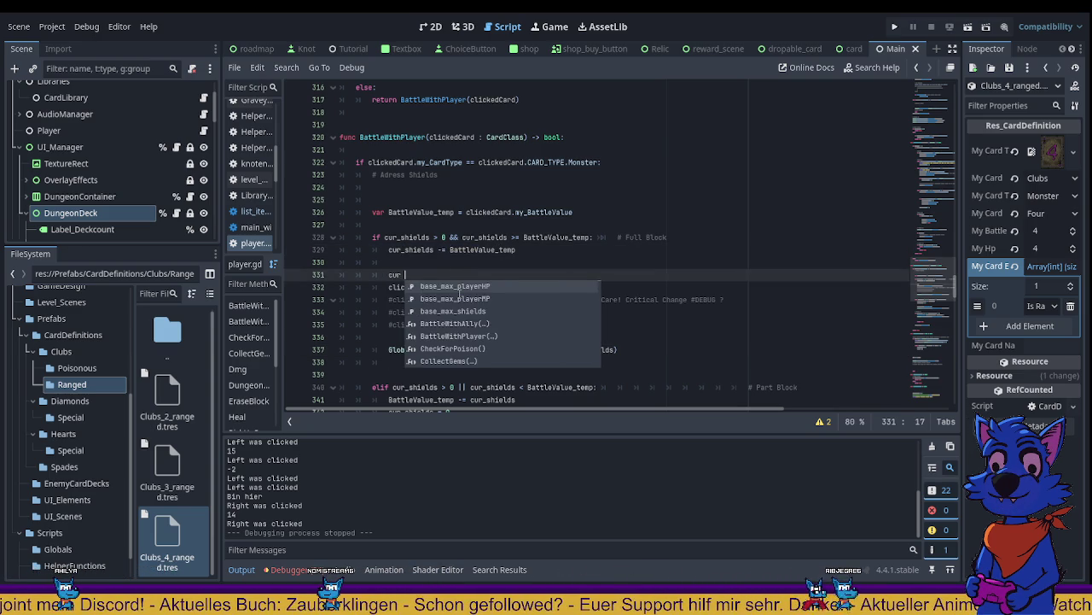
key("BackSpace")
key("BackSpace")
key("BackSpace")
key("BackSpace")
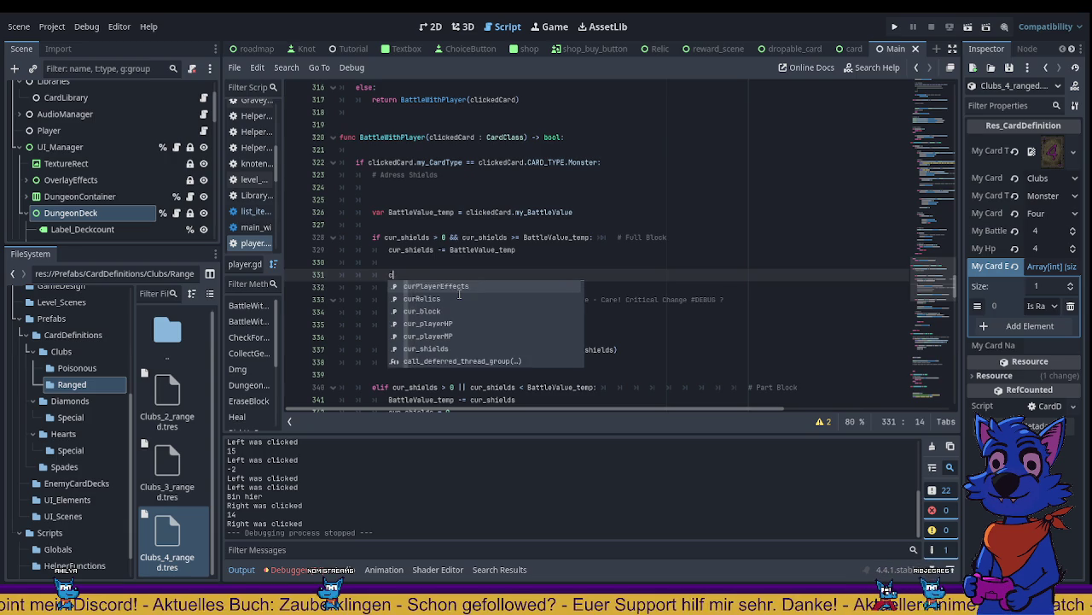
type("if cur_s")
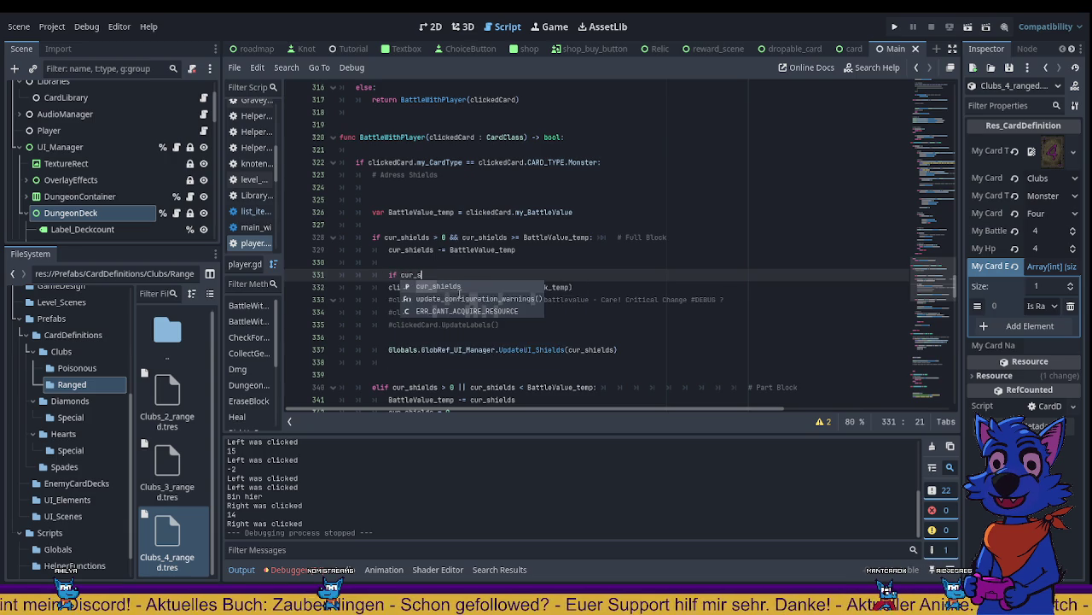
key("Return")
type("> 0:")
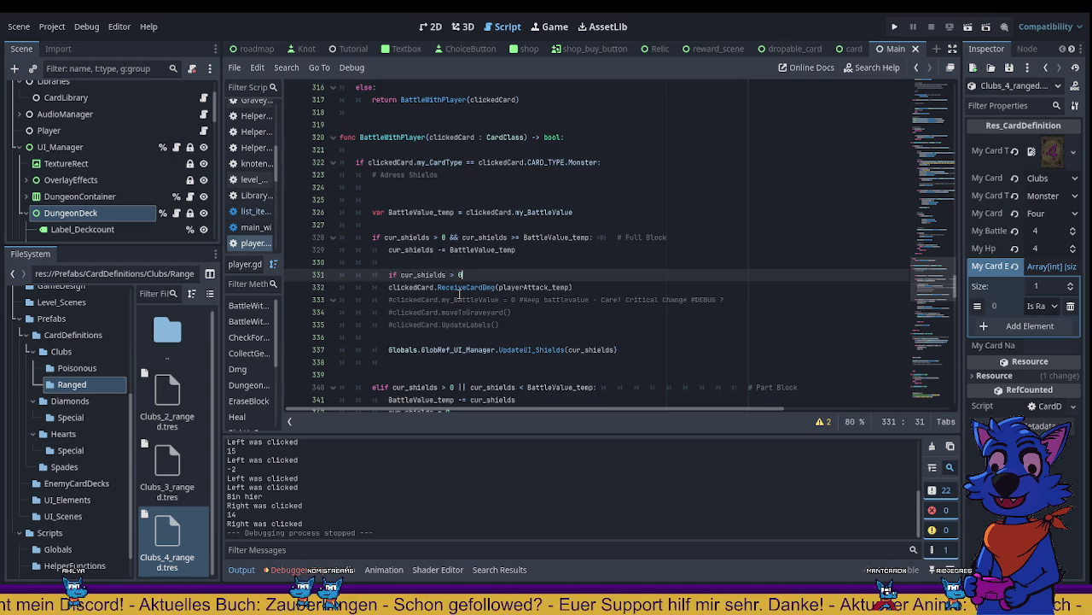
key("Return")
key("Delete")
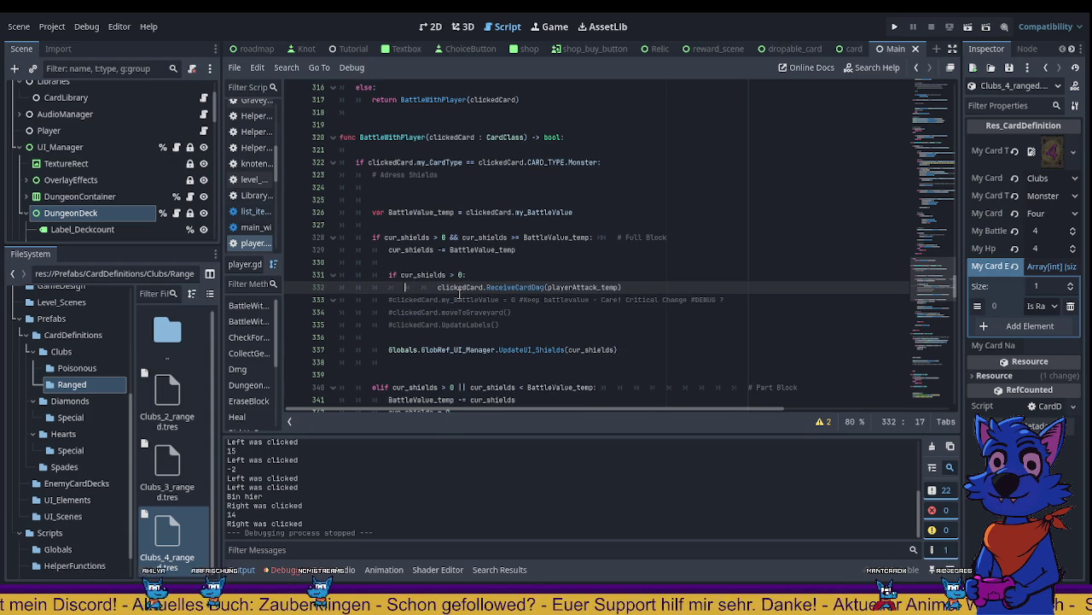
key("ctrl+s")
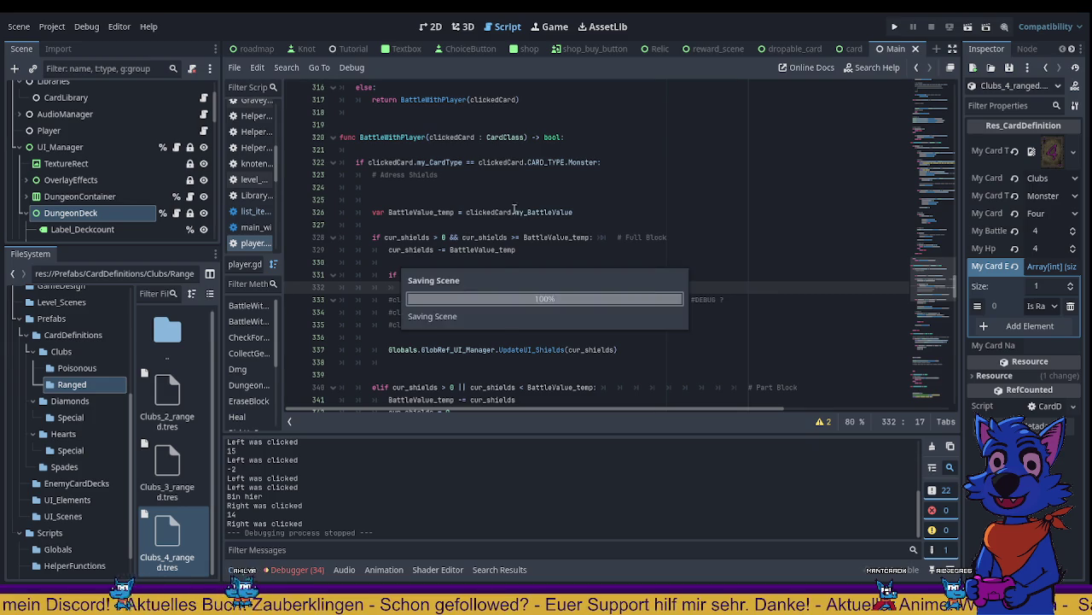
scroll(460, 325, "down", 7)
scroll(461, 339, "down", 2)
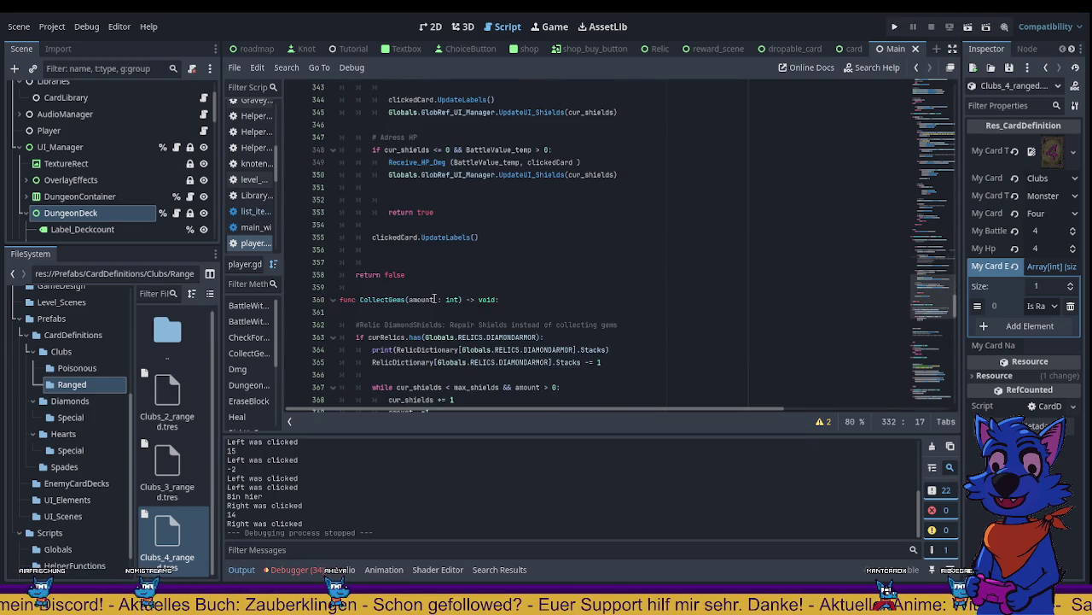
scroll(429, 265, "up", 2)
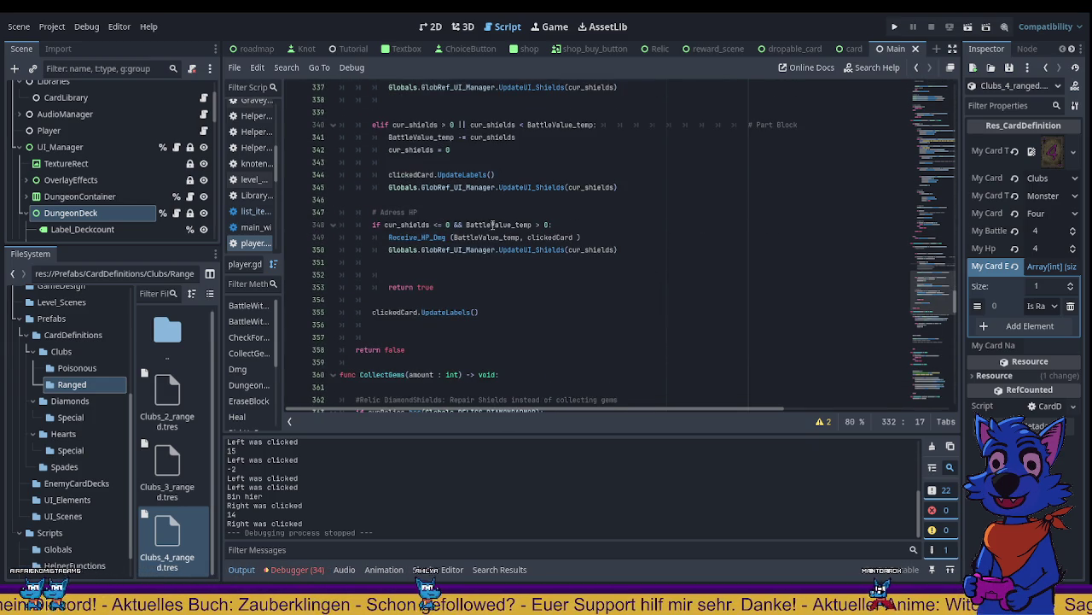
scroll(554, 256, "up", 2)
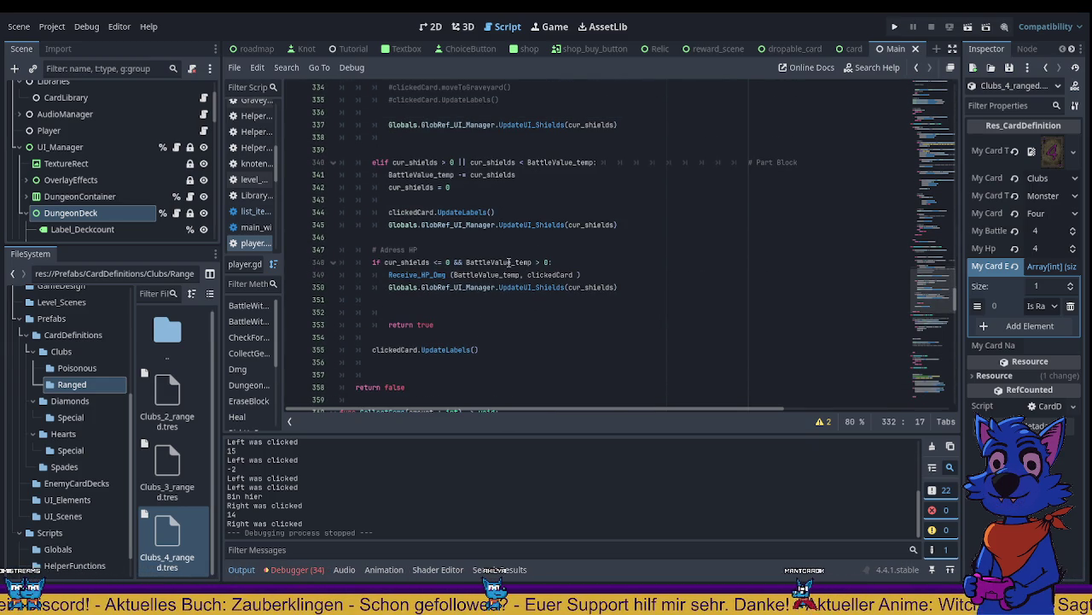
scroll(553, 308, "up", 1)
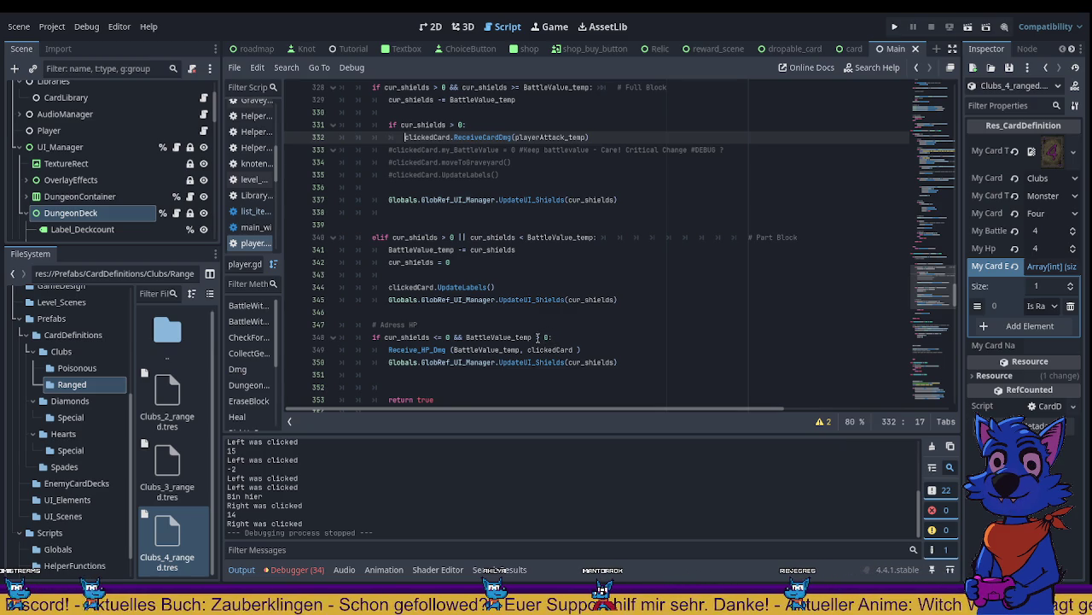
scroll(538, 337, "up", 3)
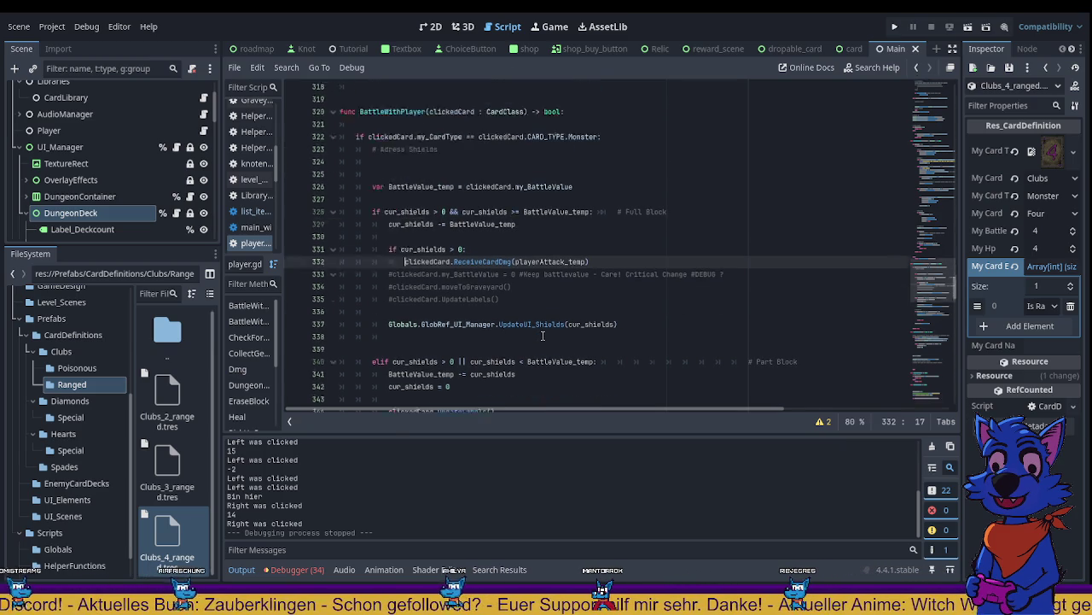
scroll(543, 335, "up", 5)
scroll(543, 333, "down", 5)
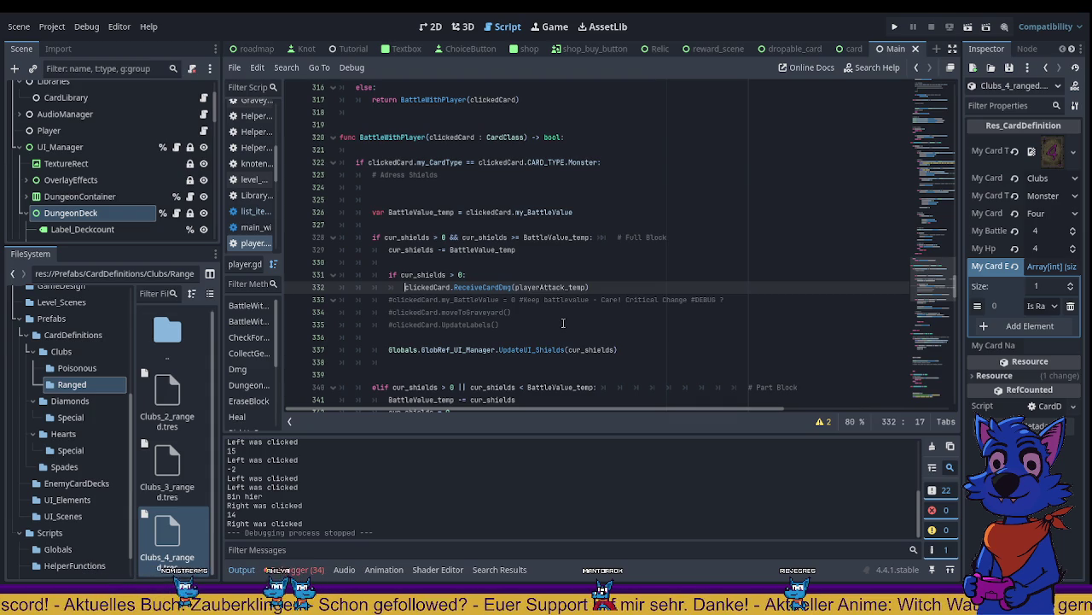
scroll(671, 266, "down", 3)
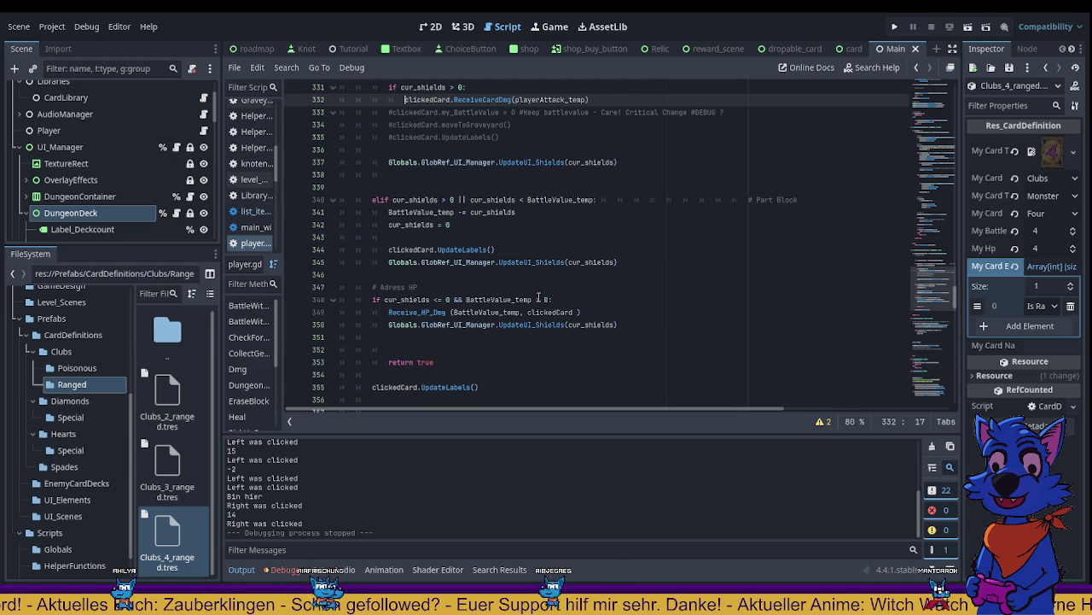
scroll(512, 273, "up", 3)
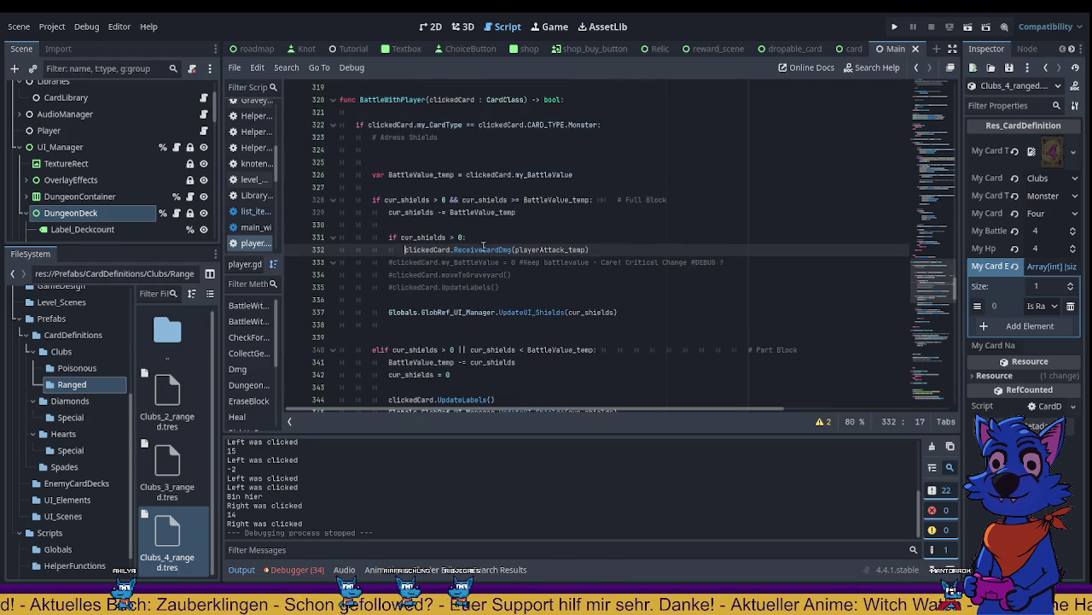
scroll(478, 265, "down", 10)
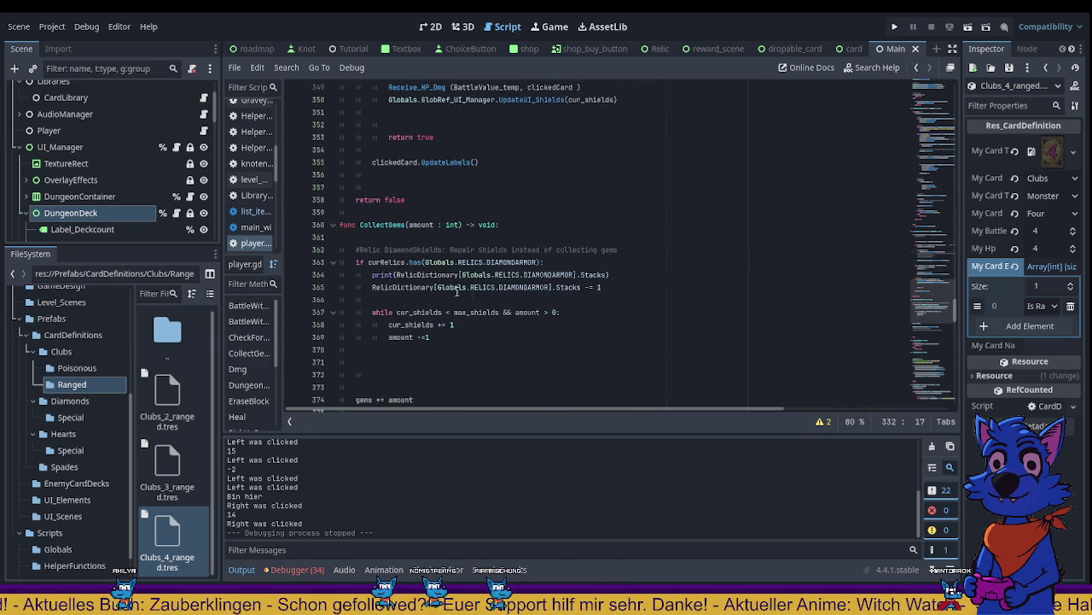
scroll(490, 243, "up", 1)
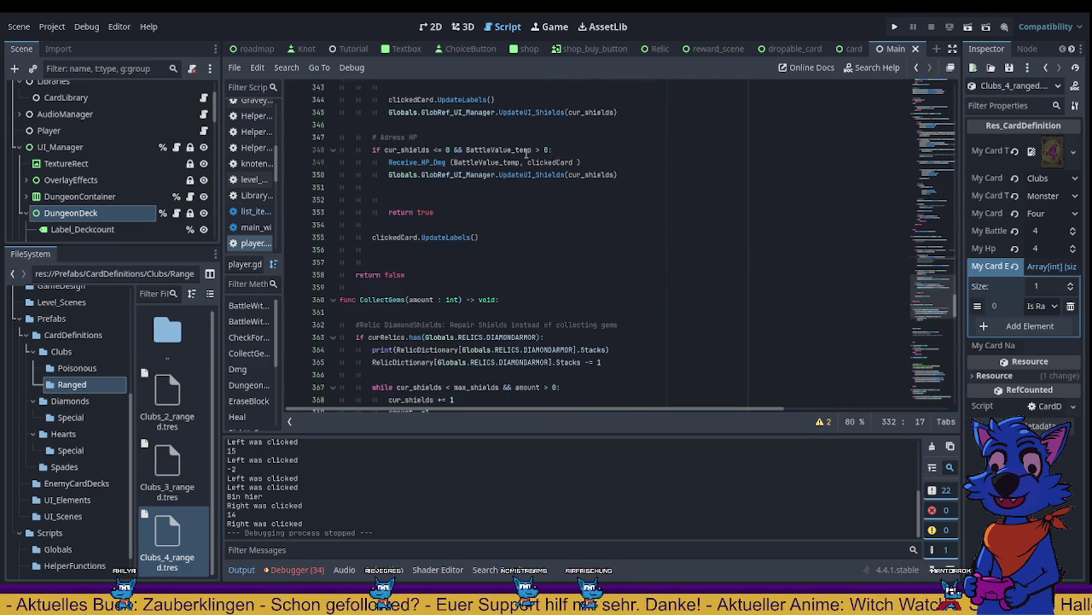
scroll(547, 180, "up", 10)
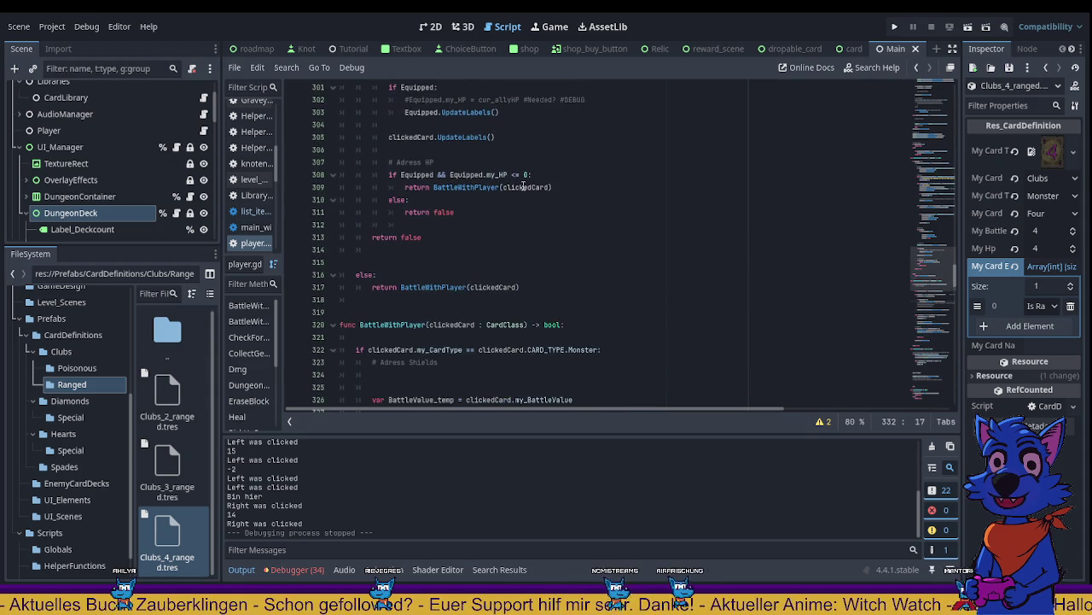
scroll(524, 186, "down", 5)
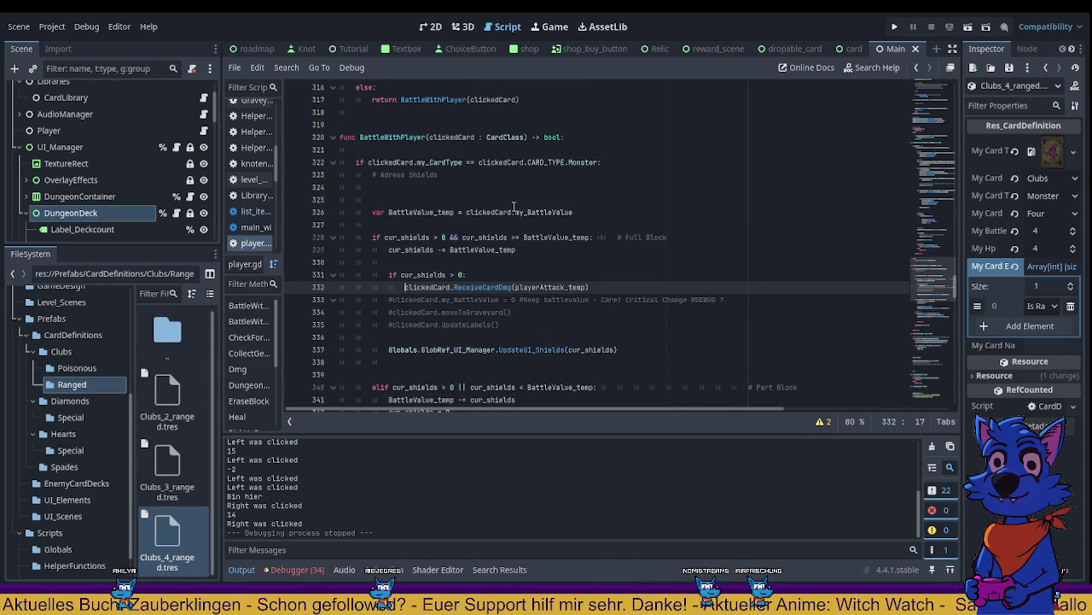
scroll(512, 207, "down", 2)
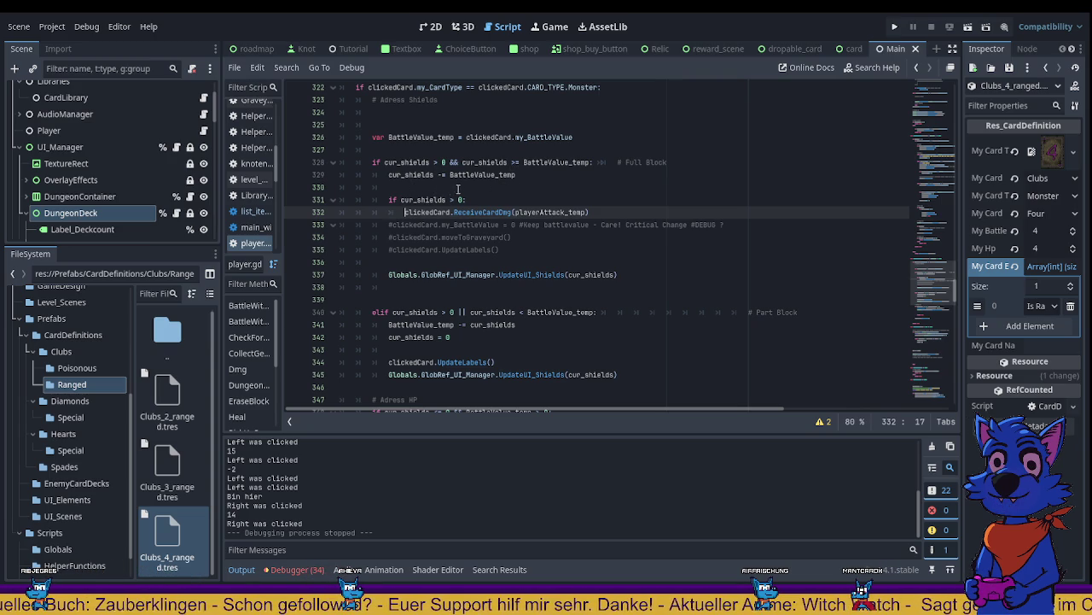
left_click_drag(390, 212, 597, 212)
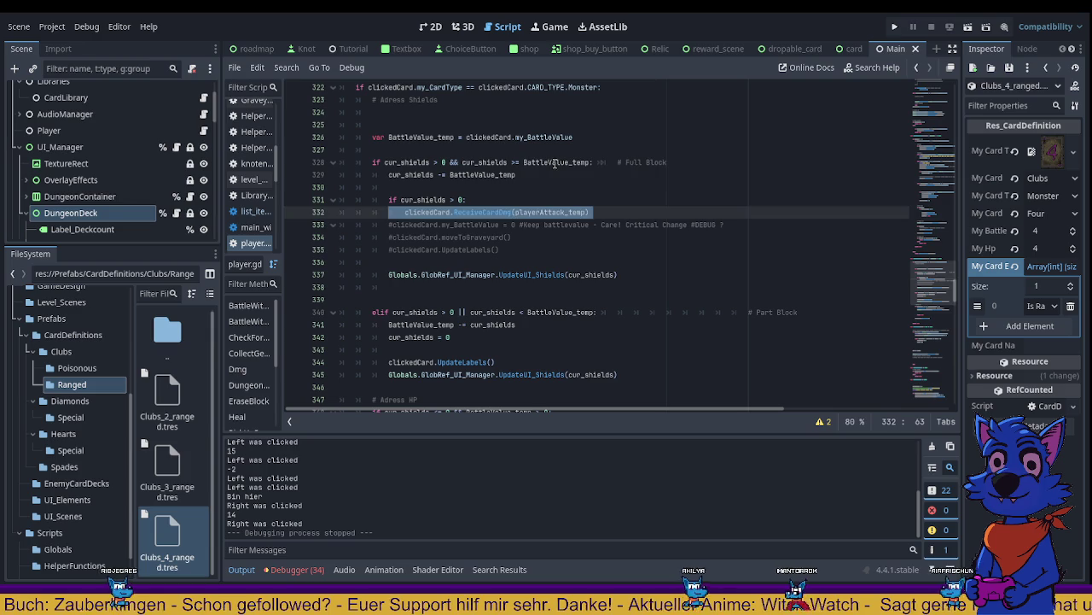
double_click(555, 162)
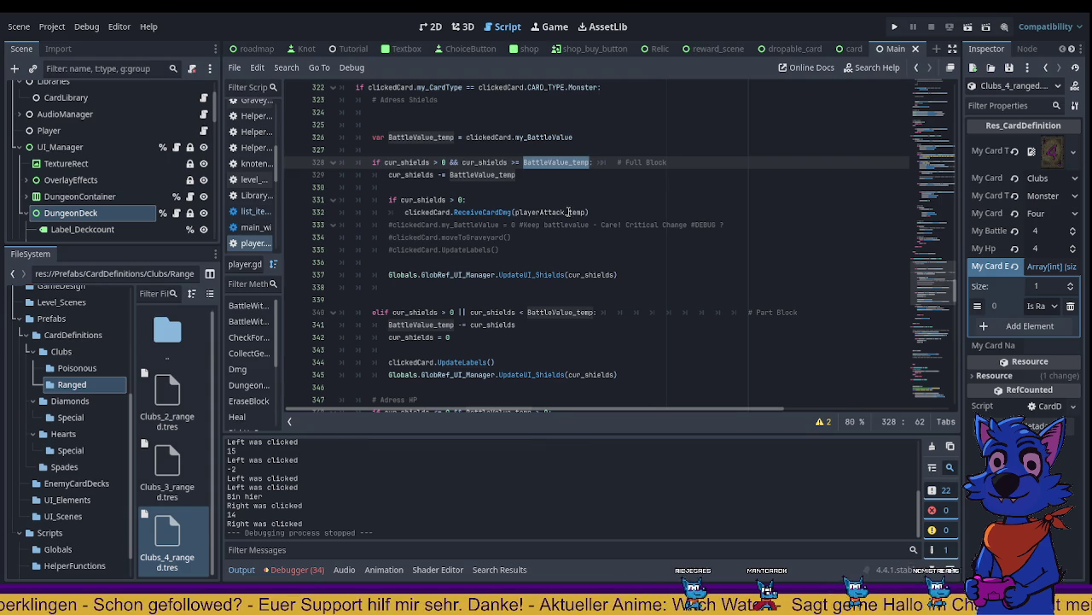
scroll(568, 212, "down", 1)
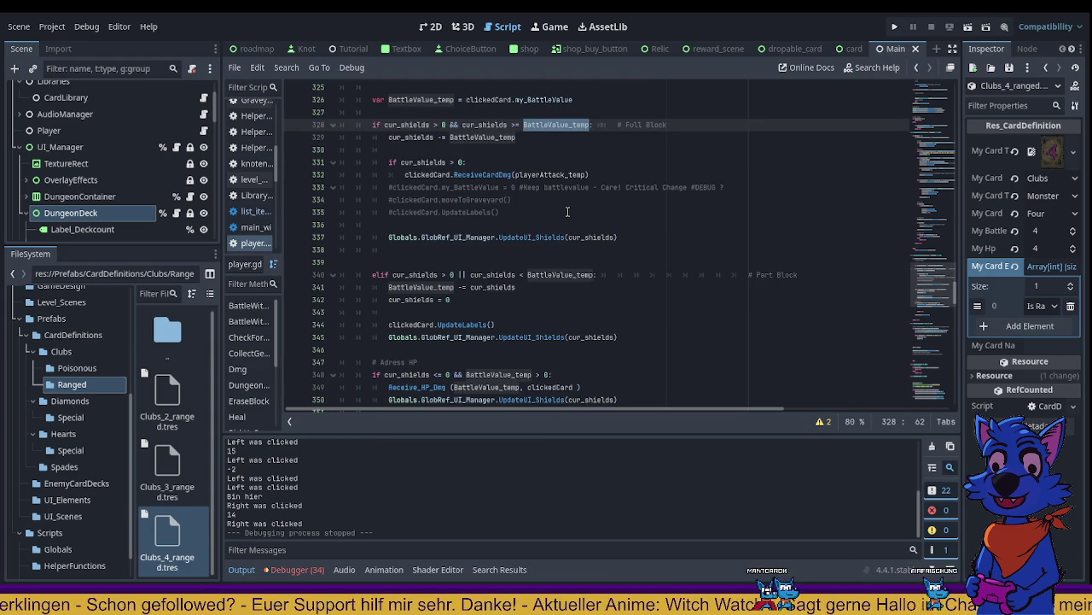
scroll(568, 212, "down", 1)
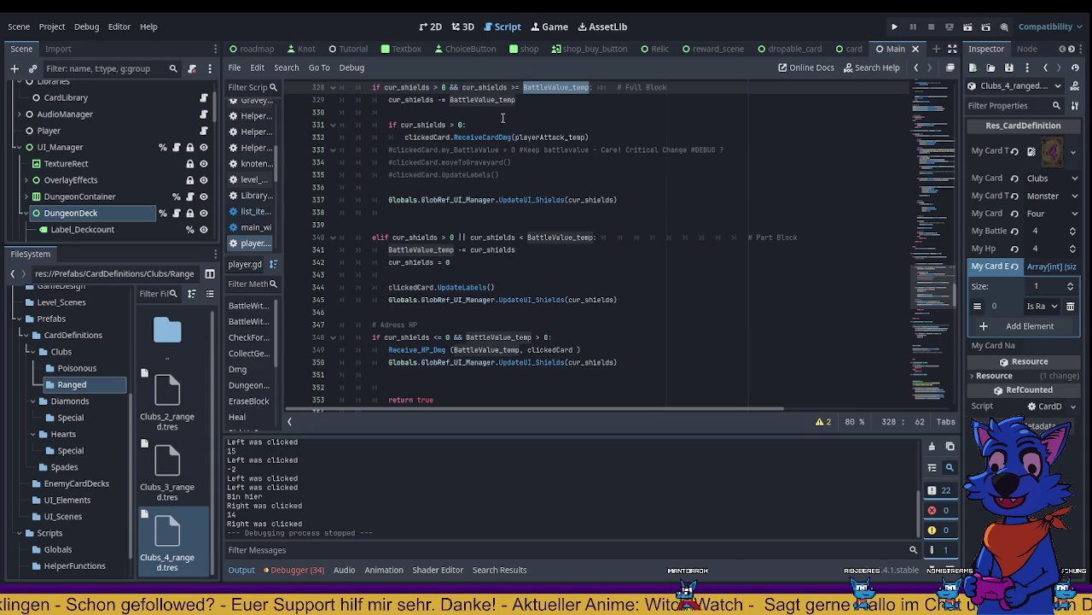
scroll(513, 282, "down", 2)
double_click(513, 275)
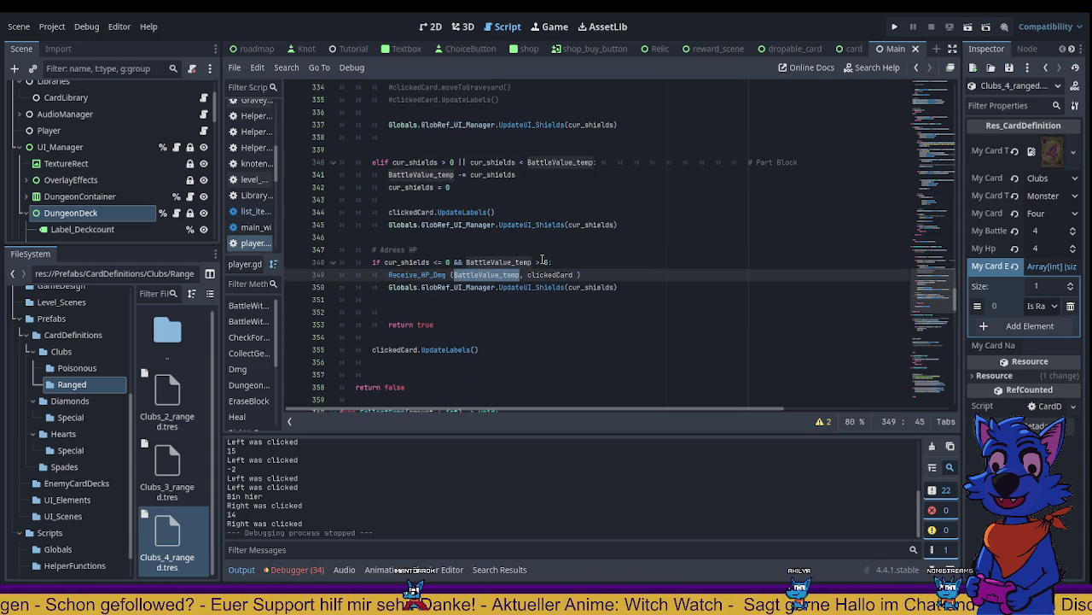
left_click_drag(547, 262, 467, 262)
scroll(487, 231, "up", 5)
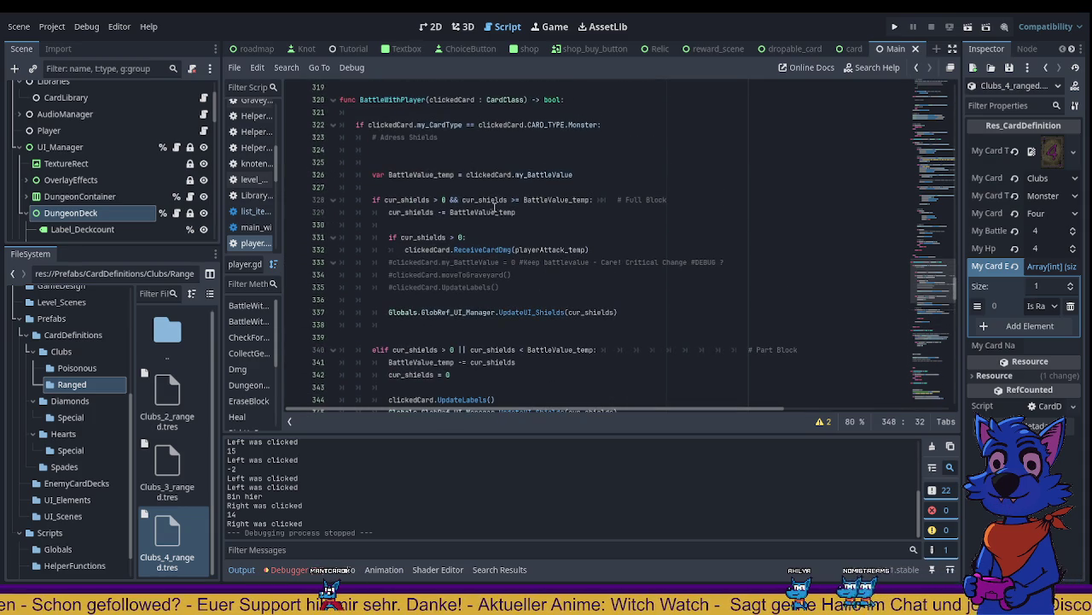
scroll(495, 208, "down", 2)
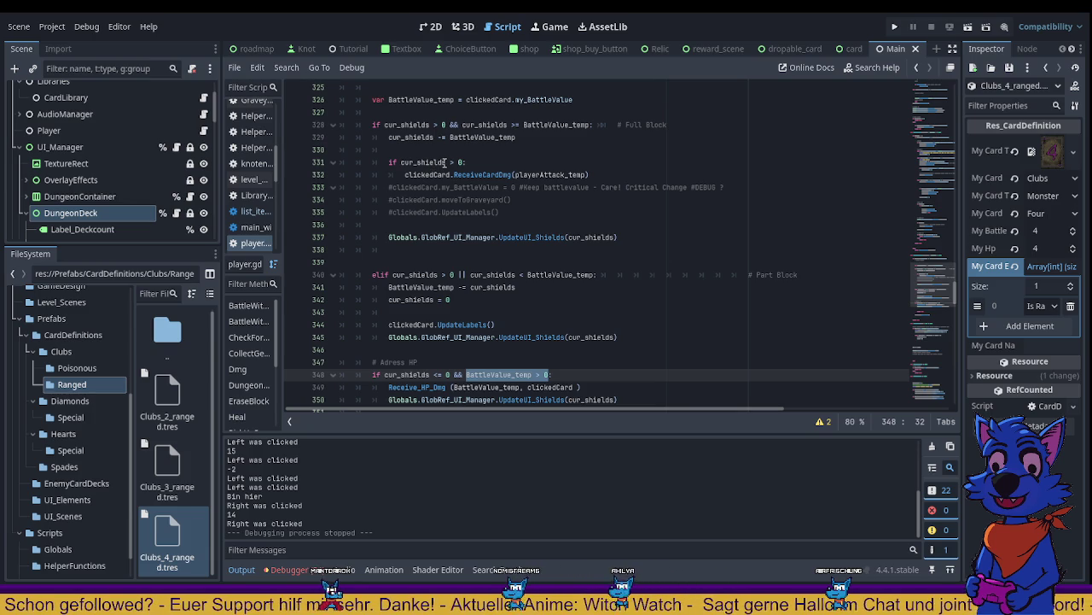
scroll(445, 162, "down", 1)
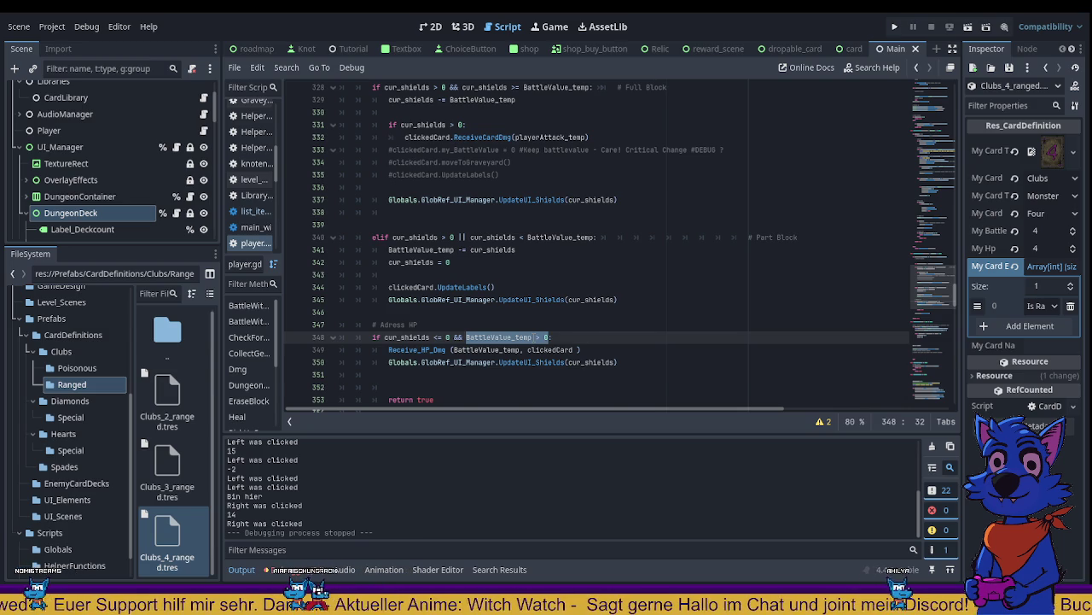
scroll(533, 337, "up", 1)
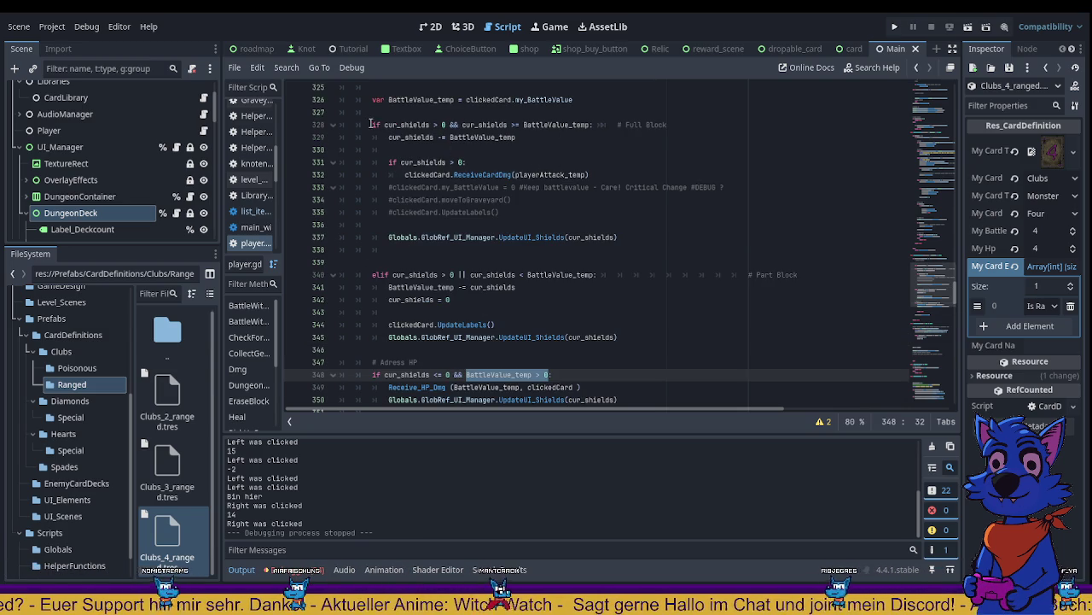
Step: Change line 348's 'if cur_shields <= 0 && BattleValue_temp > 0:' to an elif
mouse_move(372, 124)
left_mouse_down()
mouse_move(478, 151)
mouse_move(579, 199)
left_mouse_up()
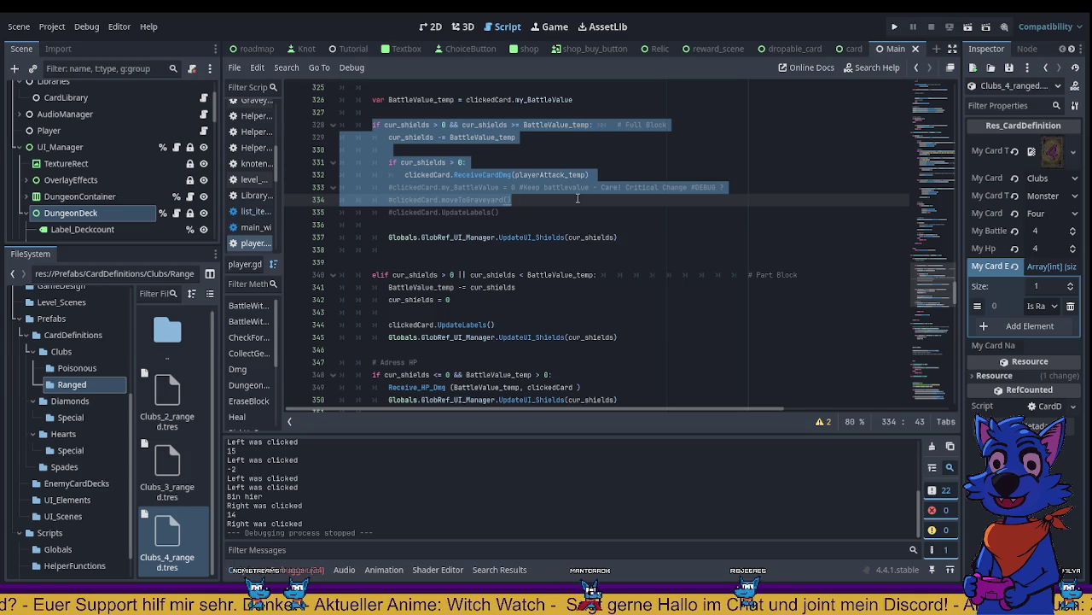
scroll(578, 198, "down", 1)
left_click_drag(392, 238, 495, 286)
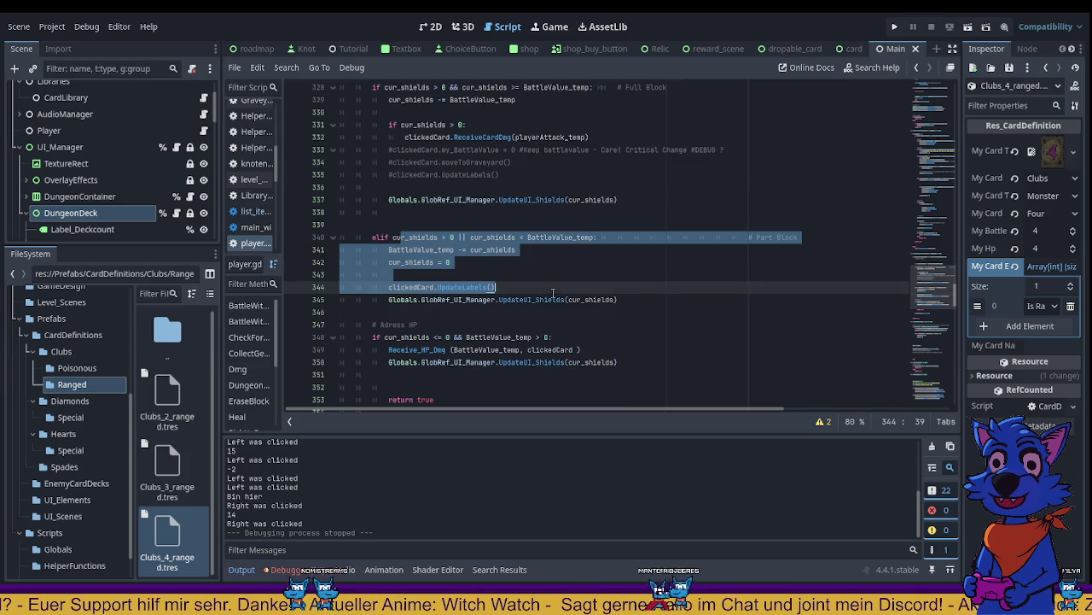
left_click(475, 326)
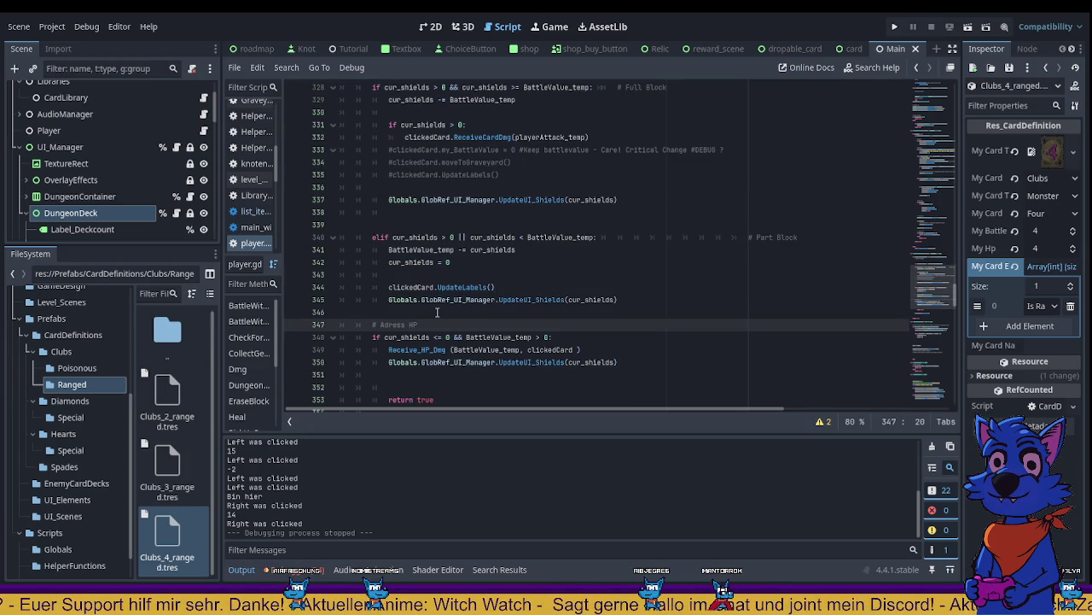
scroll(437, 312, "down", 1)
scroll(409, 324, "up", 1)
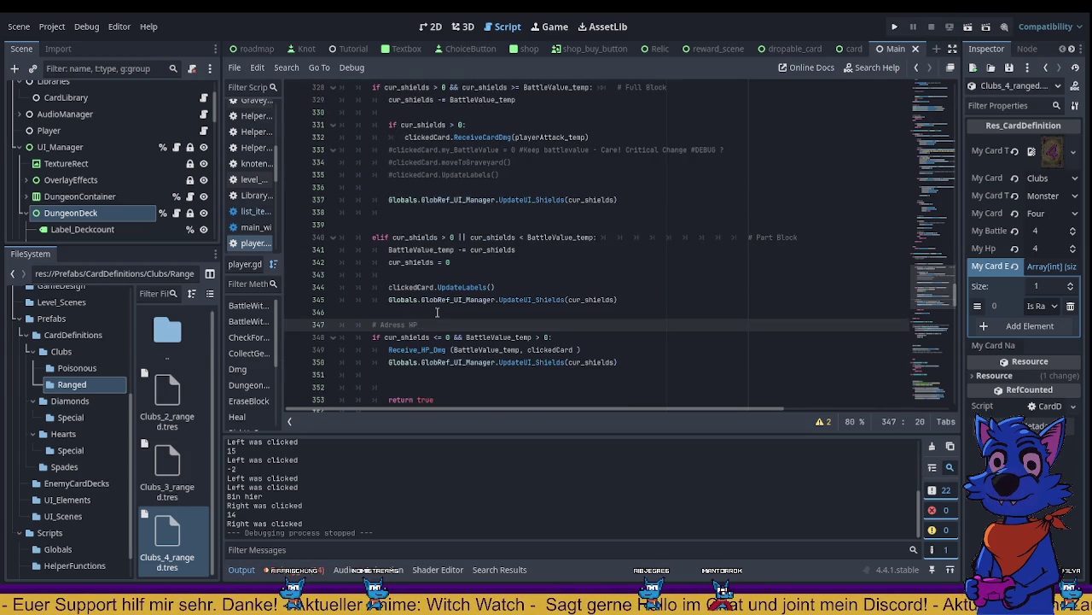
left_click(373, 340)
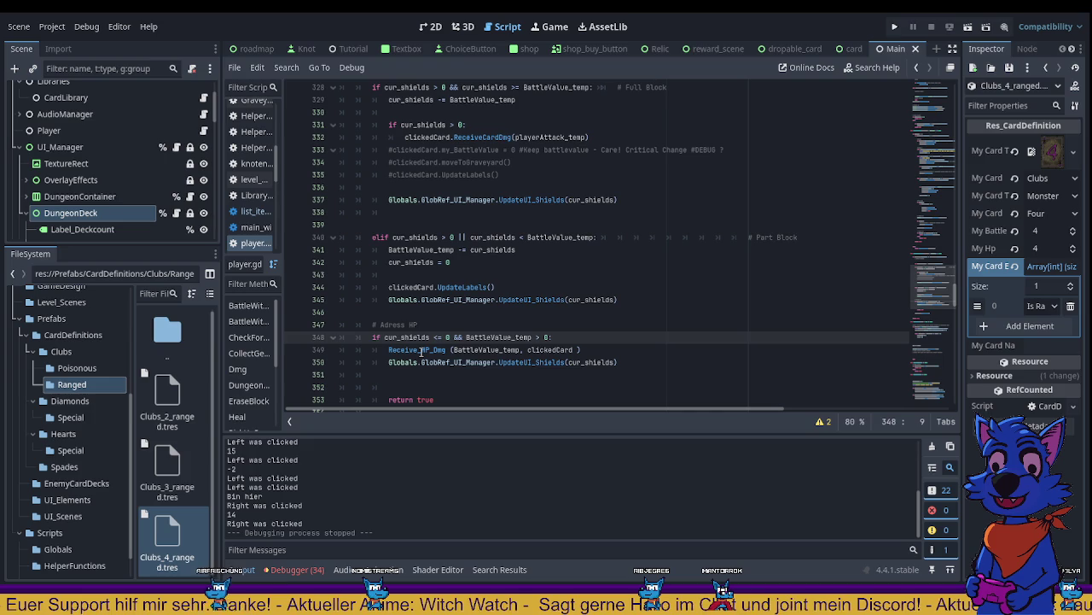
type("el")
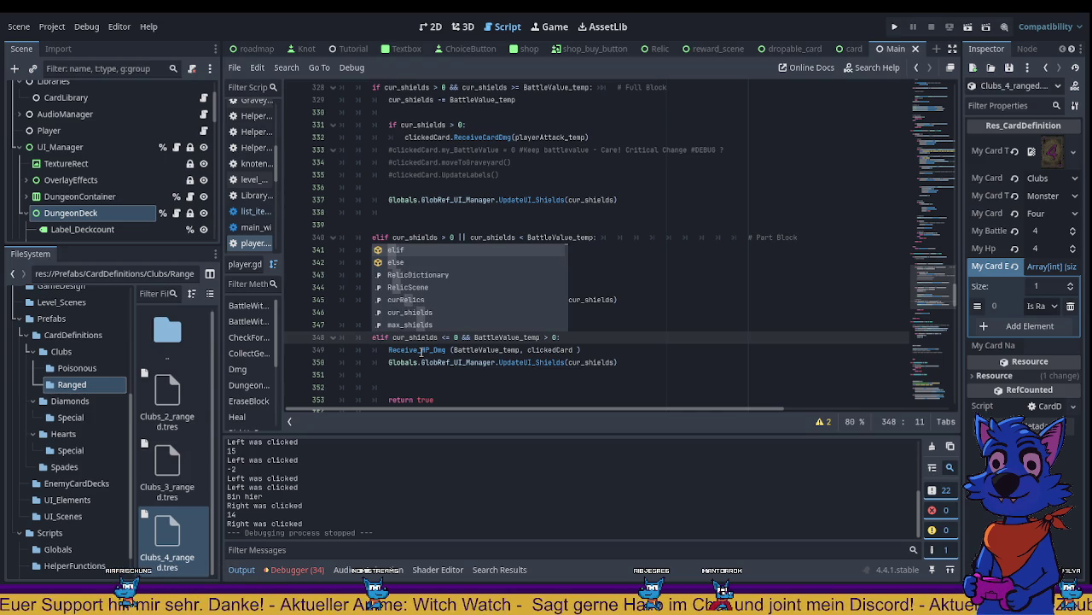